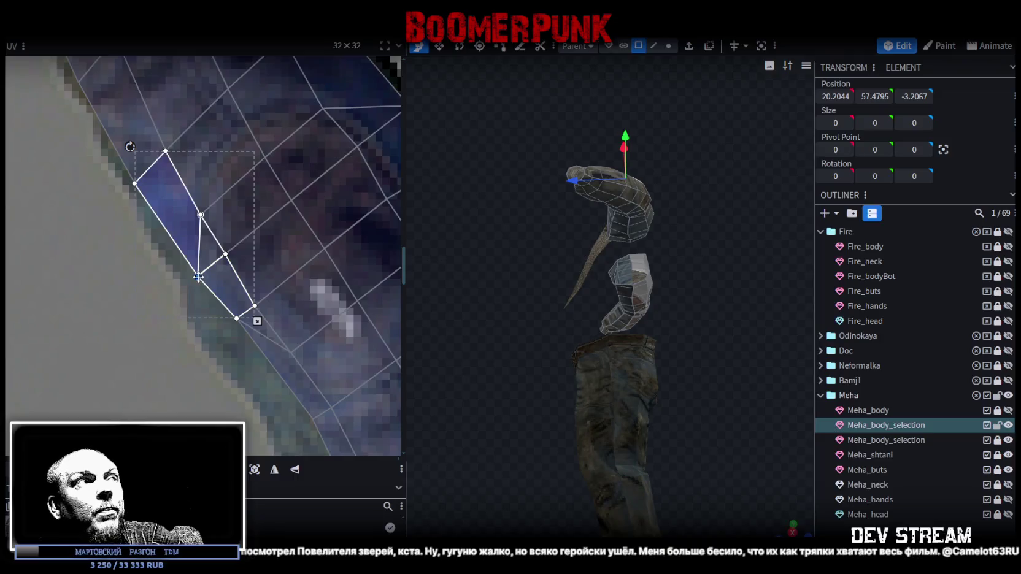
Step: Select the neck-edge UV faces and drag a vertex to straighten their edge against the texture
{"action": "left_click", "coordinate": [213, 352]}
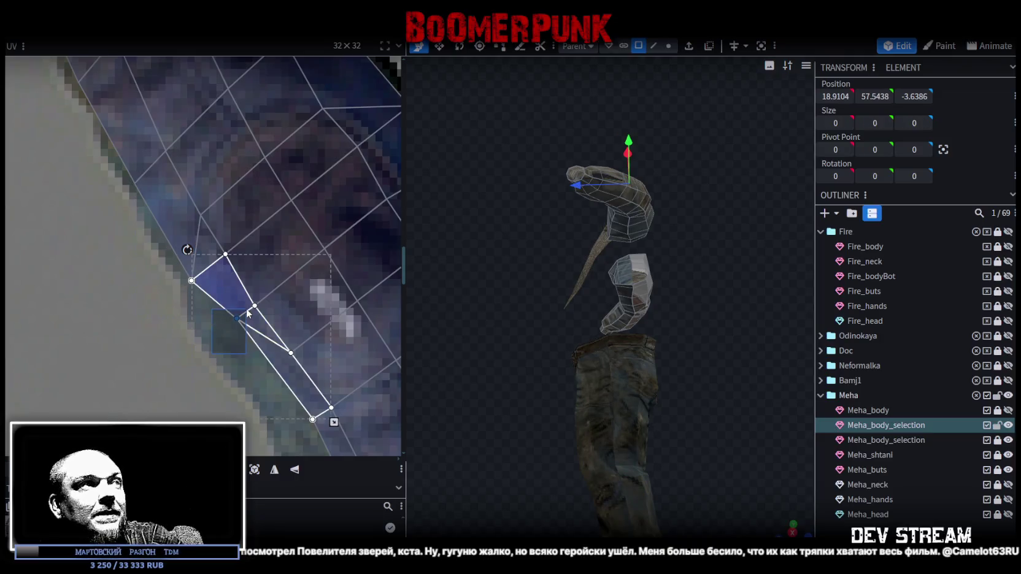
{"action": "left_click", "coordinate": [221, 350]}
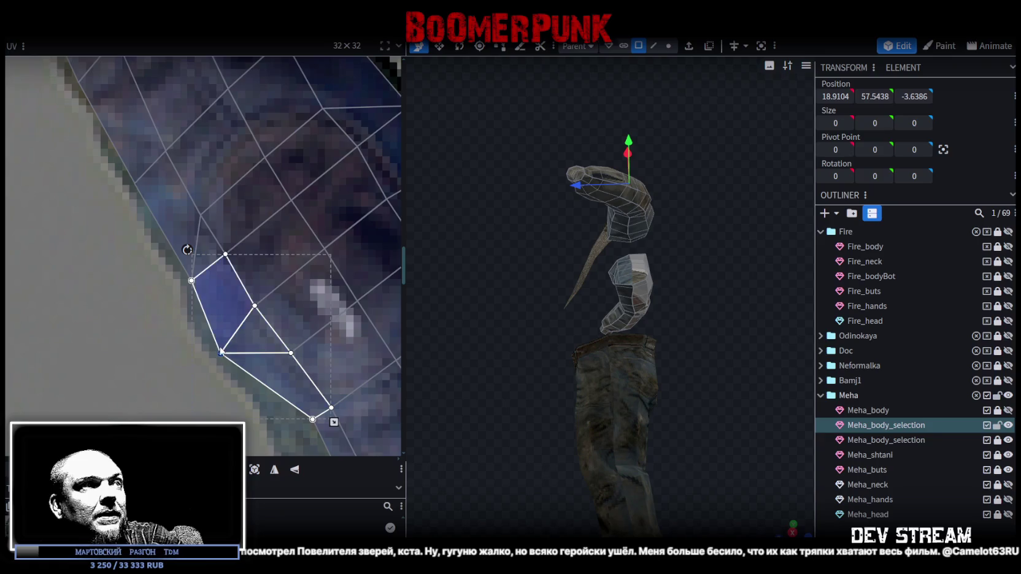
{"action": "scroll", "coordinate": [268, 336], "scroll_direction": "down", "scroll_amount": 3}
{"action": "left_click", "coordinate": [257, 279]}
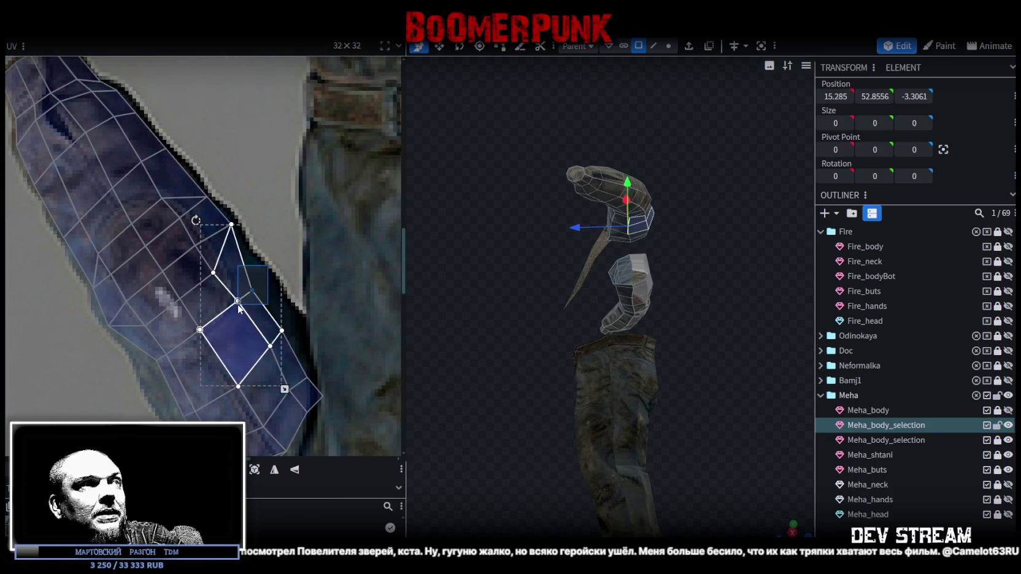
{"action": "scroll", "coordinate": [247, 300], "scroll_direction": "up", "scroll_amount": 2}
{"action": "left_click_drag", "start_coordinate": [249, 289], "coordinate": [277, 271]}
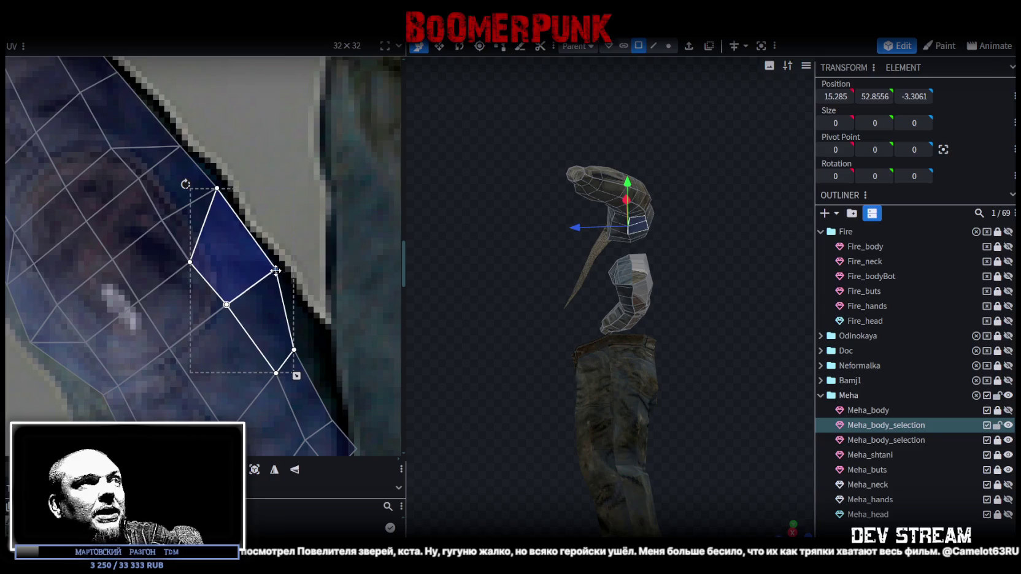
Step: Move to the island's left edge and shift the two upper faces' left vertex slightly right
{"action": "scroll", "coordinate": [265, 229], "scroll_direction": "down", "scroll_amount": 2}
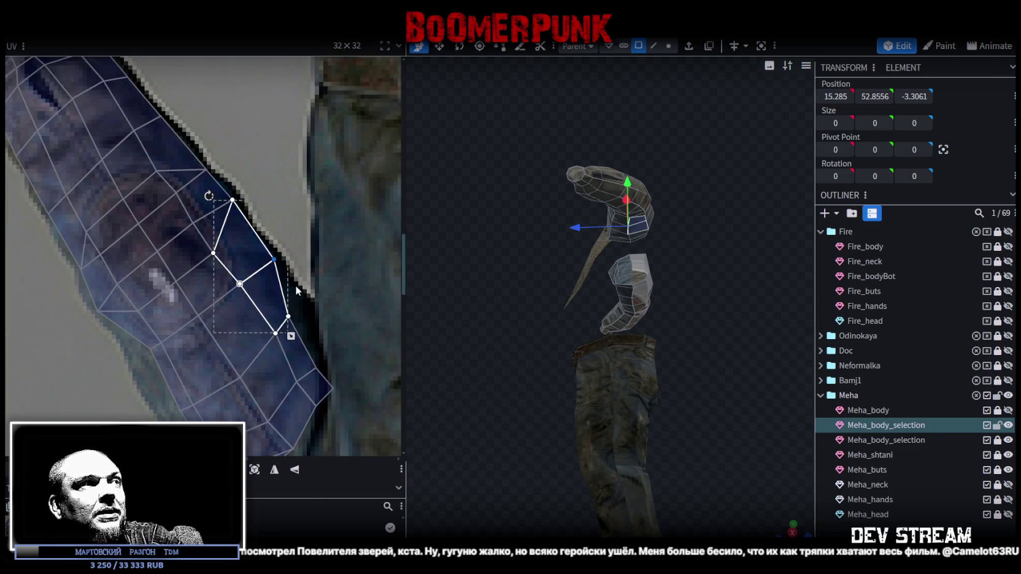
{"action": "middle_click_drag", "start_coordinate": [136, 372], "coordinate": [170, 305]}
{"action": "mouse_move", "coordinate": [169, 305]}
{"action": "left_mouse_down"}
{"action": "mouse_move", "coordinate": [195, 282]}
{"action": "mouse_move", "coordinate": [178, 299]}
{"action": "left_mouse_up"}
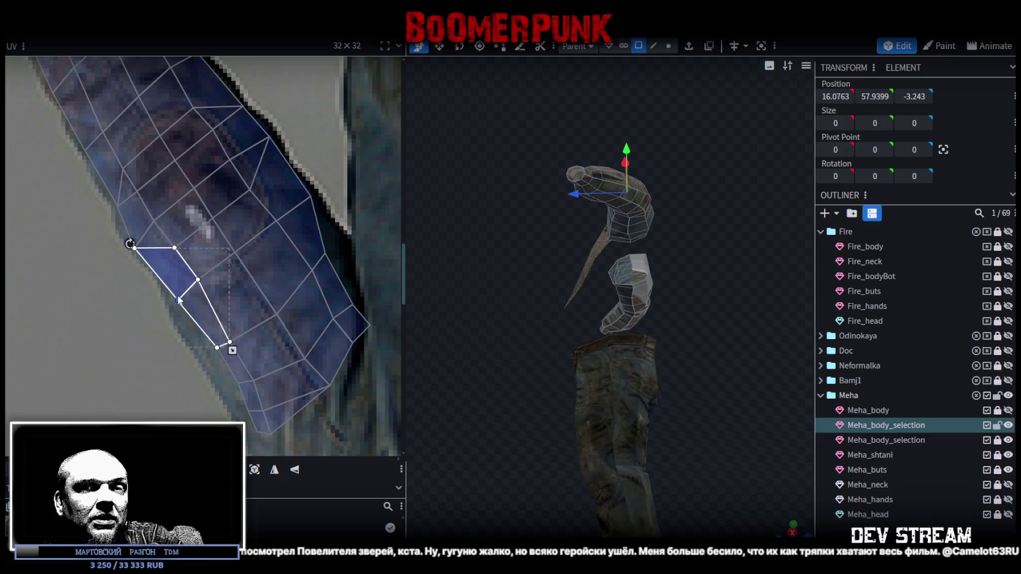
{"action": "left_click_drag", "start_coordinate": [113, 187], "coordinate": [199, 302]}
{"action": "left_click_drag", "start_coordinate": [134, 248], "coordinate": [140, 247]}
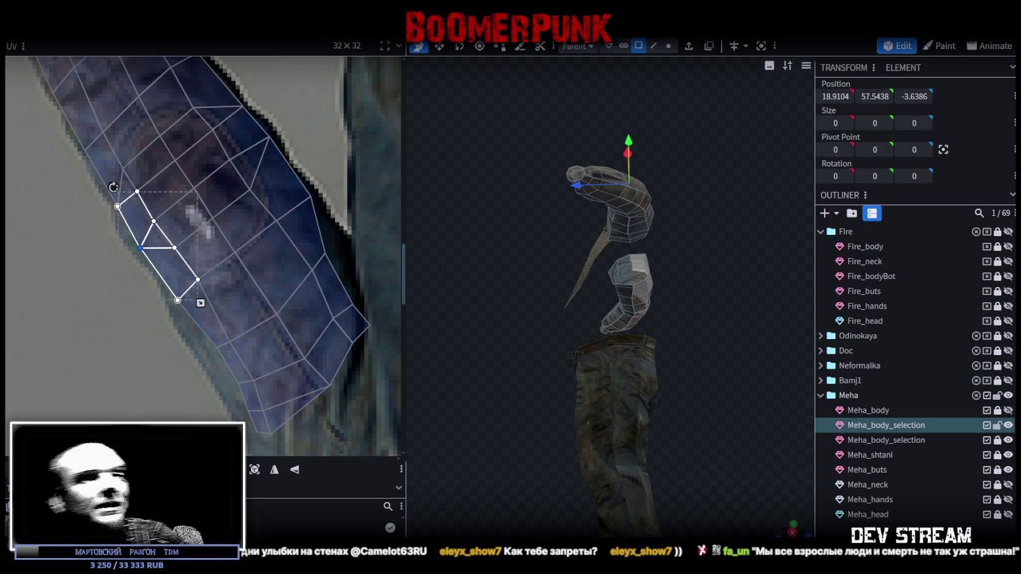
Step: Move the upper face group's vertex up-right toward the texture edge, then select nearby vertices
{"action": "scroll", "coordinate": [265, 355], "scroll_direction": "down", "scroll_amount": 1}
{"action": "scroll", "coordinate": [265, 355], "scroll_direction": "down", "scroll_amount": 2}
{"action": "left_click", "coordinate": [277, 238]}
{"action": "left_click", "coordinate": [279, 242], "text": "shift"}
{"action": "left_click_drag", "start_coordinate": [284, 233], "coordinate": [292, 213]}
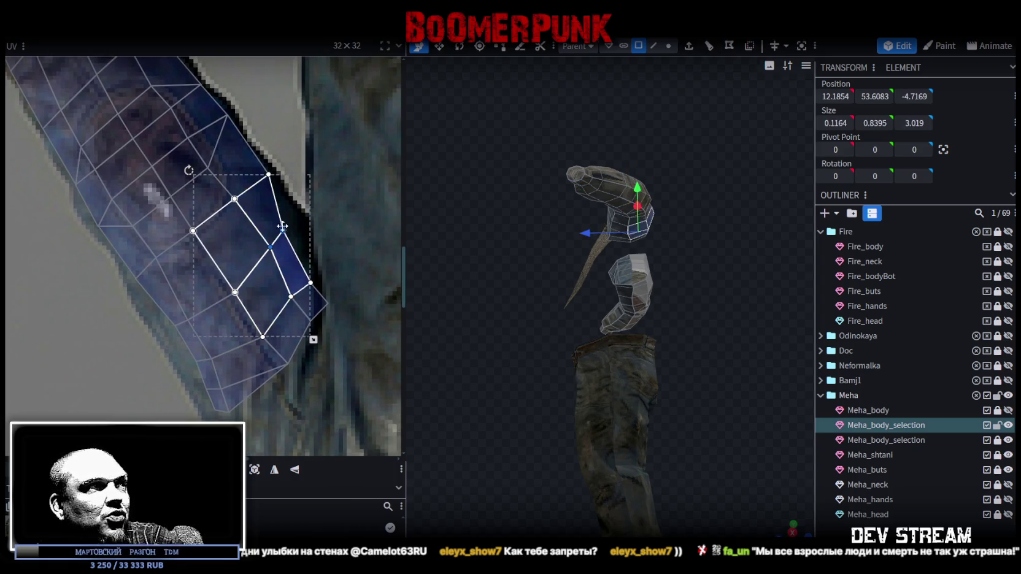
{"action": "left_click_drag", "start_coordinate": [312, 247], "coordinate": [267, 230]}
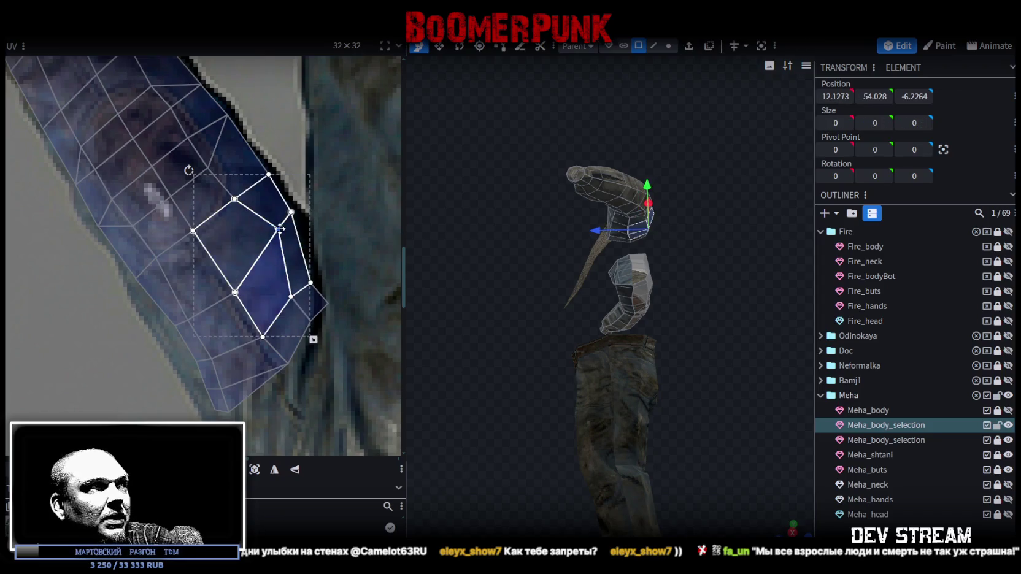
Step: Drag the lower faces' vertices down-left onto the texture's lower edge
{"action": "left_click", "coordinate": [204, 293]}
{"action": "mouse_move", "coordinate": [162, 337]}
{"action": "left_mouse_down"}
{"action": "mouse_move", "coordinate": [242, 282]}
{"action": "mouse_move", "coordinate": [238, 292]}
{"action": "mouse_move", "coordinate": [230, 278]}
{"action": "left_mouse_up"}
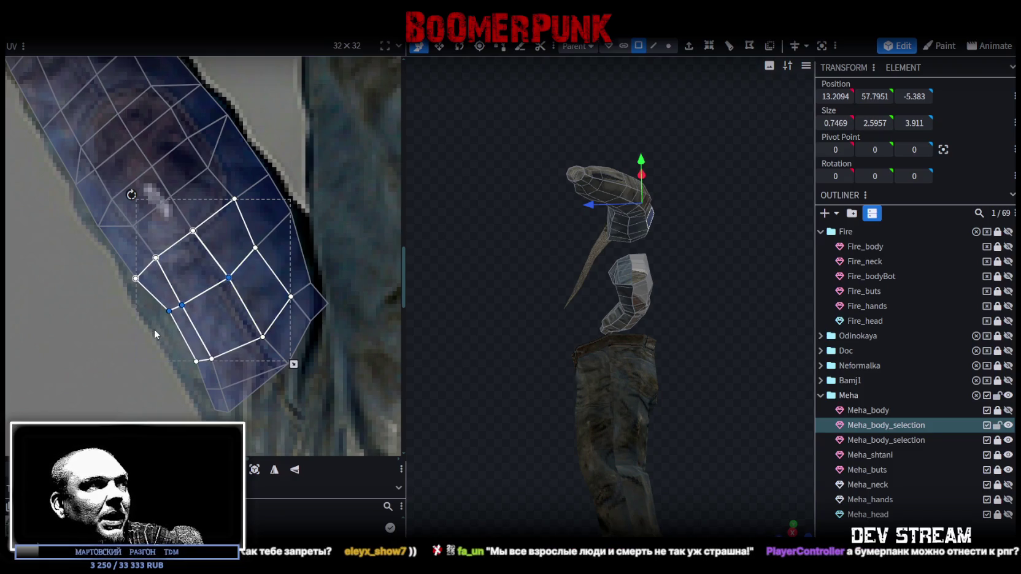
{"action": "left_click_drag", "start_coordinate": [169, 311], "coordinate": [150, 325]}
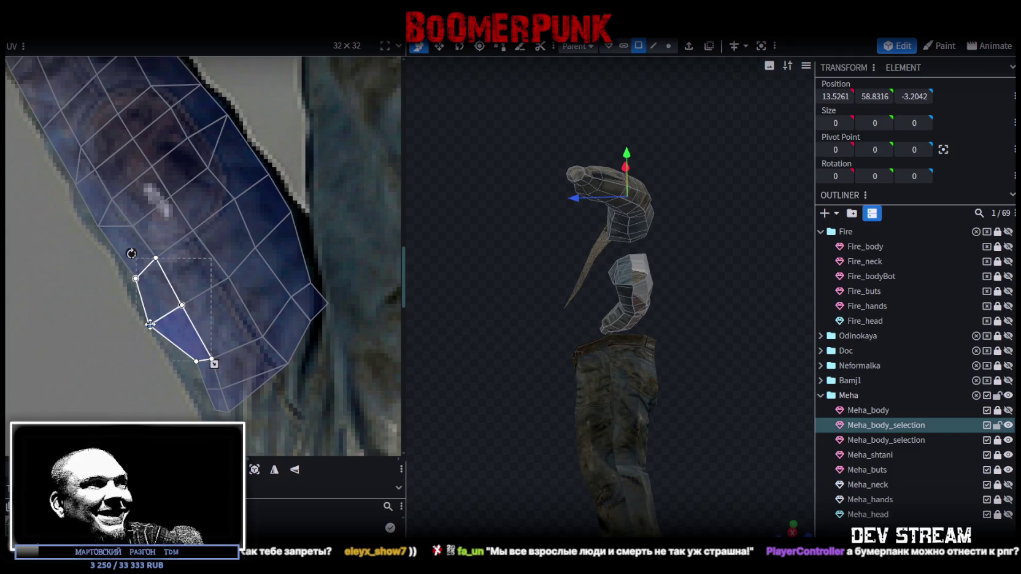
{"action": "left_click_drag", "start_coordinate": [197, 361], "coordinate": [182, 372]}
{"action": "scroll", "coordinate": [251, 370], "scroll_direction": "down", "scroll_amount": 2}
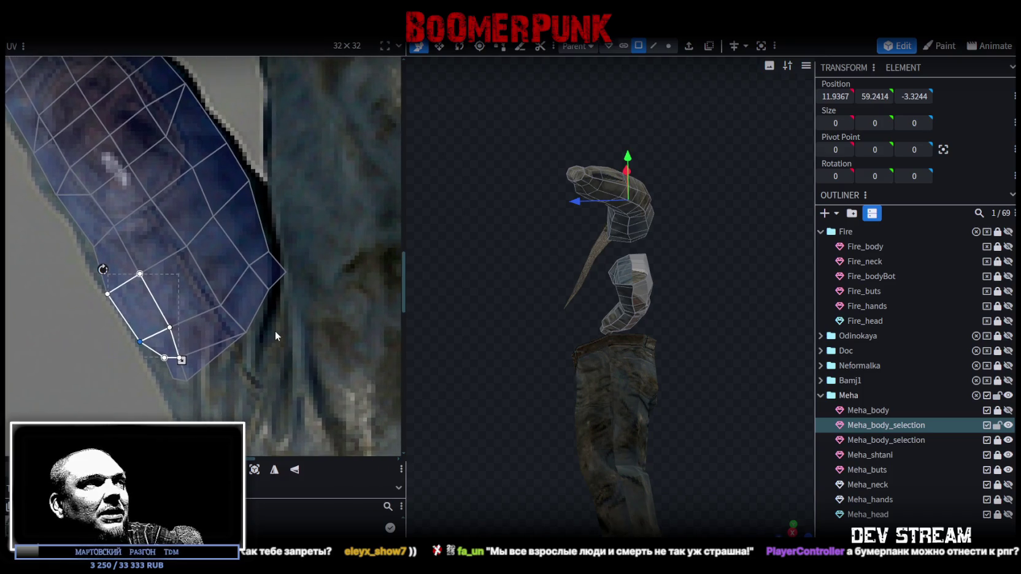
{"action": "left_click", "coordinate": [246, 332]}
{"action": "left_click_drag", "start_coordinate": [246, 332], "coordinate": [258, 379]}
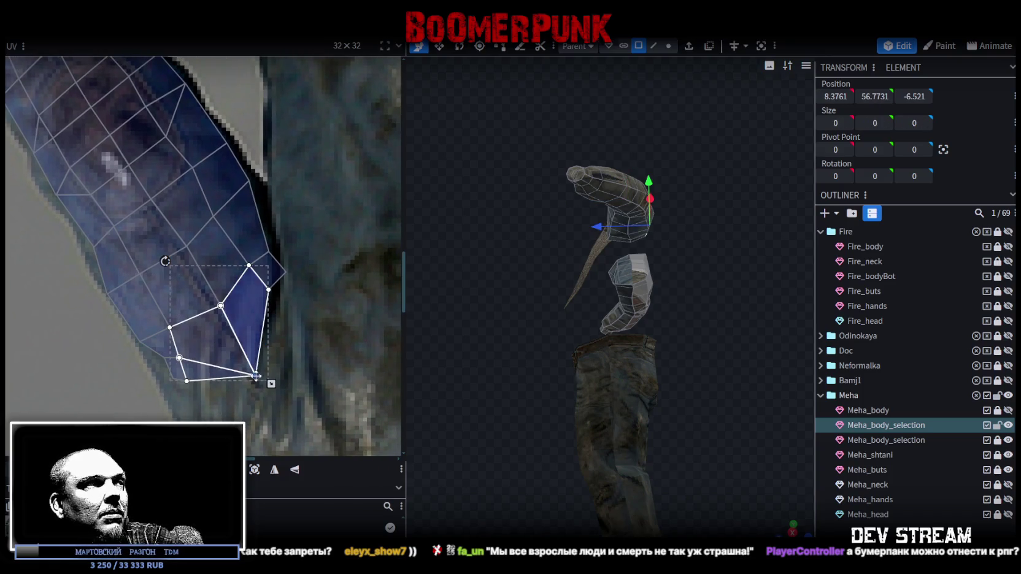
{"action": "scroll", "coordinate": [279, 318], "scroll_direction": "up", "scroll_amount": 3}
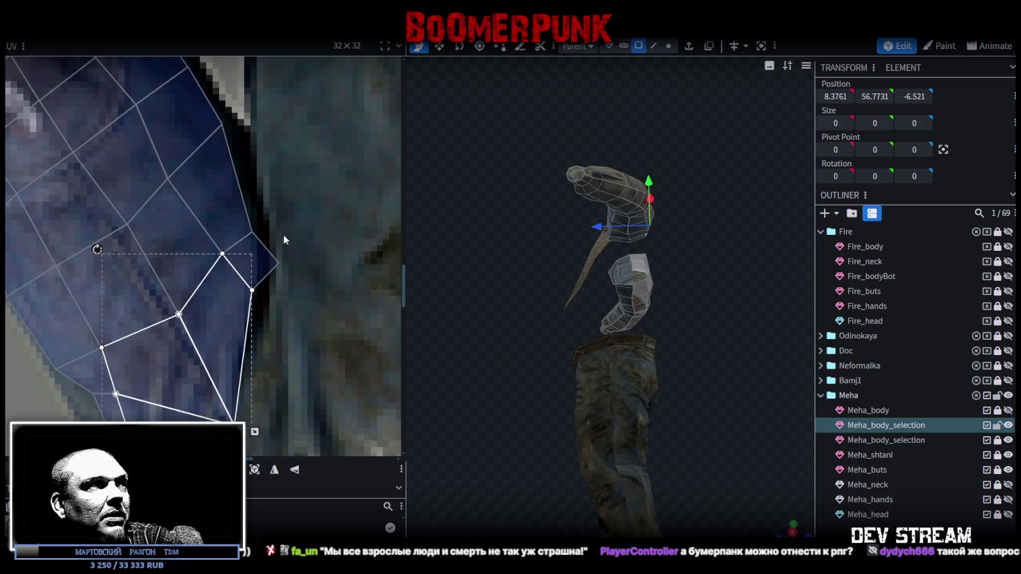
Step: Lift the middle faces' vertices up to the edge and move the bottom vertex down-right
{"action": "left_click", "coordinate": [222, 254]}
{"action": "mouse_move", "coordinate": [222, 253]}
{"action": "left_mouse_down"}
{"action": "mouse_move", "coordinate": [215, 241]}
{"action": "mouse_move", "coordinate": [246, 219]}
{"action": "mouse_move", "coordinate": [246, 167]}
{"action": "left_mouse_up"}
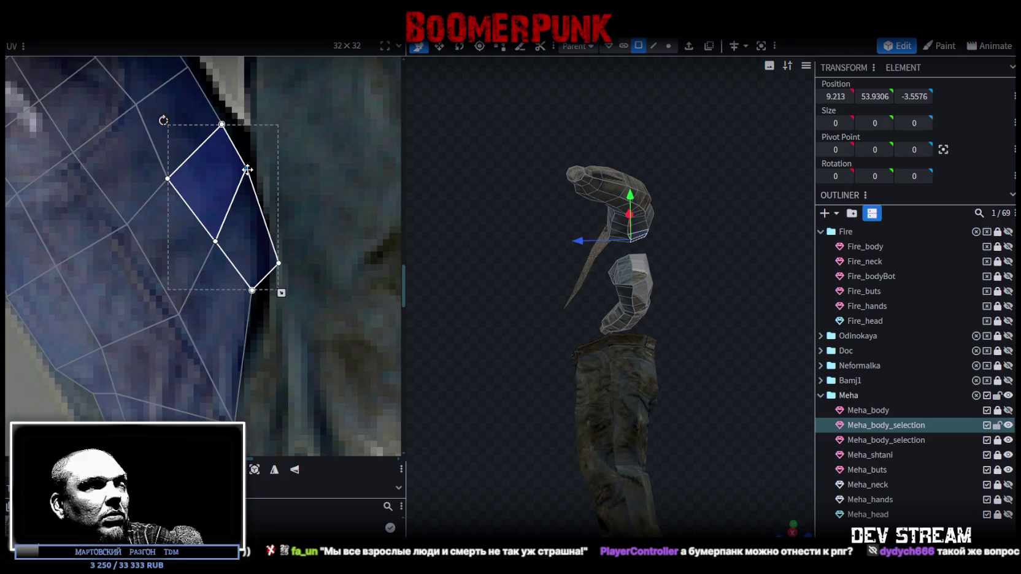
{"action": "left_click", "coordinate": [279, 266]}
{"action": "left_click_drag", "start_coordinate": [279, 265], "coordinate": [261, 220]}
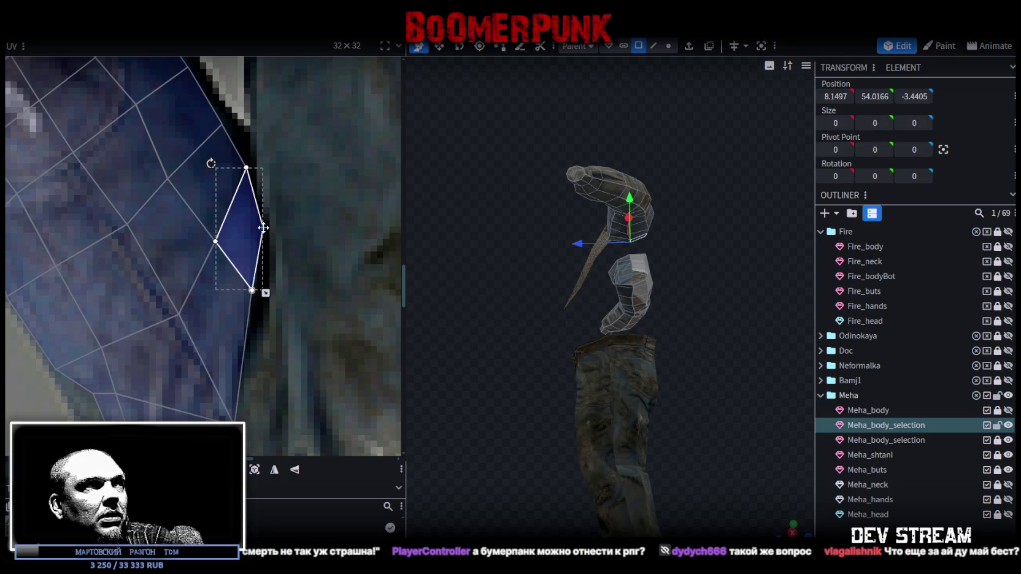
{"action": "left_click", "coordinate": [252, 291]}
{"action": "left_click_drag", "start_coordinate": [252, 291], "coordinate": [261, 304]}
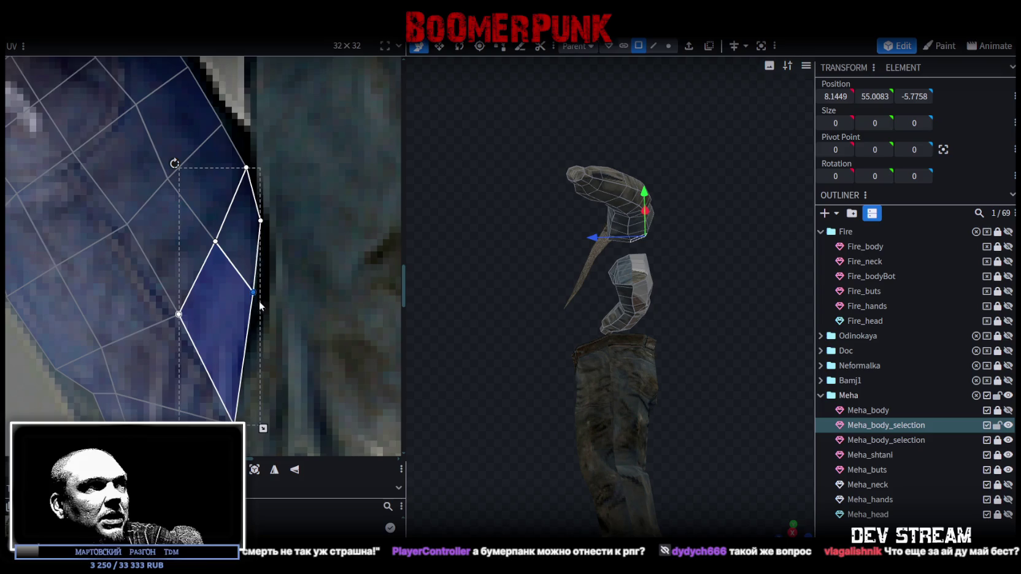
Step: Stretch the small bottom triangle face downward to the texture border
{"action": "scroll", "coordinate": [284, 365], "scroll_direction": "down", "scroll_amount": 2}
{"action": "scroll", "coordinate": [177, 338], "scroll_direction": "down", "scroll_amount": 1}
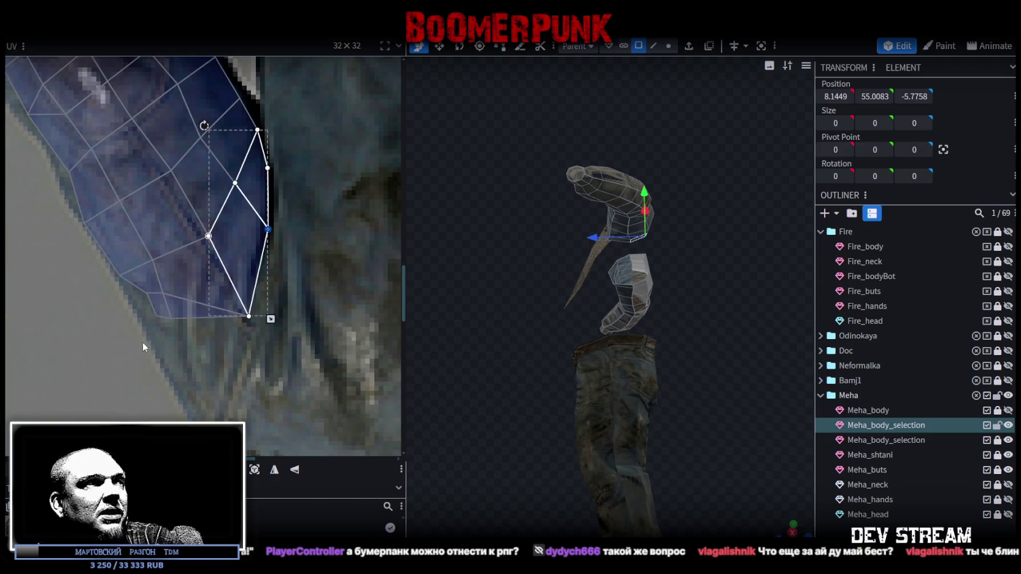
{"action": "left_click", "coordinate": [178, 306]}
{"action": "middle_click_drag", "start_coordinate": [218, 323], "coordinate": [146, 237]}
{"action": "left_click_drag", "start_coordinate": [219, 236], "coordinate": [220, 314]}
{"action": "left_click", "coordinate": [179, 307]}
Step: Pull the bottom triangle's corner and the adjacent upper face's vertices down, then zoom out
{"action": "left_click", "coordinate": [185, 306]}
{"action": "left_click_drag", "start_coordinate": [186, 306], "coordinate": [190, 361]}
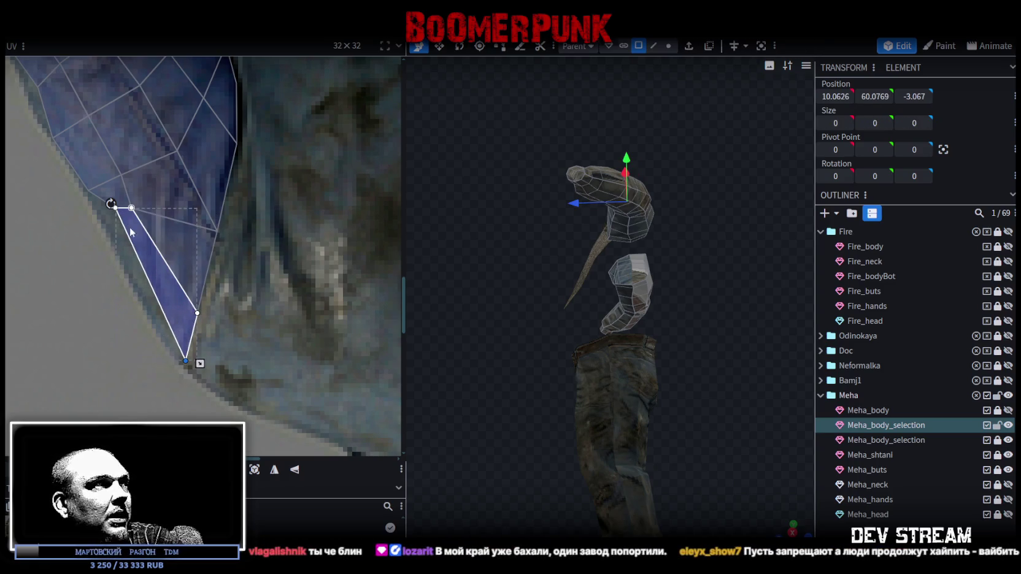
{"action": "left_click", "coordinate": [132, 208], "text": "shift"}
{"action": "mouse_move", "coordinate": [133, 208]}
{"action": "left_mouse_down"}
{"action": "mouse_move", "coordinate": [157, 244]}
{"action": "mouse_move", "coordinate": [146, 237]}
{"action": "mouse_move", "coordinate": [139, 276]}
{"action": "left_mouse_up"}
{"action": "scroll", "coordinate": [226, 297], "scroll_direction": "down", "scroll_amount": 2}
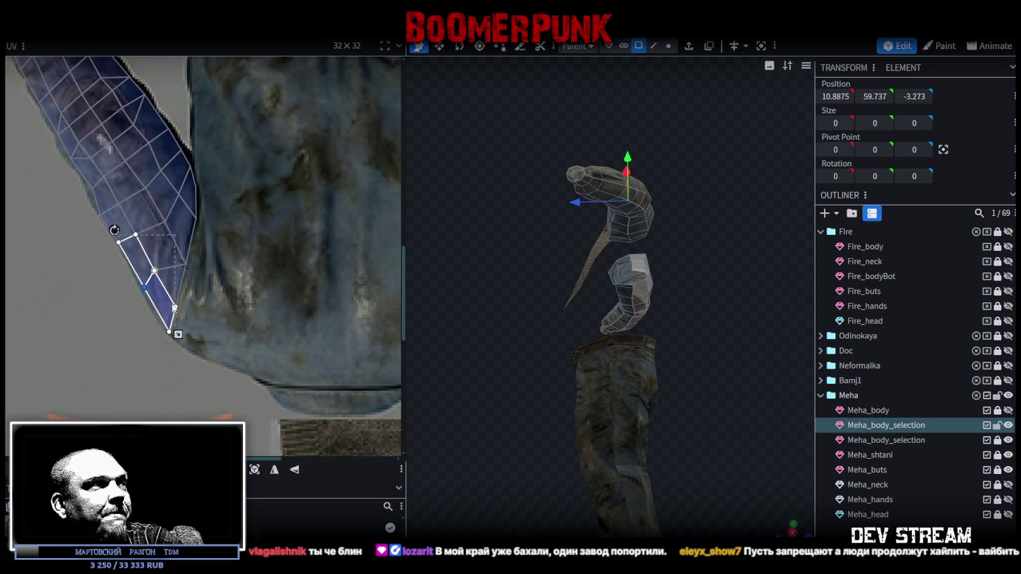
{"action": "scroll", "coordinate": [226, 297], "scroll_direction": "down", "scroll_amount": 2}
{"action": "scroll", "coordinate": [227, 298], "scroll_direction": "down", "scroll_amount": 3}
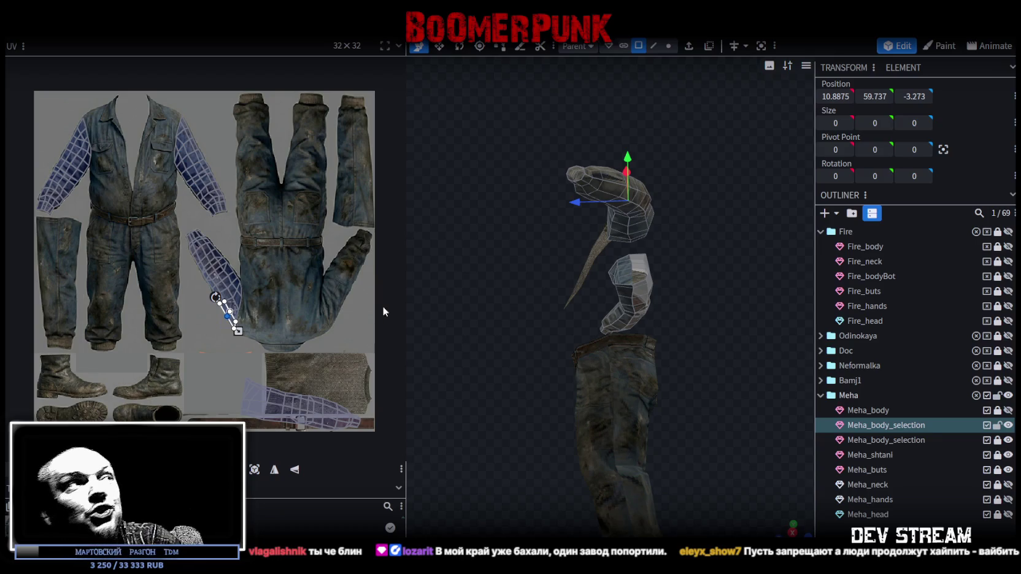
Step: Orbit the jacket model and select a sleeve face to show its UV island
{"action": "left_click_drag", "start_coordinate": [709, 351], "coordinate": [637, 471]}
{"action": "scroll", "coordinate": [614, 442], "scroll_direction": "up", "scroll_amount": 3}
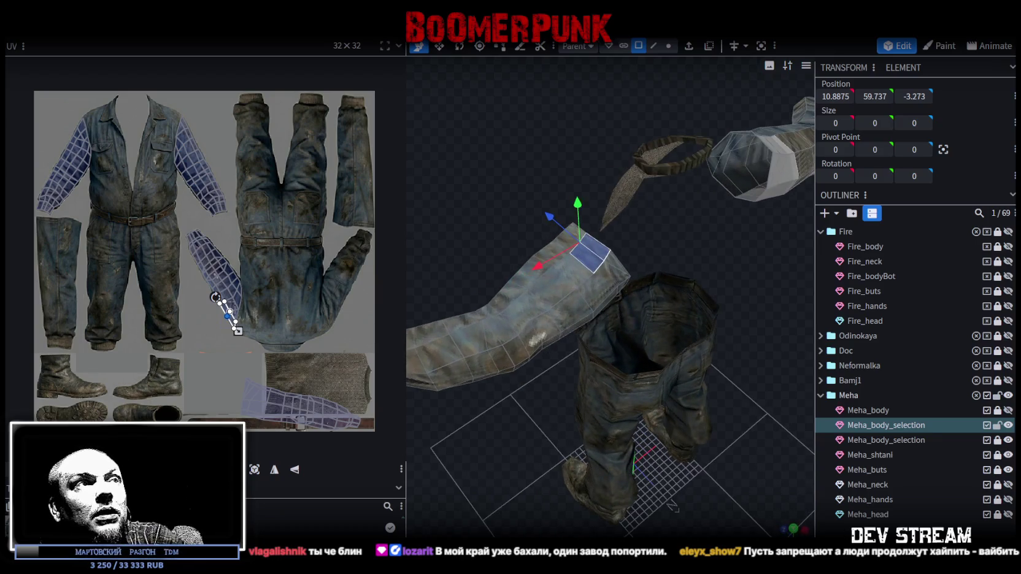
{"action": "left_click", "coordinate": [529, 434]}
{"action": "left_click_drag", "start_coordinate": [529, 434], "coordinate": [548, 439]}
{"action": "left_click", "coordinate": [642, 366]}
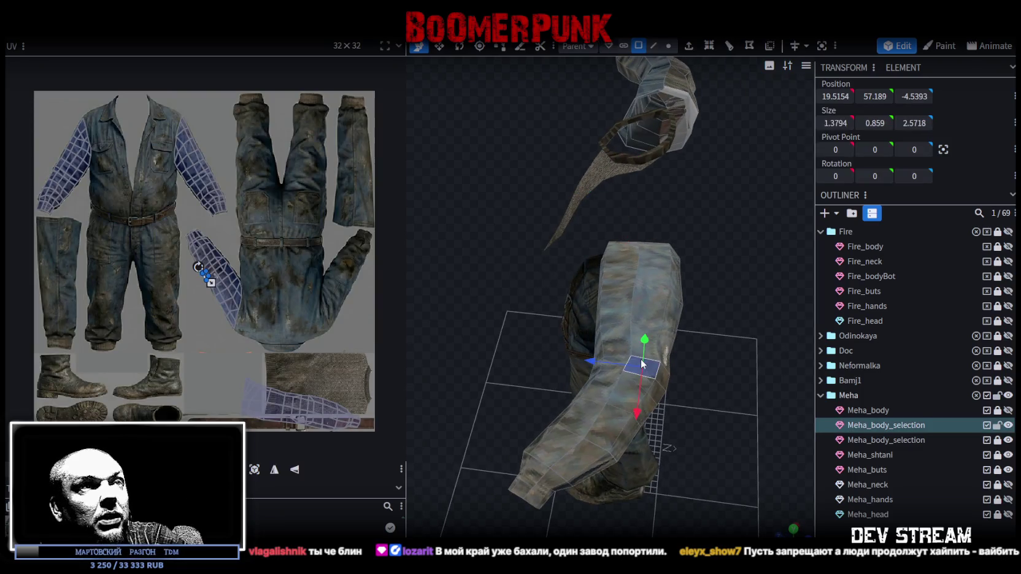
{"action": "scroll", "coordinate": [229, 255], "scroll_direction": "up", "scroll_amount": 2}
{"action": "scroll", "coordinate": [229, 264], "scroll_direction": "up", "scroll_amount": 2}
{"action": "scroll", "coordinate": [232, 288], "scroll_direction": "down", "scroll_amount": 1}
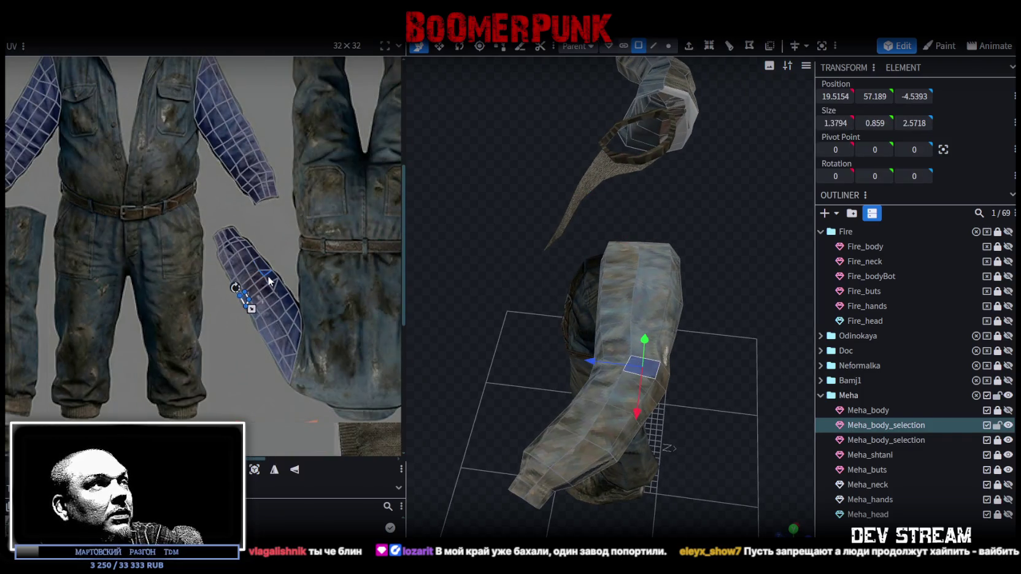
{"action": "scroll", "coordinate": [233, 308], "scroll_direction": "up", "scroll_amount": 3}
{"action": "scroll", "coordinate": [232, 303], "scroll_direction": "up", "scroll_amount": 1}
{"action": "scroll", "coordinate": [233, 298], "scroll_direction": "up", "scroll_amount": 1}
{"action": "scroll", "coordinate": [233, 298], "scroll_direction": "up", "scroll_amount": 1}
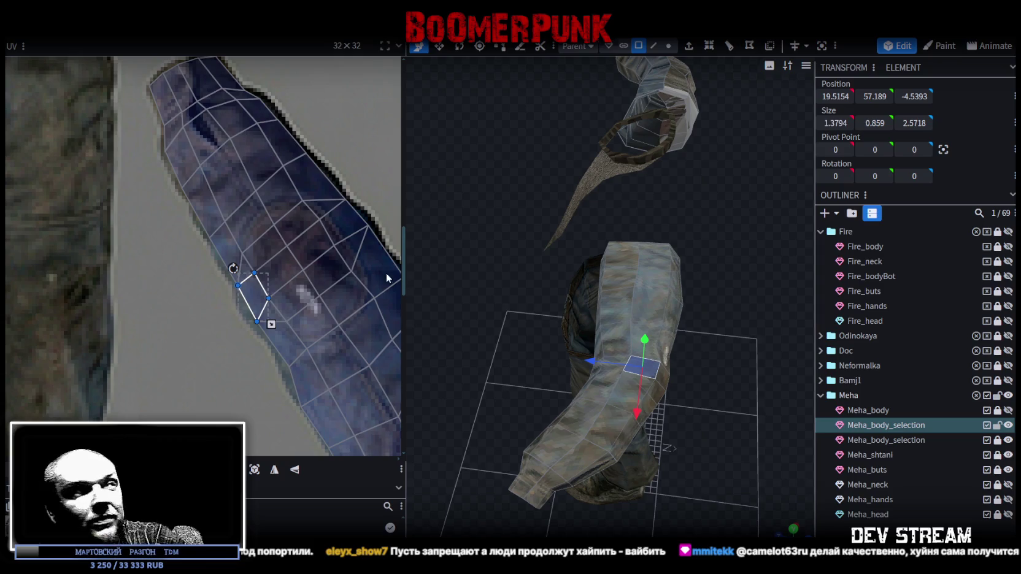
{"action": "scroll", "coordinate": [244, 289], "scroll_direction": "down", "scroll_amount": 3}
{"action": "scroll", "coordinate": [289, 317], "scroll_direction": "down", "scroll_amount": 2}
{"action": "scroll", "coordinate": [236, 236], "scroll_direction": "down", "scroll_amount": 2}
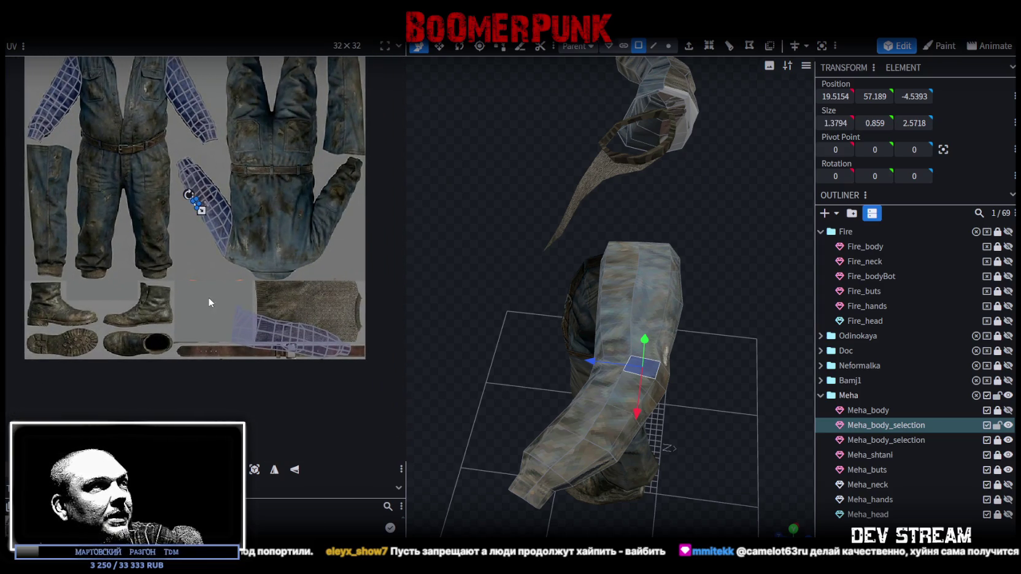
Step: Box-select the lower sleeve island and move it up and to the left
{"action": "left_click_drag", "start_coordinate": [205, 294], "coordinate": [389, 386]}
{"action": "middle_click_drag", "start_coordinate": [354, 322], "coordinate": [316, 293]}
{"action": "left_click_drag", "start_coordinate": [286, 312], "coordinate": [275, 294]}
{"action": "mouse_move", "coordinate": [502, 349]}
{"action": "left_mouse_down"}
{"action": "mouse_move", "coordinate": [588, 270]}
{"action": "mouse_move", "coordinate": [538, 227]}
{"action": "mouse_move", "coordinate": [492, 359]}
{"action": "mouse_move", "coordinate": [506, 361]}
{"action": "mouse_move", "coordinate": [476, 338]}
{"action": "mouse_move", "coordinate": [420, 221]}
{"action": "mouse_move", "coordinate": [452, 176]}
{"action": "mouse_move", "coordinate": [481, 284]}
{"action": "mouse_move", "coordinate": [274, 267]}
{"action": "left_mouse_up"}
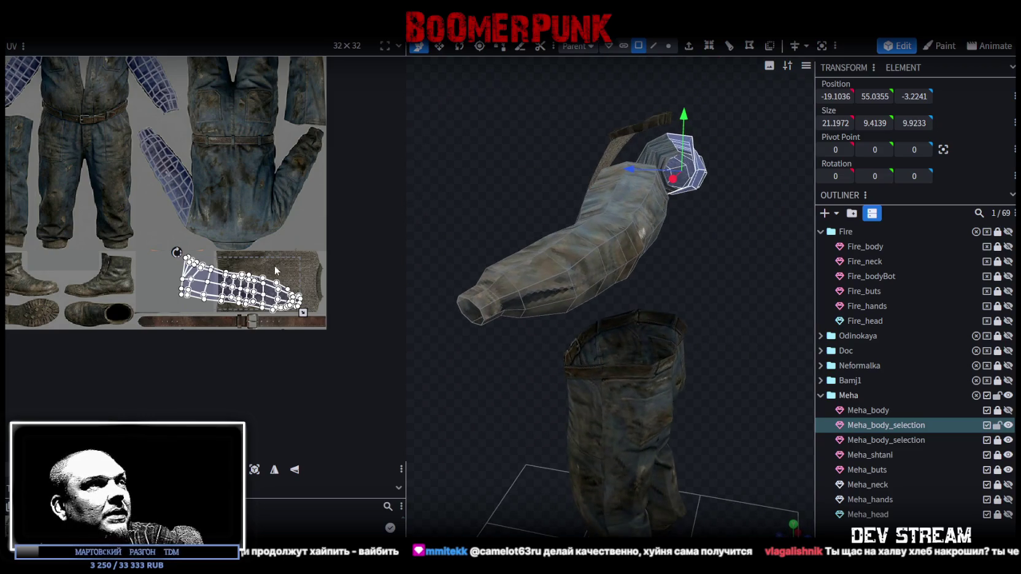
Step: Mirror, shrink and rotate the sleeve island, then drag it onto the texture's sleeve area
{"action": "left_click", "coordinate": [295, 471]}
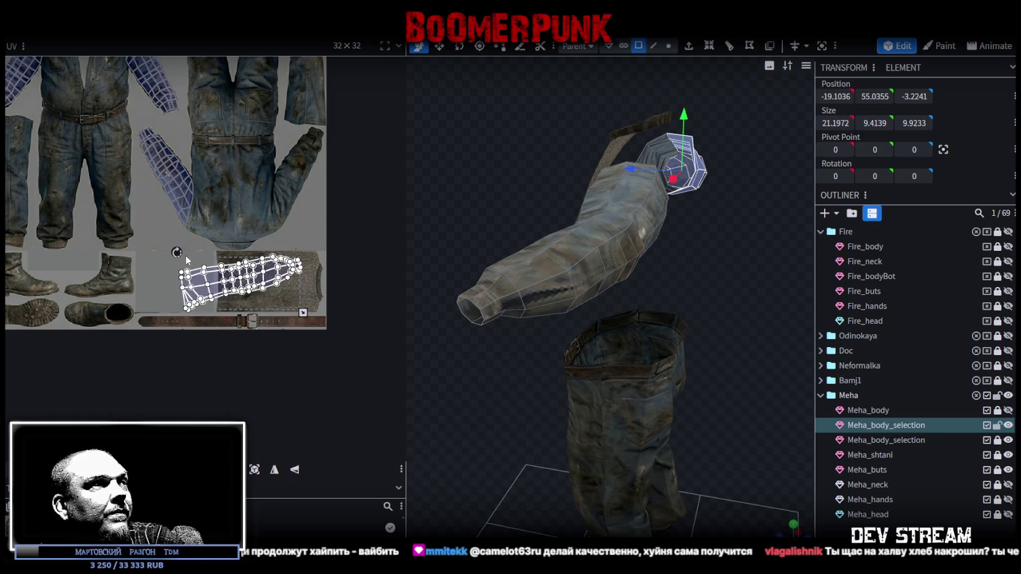
{"action": "left_click_drag", "start_coordinate": [303, 312], "coordinate": [281, 300]}
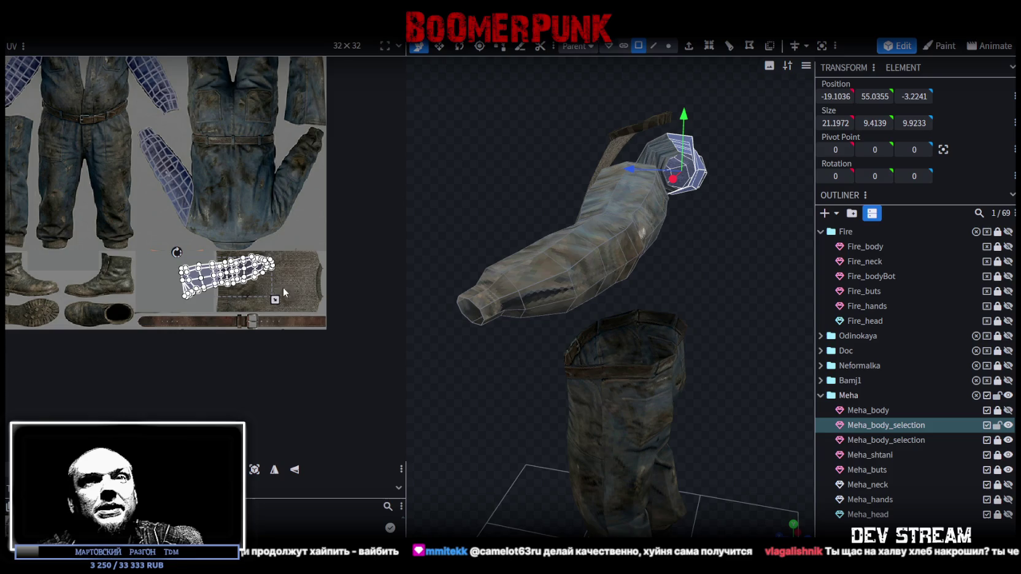
{"action": "left_click_drag", "start_coordinate": [176, 252], "coordinate": [115, 315]}
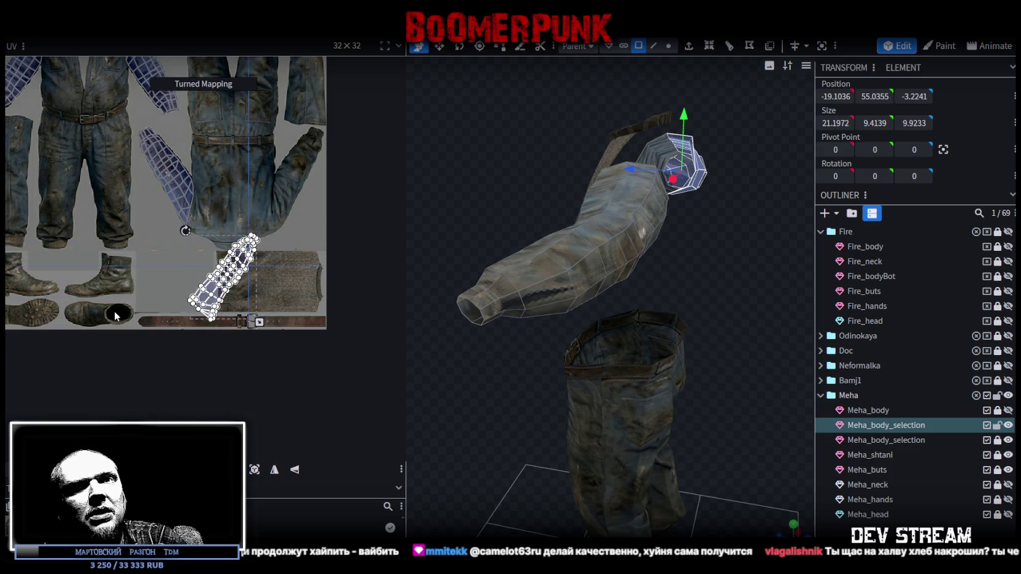
{"action": "left_click_drag", "start_coordinate": [115, 316], "coordinate": [115, 315]}
{"action": "left_click_drag", "start_coordinate": [236, 288], "coordinate": [288, 214]}
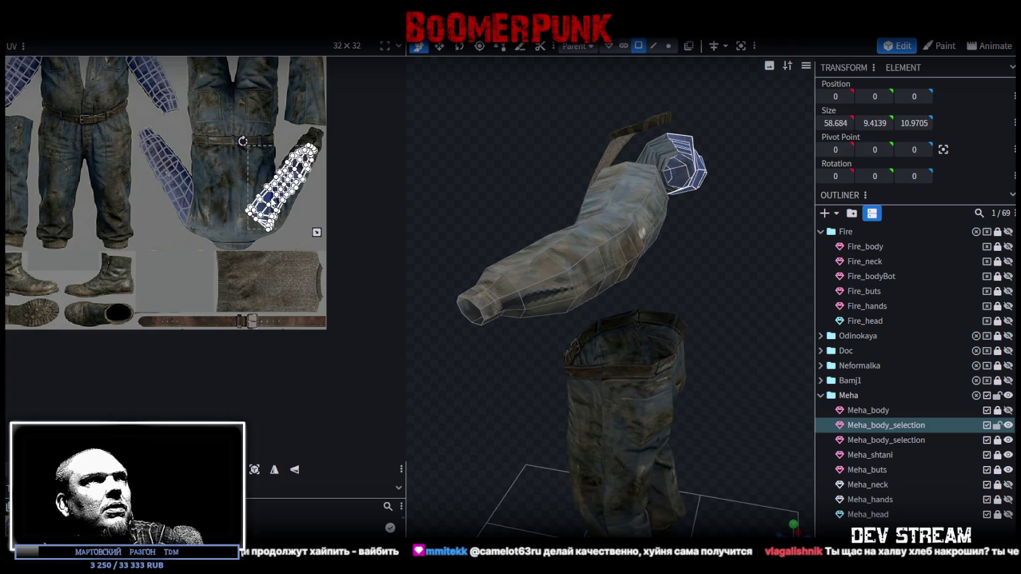
{"action": "scroll", "coordinate": [291, 224], "scroll_direction": "up", "scroll_amount": 2}
{"action": "scroll", "coordinate": [292, 228], "scroll_direction": "up", "scroll_amount": 2}
Step: Rotate, shrink and position the sleeve island to line up with the painted sleeve
{"action": "left_click_drag", "start_coordinate": [145, 143], "coordinate": [128, 149]}
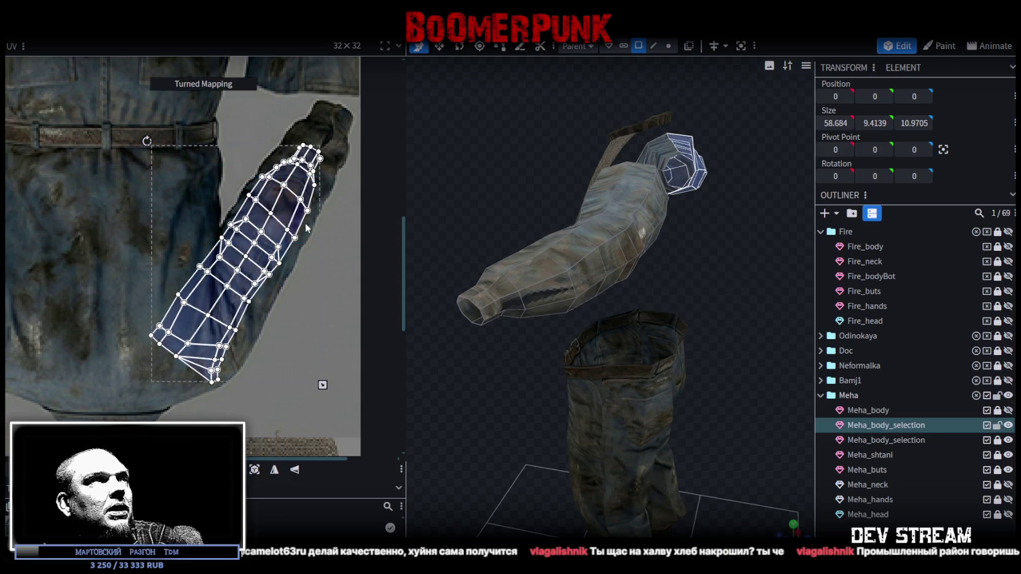
{"action": "left_click_drag", "start_coordinate": [322, 385], "coordinate": [311, 371]}
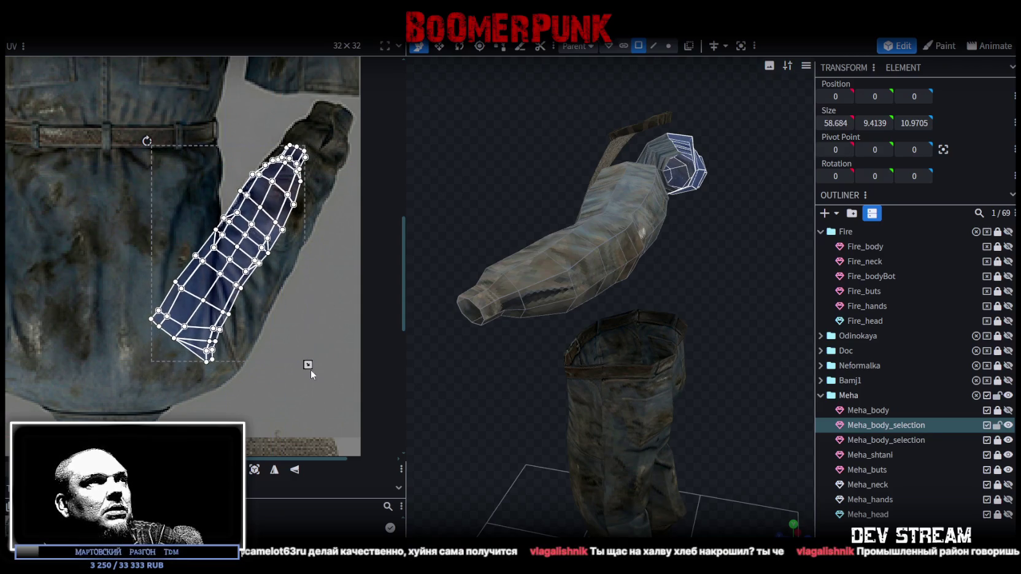
{"action": "left_click_drag", "start_coordinate": [272, 208], "coordinate": [316, 173]}
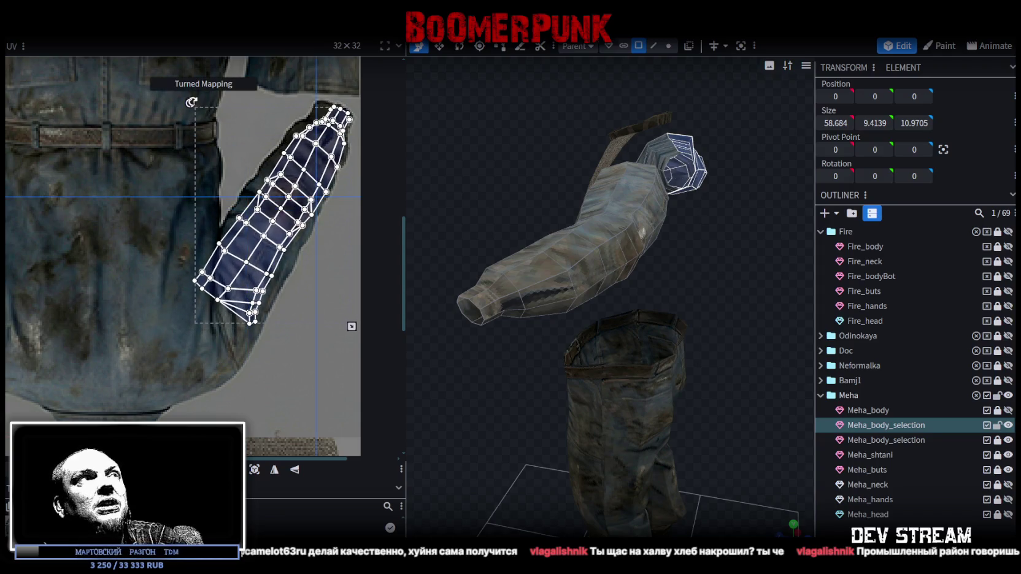
{"action": "left_click_drag", "start_coordinate": [192, 103], "coordinate": [190, 105]}
{"action": "left_click_drag", "start_coordinate": [312, 185], "coordinate": [308, 189]}
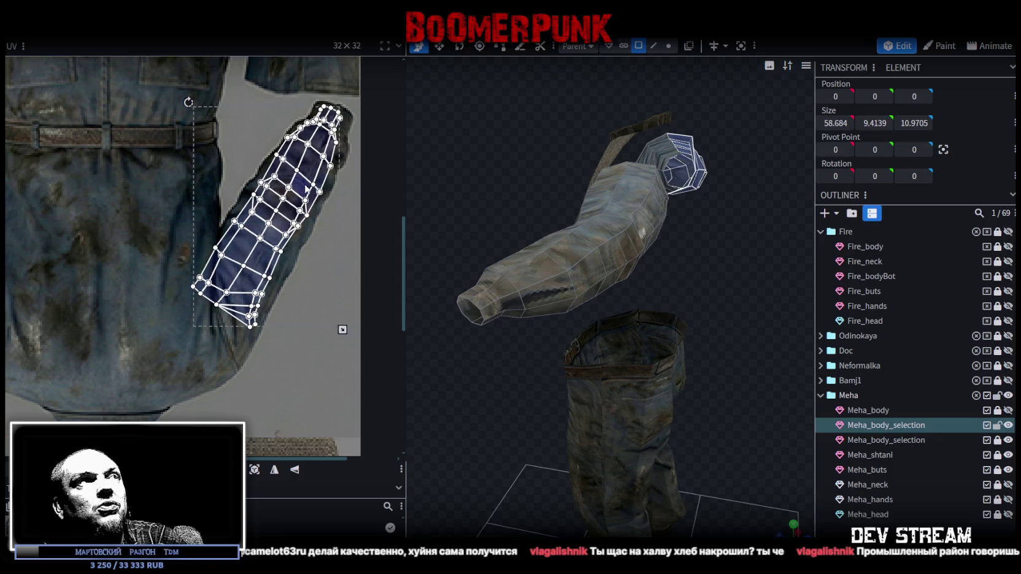
{"action": "left_click_drag", "start_coordinate": [191, 103], "coordinate": [192, 103]}
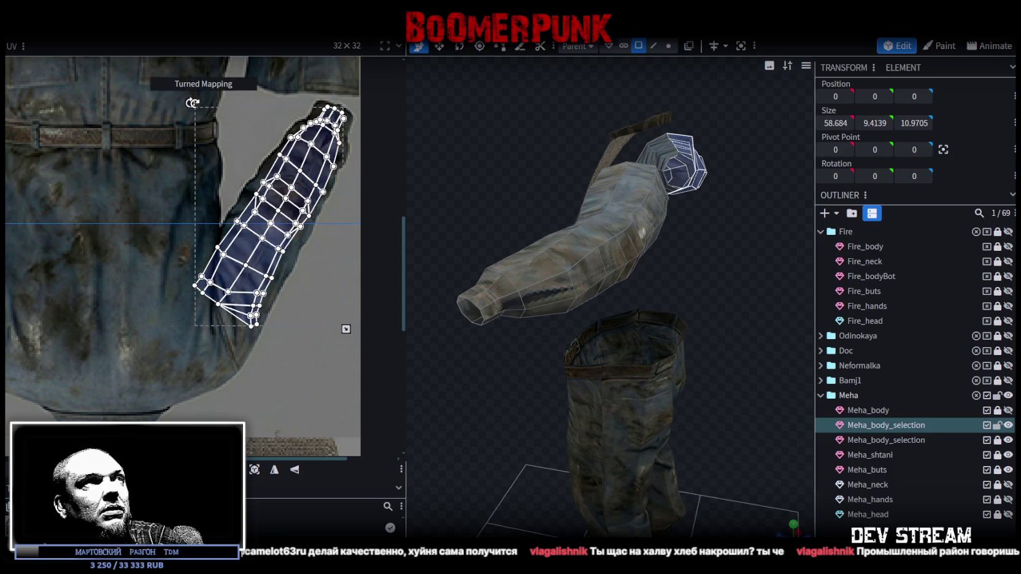
{"action": "left_click_drag", "start_coordinate": [307, 186], "coordinate": [309, 185]}
Step: Zoom to the island's top and pull its top faces down-left onto the sleeve
{"action": "scroll", "coordinate": [279, 172], "scroll_direction": "up", "scroll_amount": 2}
{"action": "scroll", "coordinate": [336, 293], "scroll_direction": "up", "scroll_amount": 1}
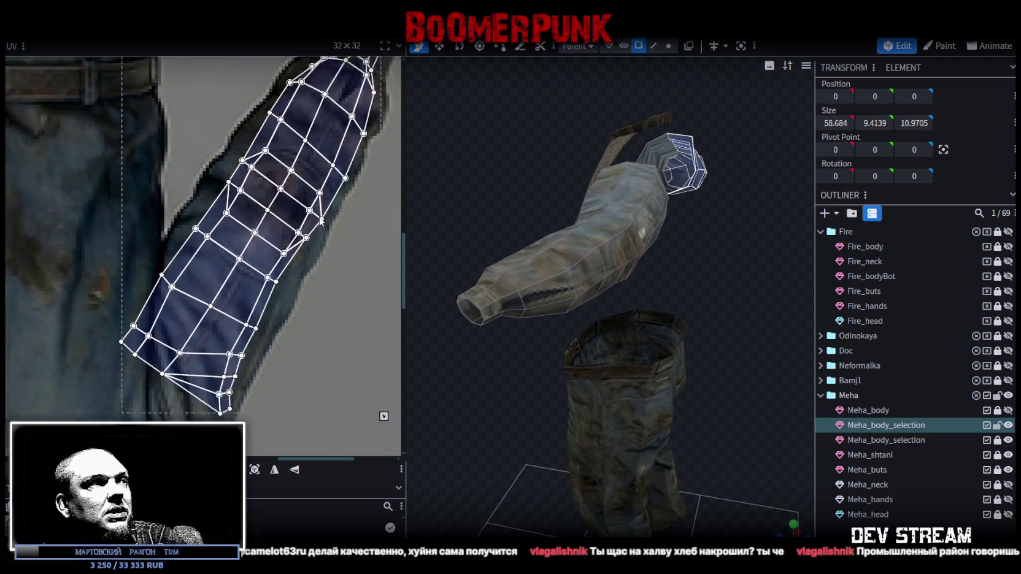
{"action": "scroll", "coordinate": [222, 218], "scroll_direction": "up", "scroll_amount": 1}
{"action": "scroll", "coordinate": [164, 237], "scroll_direction": "up", "scroll_amount": 1}
{"action": "scroll", "coordinate": [156, 212], "scroll_direction": "down", "scroll_amount": 2}
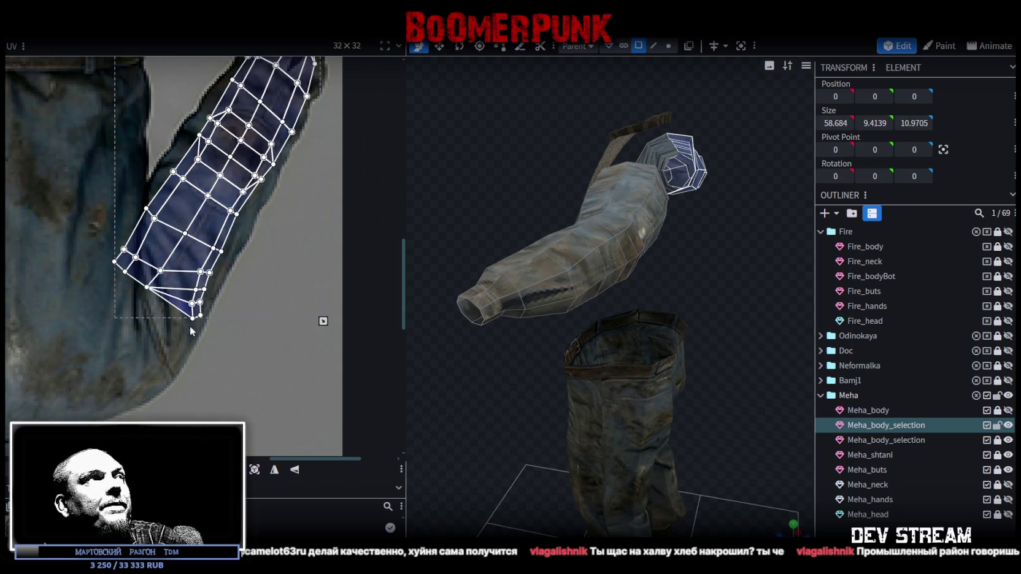
{"action": "middle_click_drag", "start_coordinate": [247, 194], "coordinate": [247, 252]}
{"action": "scroll", "coordinate": [245, 135], "scroll_direction": "up", "scroll_amount": 1}
{"action": "scroll", "coordinate": [245, 193], "scroll_direction": "up", "scroll_amount": 2}
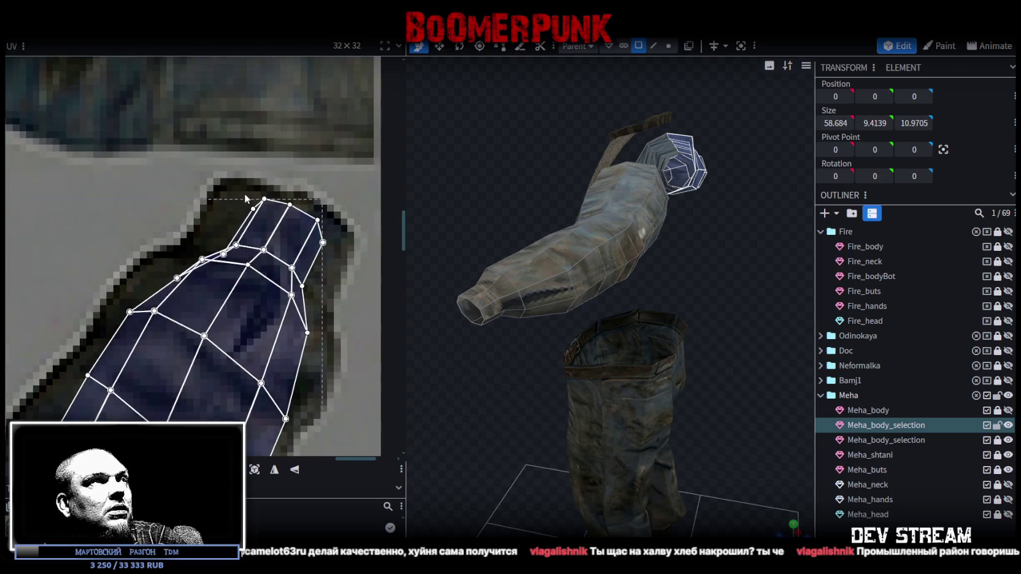
{"action": "left_click", "coordinate": [250, 210]}
{"action": "left_click_drag", "start_coordinate": [253, 208], "coordinate": [226, 188]}
{"action": "left_click", "coordinate": [268, 209], "text": "shift"}
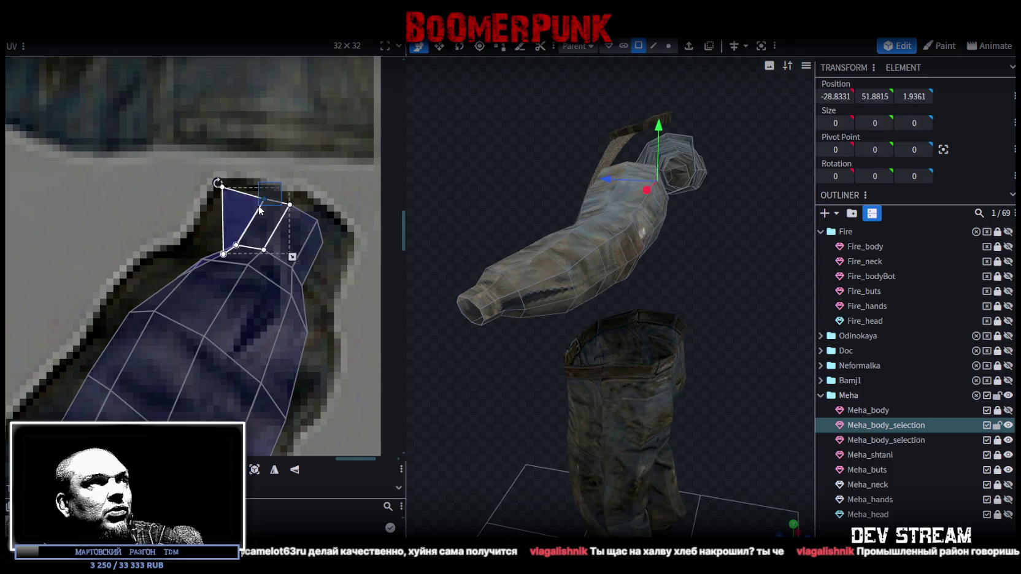
{"action": "mouse_move", "coordinate": [211, 226]}
{"action": "left_mouse_down"}
{"action": "mouse_move", "coordinate": [226, 256]}
{"action": "mouse_move", "coordinate": [203, 257]}
{"action": "left_mouse_up"}
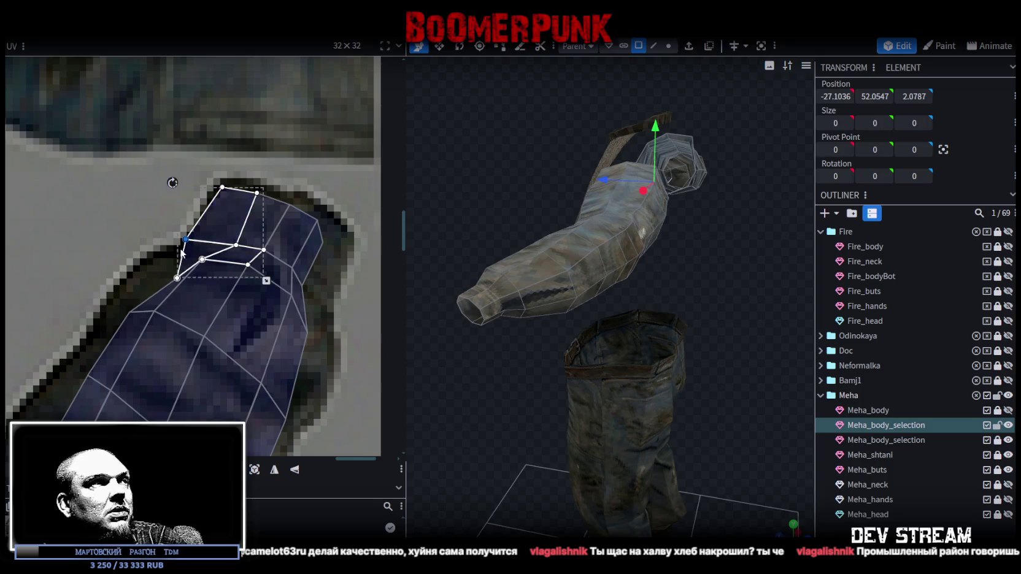
Step: Stretch the narrow right-edge quad down the sleeve edge and widen its collapsed corner
{"action": "left_click", "coordinate": [177, 276]}
{"action": "left_click", "coordinate": [177, 277]}
{"action": "mouse_move", "coordinate": [182, 263]}
{"action": "left_mouse_down"}
{"action": "mouse_move", "coordinate": [147, 264]}
{"action": "mouse_move", "coordinate": [184, 249]}
{"action": "left_mouse_up"}
{"action": "left_click", "coordinate": [230, 211]}
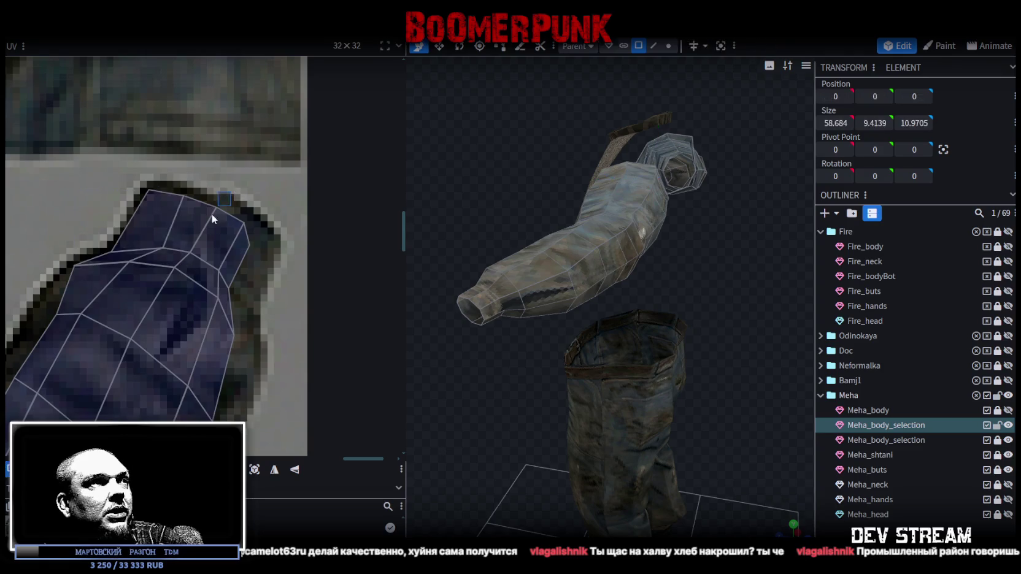
{"action": "left_click", "coordinate": [211, 214]}
{"action": "left_click", "coordinate": [247, 244]}
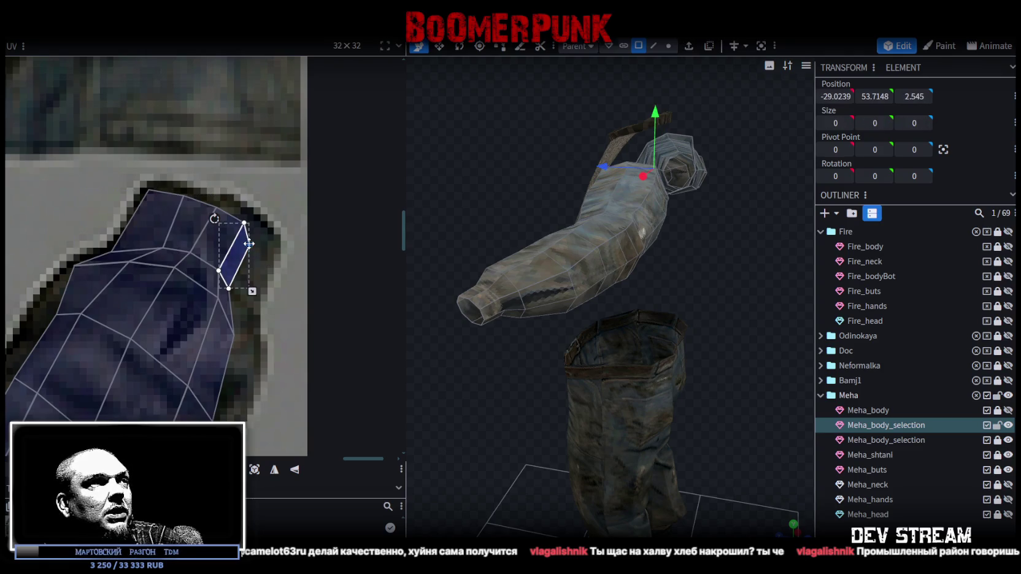
{"action": "left_click_drag", "start_coordinate": [249, 244], "coordinate": [274, 255]}
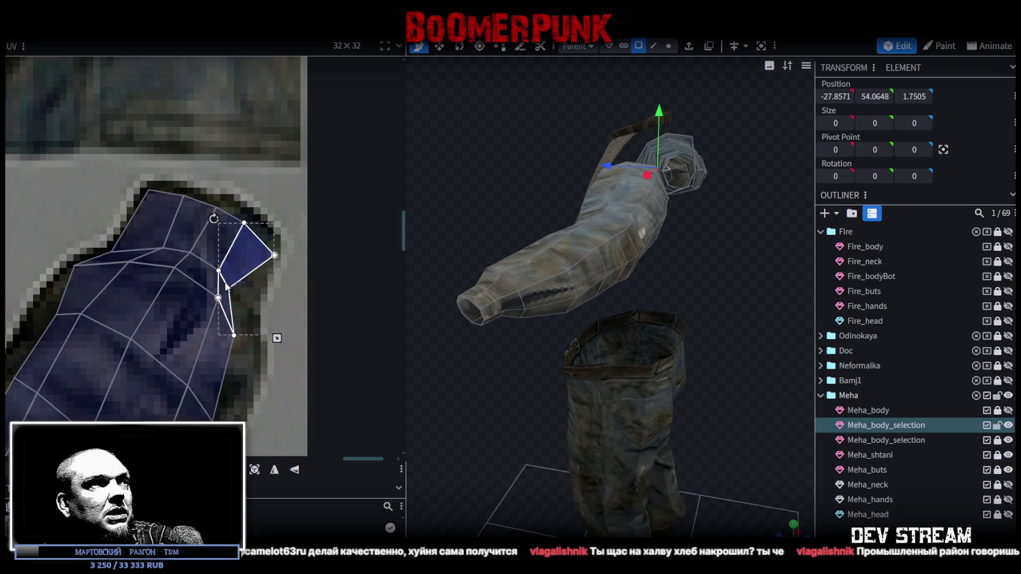
{"action": "left_click_drag", "start_coordinate": [225, 281], "coordinate": [255, 327]}
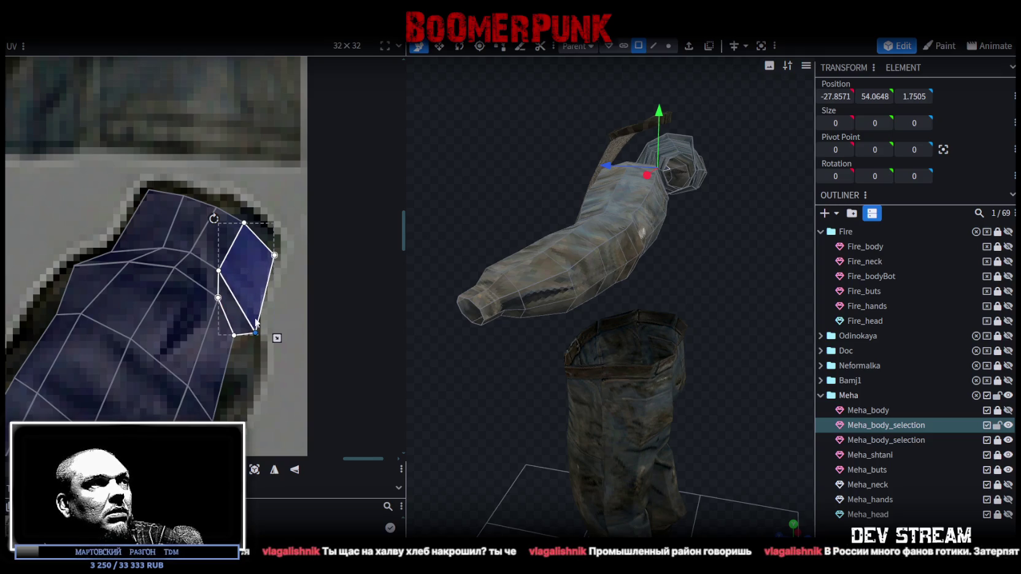
Step: Reshape the quad below by pulling its vertex down along the sleeve
{"action": "left_click", "coordinate": [226, 330]}
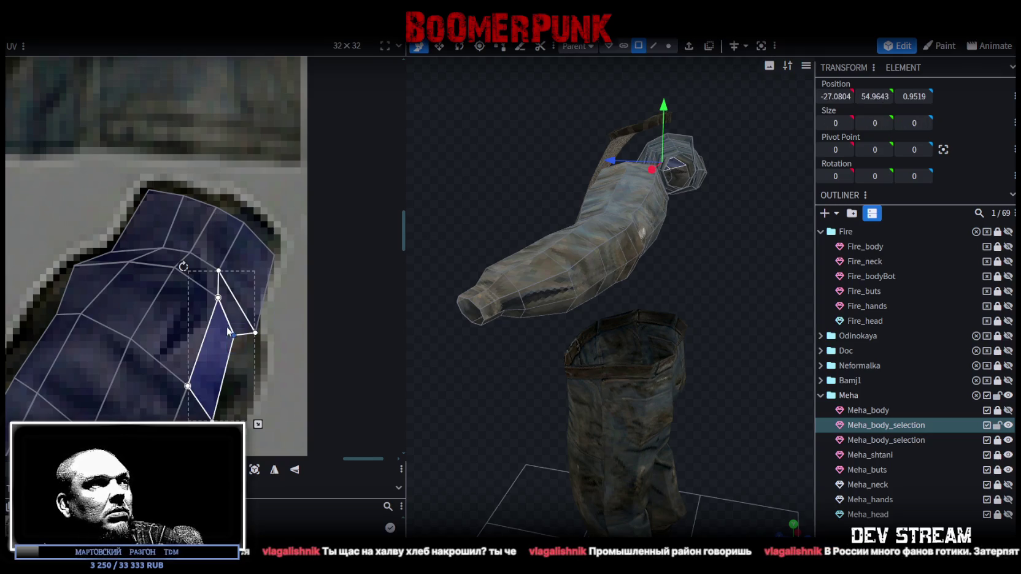
{"action": "left_click_drag", "start_coordinate": [235, 335], "coordinate": [254, 380]}
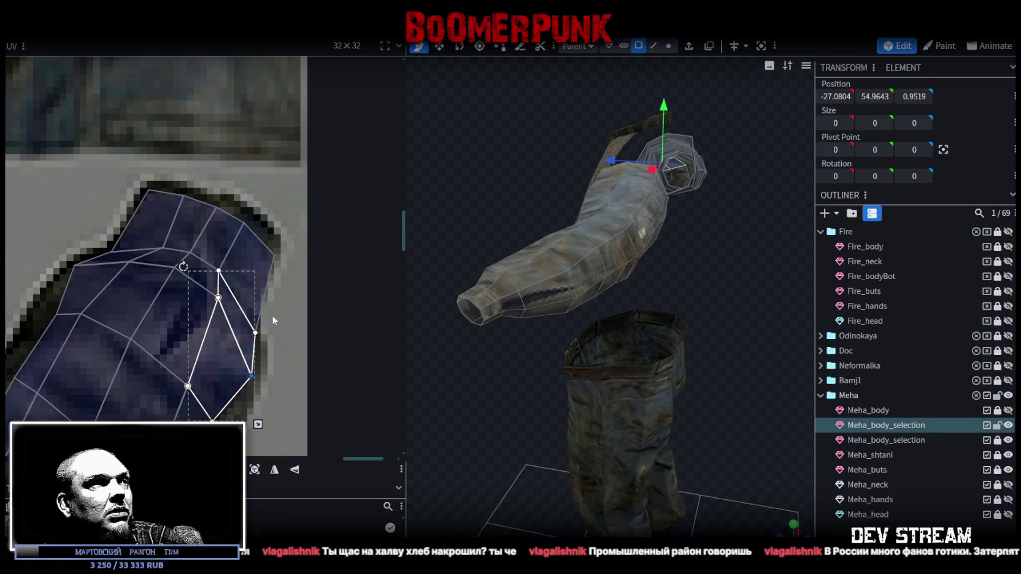
{"action": "left_click", "coordinate": [246, 270], "text": "shift"}
{"action": "left_click", "coordinate": [178, 319], "text": "shift"}
{"action": "left_click_drag", "start_coordinate": [219, 300], "coordinate": [220, 315]}
{"action": "mouse_move", "coordinate": [281, 297]}
{"action": "left_mouse_down"}
{"action": "mouse_move", "coordinate": [215, 270]}
{"action": "mouse_move", "coordinate": [230, 286]}
{"action": "left_mouse_up"}
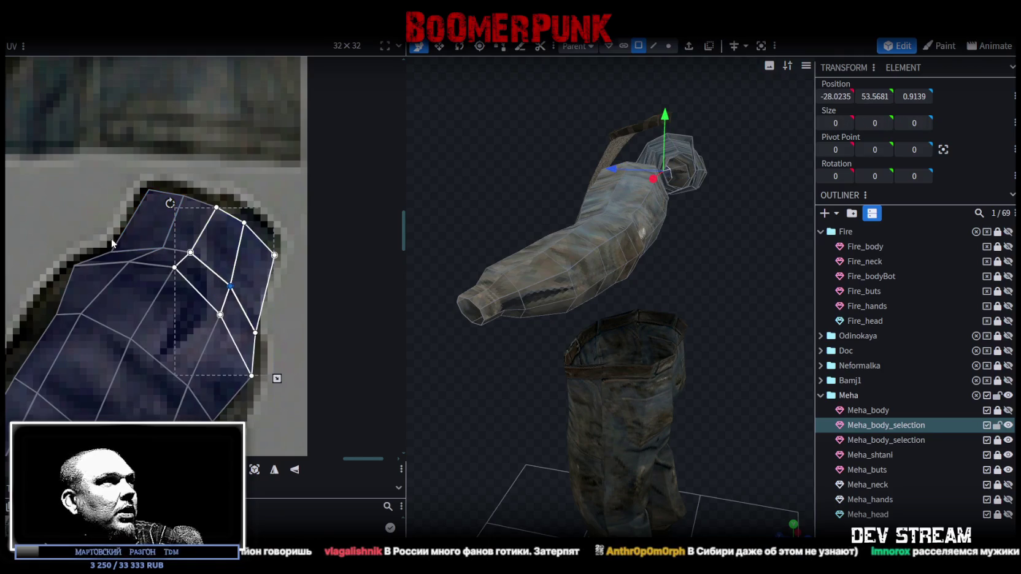
Step: Adjust the top quad and triangle, raising a vertex and enlarging the faces to match the outline
{"action": "middle_click_drag", "start_coordinate": [98, 245], "coordinate": [115, 190]}
{"action": "left_click", "coordinate": [128, 195]}
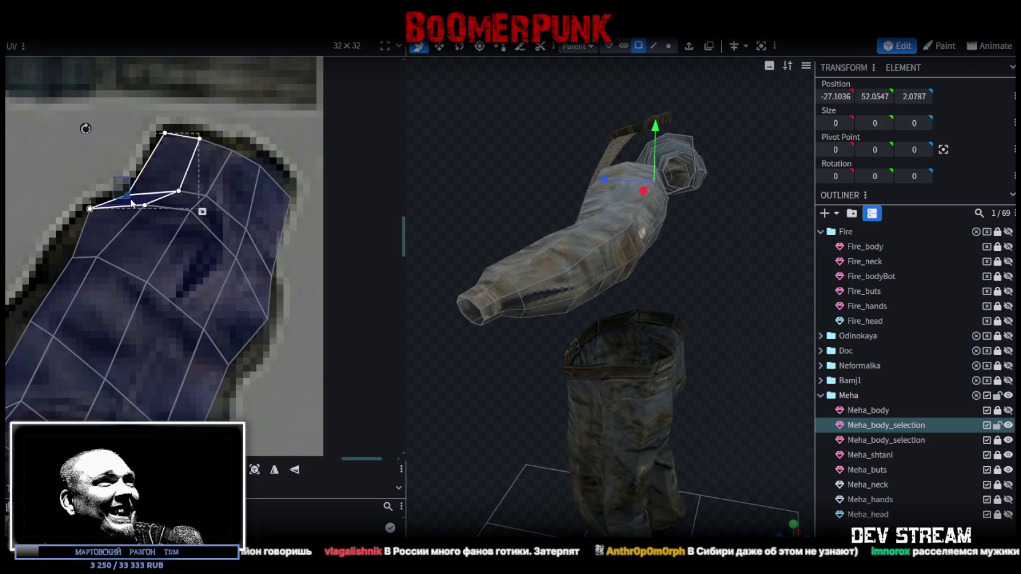
{"action": "left_click", "coordinate": [147, 219]}
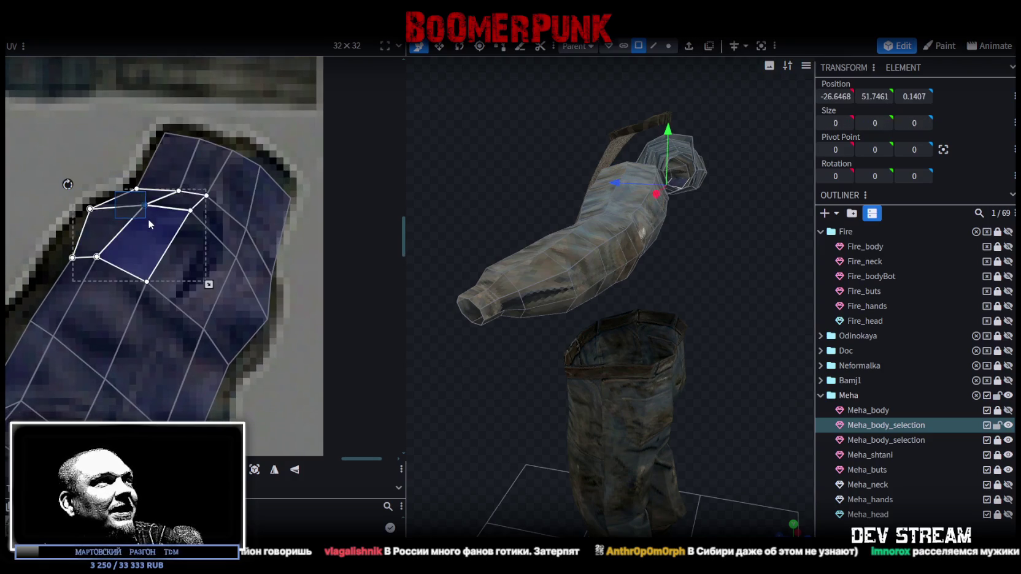
{"action": "left_click_drag", "start_coordinate": [149, 213], "coordinate": [146, 219]}
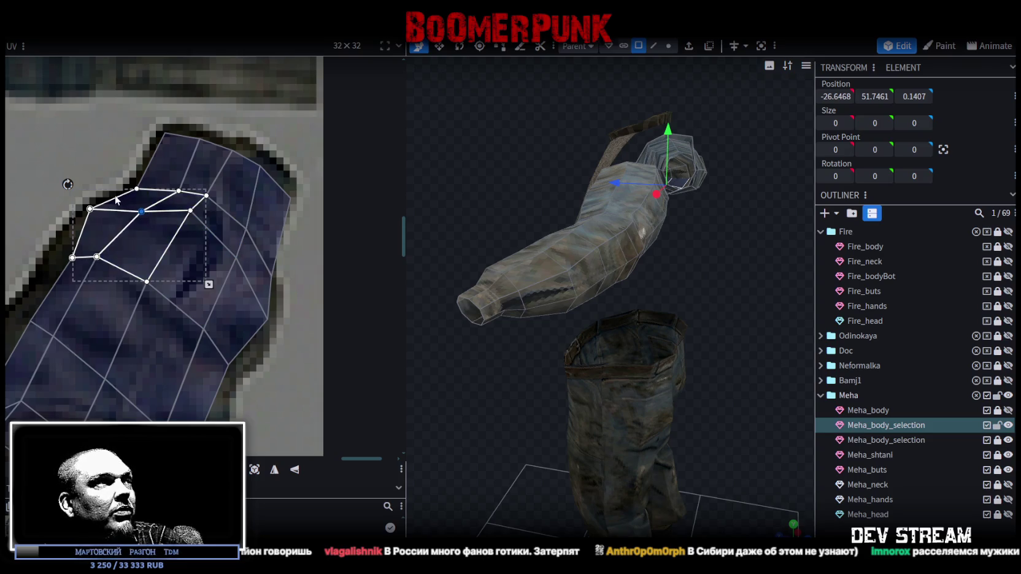
{"action": "left_click_drag", "start_coordinate": [195, 216], "coordinate": [199, 224]}
{"action": "mouse_move", "coordinate": [108, 194]}
{"action": "left_mouse_down"}
{"action": "mouse_move", "coordinate": [152, 239]}
{"action": "mouse_move", "coordinate": [145, 209]}
{"action": "left_mouse_up"}
{"action": "mouse_move", "coordinate": [43, 231]}
{"action": "middle_mouse_down"}
{"action": "mouse_move", "coordinate": [153, 207]}
{"action": "mouse_move", "coordinate": [197, 245]}
{"action": "middle_mouse_up"}
{"action": "left_click_drag", "start_coordinate": [197, 245], "coordinate": [162, 243]}
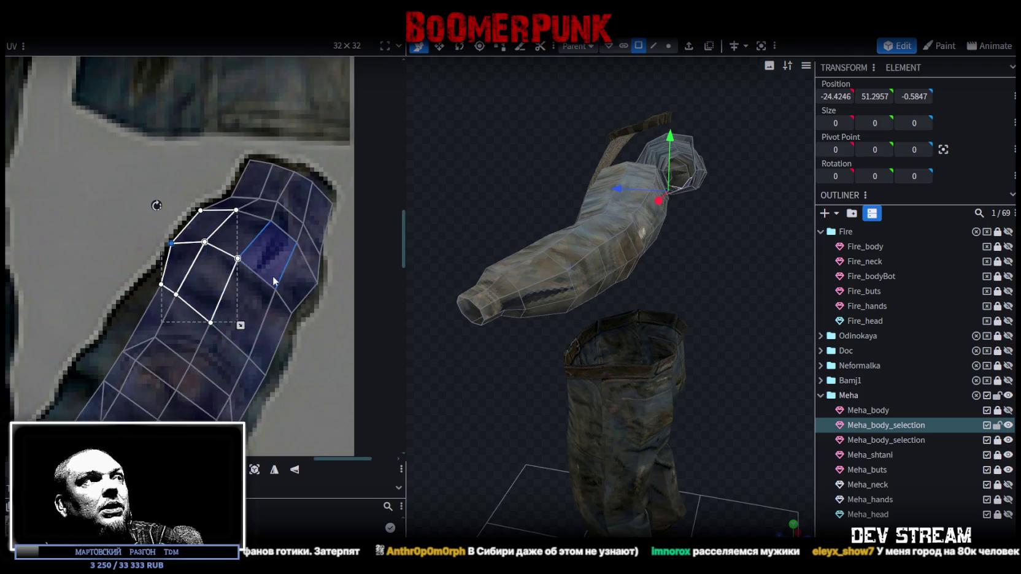
Step: Nudge vertices of the faces near the neck and the upper row down-right
{"action": "scroll", "coordinate": [263, 246], "scroll_direction": "down", "scroll_amount": 5}
{"action": "left_click", "coordinate": [226, 202]}
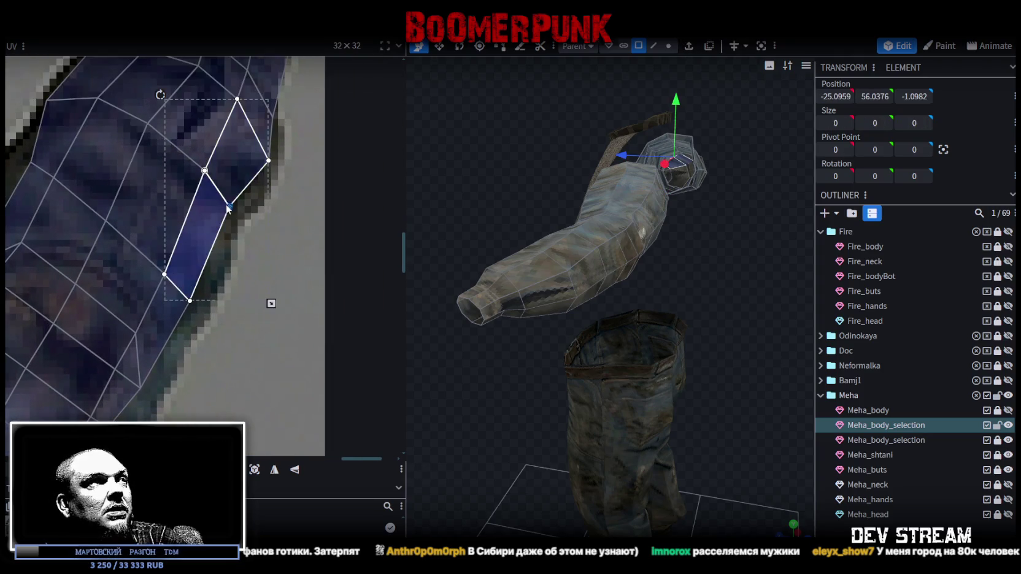
{"action": "left_click_drag", "start_coordinate": [227, 208], "coordinate": [236, 216]}
{"action": "left_click", "coordinate": [256, 146]}
{"action": "scroll", "coordinate": [261, 214], "scroll_direction": "down", "scroll_amount": 3}
{"action": "scroll", "coordinate": [128, 184], "scroll_direction": "up", "scroll_amount": 3}
{"action": "left_click", "coordinate": [188, 243]}
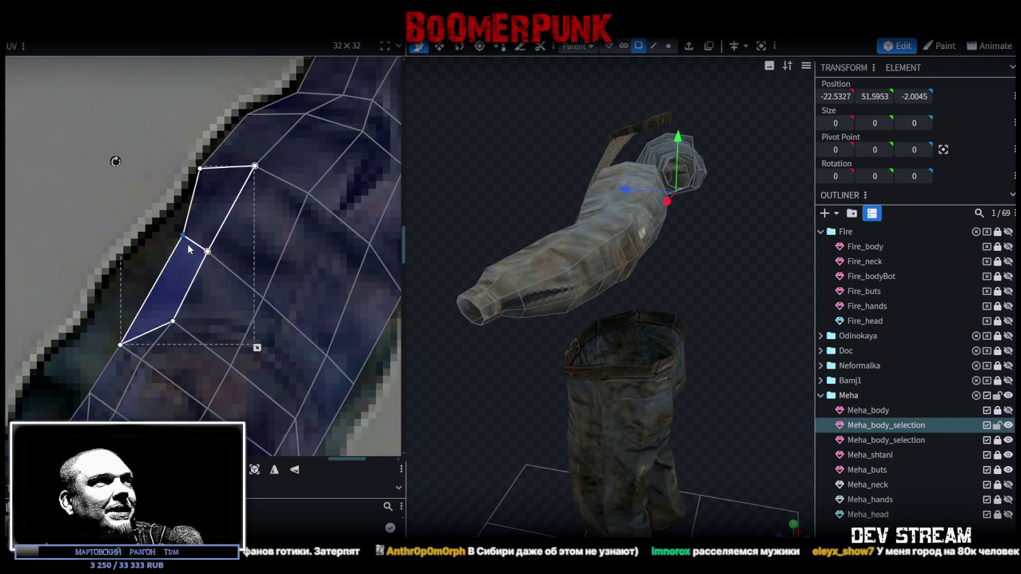
{"action": "left_click", "coordinate": [204, 172]}
{"action": "left_click_drag", "start_coordinate": [205, 172], "coordinate": [206, 173]}
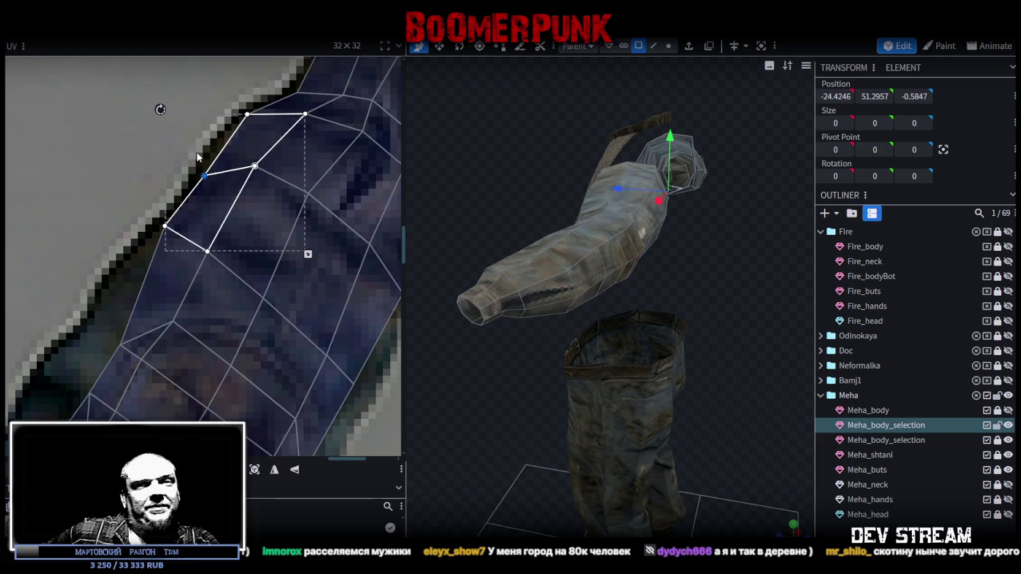
Step: Pull the lower faces' vertices up-left onto the sleeve edge and fill out the upper quad
{"action": "scroll", "coordinate": [114, 325], "scroll_direction": "down", "scroll_amount": 2}
{"action": "scroll", "coordinate": [111, 333], "scroll_direction": "down", "scroll_amount": 2}
{"action": "scroll", "coordinate": [168, 307], "scroll_direction": "up", "scroll_amount": 3}
{"action": "scroll", "coordinate": [173, 298], "scroll_direction": "up", "scroll_amount": 3}
{"action": "left_click", "coordinate": [211, 349]}
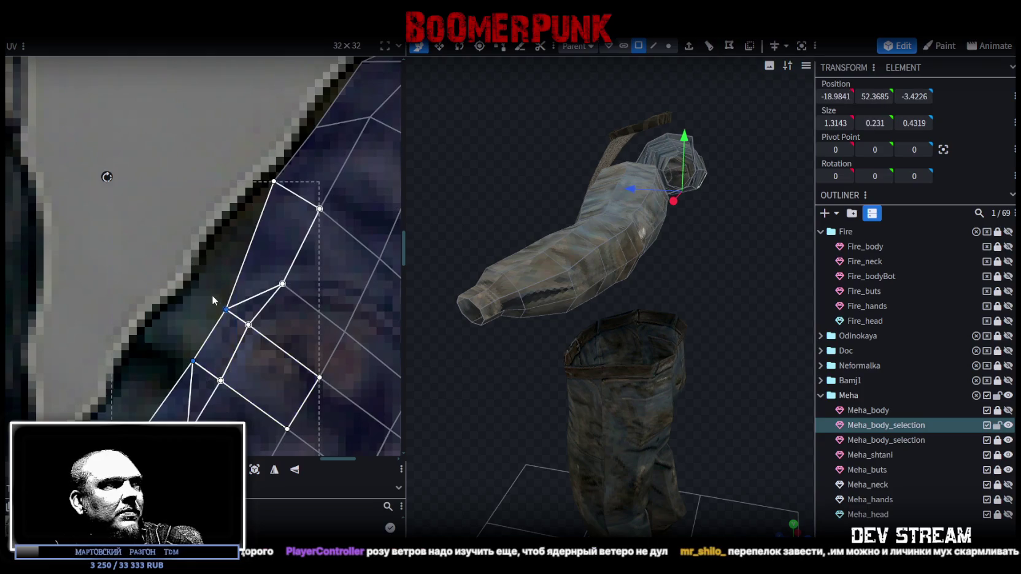
{"action": "left_click_drag", "start_coordinate": [226, 308], "coordinate": [189, 292]}
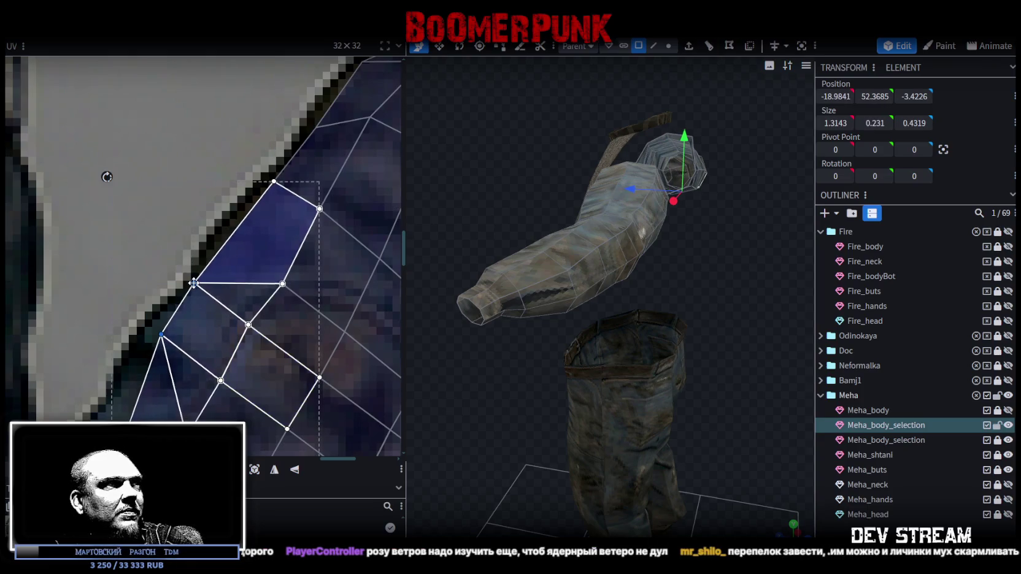
{"action": "left_click", "coordinate": [183, 353]}
{"action": "left_click_drag", "start_coordinate": [162, 336], "coordinate": [145, 329]}
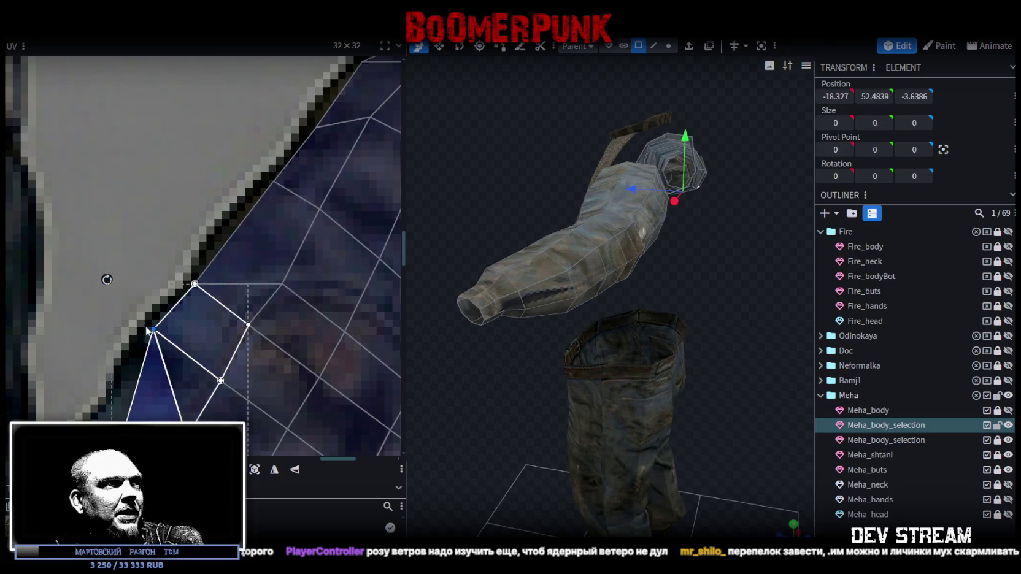
{"action": "left_click", "coordinate": [195, 284]}
{"action": "left_click_drag", "start_coordinate": [196, 284], "coordinate": [198, 290]}
Step: Drag the remaining edge vertices out so the blue face follows the denim edge
{"action": "scroll", "coordinate": [199, 294], "scroll_direction": "down", "scroll_amount": 5}
{"action": "mouse_move", "coordinate": [272, 297]}
{"action": "left_mouse_down"}
{"action": "mouse_move", "coordinate": [246, 272]}
{"action": "mouse_move", "coordinate": [269, 284]}
{"action": "left_mouse_up"}
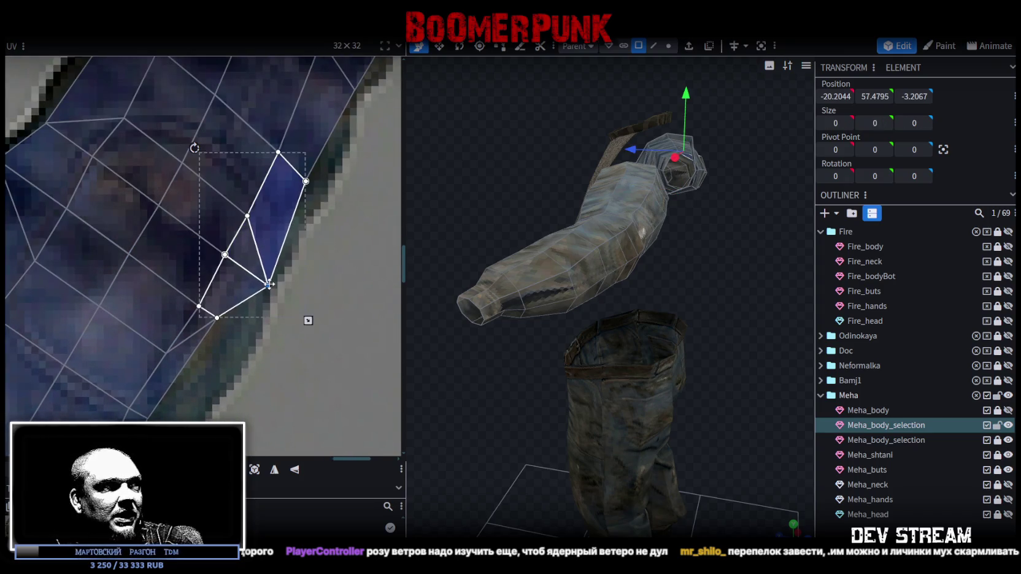
{"action": "left_click", "coordinate": [221, 321]}
{"action": "left_click", "coordinate": [213, 309]}
{"action": "left_click_drag", "start_coordinate": [214, 315], "coordinate": [261, 337]}
{"action": "scroll", "coordinate": [279, 290], "scroll_direction": "down", "scroll_amount": 3}
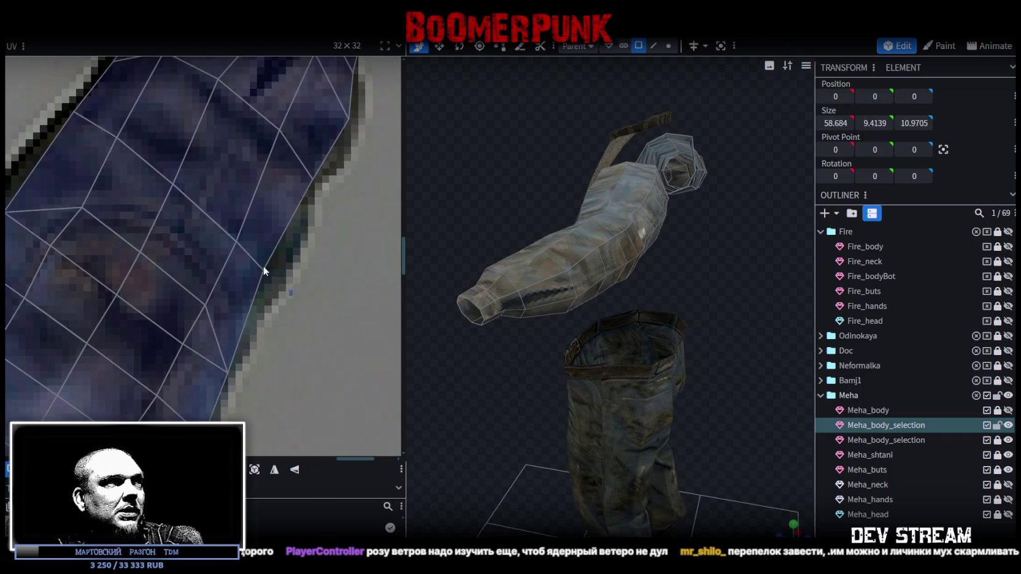
{"action": "left_click_drag", "start_coordinate": [269, 272], "coordinate": [279, 277]}
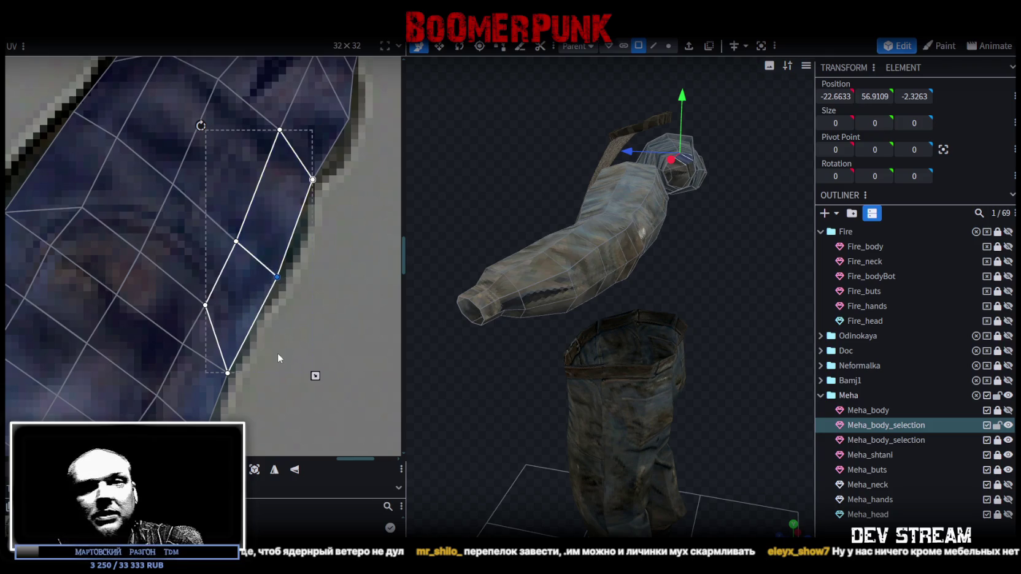
{"action": "scroll", "coordinate": [279, 351], "scroll_direction": "down", "scroll_amount": 3}
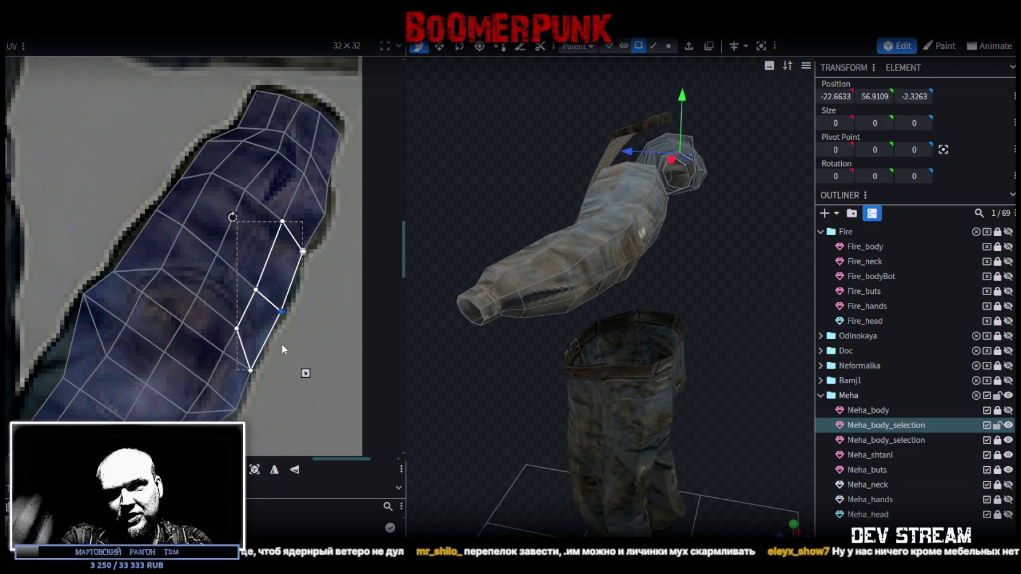
{"action": "scroll", "coordinate": [289, 296], "scroll_direction": "right", "scroll_amount": 2}
Step: Select the adjacent edge faces and pull their corner vertices onto the denim border
{"action": "left_click", "coordinate": [261, 206]}
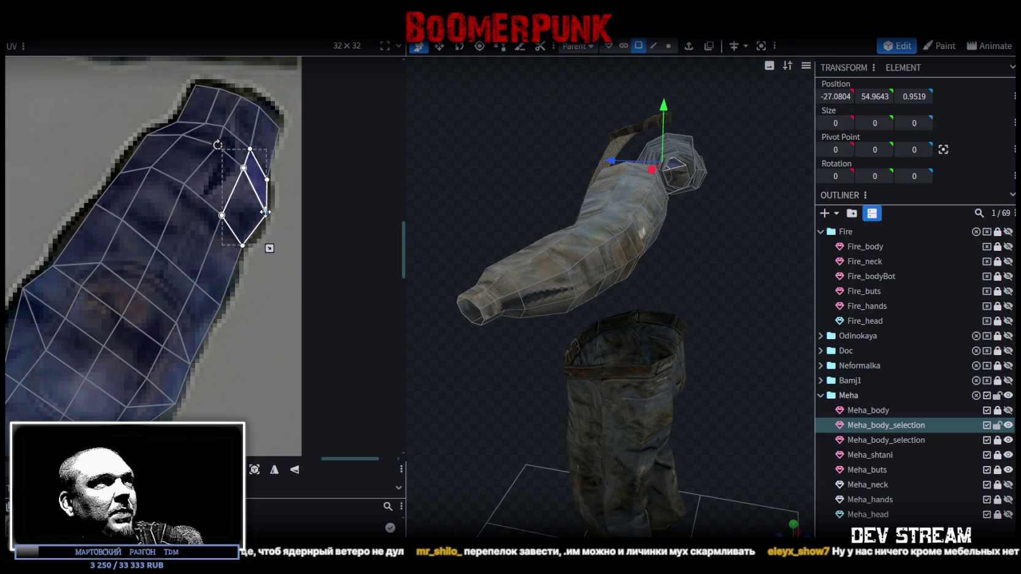
{"action": "scroll", "coordinate": [274, 207], "scroll_direction": "down", "scroll_amount": 2}
{"action": "scroll", "coordinate": [211, 243], "scroll_direction": "left", "scroll_amount": 2}
{"action": "left_click", "coordinate": [192, 256]}
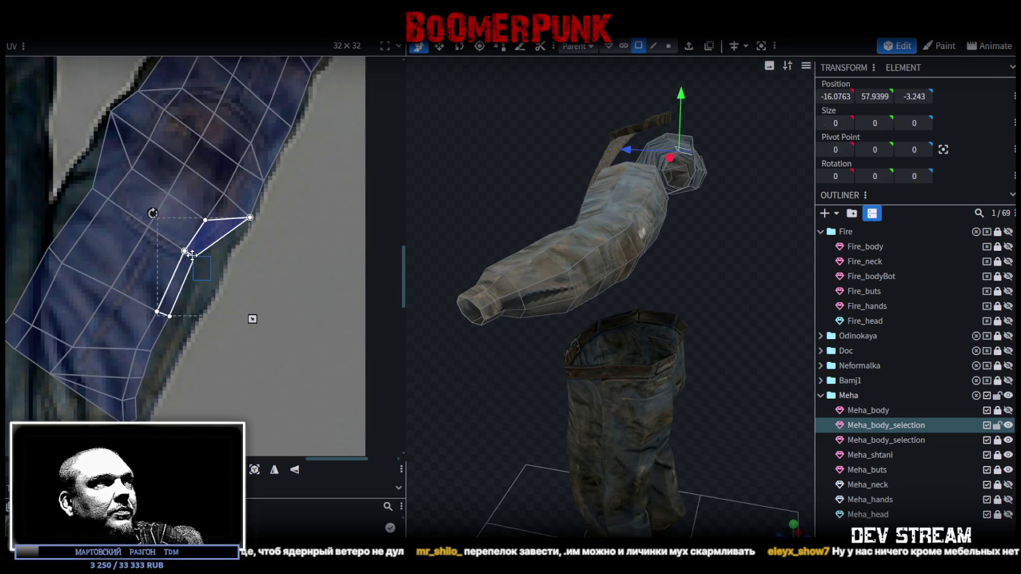
{"action": "left_click_drag", "start_coordinate": [196, 255], "coordinate": [217, 272]}
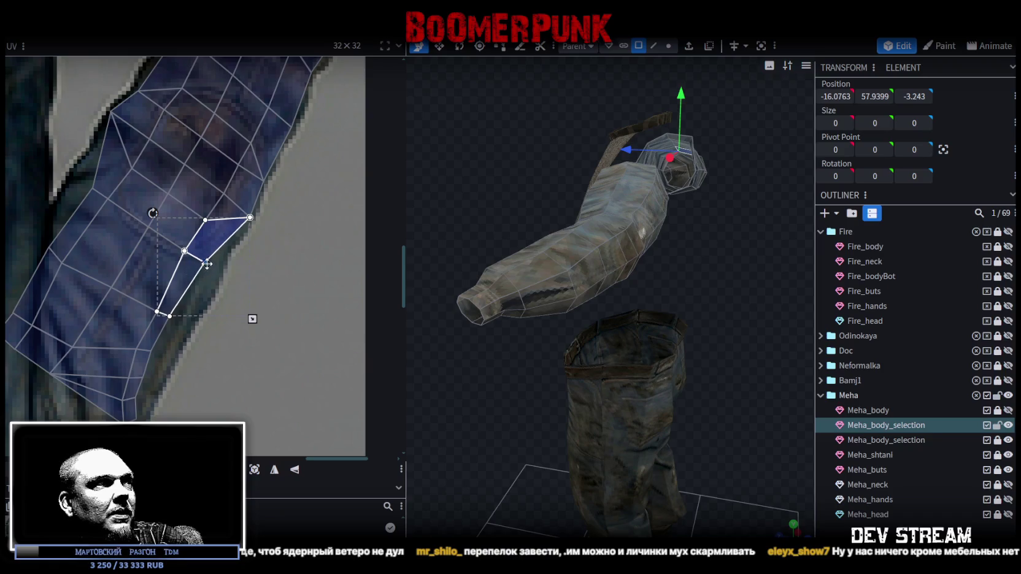
{"action": "scroll", "coordinate": [229, 269], "scroll_direction": "up", "scroll_amount": 2}
{"action": "scroll", "coordinate": [237, 256], "scroll_direction": "up", "scroll_amount": 2}
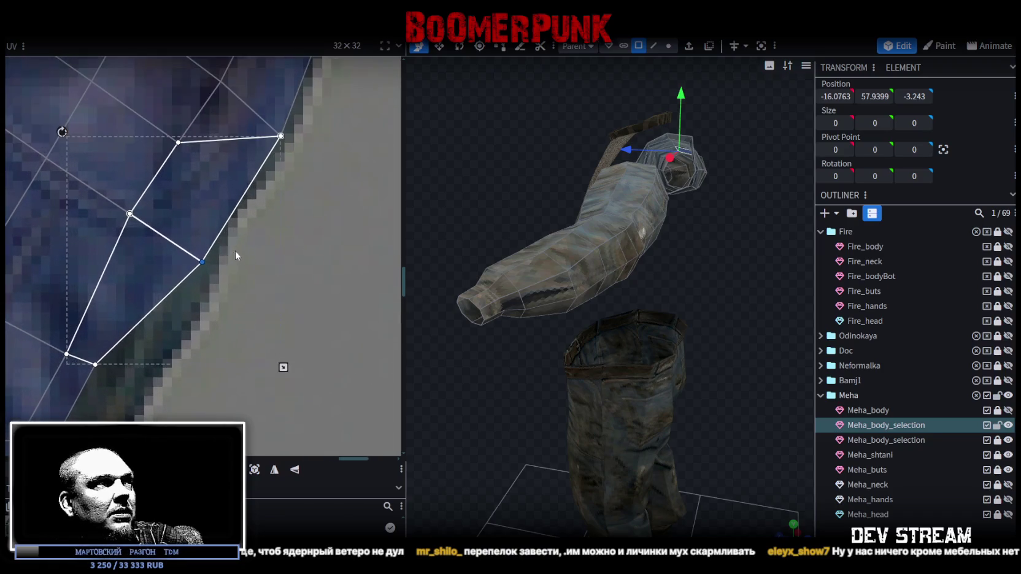
{"action": "left_click_drag", "start_coordinate": [204, 262], "coordinate": [200, 260]}
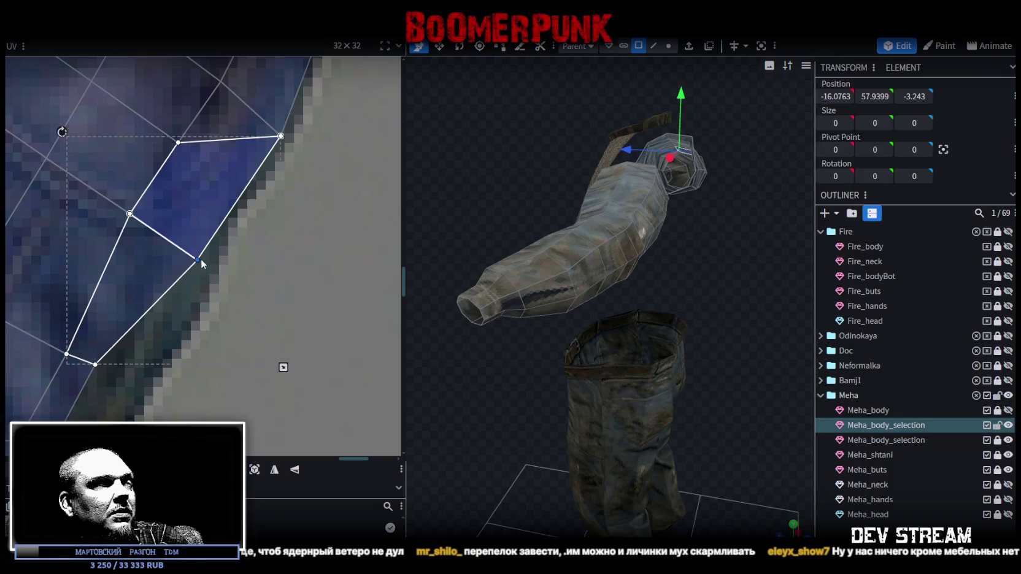
Step: Move the next face further up the jacket edge down and left onto the texture edge
{"action": "scroll", "coordinate": [235, 299], "scroll_direction": "down", "scroll_amount": 3}
{"action": "middle_click_drag", "start_coordinate": [236, 300], "coordinate": [289, 208]}
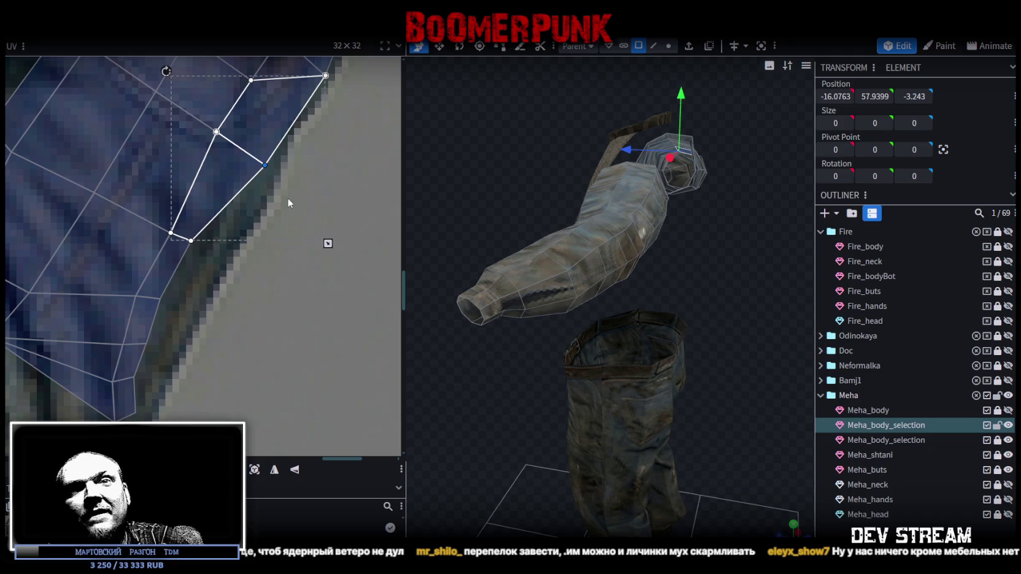
{"action": "left_click", "coordinate": [287, 202]}
{"action": "middle_click_drag", "start_coordinate": [168, 264], "coordinate": [256, 225]}
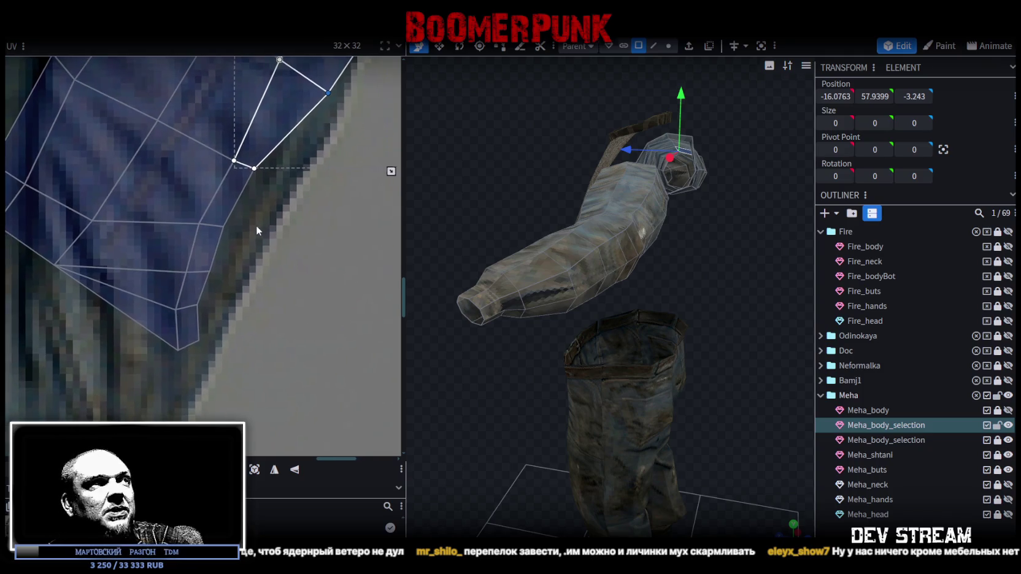
{"action": "left_click", "coordinate": [239, 151]}
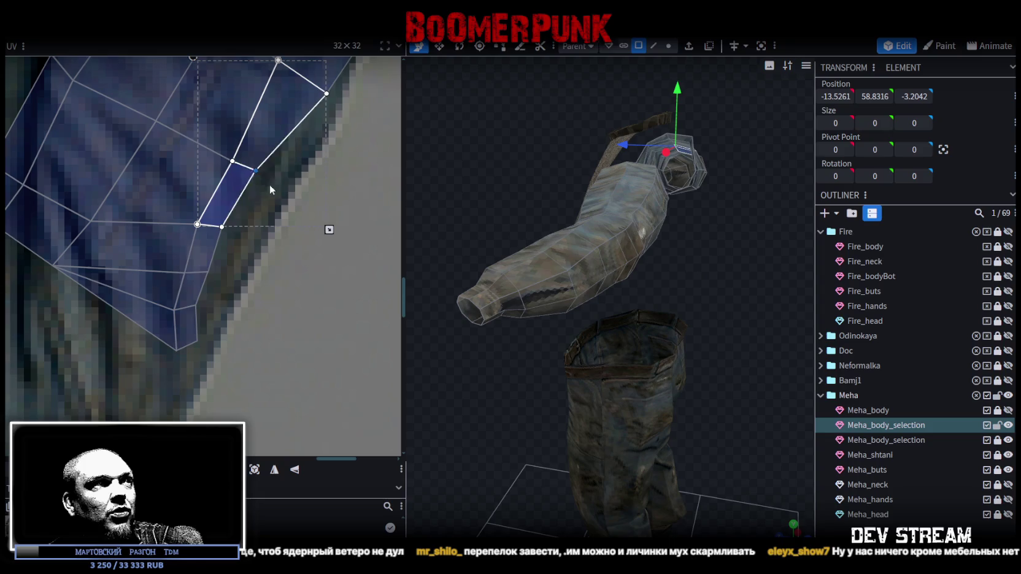
{"action": "left_click_drag", "start_coordinate": [268, 181], "coordinate": [217, 224]}
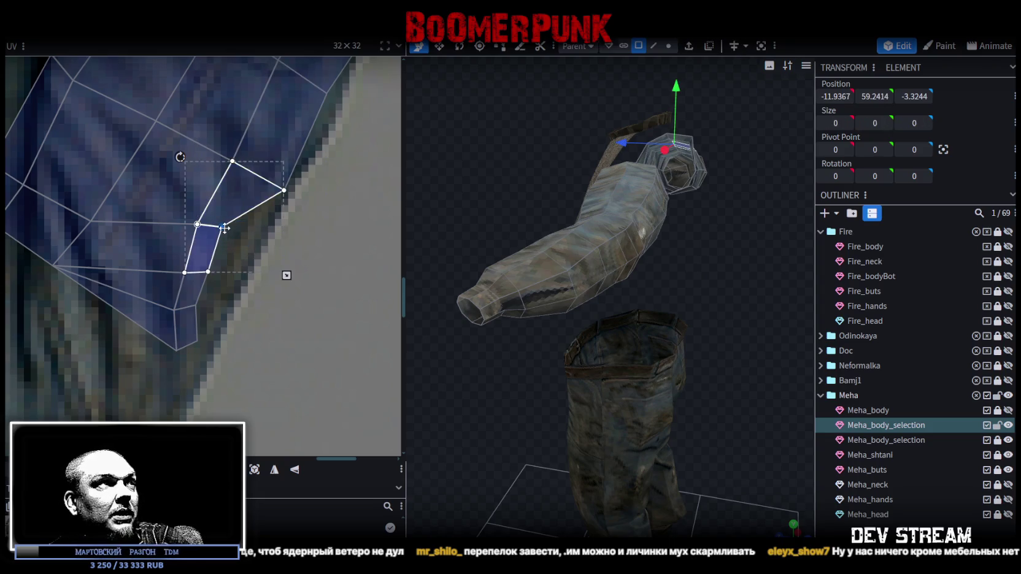
Step: Select the neighbouring faces along the upper edge of the UV island
{"action": "scroll", "coordinate": [255, 253], "scroll_direction": "down", "scroll_amount": 3}
{"action": "middle_click_drag", "start_coordinate": [257, 257], "coordinate": [296, 343]}
{"action": "scroll", "coordinate": [215, 153], "scroll_direction": "up", "scroll_amount": 2}
{"action": "mouse_move", "coordinate": [209, 152]}
{"action": "left_mouse_down"}
{"action": "mouse_move", "coordinate": [239, 205]}
{"action": "mouse_move", "coordinate": [224, 152]}
{"action": "left_mouse_up"}
{"action": "left_click", "coordinate": [273, 221], "text": "shift"}
Step: Reshape the lower strip of faces and the diamond's left corner to fit the texture
{"action": "left_click_drag", "start_coordinate": [247, 195], "coordinate": [252, 187]}
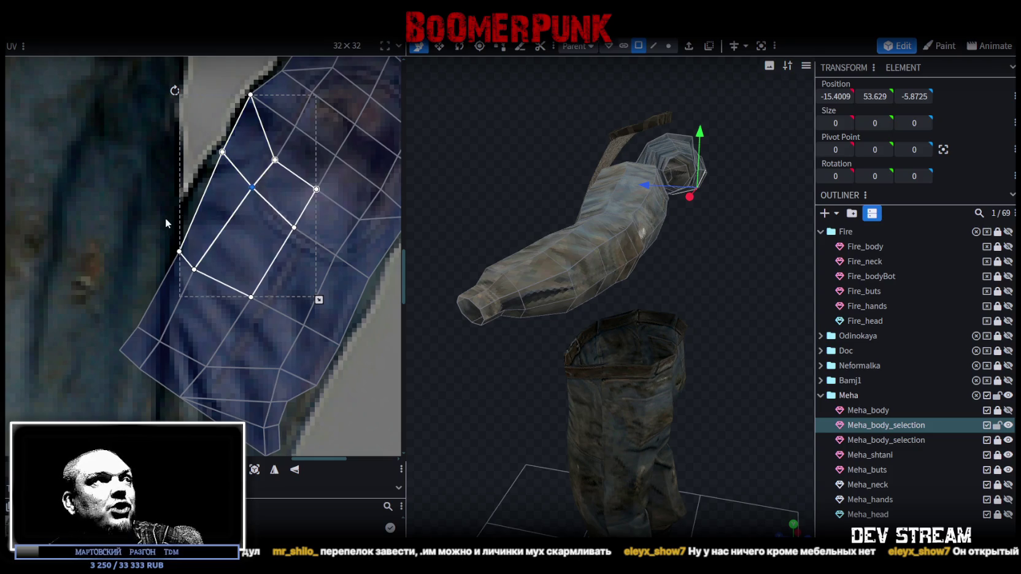
{"action": "left_click", "coordinate": [216, 287]}
{"action": "left_click_drag", "start_coordinate": [194, 270], "coordinate": [206, 210]}
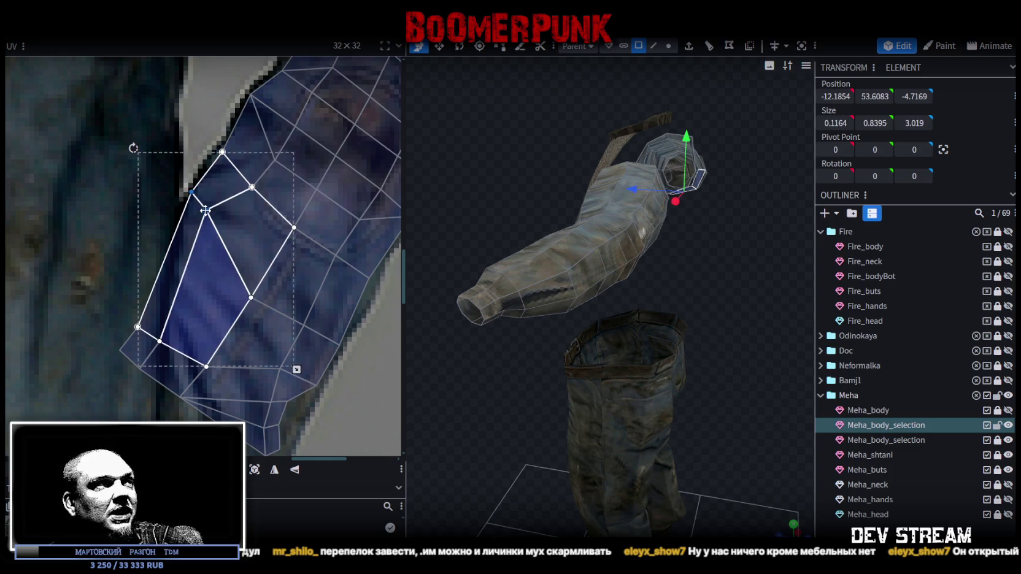
{"action": "left_click", "coordinate": [209, 214]}
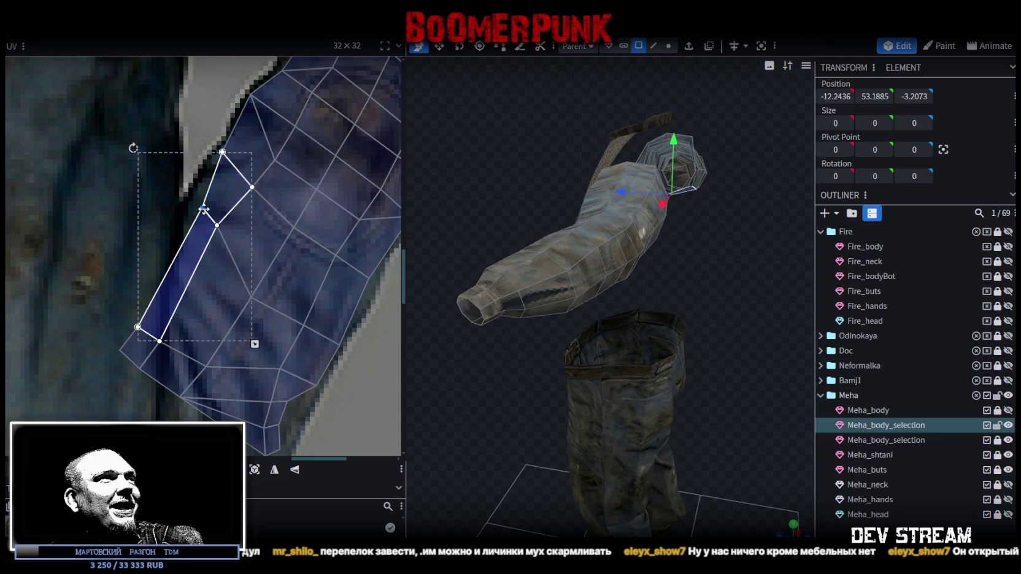
{"action": "left_click", "coordinate": [234, 171], "text": "shift"}
{"action": "left_click_drag", "start_coordinate": [224, 151], "coordinate": [221, 150]}
Step: Move the lower-left inner vertex down so those faces fit the denim fabric
{"action": "middle_click_drag", "start_coordinate": [218, 247], "coordinate": [238, 203]}
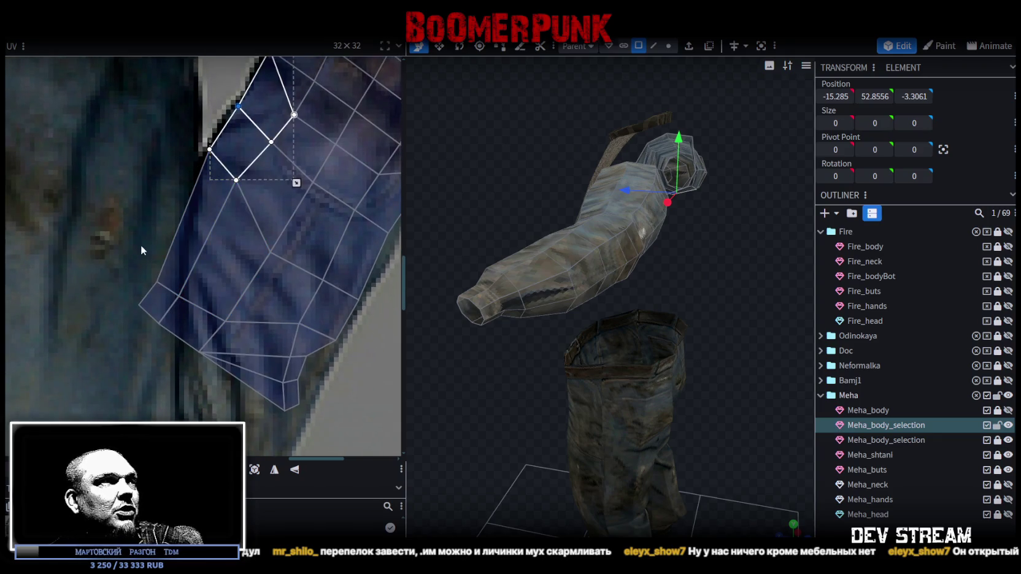
{"action": "mouse_move", "coordinate": [139, 255]}
{"action": "left_mouse_down"}
{"action": "mouse_move", "coordinate": [192, 302]}
{"action": "mouse_move", "coordinate": [195, 181]}
{"action": "left_mouse_up"}
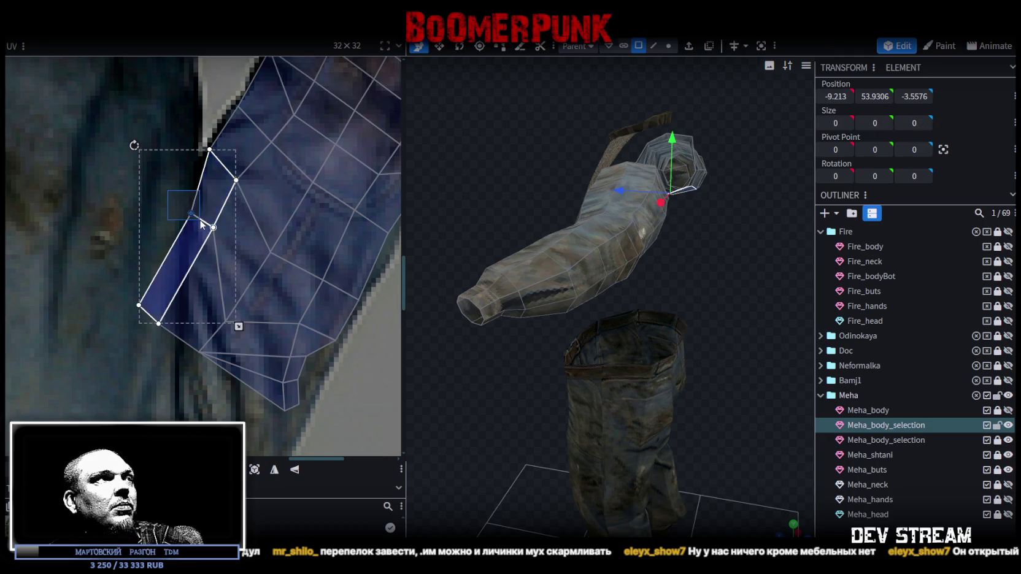
{"action": "left_click", "coordinate": [236, 243], "text": "shift"}
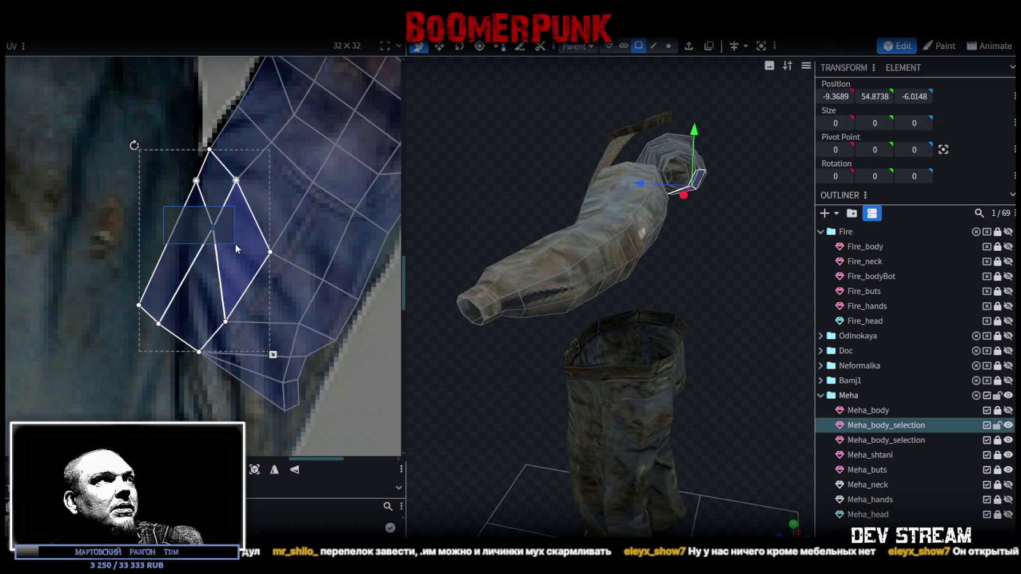
{"action": "left_click_drag", "start_coordinate": [213, 227], "coordinate": [200, 236]}
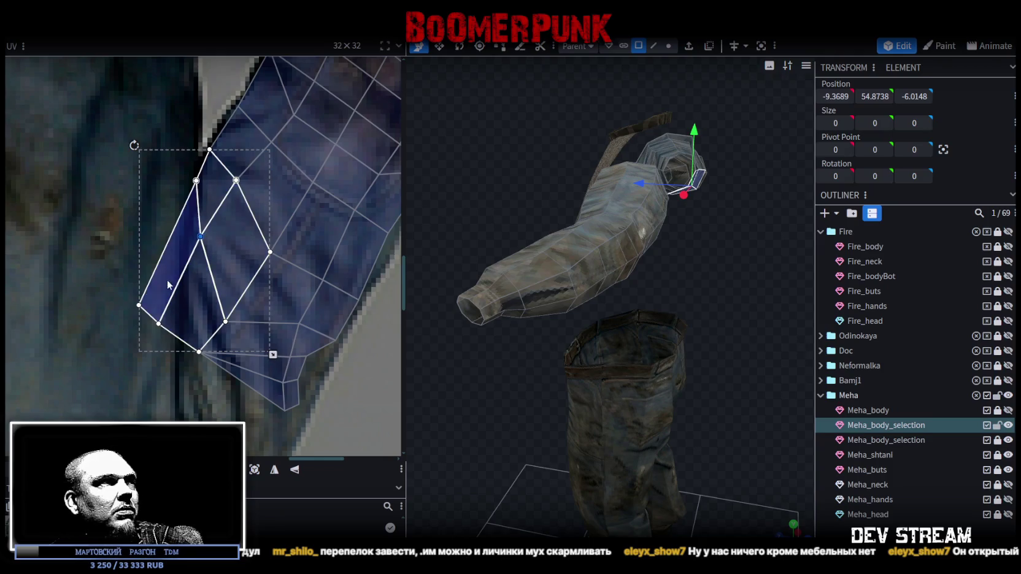
{"action": "left_click_drag", "start_coordinate": [122, 290], "coordinate": [189, 342]}
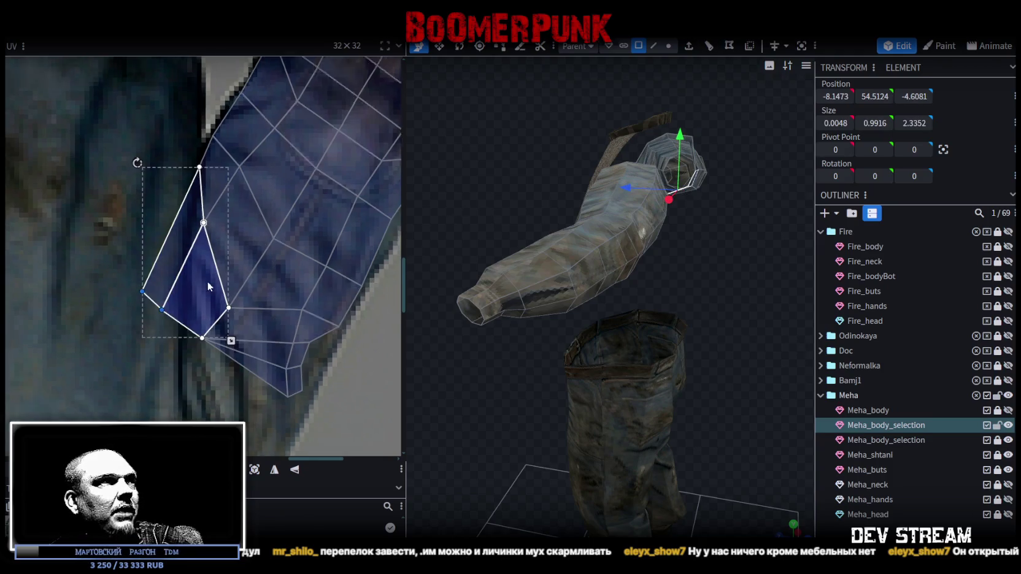
Step: Adjust the fan of faces and the lower-right vertices toward the sleeve edge
{"action": "scroll", "coordinate": [210, 286], "scroll_direction": "down", "scroll_amount": 3}
{"action": "left_click", "coordinate": [173, 259]}
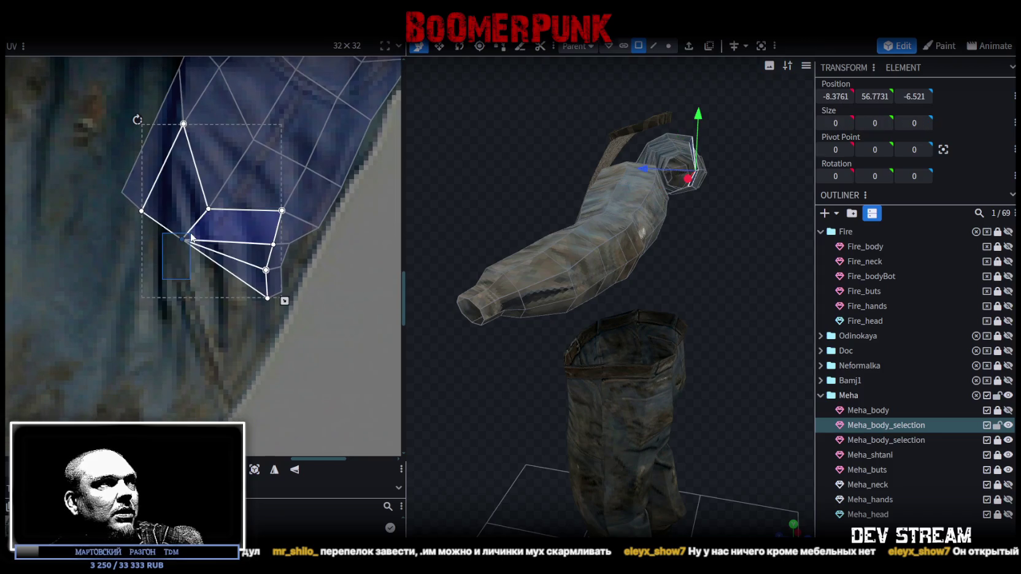
{"action": "mouse_move", "coordinate": [173, 259]}
{"action": "left_mouse_down"}
{"action": "mouse_move", "coordinate": [184, 242]}
{"action": "mouse_move", "coordinate": [178, 273]}
{"action": "left_mouse_up"}
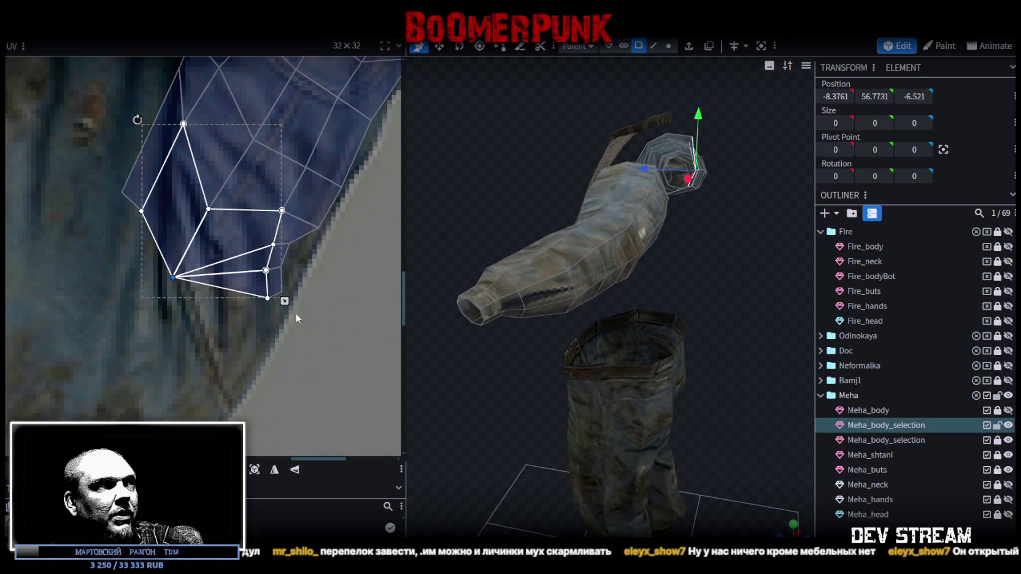
{"action": "left_click_drag", "start_coordinate": [311, 324], "coordinate": [244, 236]}
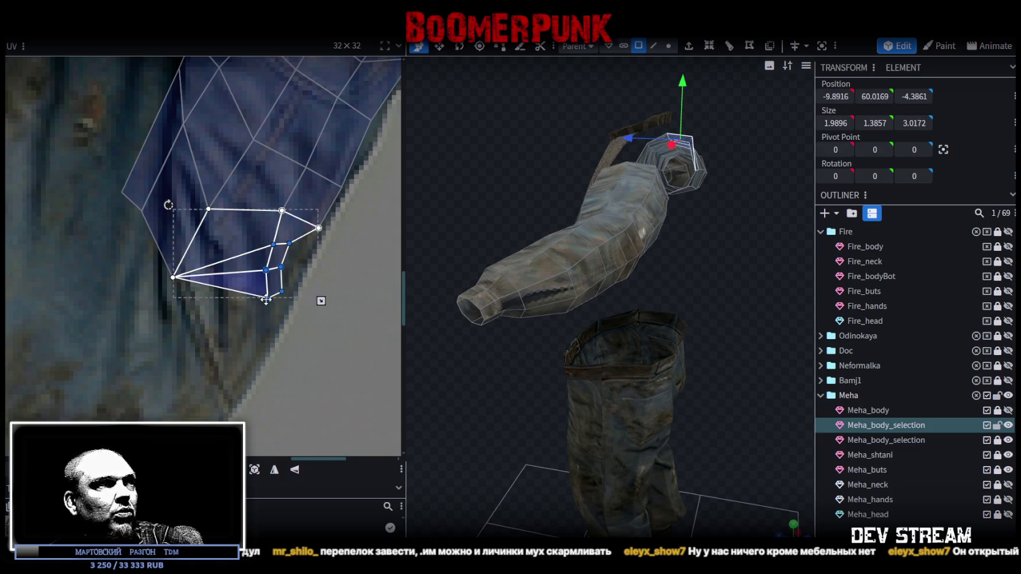
{"action": "left_click_drag", "start_coordinate": [267, 299], "coordinate": [263, 339]}
{"action": "key", "text": "ctrl+z"}
{"action": "mouse_move", "coordinate": [271, 287]}
{"action": "left_mouse_down"}
{"action": "mouse_move", "coordinate": [256, 280]}
{"action": "mouse_move", "coordinate": [265, 272]}
{"action": "mouse_move", "coordinate": [295, 291]}
{"action": "left_mouse_up"}
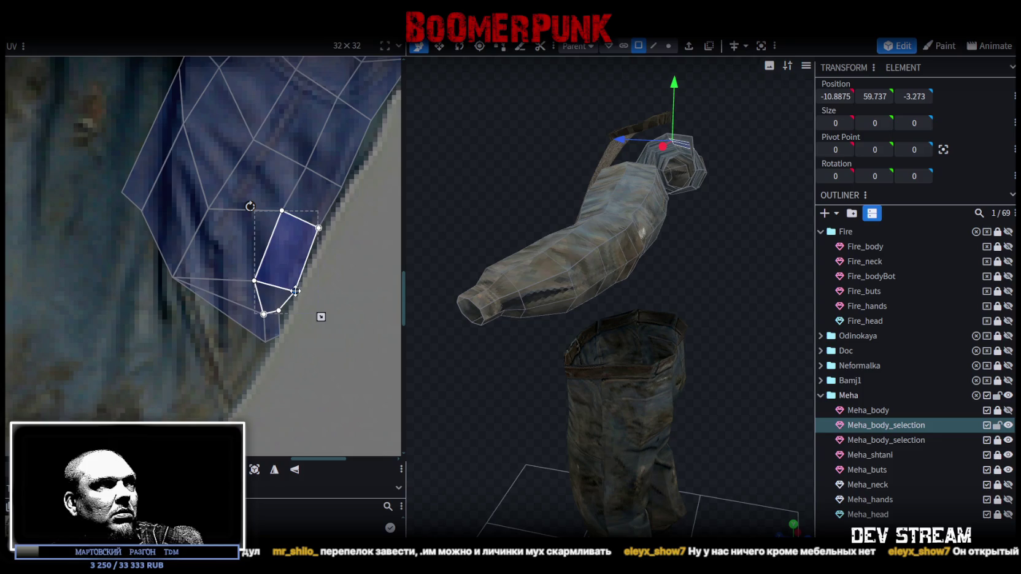
Step: Pull the lower tip vertices down-left and reshape the tip face's corners
{"action": "middle_click_drag", "start_coordinate": [291, 289], "coordinate": [333, 284]}
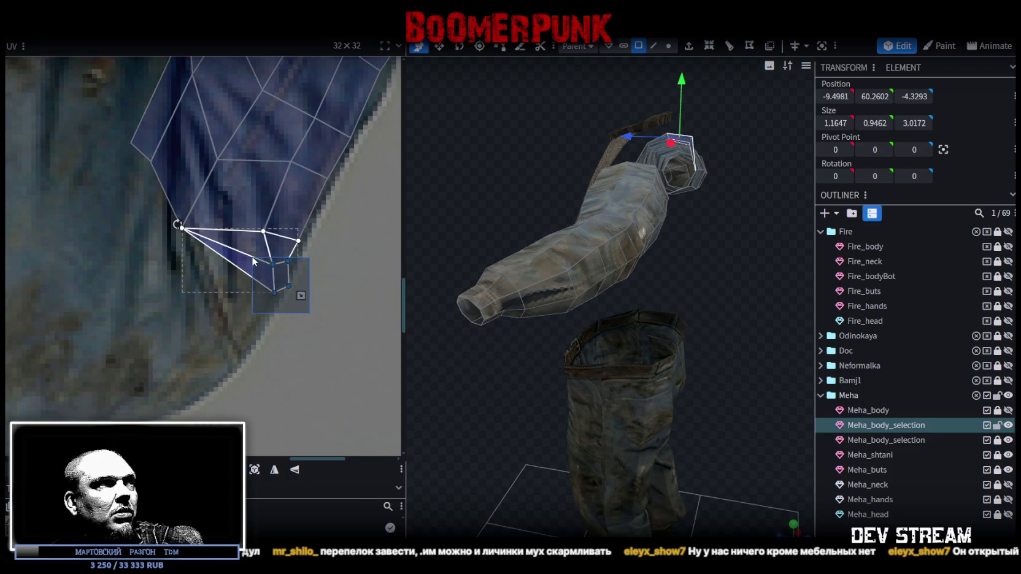
{"action": "left_click_drag", "start_coordinate": [251, 256], "coordinate": [309, 315]}
{"action": "left_click_drag", "start_coordinate": [272, 264], "coordinate": [257, 289]}
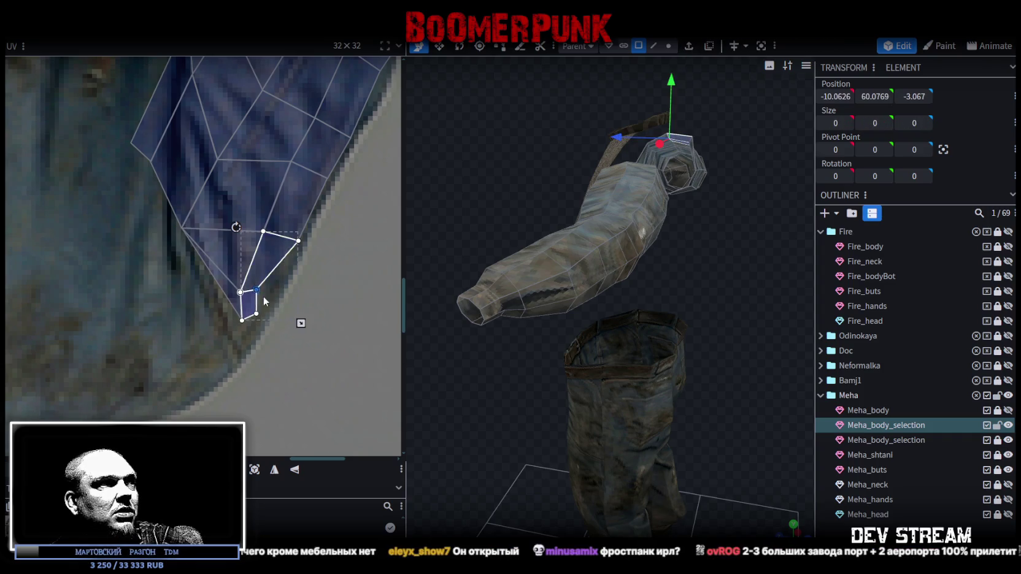
{"action": "mouse_move", "coordinate": [221, 341]}
{"action": "left_mouse_down"}
{"action": "mouse_move", "coordinate": [260, 312]}
{"action": "mouse_move", "coordinate": [249, 340]}
{"action": "left_mouse_up"}
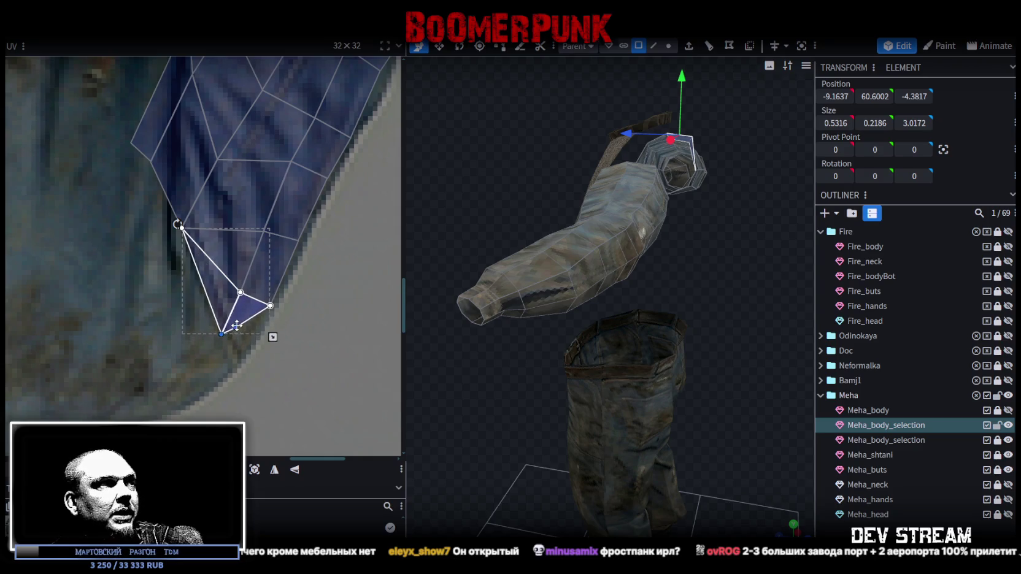
{"action": "left_click", "coordinate": [234, 325]}
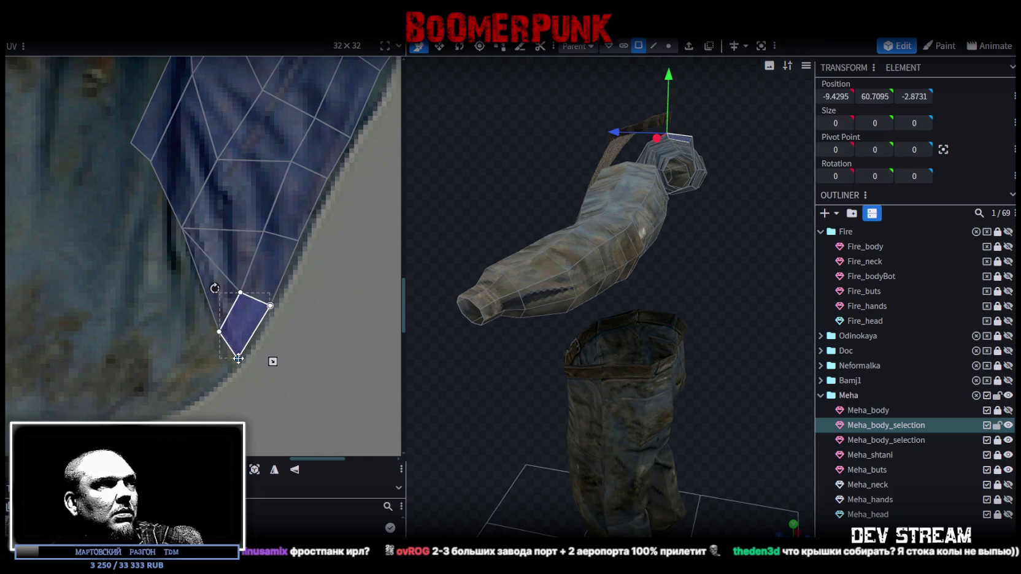
Step: Slim the diamond's left triangle face, then select a group of sleeve faces
{"action": "middle_click_drag", "start_coordinate": [165, 243], "coordinate": [194, 338]}
{"action": "left_click", "coordinate": [176, 250]}
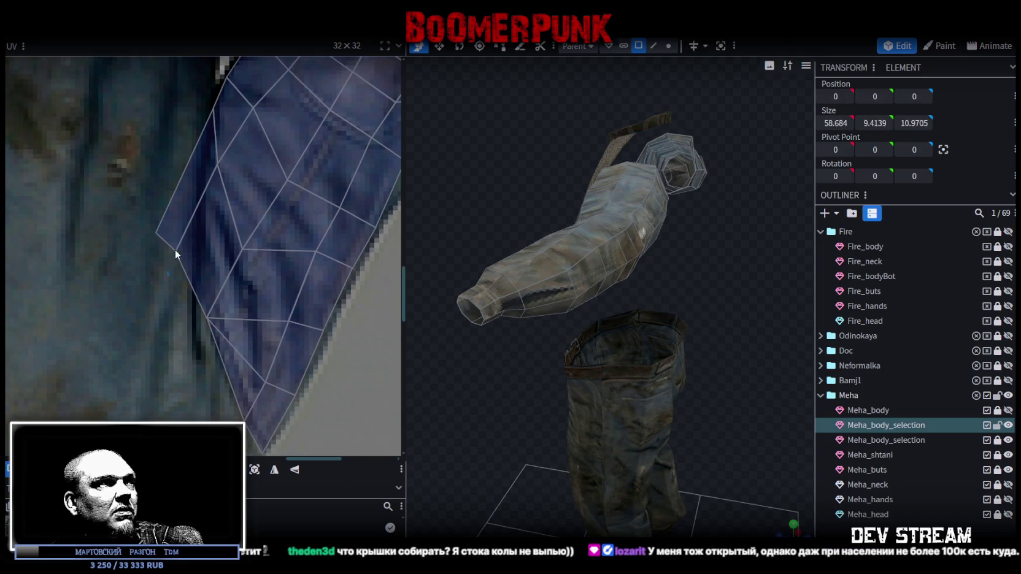
{"action": "left_click", "coordinate": [163, 243]}
{"action": "scroll", "coordinate": [198, 295], "scroll_direction": "up", "scroll_amount": 2}
{"action": "left_click_drag", "start_coordinate": [149, 261], "coordinate": [190, 258]}
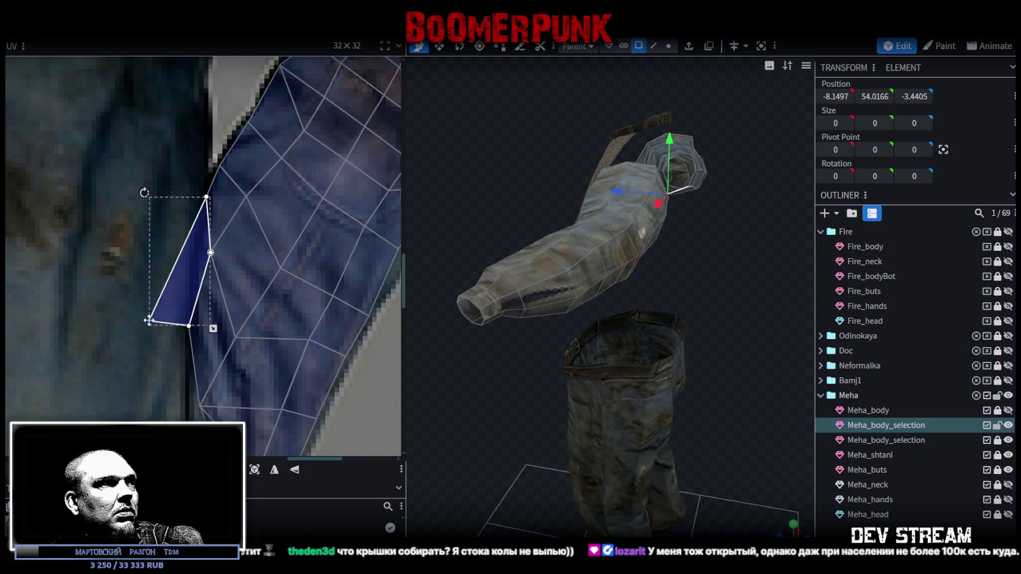
{"action": "scroll", "coordinate": [203, 242], "scroll_direction": "down", "scroll_amount": 3}
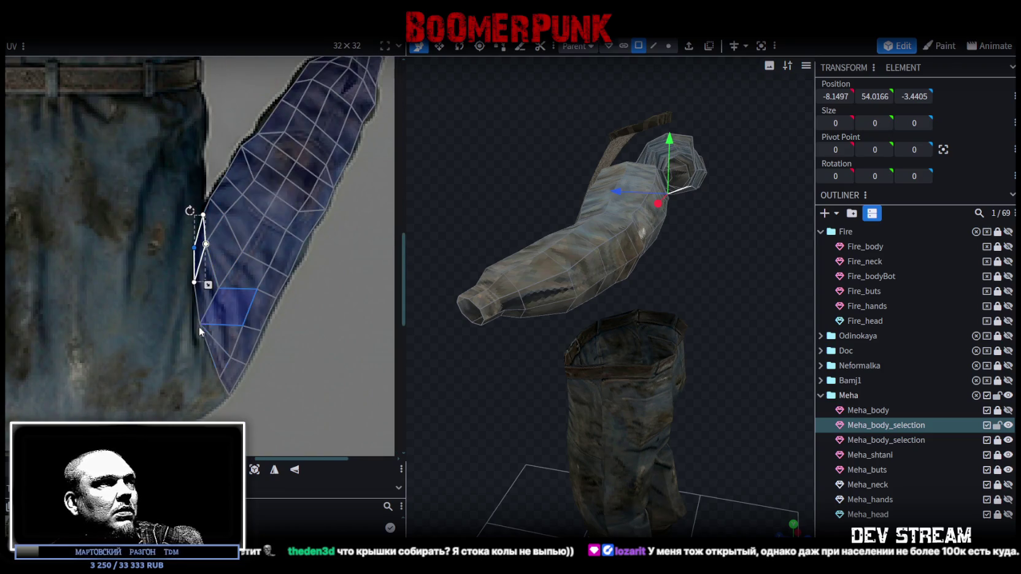
{"action": "scroll", "coordinate": [199, 322], "scroll_direction": "up", "scroll_amount": 2}
{"action": "left_click", "coordinate": [197, 314]}
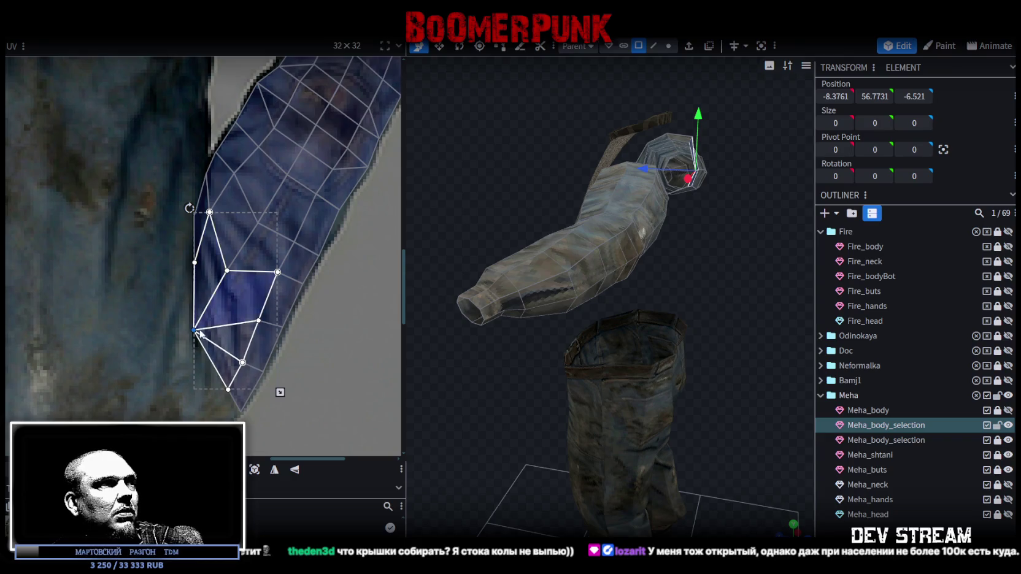
{"action": "scroll", "coordinate": [197, 332], "scroll_direction": "down", "scroll_amount": 3}
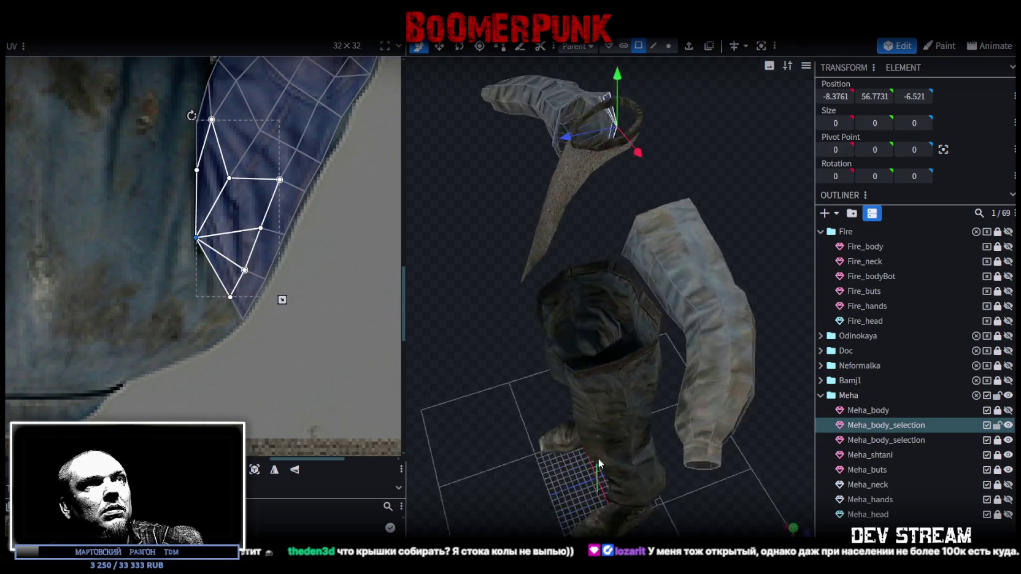
Step: Inspect the textured arm mesh from several angles and save the model
{"action": "left_click_drag", "start_coordinate": [701, 383], "coordinate": [783, 217]}
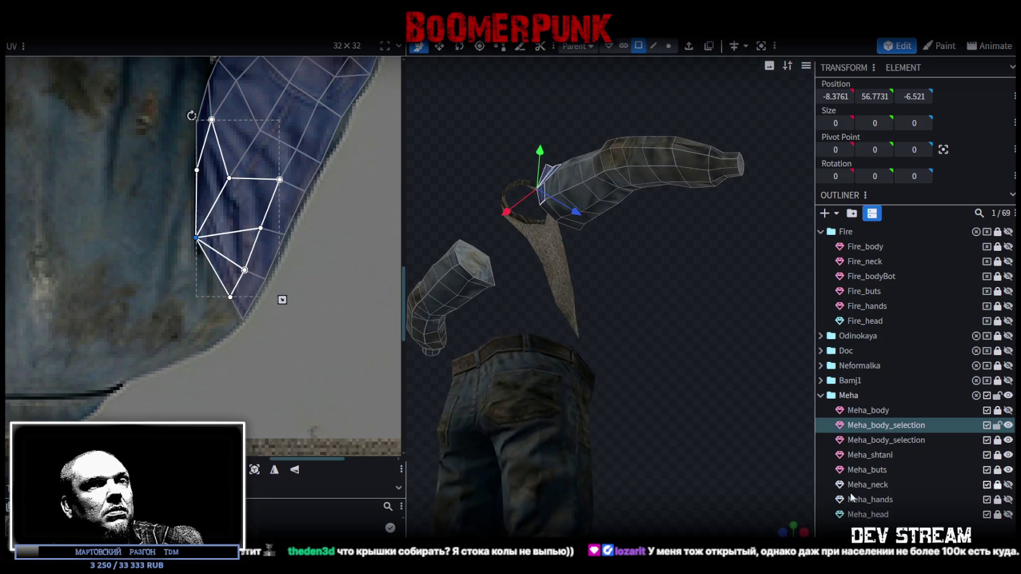
{"action": "left_click", "coordinate": [798, 433]}
{"action": "mouse_move", "coordinate": [798, 433]}
{"action": "left_mouse_down"}
{"action": "mouse_move", "coordinate": [670, 236]}
{"action": "mouse_move", "coordinate": [751, 406]}
{"action": "mouse_move", "coordinate": [607, 218]}
{"action": "left_mouse_up"}
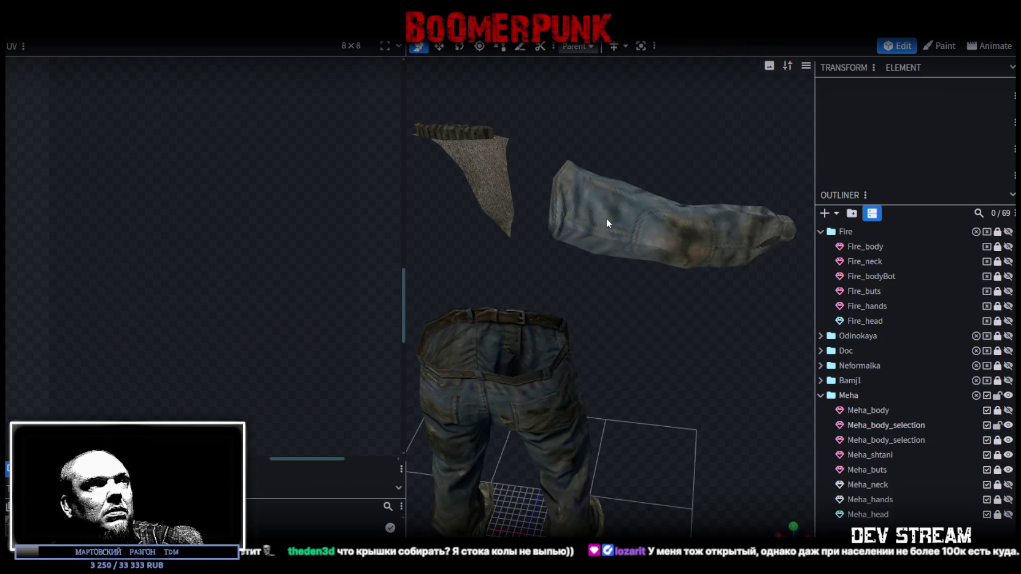
{"action": "left_click", "coordinate": [614, 221]}
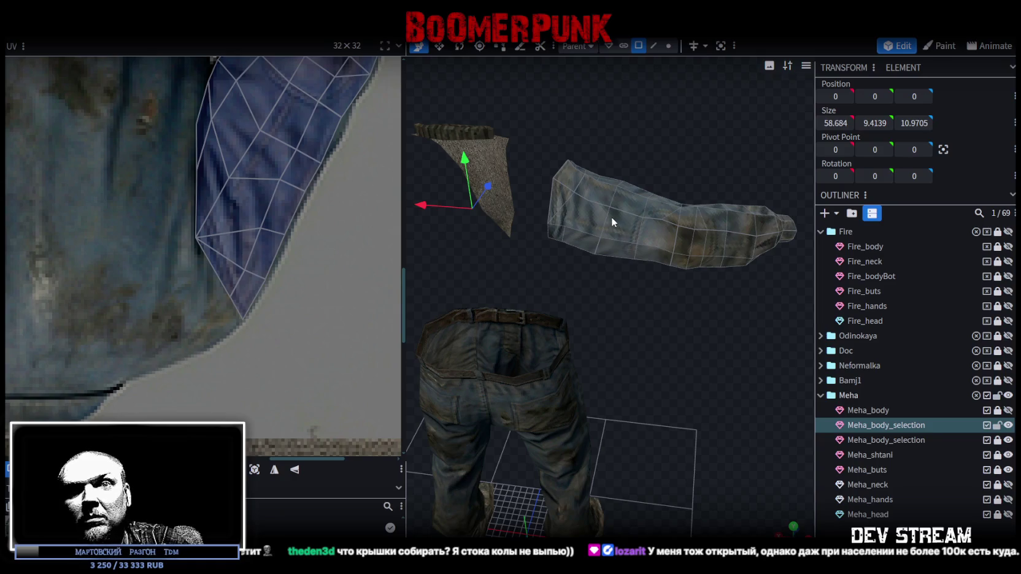
{"action": "mouse_move", "coordinate": [601, 227]}
{"action": "left_mouse_down"}
{"action": "mouse_move", "coordinate": [563, 250]}
{"action": "mouse_move", "coordinate": [483, 208]}
{"action": "mouse_move", "coordinate": [697, 341]}
{"action": "mouse_move", "coordinate": [748, 343]}
{"action": "mouse_move", "coordinate": [676, 317]}
{"action": "mouse_move", "coordinate": [650, 291]}
{"action": "left_mouse_up"}
{"action": "key", "text": "ctrl+s"}
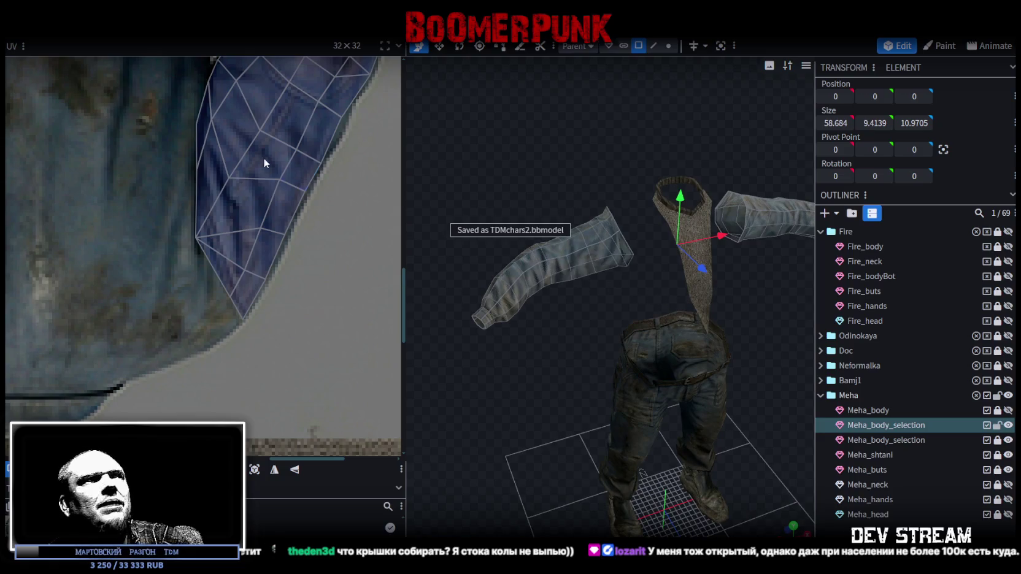
Step: Pull an armpit face's UV point onto the denim sleeve edge
{"action": "scroll", "coordinate": [245, 166], "scroll_direction": "down", "scroll_amount": 3}
{"action": "scroll", "coordinate": [181, 178], "scroll_direction": "up", "scroll_amount": 3}
{"action": "left_click", "coordinate": [216, 265]}
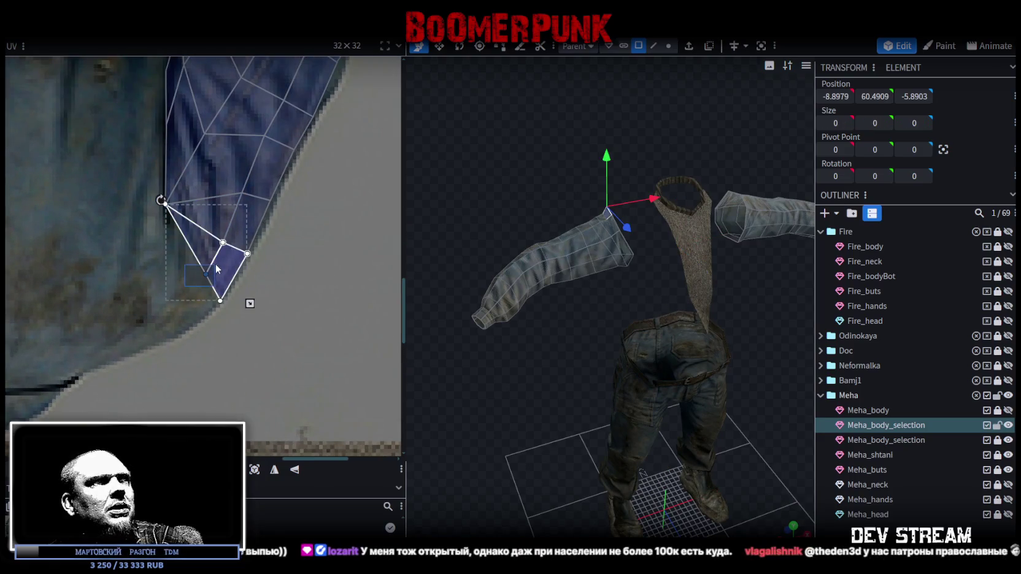
{"action": "scroll", "coordinate": [209, 270], "scroll_direction": "up", "scroll_amount": 2}
{"action": "left_click_drag", "start_coordinate": [203, 275], "coordinate": [189, 281]}
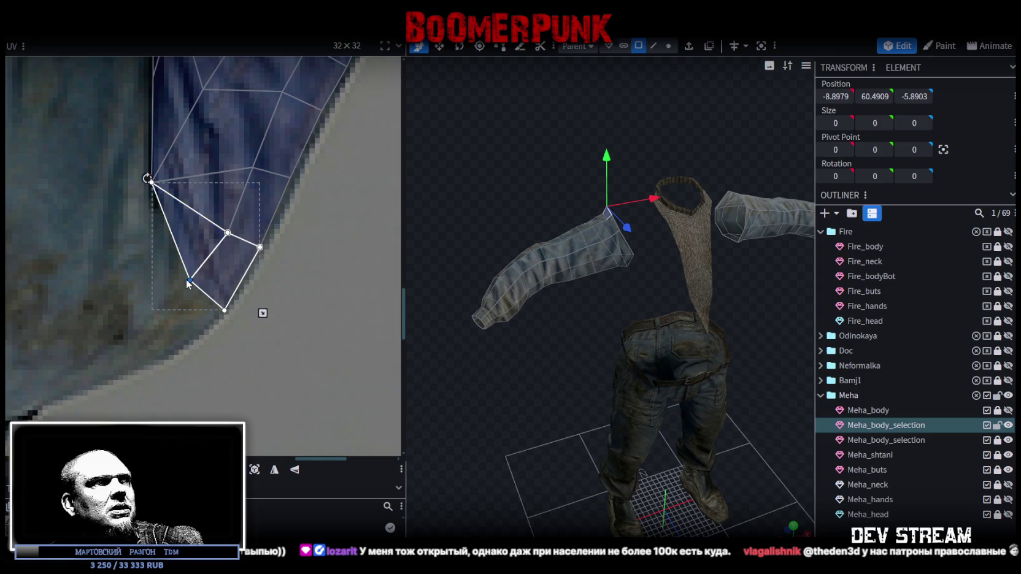
{"action": "scroll", "coordinate": [208, 314], "scroll_direction": "down", "scroll_amount": 2}
{"action": "scroll", "coordinate": [205, 257], "scroll_direction": "down", "scroll_amount": 2}
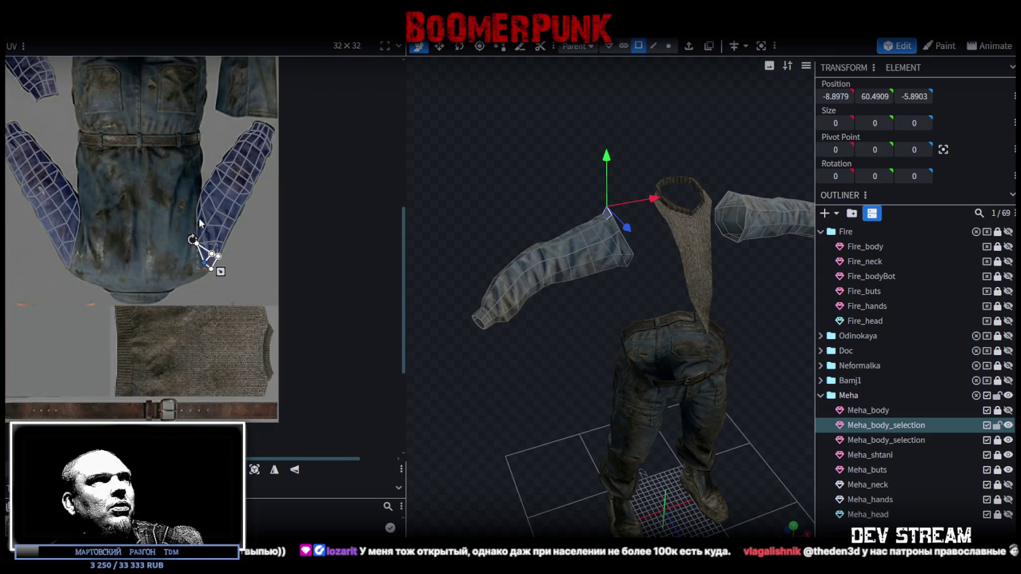
{"action": "scroll", "coordinate": [199, 222], "scroll_direction": "up", "scroll_amount": 3}
Step: Select two faces higher up the sleeve UV
{"action": "left_click_drag", "start_coordinate": [193, 190], "coordinate": [213, 209]}
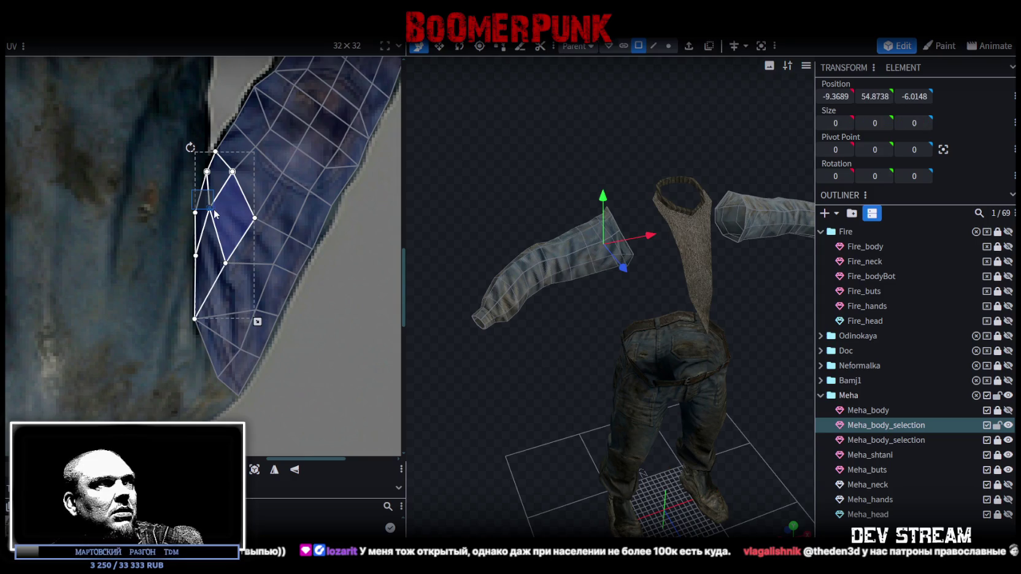
{"action": "scroll", "coordinate": [226, 193], "scroll_direction": "down", "scroll_amount": 1}
{"action": "left_click", "coordinate": [214, 174]}
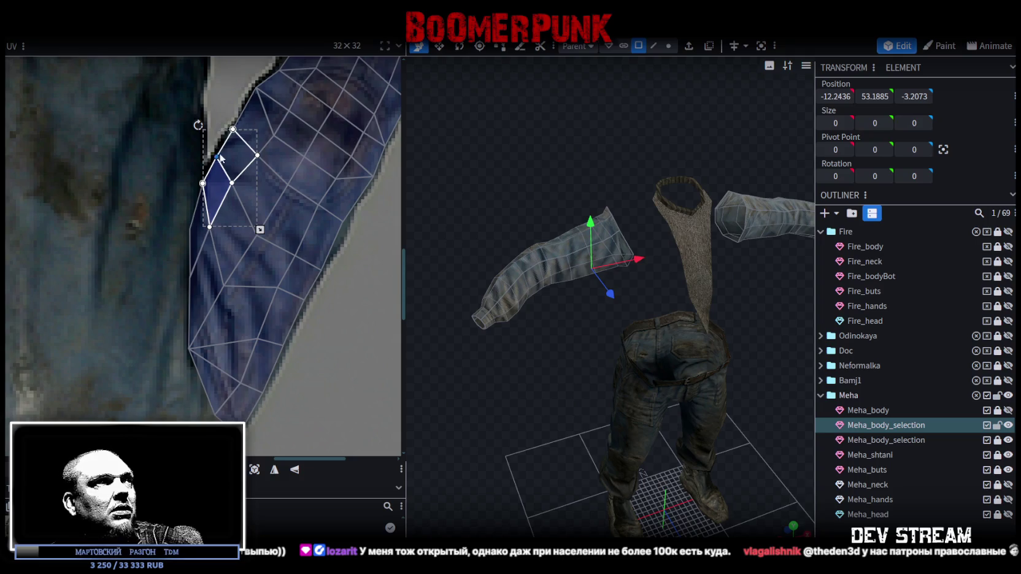
{"action": "scroll", "coordinate": [219, 152], "scroll_direction": "down", "scroll_amount": 2}
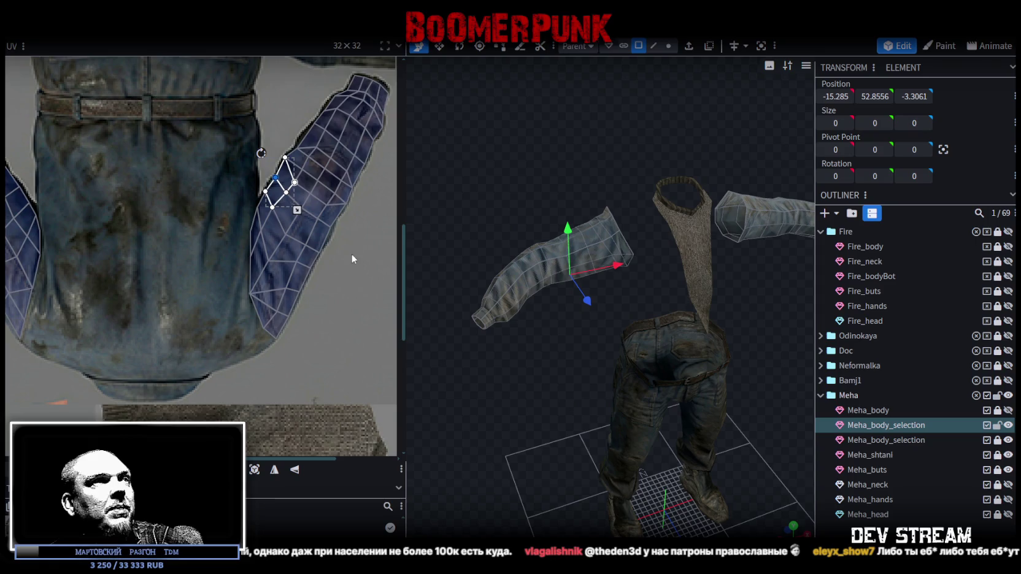
{"action": "scroll", "coordinate": [351, 255], "scroll_direction": "up", "scroll_amount": 3}
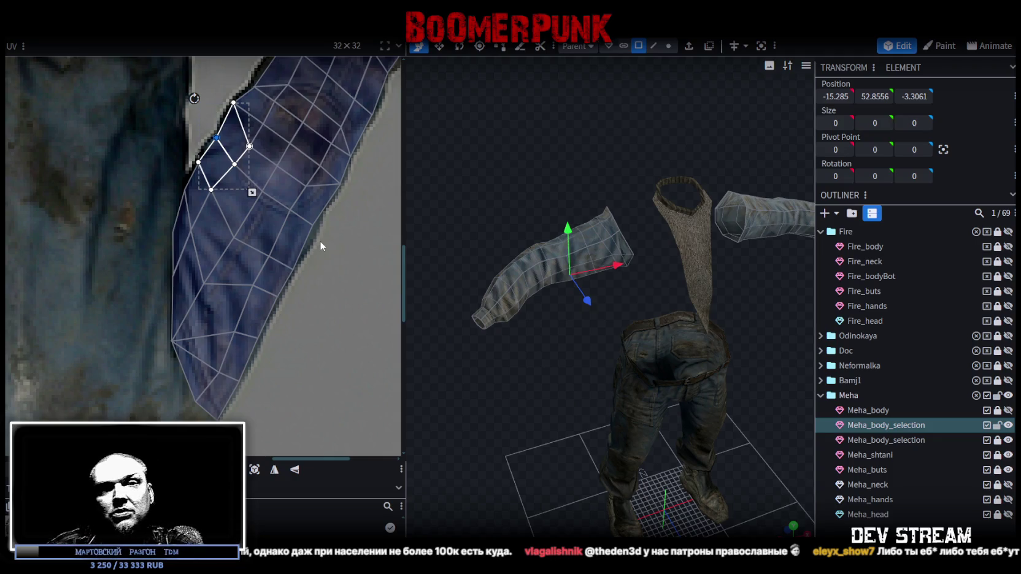
Step: Check a face on the arm mesh, save the model, and hide the arm mesh
{"action": "left_click", "coordinate": [518, 271]}
{"action": "scroll", "coordinate": [231, 196], "scroll_direction": "down", "scroll_amount": 2}
{"action": "scroll", "coordinate": [239, 192], "scroll_direction": "down", "scroll_amount": 3}
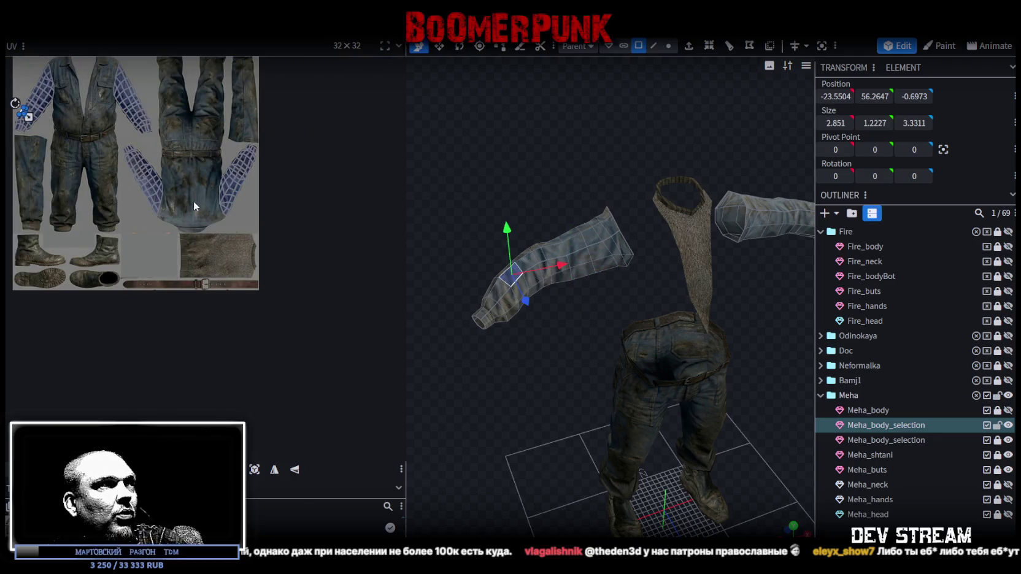
{"action": "scroll", "coordinate": [193, 205], "scroll_direction": "up", "scroll_amount": 1}
{"action": "scroll", "coordinate": [559, 181], "scroll_direction": "up", "scroll_amount": 3}
{"action": "key", "text": "ctrl+s"}
{"action": "left_click", "coordinate": [1008, 425]}
Step: Show the arm mesh again and make the Meha_body jacket mesh visible and selected
{"action": "left_click", "coordinate": [997, 425]}
{"action": "left_click", "coordinate": [1008, 426]}
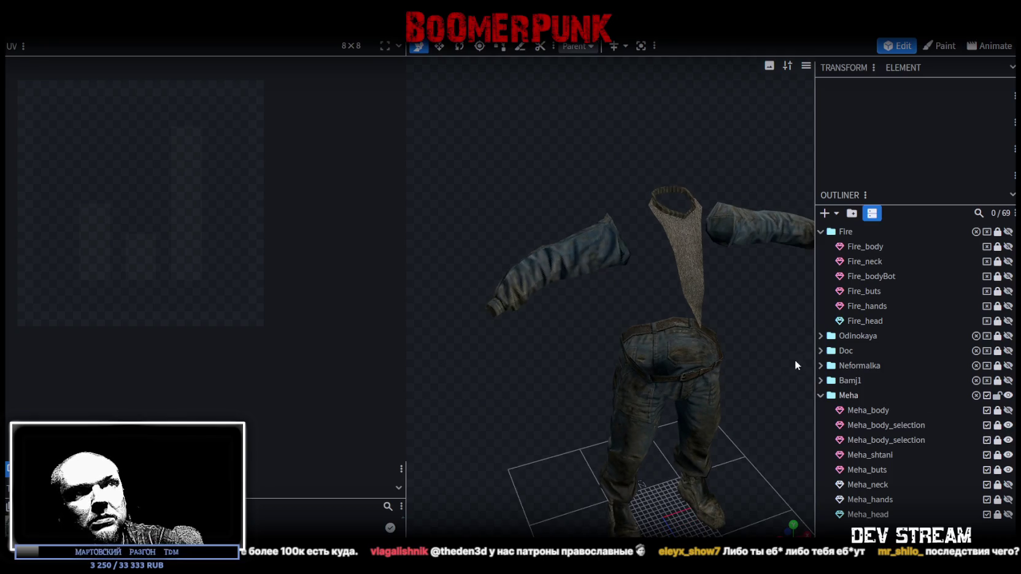
{"action": "left_click", "coordinate": [1007, 411]}
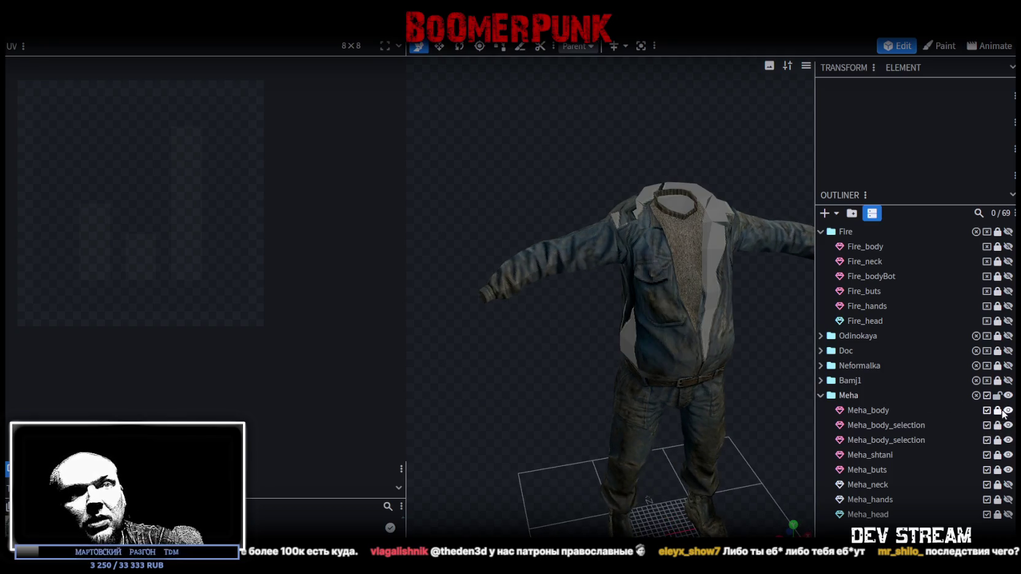
{"action": "left_click", "coordinate": [883, 410]}
Step: Box-select the jacket faces from a side view
{"action": "mouse_move", "coordinate": [743, 333]}
{"action": "middle_mouse_down"}
{"action": "mouse_move", "coordinate": [715, 309]}
{"action": "mouse_move", "coordinate": [625, 311]}
{"action": "mouse_move", "coordinate": [696, 370]}
{"action": "mouse_move", "coordinate": [390, 243]}
{"action": "middle_mouse_up"}
{"action": "left_click", "coordinate": [621, 314]}
{"action": "mouse_move", "coordinate": [757, 391]}
{"action": "middle_mouse_down"}
{"action": "mouse_move", "coordinate": [600, 375]}
{"action": "mouse_move", "coordinate": [651, 365]}
{"action": "middle_mouse_up"}
{"action": "middle_click_drag", "start_coordinate": [748, 474], "coordinate": [700, 419]}
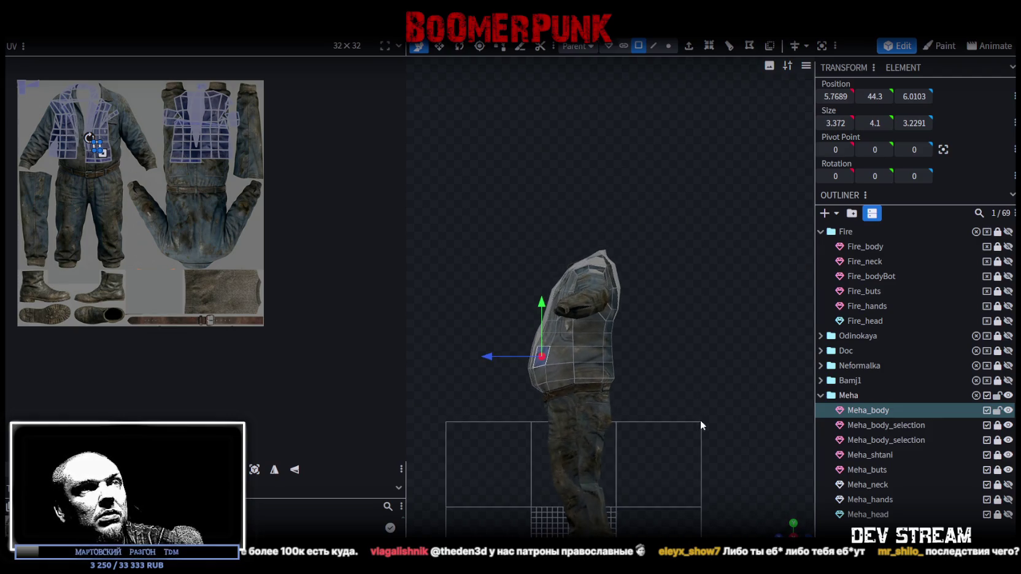
{"action": "scroll", "coordinate": [678, 386], "scroll_direction": "up", "scroll_amount": 3}
{"action": "left_click_drag", "start_coordinate": [673, 146], "coordinate": [565, 477]}
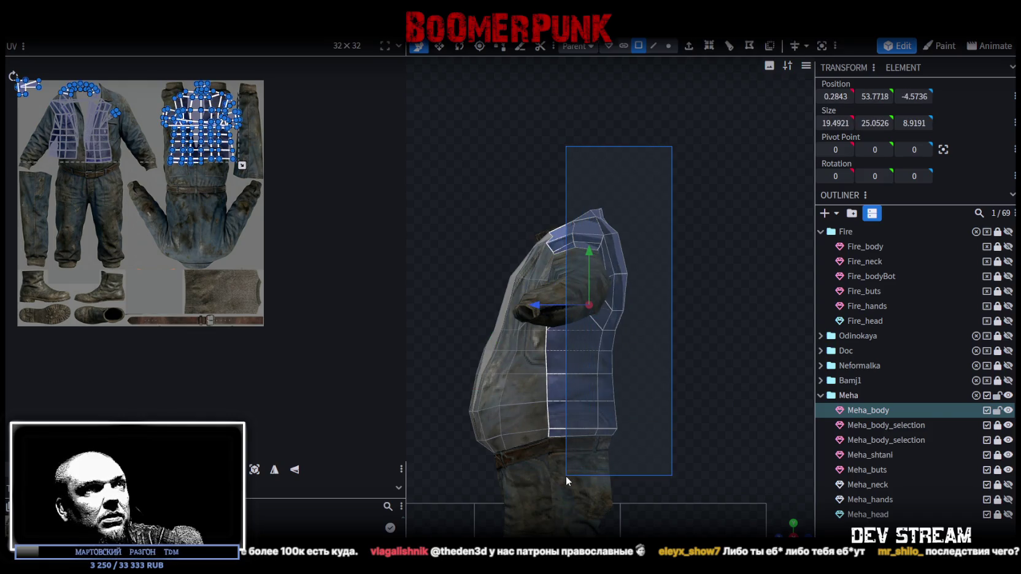
{"action": "left_click_drag", "start_coordinate": [565, 477], "coordinate": [566, 477]}
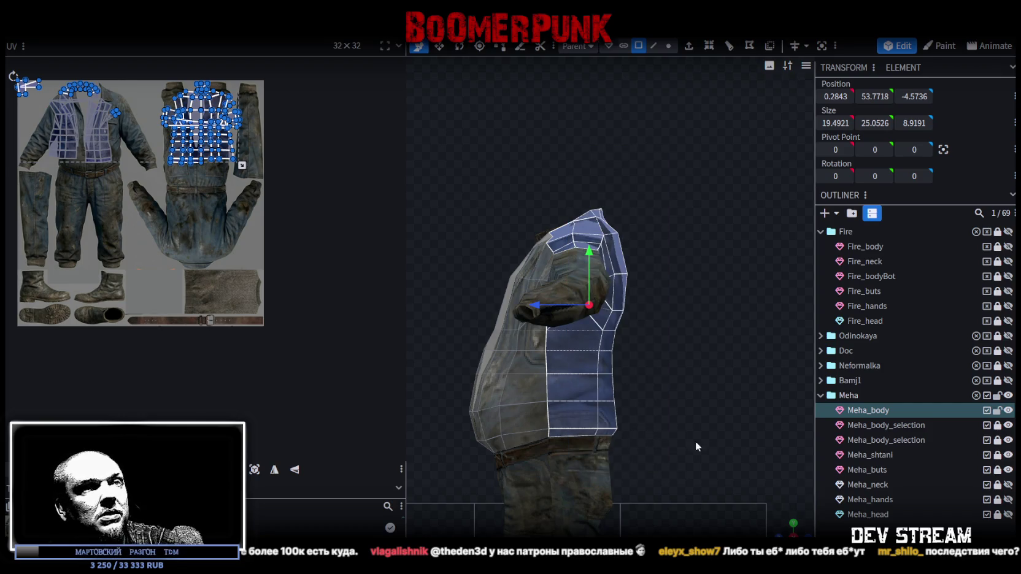
Step: View the jacket from the front and inspect parts and edges around the collar
{"action": "left_click", "coordinate": [786, 531]}
{"action": "mouse_move", "coordinate": [553, 307]}
{"action": "left_mouse_down"}
{"action": "mouse_move", "coordinate": [501, 288]}
{"action": "mouse_move", "coordinate": [503, 210]}
{"action": "mouse_move", "coordinate": [524, 197]}
{"action": "left_mouse_up"}
{"action": "scroll", "coordinate": [524, 197], "scroll_direction": "up", "scroll_amount": 3}
{"action": "mouse_move", "coordinate": [706, 200]}
{"action": "left_mouse_down"}
{"action": "mouse_move", "coordinate": [588, 167]}
{"action": "mouse_move", "coordinate": [647, 163]}
{"action": "mouse_move", "coordinate": [679, 185]}
{"action": "mouse_move", "coordinate": [722, 157]}
{"action": "mouse_move", "coordinate": [571, 135]}
{"action": "mouse_move", "coordinate": [662, 160]}
{"action": "mouse_move", "coordinate": [716, 125]}
{"action": "mouse_move", "coordinate": [643, 114]}
{"action": "mouse_move", "coordinate": [723, 125]}
{"action": "mouse_move", "coordinate": [679, 143]}
{"action": "mouse_move", "coordinate": [587, 142]}
{"action": "mouse_move", "coordinate": [616, 151]}
{"action": "mouse_move", "coordinate": [610, 131]}
{"action": "mouse_move", "coordinate": [617, 145]}
{"action": "left_mouse_up"}
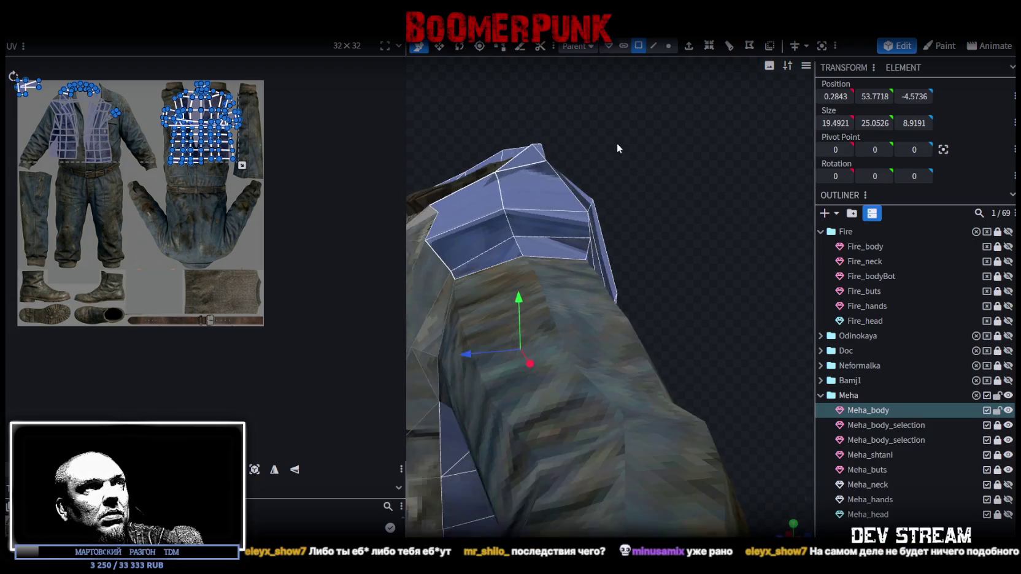
{"action": "left_click", "coordinate": [490, 178]}
{"action": "mouse_move", "coordinate": [547, 132]}
{"action": "left_mouse_down"}
{"action": "mouse_move", "coordinate": [503, 138]}
{"action": "mouse_move", "coordinate": [658, 127]}
{"action": "mouse_move", "coordinate": [639, 115]}
{"action": "mouse_move", "coordinate": [715, 179]}
{"action": "mouse_move", "coordinate": [531, 142]}
{"action": "left_mouse_up"}
{"action": "left_click", "coordinate": [715, 178]}
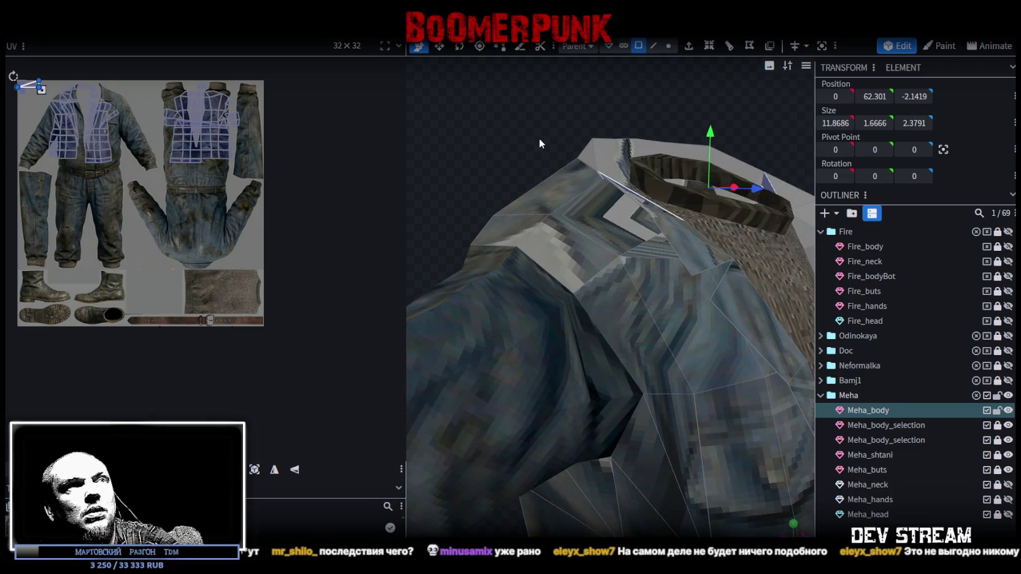
{"action": "left_click", "coordinate": [543, 140]}
Step: Select two collar vertices in vertex mode
{"action": "left_click", "coordinate": [668, 46]}
{"action": "mouse_move", "coordinate": [613, 99]}
{"action": "left_mouse_down"}
{"action": "mouse_move", "coordinate": [460, 92]}
{"action": "mouse_move", "coordinate": [587, 146]}
{"action": "left_mouse_up"}
{"action": "left_click", "coordinate": [627, 149]}
{"action": "left_click", "coordinate": [658, 198]}
{"action": "mouse_move", "coordinate": [658, 197]}
{"action": "left_mouse_down"}
{"action": "mouse_move", "coordinate": [592, 144]}
{"action": "mouse_move", "coordinate": [540, 147]}
{"action": "mouse_move", "coordinate": [520, 132]}
{"action": "mouse_move", "coordinate": [685, 137]}
{"action": "mouse_move", "coordinate": [516, 140]}
{"action": "mouse_move", "coordinate": [558, 195]}
{"action": "left_mouse_up"}
Step: Turn on face-orientation shading and select the shoulder face and red triangle beside the collar
{"action": "left_click", "coordinate": [509, 249]}
{"action": "mouse_move", "coordinate": [526, 243]}
{"action": "left_mouse_down"}
{"action": "mouse_move", "coordinate": [676, 166]}
{"action": "mouse_move", "coordinate": [770, 170]}
{"action": "mouse_move", "coordinate": [706, 122]}
{"action": "left_mouse_up"}
{"action": "key", "text": "z"}
{"action": "key", "text": "z"}
{"action": "key", "text": "z"}
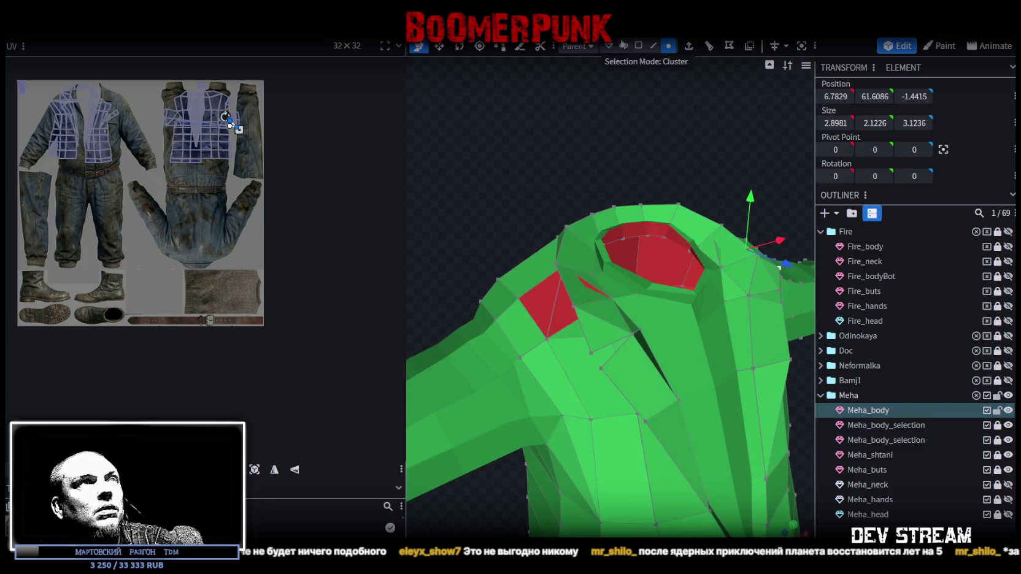
{"action": "left_click", "coordinate": [639, 46]}
{"action": "left_click_drag", "start_coordinate": [577, 258], "coordinate": [534, 269]}
{"action": "left_click", "coordinate": [529, 310]}
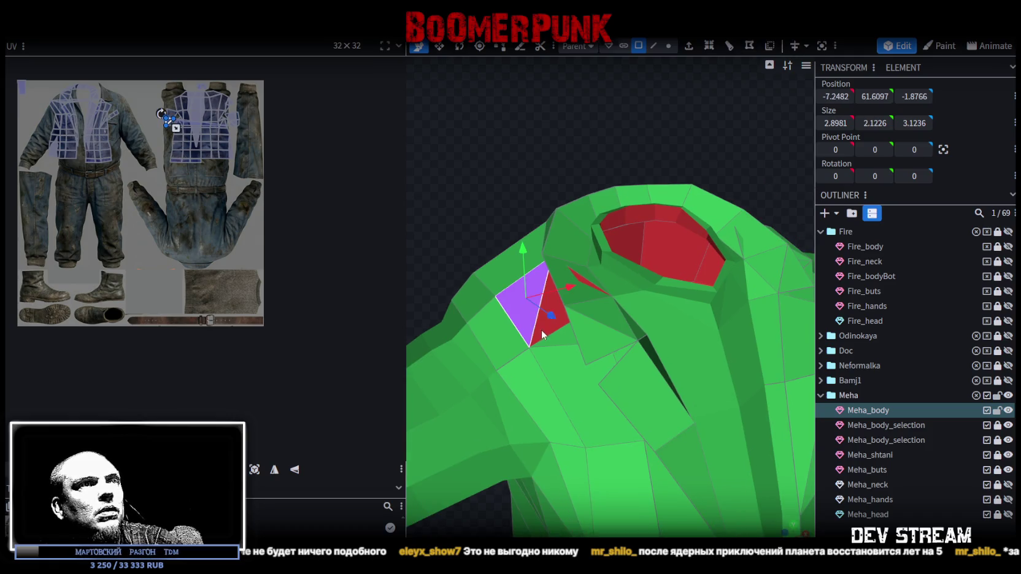
{"action": "left_click", "coordinate": [543, 333], "text": "shift"}
{"action": "mouse_move", "coordinate": [723, 128]}
{"action": "left_mouse_down"}
{"action": "mouse_move", "coordinate": [625, 140]}
{"action": "mouse_move", "coordinate": [686, 137]}
{"action": "mouse_move", "coordinate": [608, 94]}
{"action": "mouse_move", "coordinate": [652, 121]}
{"action": "mouse_move", "coordinate": [562, 197]}
{"action": "mouse_move", "coordinate": [724, 126]}
{"action": "mouse_move", "coordinate": [672, 126]}
{"action": "mouse_move", "coordinate": [716, 121]}
{"action": "left_mouse_up"}
Step: Select the collar rim vertices and the vertices around the red triangle
{"action": "left_click", "coordinate": [653, 46]}
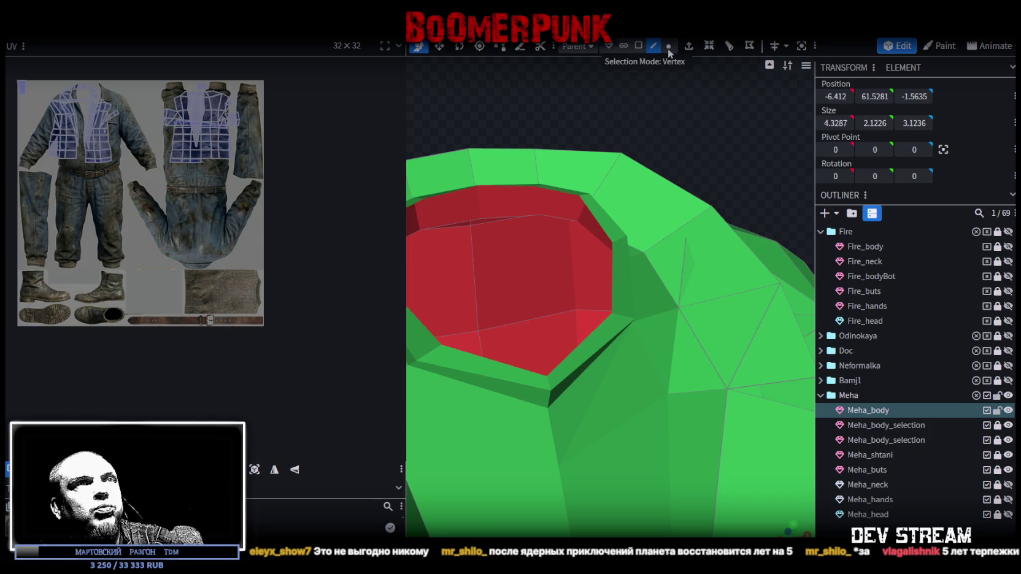
{"action": "left_click", "coordinate": [705, 207]}
{"action": "left_click", "coordinate": [679, 314], "text": "shift"}
{"action": "mouse_move", "coordinate": [698, 266]}
{"action": "left_mouse_down"}
{"action": "mouse_move", "coordinate": [728, 132]}
{"action": "mouse_move", "coordinate": [552, 175]}
{"action": "mouse_move", "coordinate": [637, 190]}
{"action": "left_mouse_up"}
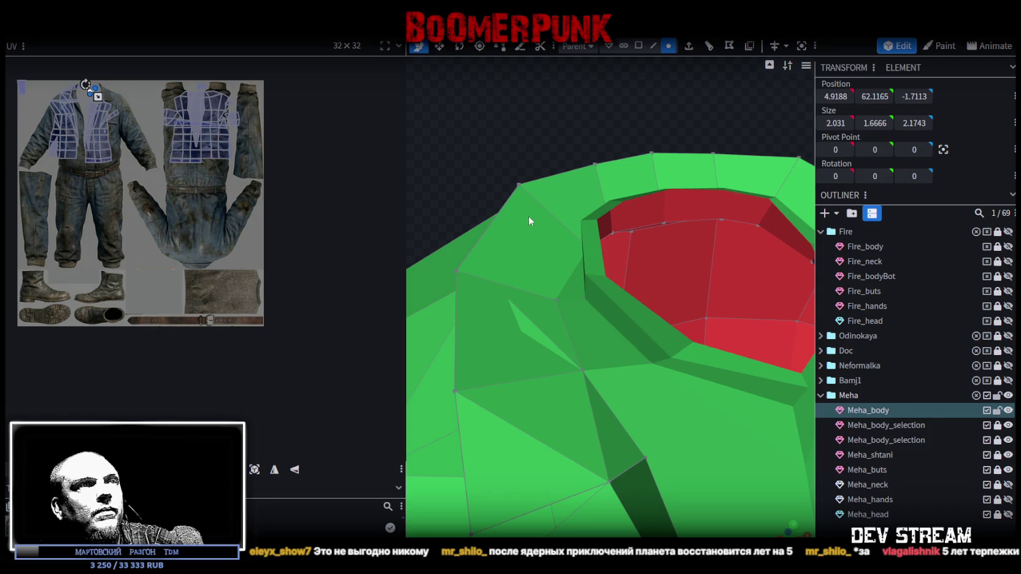
{"action": "left_click", "coordinate": [463, 277]}
{"action": "left_click", "coordinate": [583, 372], "text": "shift"}
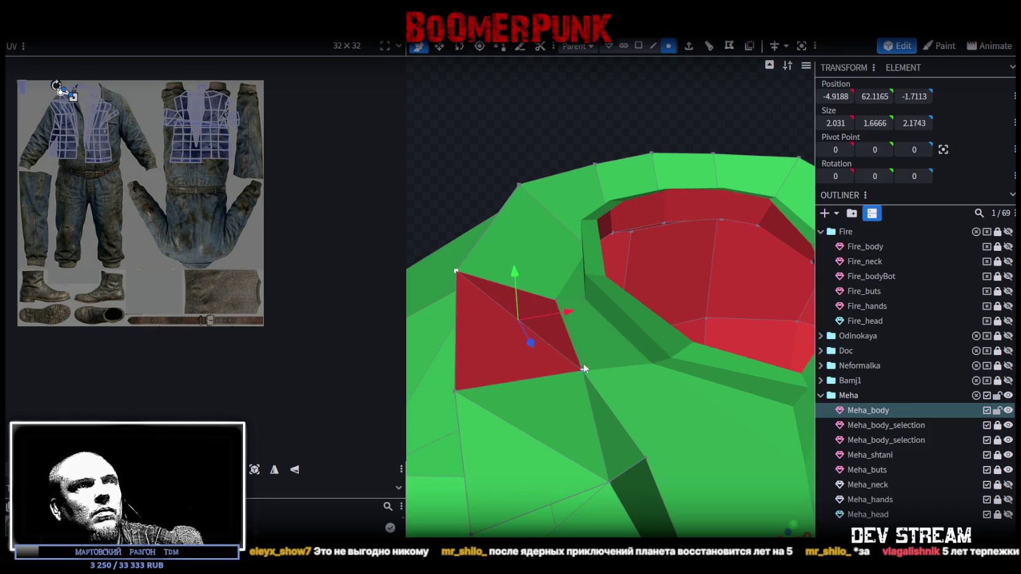
{"action": "left_click_drag", "start_coordinate": [583, 372], "coordinate": [548, 273]}
Step: Invert the red triangle beside the collar so it faces outward
{"action": "left_click", "coordinate": [638, 45]}
{"action": "left_click", "coordinate": [539, 319]}
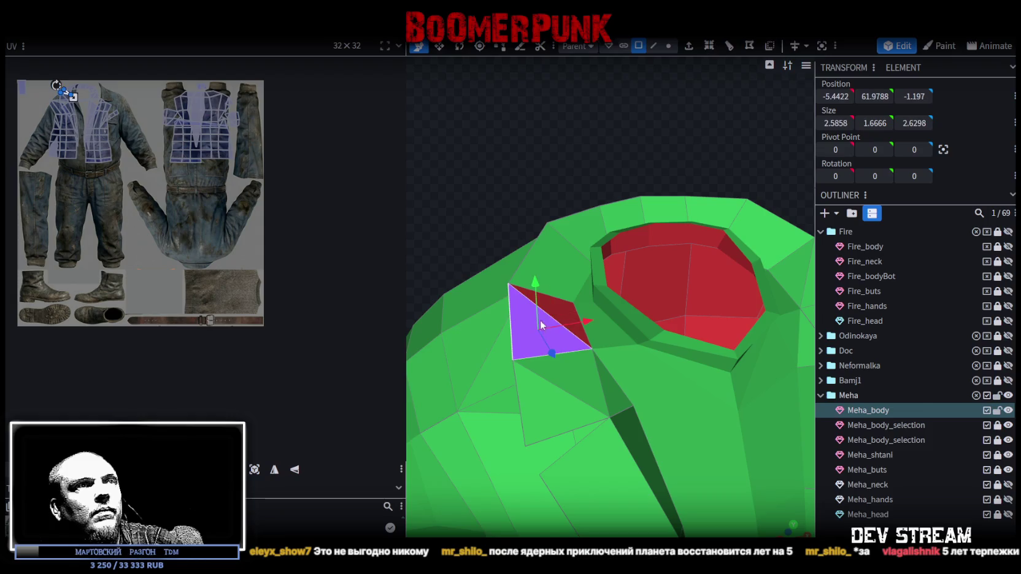
{"action": "left_click", "coordinate": [557, 315]}
{"action": "left_click_drag", "start_coordinate": [697, 197], "coordinate": [708, 154]}
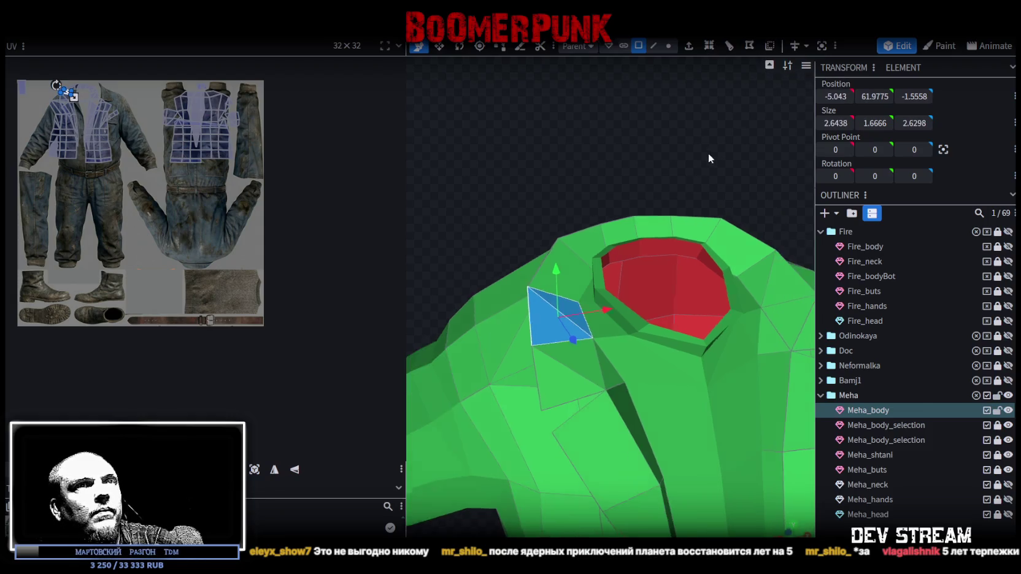
{"action": "left_click", "coordinate": [768, 243]}
{"action": "mouse_move", "coordinate": [768, 242]}
{"action": "left_mouse_down"}
{"action": "mouse_move", "coordinate": [619, 154]}
{"action": "mouse_move", "coordinate": [640, 142]}
{"action": "left_mouse_up"}
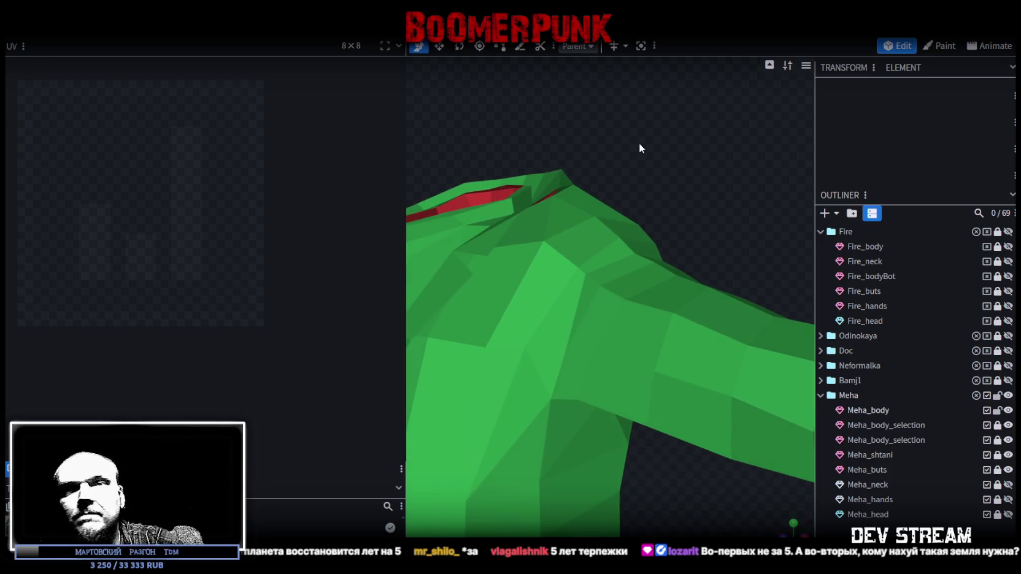
Step: Turn to a front view and select Meha_body to display its UVs on the denim texture
{"action": "left_click_drag", "start_coordinate": [640, 143], "coordinate": [642, 140]}
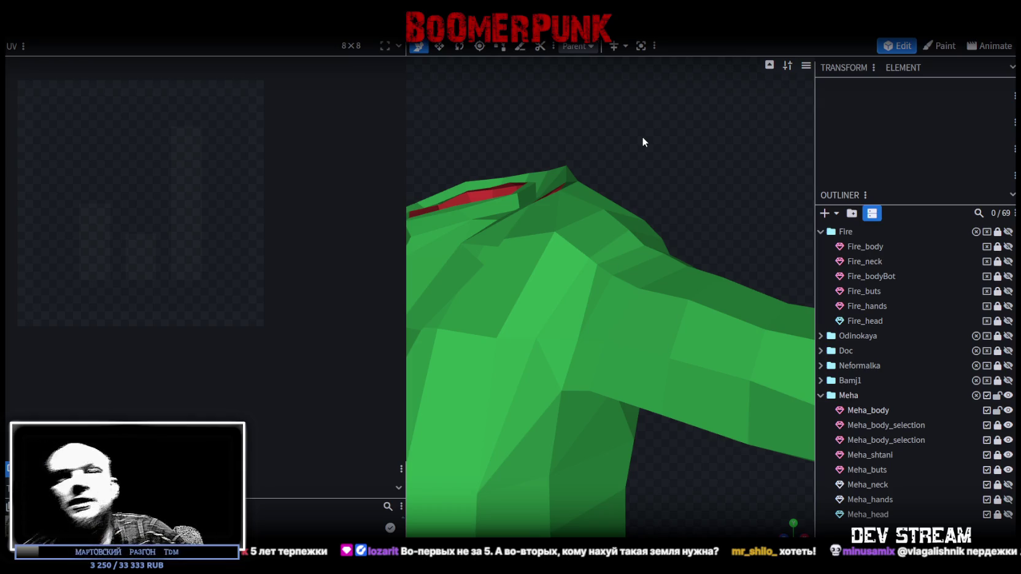
{"action": "mouse_move", "coordinate": [642, 136]}
{"action": "left_mouse_down"}
{"action": "mouse_move", "coordinate": [646, 150]}
{"action": "mouse_move", "coordinate": [719, 143]}
{"action": "mouse_move", "coordinate": [660, 117]}
{"action": "mouse_move", "coordinate": [632, 159]}
{"action": "mouse_move", "coordinate": [768, 204]}
{"action": "mouse_move", "coordinate": [730, 329]}
{"action": "mouse_move", "coordinate": [686, 182]}
{"action": "mouse_move", "coordinate": [668, 211]}
{"action": "mouse_move", "coordinate": [677, 164]}
{"action": "left_mouse_up"}
{"action": "left_click", "coordinate": [730, 329]}
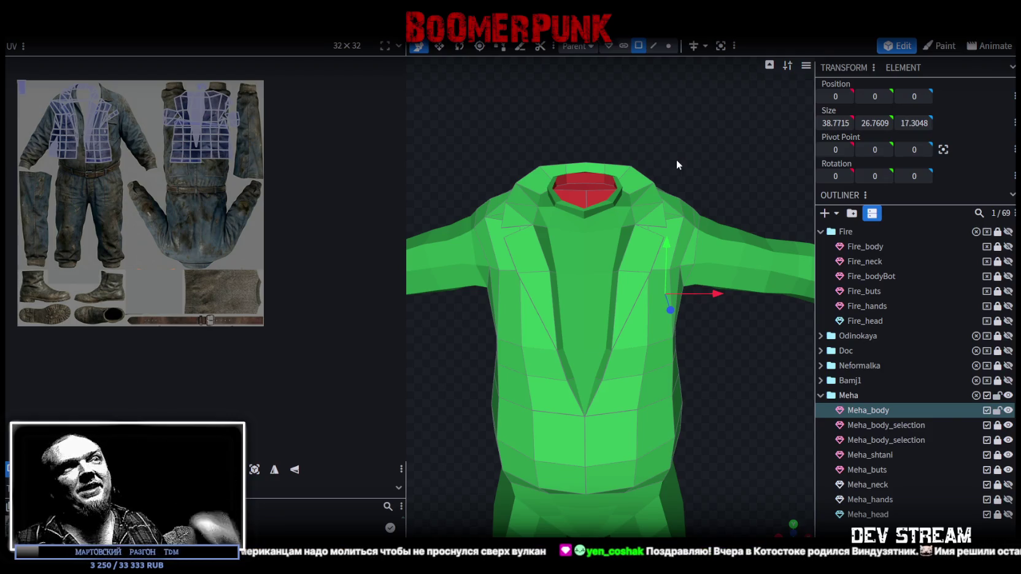
{"action": "scroll", "coordinate": [678, 122], "scroll_direction": "up", "scroll_amount": 2}
Step: Shift two collar vertices sideways along X
{"action": "left_click", "coordinate": [671, 46]}
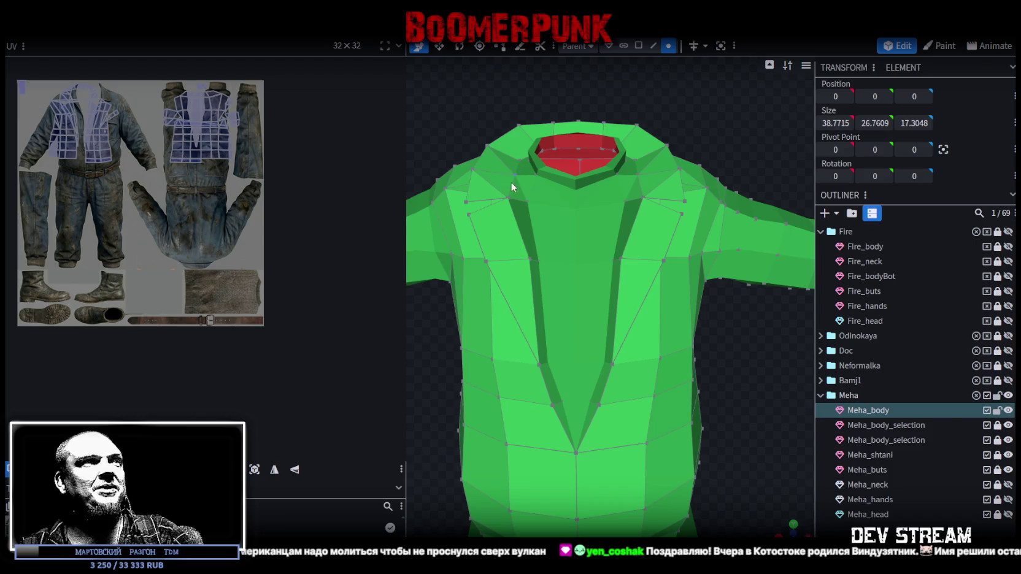
{"action": "left_click", "coordinate": [508, 198]}
{"action": "left_click", "coordinate": [644, 199], "text": "shift"}
{"action": "key", "text": "v"}
{"action": "left_click_drag", "start_coordinate": [645, 197], "coordinate": [623, 201]}
{"action": "left_click_drag", "start_coordinate": [734, 146], "coordinate": [729, 176]}
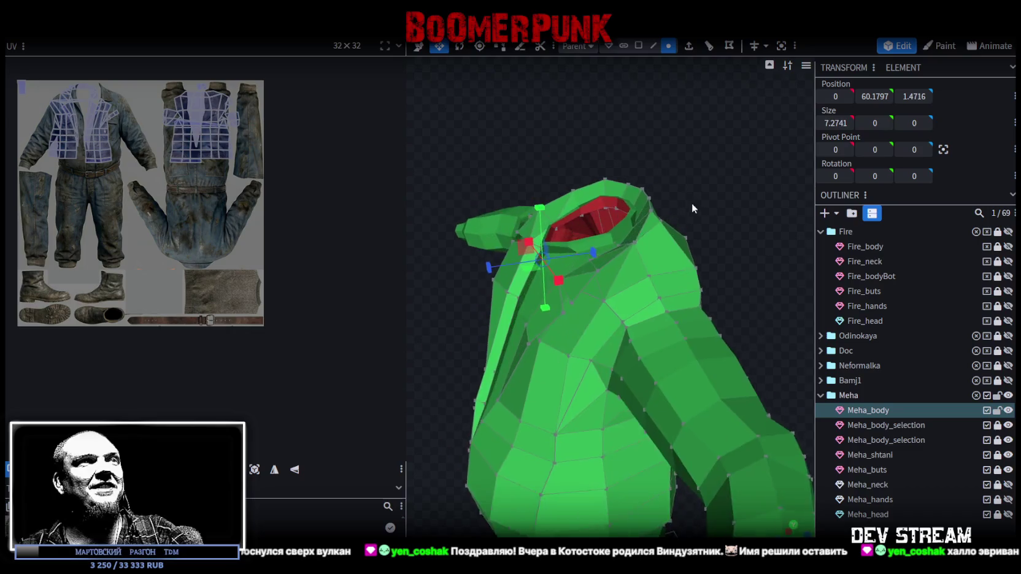
{"action": "key", "text": "v"}
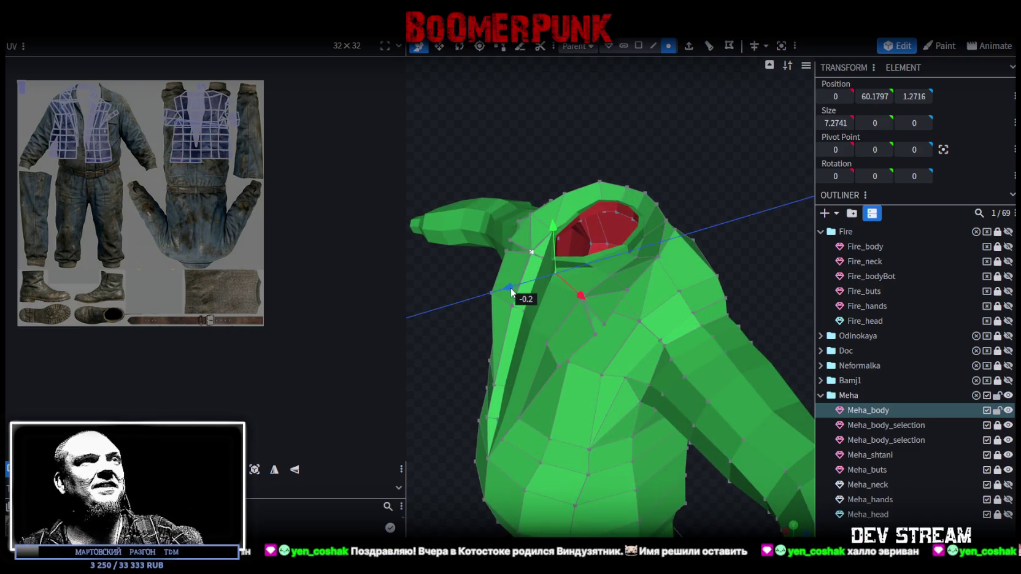
{"action": "left_click_drag", "start_coordinate": [527, 195], "coordinate": [645, 137]}
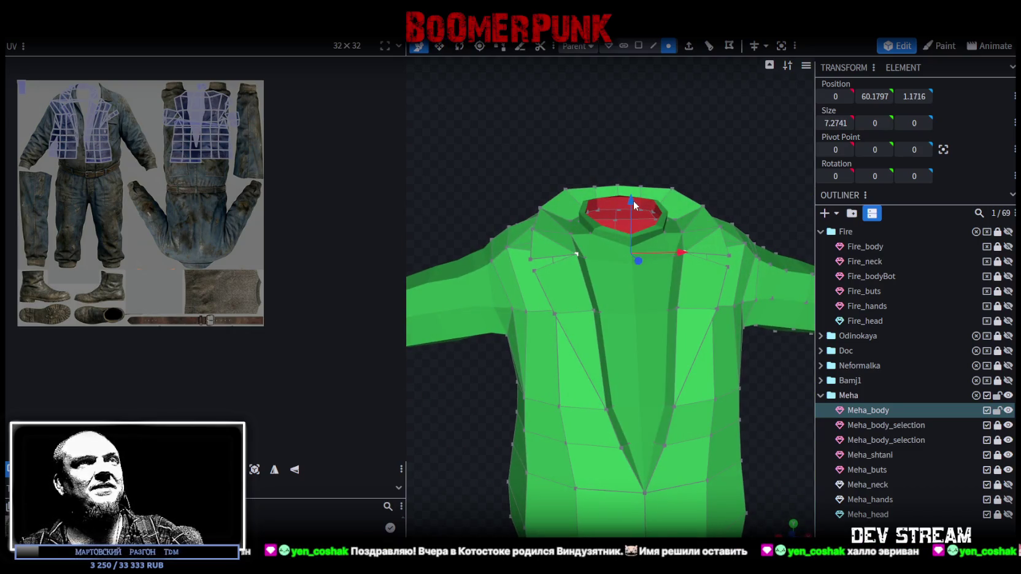
Step: Nudge the top neck vertices 0.6 sideways, then deselect to check the collar shape
{"action": "left_click_drag", "start_coordinate": [713, 130], "coordinate": [673, 180]}
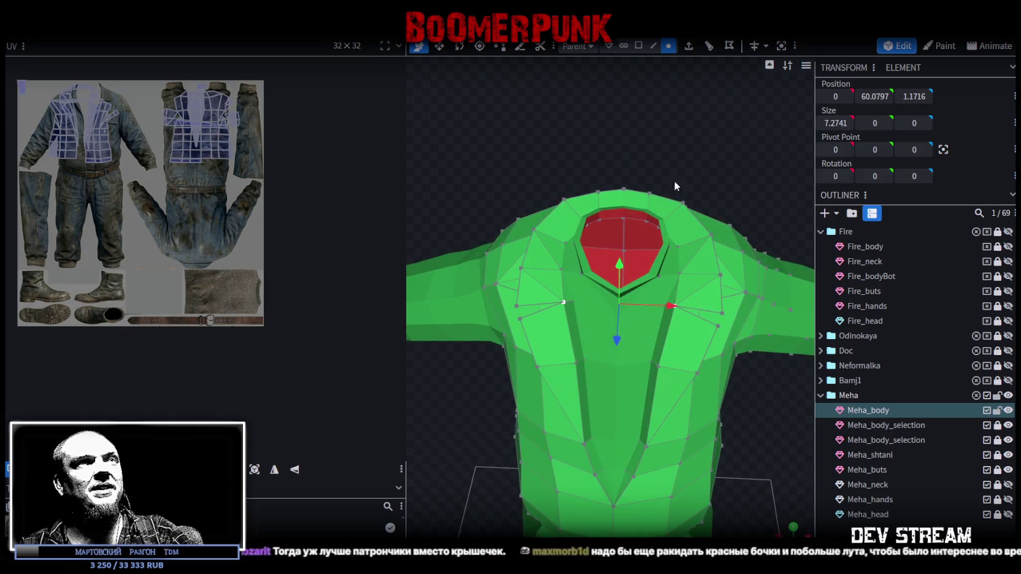
{"action": "left_click", "coordinate": [648, 193]}
{"action": "left_click", "coordinate": [589, 192], "text": "shift"}
{"action": "key", "text": "v"}
{"action": "left_click_drag", "start_coordinate": [679, 195], "coordinate": [691, 197]}
{"action": "left_click", "coordinate": [754, 167]}
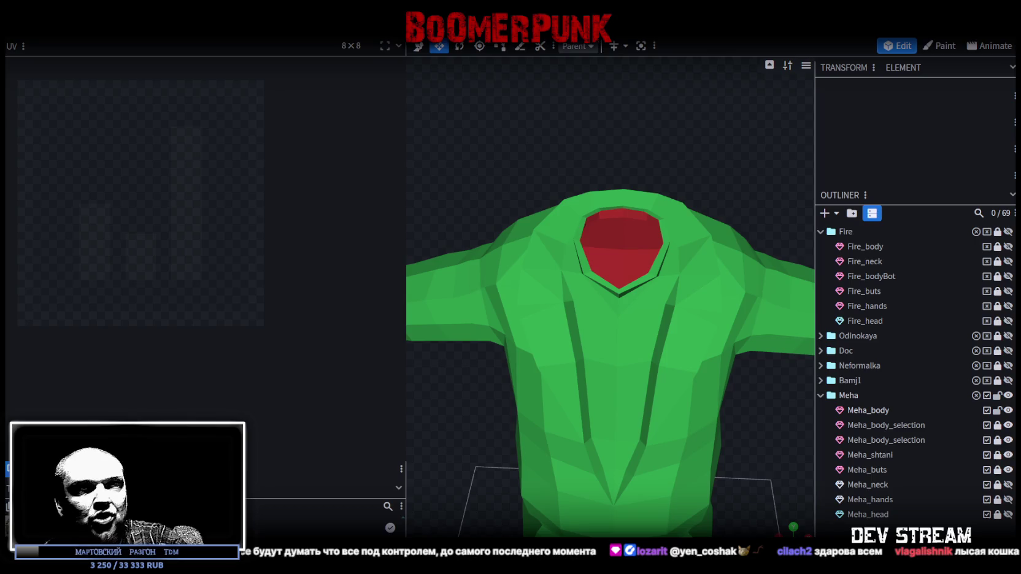
Step: Reselect the Meha_body jacket mesh and save the model as TDMchars2.bbmodel
{"action": "scroll", "coordinate": [580, 343], "scroll_direction": "down", "scroll_amount": 3}
{"action": "mouse_move", "coordinate": [706, 397]}
{"action": "left_mouse_down"}
{"action": "mouse_move", "coordinate": [707, 431]}
{"action": "mouse_move", "coordinate": [691, 393]}
{"action": "mouse_move", "coordinate": [746, 408]}
{"action": "mouse_move", "coordinate": [630, 344]}
{"action": "left_mouse_up"}
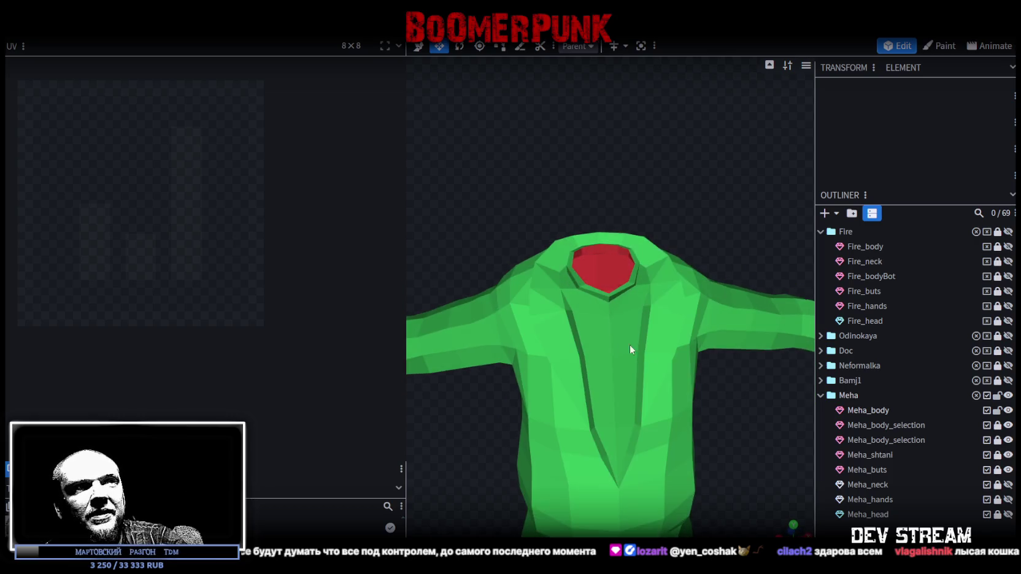
{"action": "left_click", "coordinate": [630, 345]}
{"action": "left_click_drag", "start_coordinate": [721, 393], "coordinate": [709, 432]}
{"action": "mouse_move", "coordinate": [656, 425]}
{"action": "left_mouse_down"}
{"action": "mouse_move", "coordinate": [712, 415]}
{"action": "mouse_move", "coordinate": [572, 318]}
{"action": "left_mouse_up"}
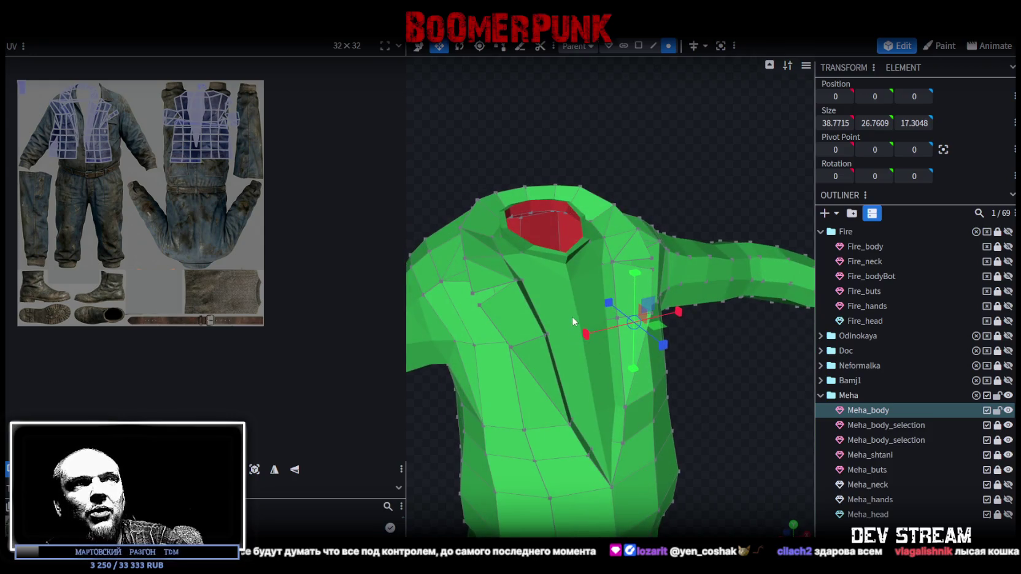
{"action": "mouse_move", "coordinate": [706, 412]}
{"action": "left_mouse_down"}
{"action": "mouse_move", "coordinate": [721, 415]}
{"action": "mouse_move", "coordinate": [576, 389]}
{"action": "mouse_move", "coordinate": [574, 404]}
{"action": "mouse_move", "coordinate": [507, 417]}
{"action": "mouse_move", "coordinate": [690, 360]}
{"action": "mouse_move", "coordinate": [711, 392]}
{"action": "mouse_move", "coordinate": [744, 354]}
{"action": "mouse_move", "coordinate": [804, 317]}
{"action": "left_mouse_up"}
{"action": "key", "text": "ctrl+s"}
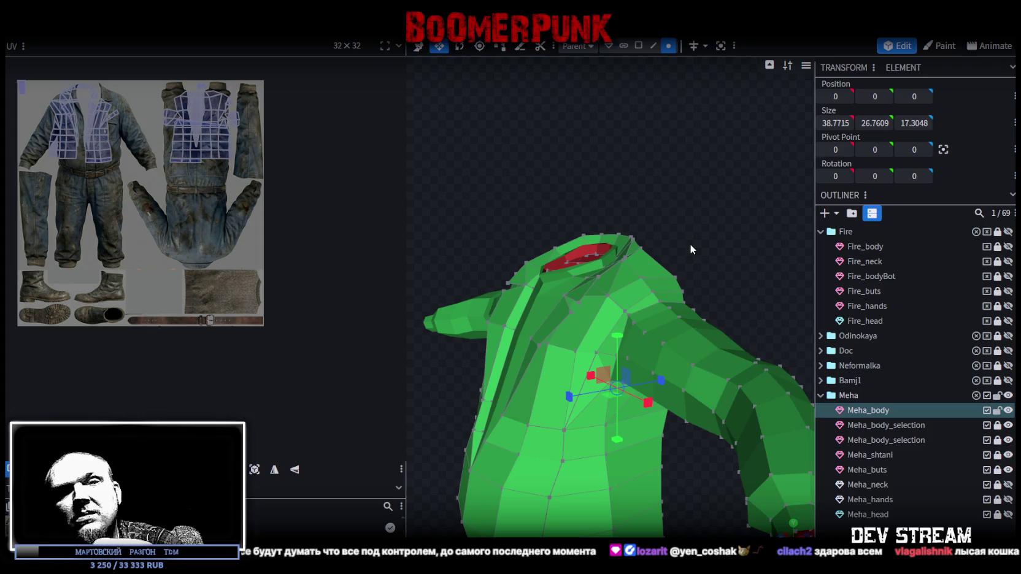
{"action": "left_click_drag", "start_coordinate": [674, 219], "coordinate": [754, 213]}
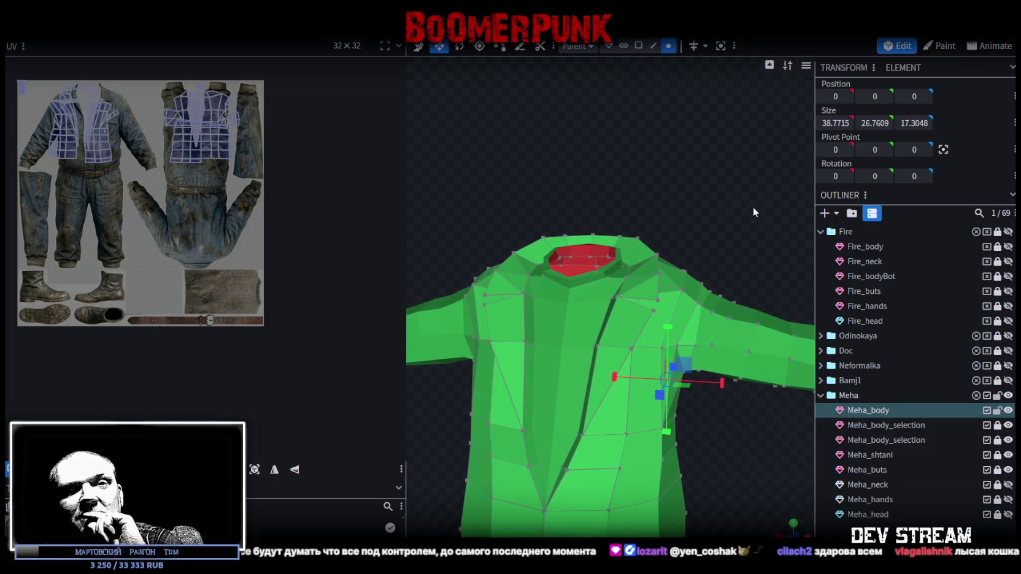
{"action": "left_click_drag", "start_coordinate": [753, 207], "coordinate": [752, 207]}
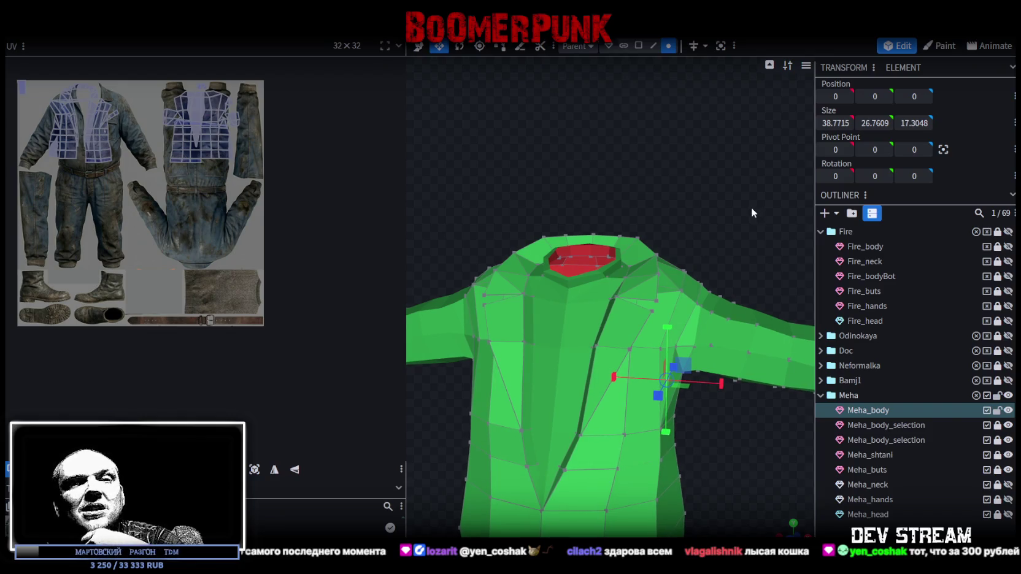
Step: Inspect the jacket's shoulder from several angles and save the model
{"action": "left_click_drag", "start_coordinate": [752, 208], "coordinate": [751, 209]}
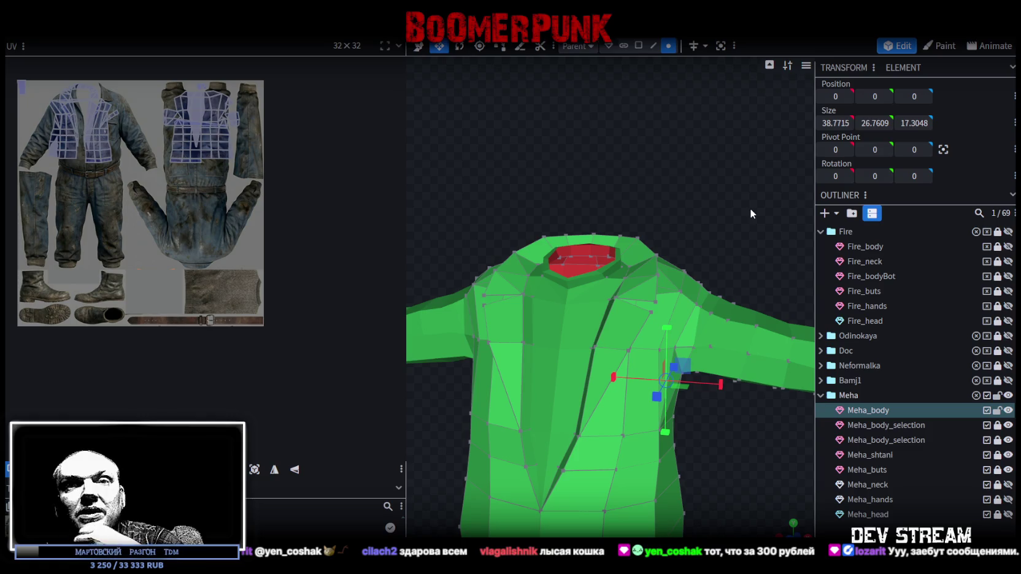
{"action": "mouse_move", "coordinate": [730, 224]}
{"action": "left_mouse_down"}
{"action": "mouse_move", "coordinate": [632, 235]}
{"action": "mouse_move", "coordinate": [686, 286]}
{"action": "mouse_move", "coordinate": [739, 253]}
{"action": "mouse_move", "coordinate": [732, 229]}
{"action": "mouse_move", "coordinate": [694, 235]}
{"action": "left_mouse_up"}
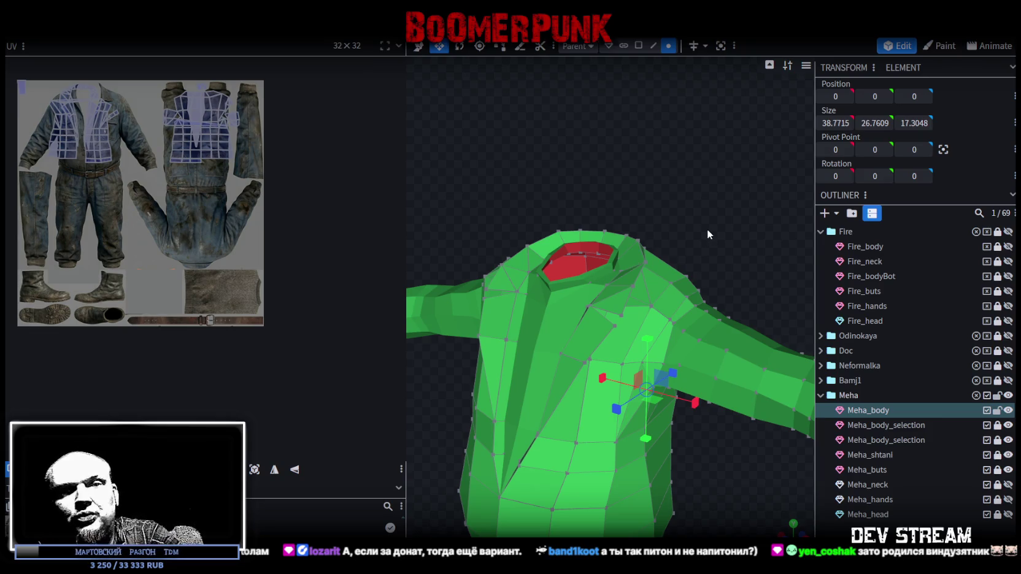
{"action": "mouse_move", "coordinate": [664, 260]}
{"action": "middle_mouse_down"}
{"action": "mouse_move", "coordinate": [642, 234]}
{"action": "mouse_move", "coordinate": [713, 230]}
{"action": "mouse_move", "coordinate": [730, 220]}
{"action": "mouse_move", "coordinate": [659, 229]}
{"action": "mouse_move", "coordinate": [679, 224]}
{"action": "mouse_move", "coordinate": [693, 237]}
{"action": "mouse_move", "coordinate": [720, 201]}
{"action": "mouse_move", "coordinate": [513, 221]}
{"action": "mouse_move", "coordinate": [667, 194]}
{"action": "mouse_move", "coordinate": [652, 195]}
{"action": "middle_mouse_up"}
{"action": "key", "text": "ctrl+s"}
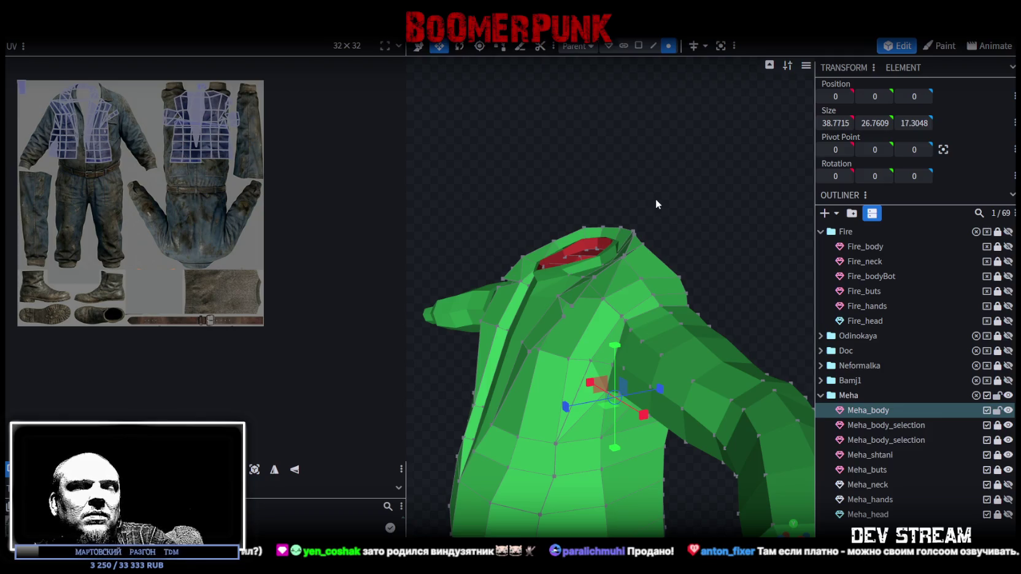
Step: Pull the jacket's left and right side vertices closer together, then select the front-panel UVs
{"action": "mouse_move", "coordinate": [643, 186]}
{"action": "left_mouse_down"}
{"action": "mouse_move", "coordinate": [678, 253]}
{"action": "mouse_move", "coordinate": [753, 224]}
{"action": "left_mouse_up"}
{"action": "mouse_move", "coordinate": [755, 385]}
{"action": "left_mouse_down"}
{"action": "mouse_move", "coordinate": [749, 283]}
{"action": "mouse_move", "coordinate": [667, 270]}
{"action": "mouse_move", "coordinate": [675, 218]}
{"action": "mouse_move", "coordinate": [724, 254]}
{"action": "mouse_move", "coordinate": [734, 238]}
{"action": "left_mouse_up"}
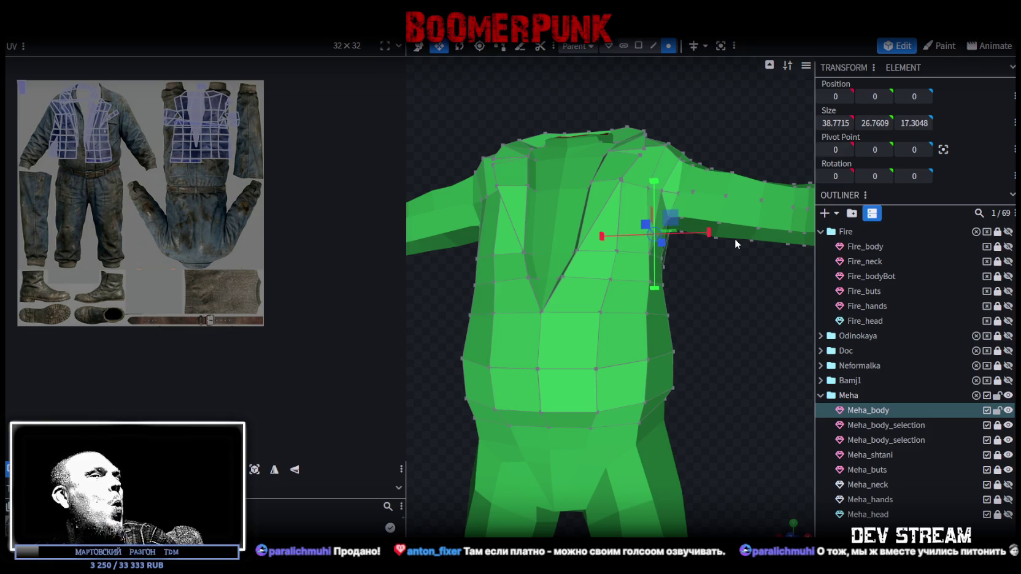
{"action": "mouse_move", "coordinate": [725, 278]}
{"action": "left_mouse_down"}
{"action": "mouse_move", "coordinate": [726, 317]}
{"action": "mouse_move", "coordinate": [738, 321]}
{"action": "left_mouse_up"}
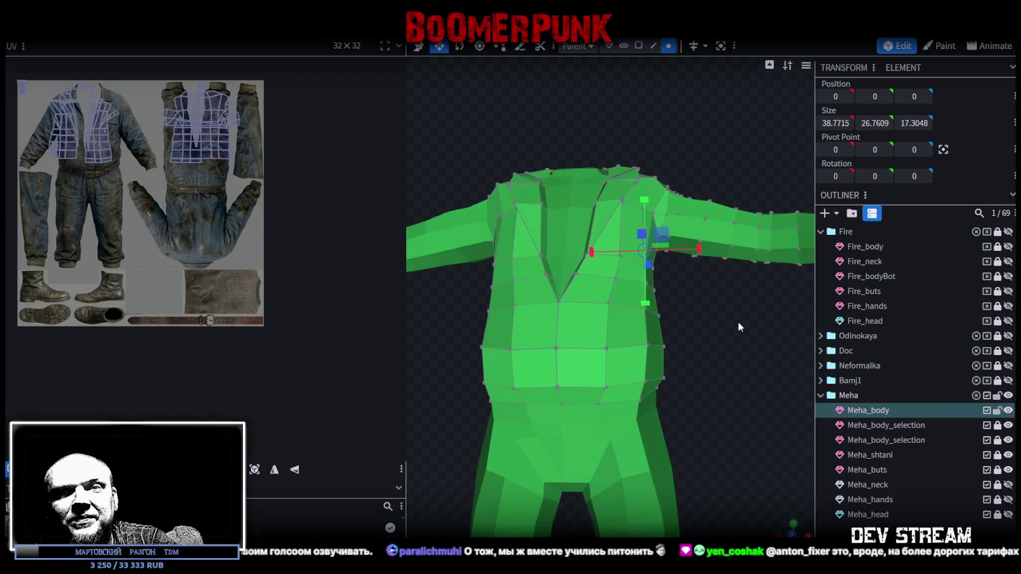
{"action": "mouse_move", "coordinate": [738, 322]}
{"action": "left_mouse_down"}
{"action": "mouse_move", "coordinate": [696, 349]}
{"action": "mouse_move", "coordinate": [739, 375]}
{"action": "mouse_move", "coordinate": [710, 338]}
{"action": "mouse_move", "coordinate": [661, 313]}
{"action": "mouse_move", "coordinate": [761, 332]}
{"action": "mouse_move", "coordinate": [743, 304]}
{"action": "mouse_move", "coordinate": [662, 338]}
{"action": "mouse_move", "coordinate": [704, 326]}
{"action": "mouse_move", "coordinate": [684, 315]}
{"action": "mouse_move", "coordinate": [724, 356]}
{"action": "mouse_move", "coordinate": [770, 313]}
{"action": "mouse_move", "coordinate": [782, 320]}
{"action": "left_mouse_up"}
{"action": "scroll", "coordinate": [761, 331], "scroll_direction": "up", "scroll_amount": 3}
{"action": "scroll", "coordinate": [743, 303], "scroll_direction": "down", "scroll_amount": 3}
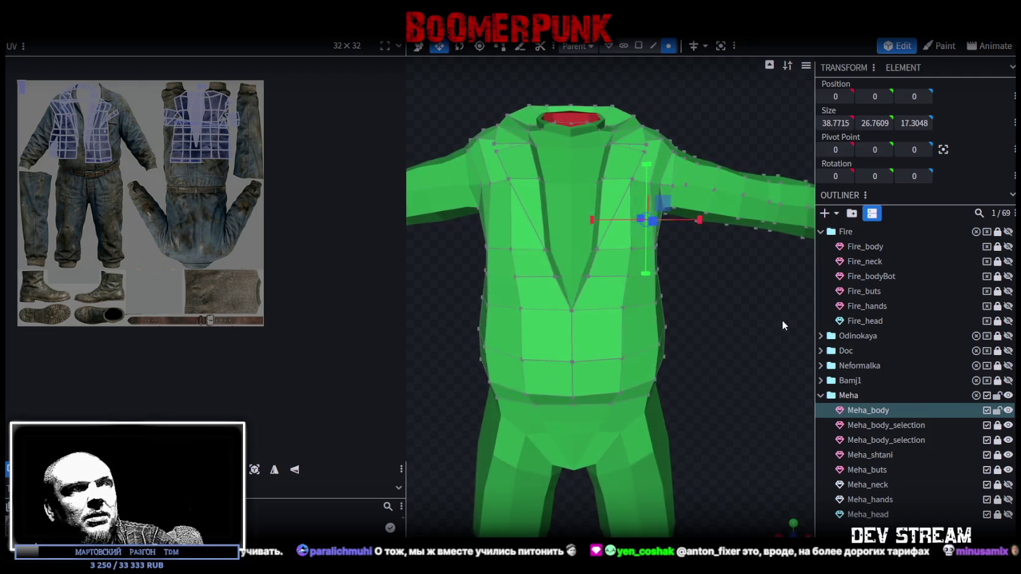
{"action": "left_click", "coordinate": [493, 279]}
{"action": "left_click_drag", "start_coordinate": [715, 309], "coordinate": [715, 317]}
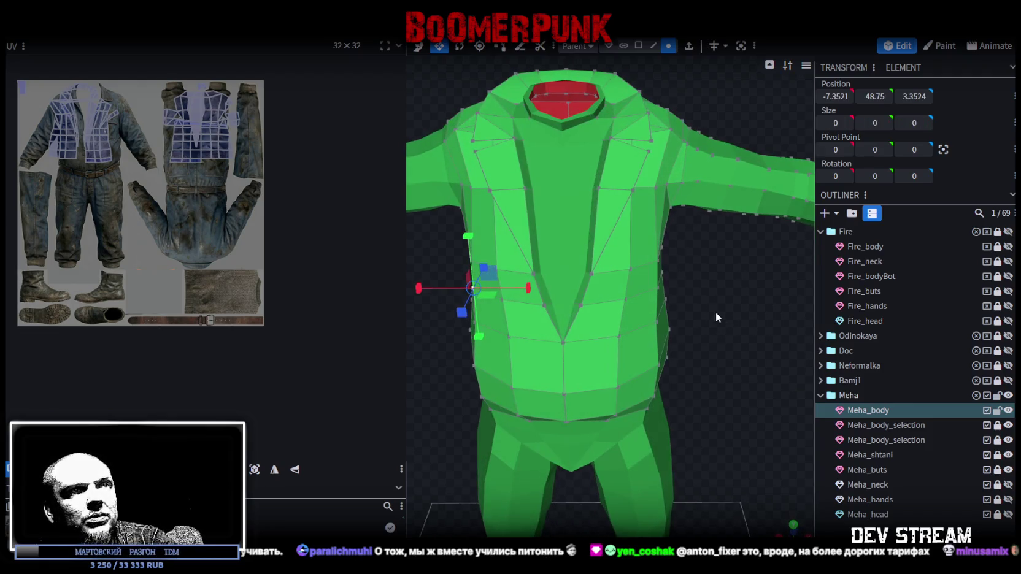
{"action": "left_click", "coordinate": [658, 288], "text": "shift"}
{"action": "mouse_move", "coordinate": [624, 292]}
{"action": "left_mouse_down"}
{"action": "mouse_move", "coordinate": [663, 304]}
{"action": "mouse_move", "coordinate": [720, 297]}
{"action": "mouse_move", "coordinate": [721, 315]}
{"action": "mouse_move", "coordinate": [706, 318]}
{"action": "left_mouse_up"}
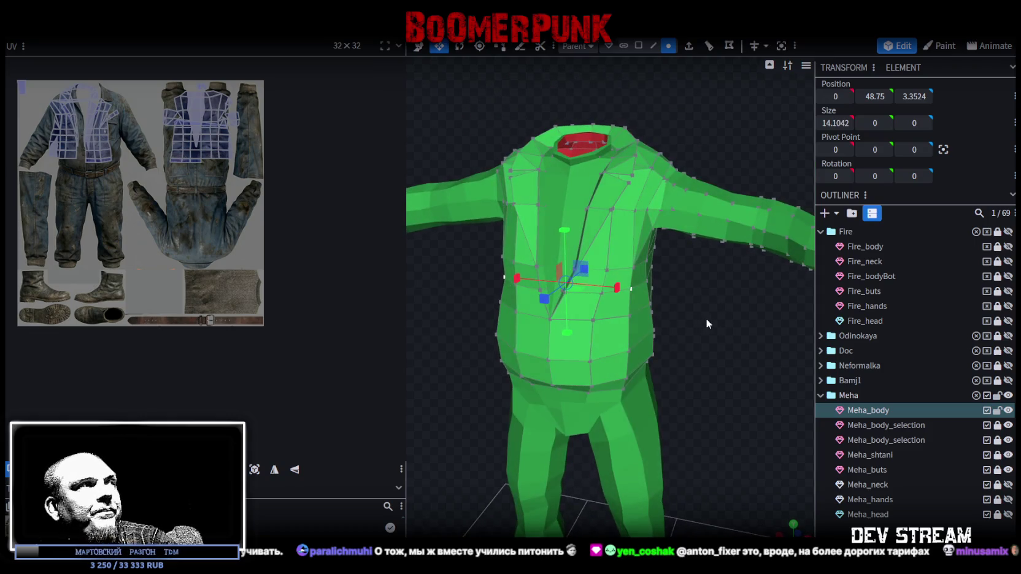
{"action": "left_click_drag", "start_coordinate": [131, 162], "coordinate": [33, 68]}
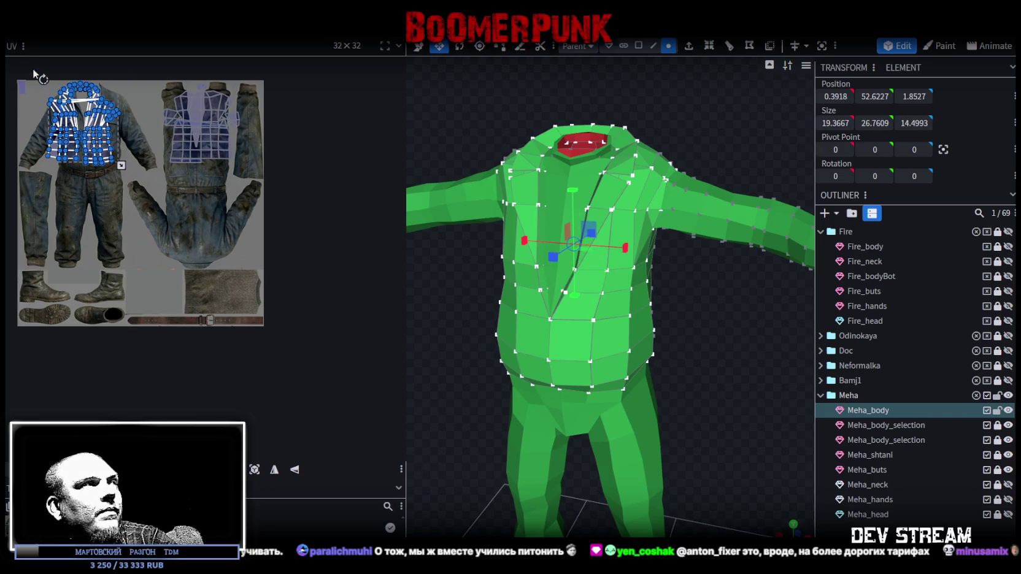
Step: Cycle shading with Z to show the denim texture, then pick the back UV island in face mode
{"action": "left_click_drag", "start_coordinate": [135, 177], "coordinate": [6, 57]}
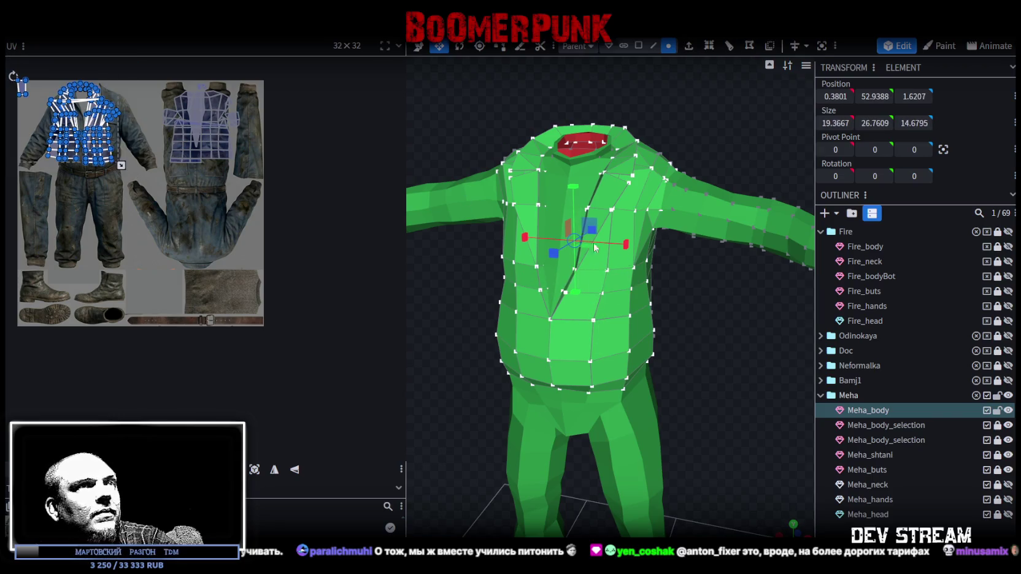
{"action": "key", "text": "z"}
{"action": "left_click_drag", "start_coordinate": [721, 313], "coordinate": [690, 309]}
{"action": "key", "text": "z"}
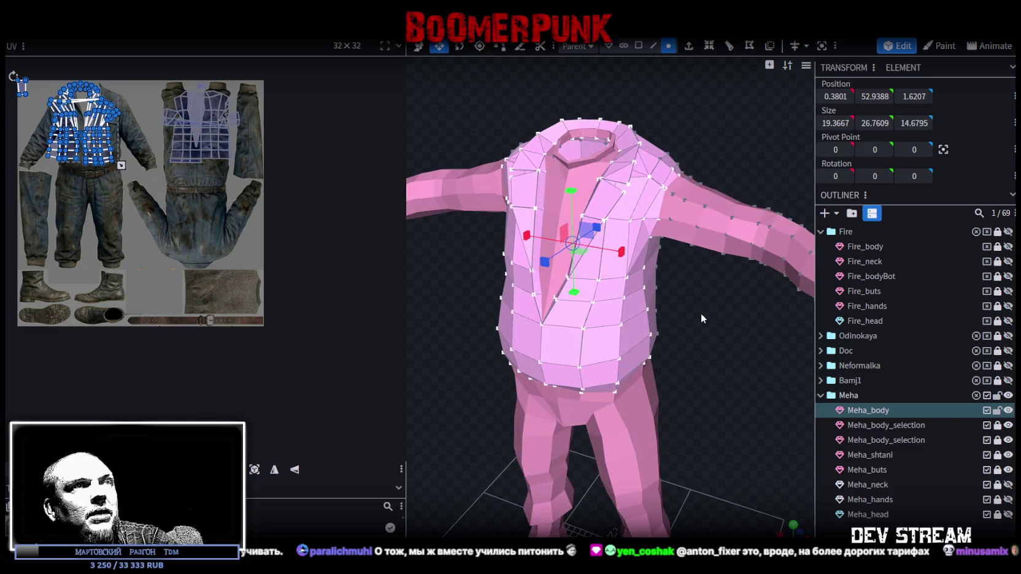
{"action": "key", "text": "z"}
{"action": "key", "text": "z"}
{"action": "key", "text": "z"}
{"action": "key", "text": "z"}
{"action": "key", "text": "z"}
{"action": "key", "text": "z"}
{"action": "key", "text": "z"}
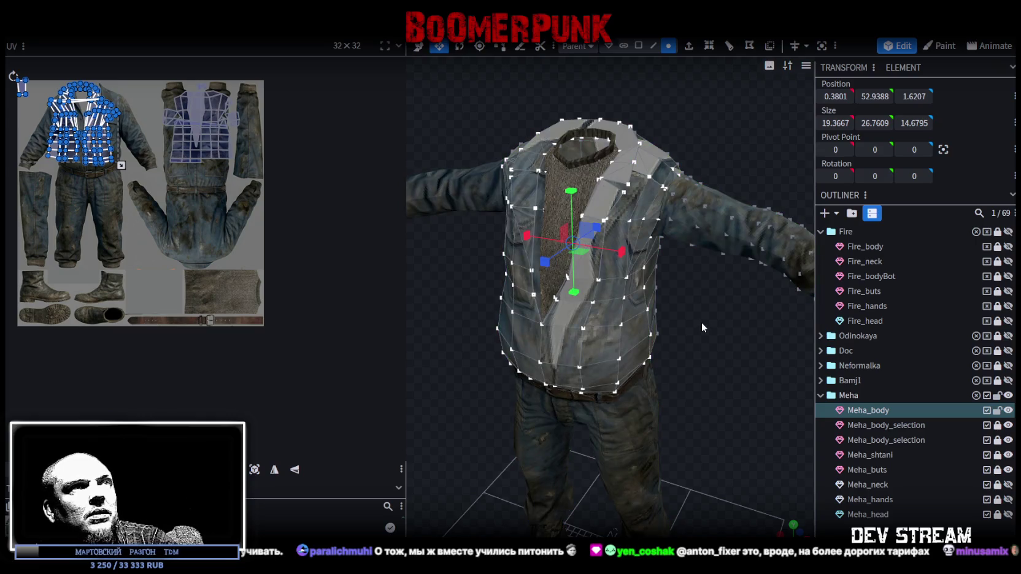
{"action": "mouse_move", "coordinate": [714, 305]}
{"action": "left_mouse_down"}
{"action": "mouse_move", "coordinate": [764, 229]}
{"action": "mouse_move", "coordinate": [685, 240]}
{"action": "mouse_move", "coordinate": [674, 268]}
{"action": "left_mouse_up"}
{"action": "key", "text": "z"}
{"action": "key", "text": "z"}
{"action": "left_click_drag", "start_coordinate": [695, 302], "coordinate": [703, 318]}
{"action": "key", "text": "z"}
{"action": "key", "text": "z"}
{"action": "key", "text": "z"}
{"action": "key", "text": "z"}
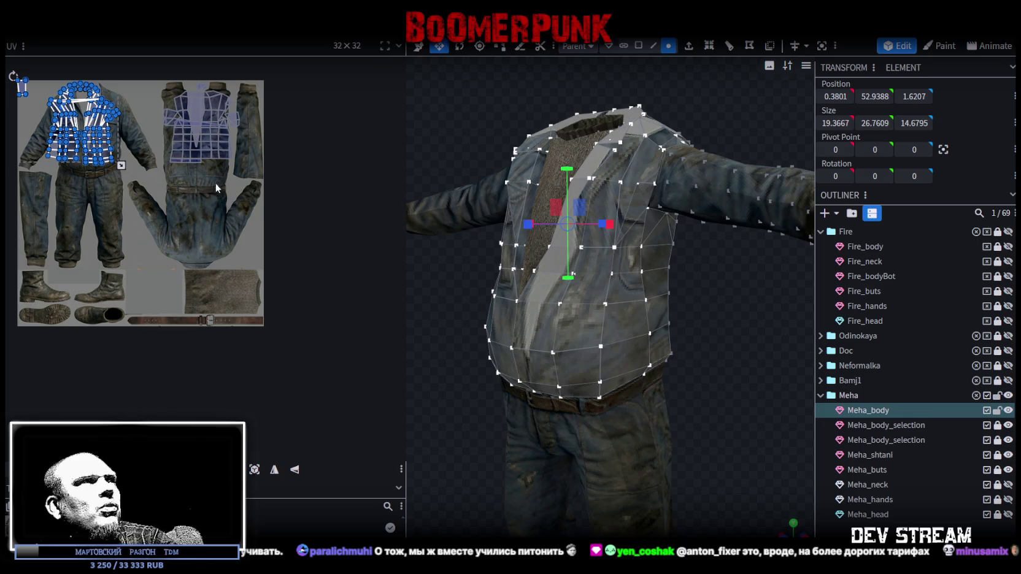
{"action": "left_click", "coordinate": [196, 148]}
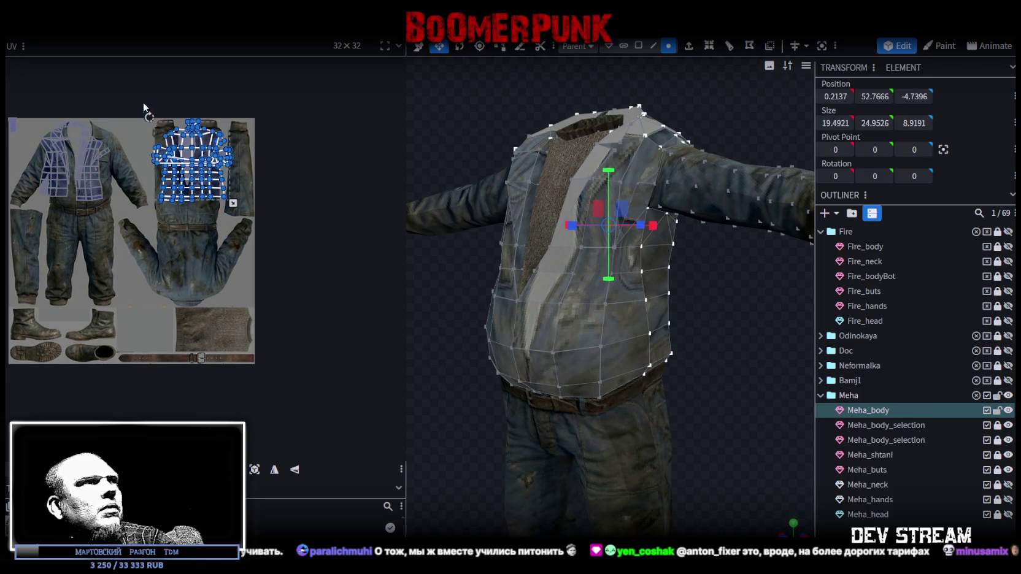
{"action": "left_click", "coordinate": [639, 46]}
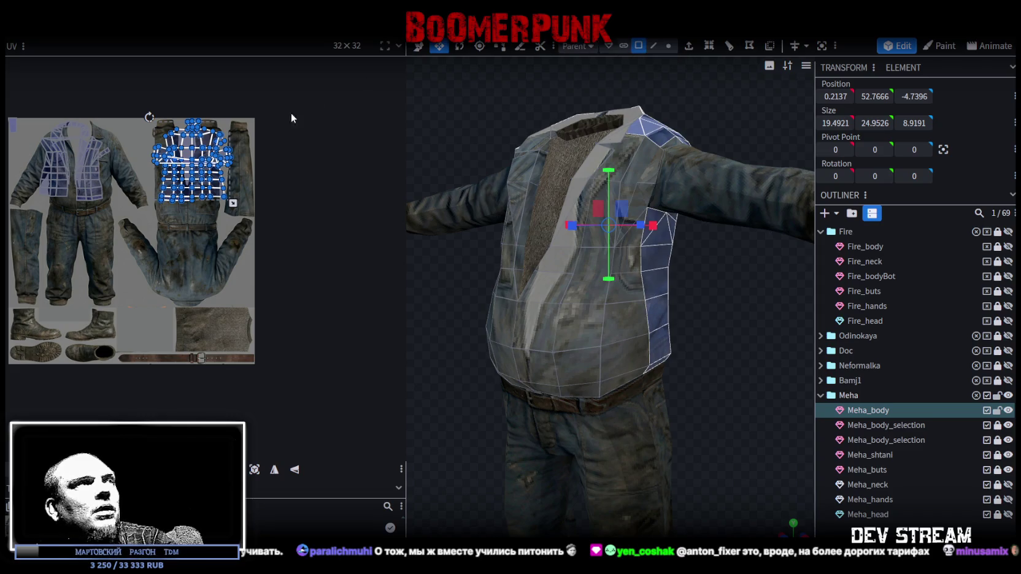
Step: Select the lower back faces and project their UVs from a straight back view
{"action": "mouse_move", "coordinate": [644, 312]}
{"action": "middle_mouse_down"}
{"action": "mouse_move", "coordinate": [494, 371]}
{"action": "mouse_move", "coordinate": [480, 363]}
{"action": "middle_mouse_up"}
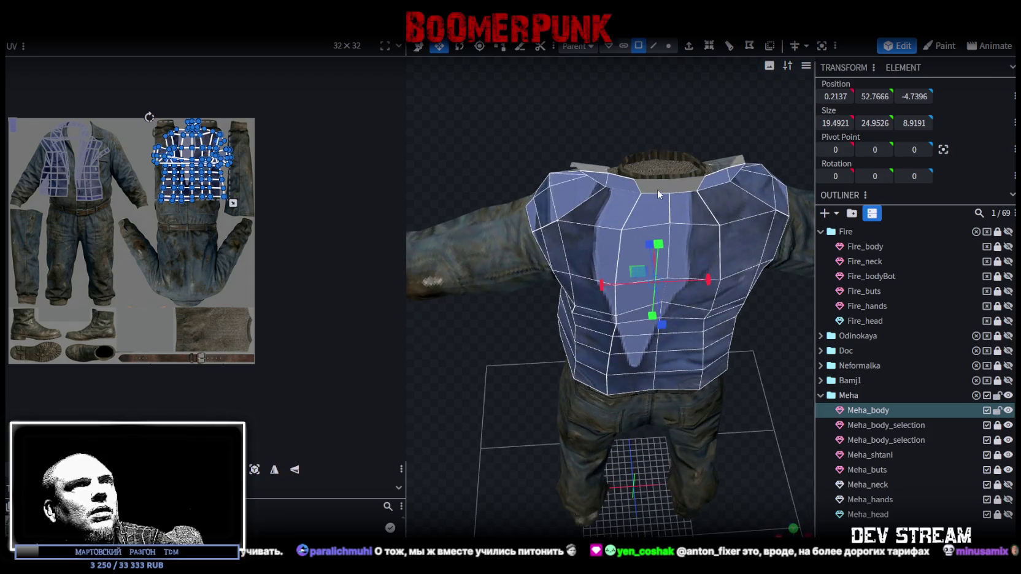
{"action": "mouse_move", "coordinate": [505, 112]}
{"action": "middle_mouse_down"}
{"action": "mouse_move", "coordinate": [517, 163]}
{"action": "mouse_move", "coordinate": [373, 124]}
{"action": "middle_mouse_up"}
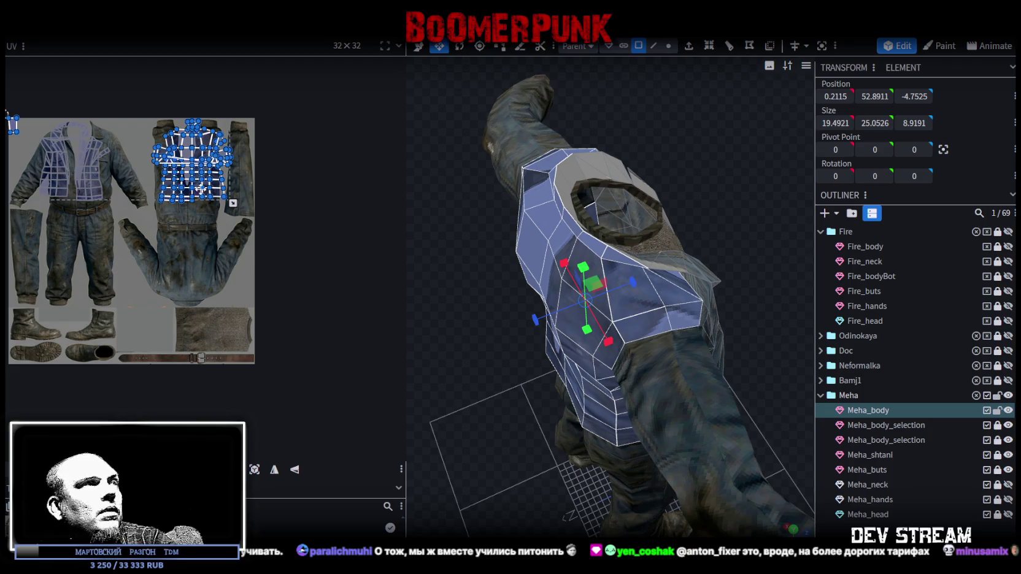
{"action": "left_click", "coordinate": [583, 306]}
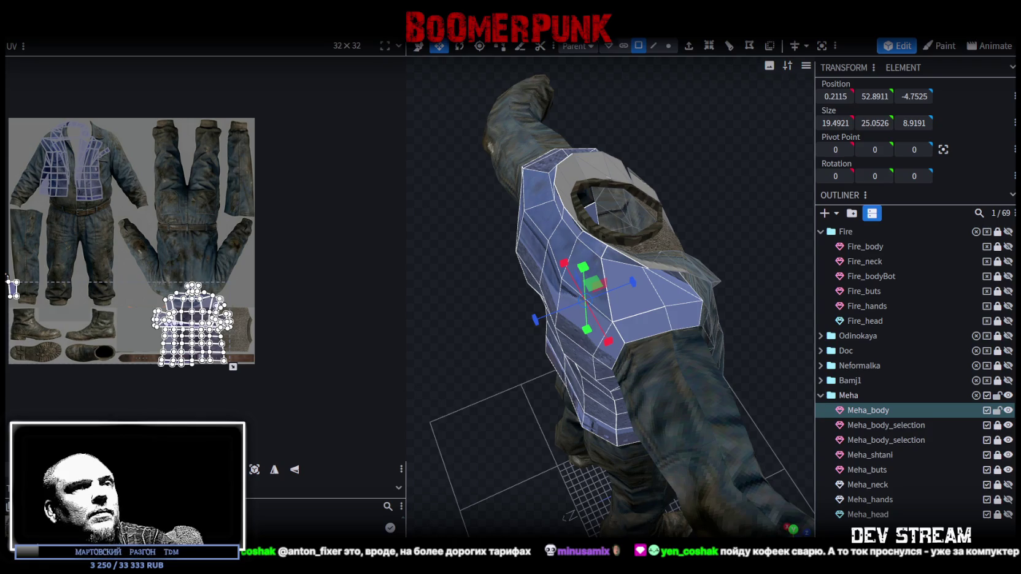
{"action": "left_click", "coordinate": [793, 528]}
{"action": "left_click", "coordinate": [266, 470]}
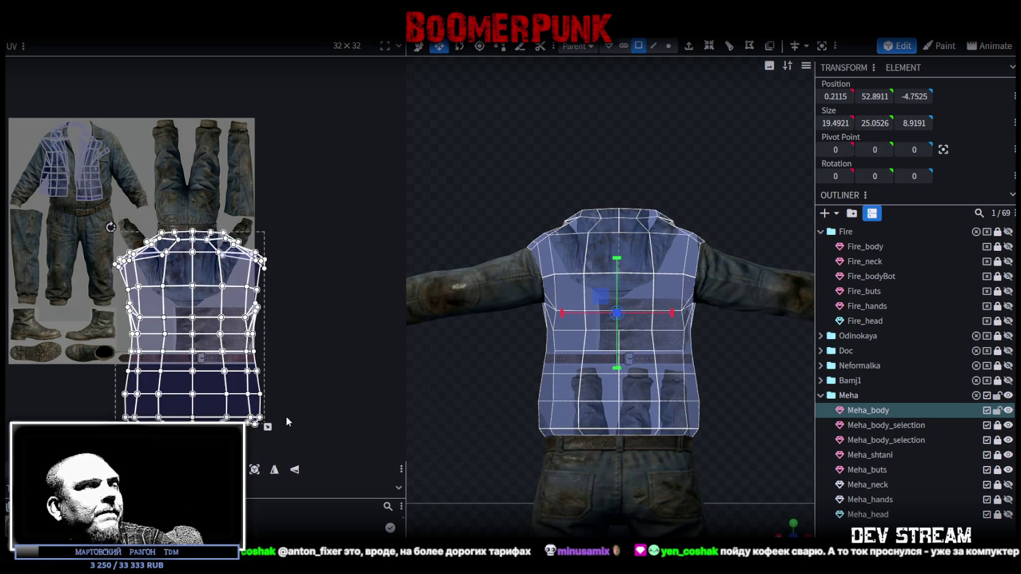
Step: Move the back-panel UV island to the texture's lower left beside the boots
{"action": "mouse_move", "coordinate": [256, 414]}
{"action": "left_mouse_down"}
{"action": "mouse_move", "coordinate": [248, 355]}
{"action": "mouse_move", "coordinate": [194, 327]}
{"action": "left_mouse_up"}
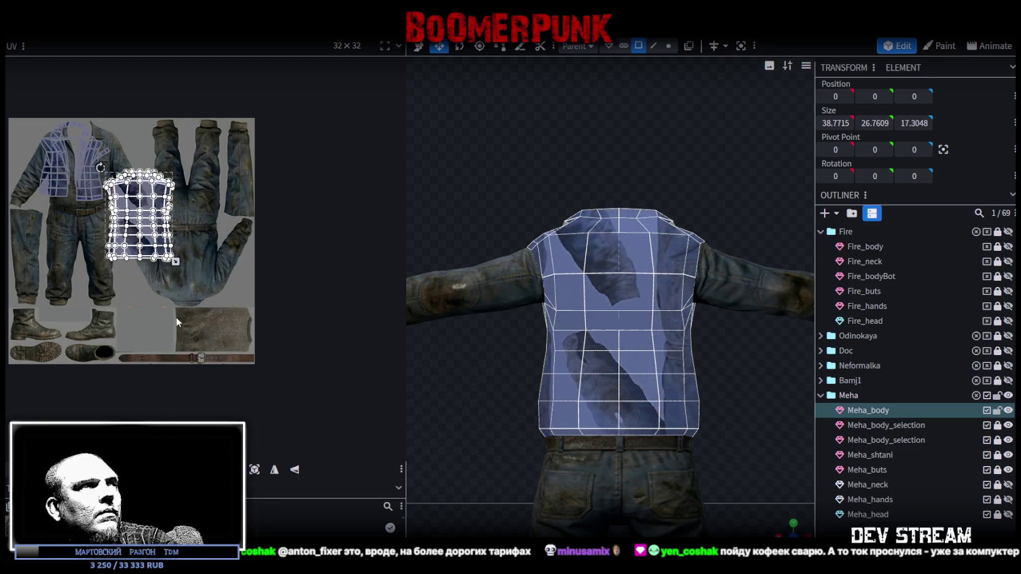
{"action": "mouse_move", "coordinate": [154, 251]}
{"action": "left_mouse_down"}
{"action": "mouse_move", "coordinate": [201, 323]}
{"action": "mouse_move", "coordinate": [200, 354]}
{"action": "left_mouse_up"}
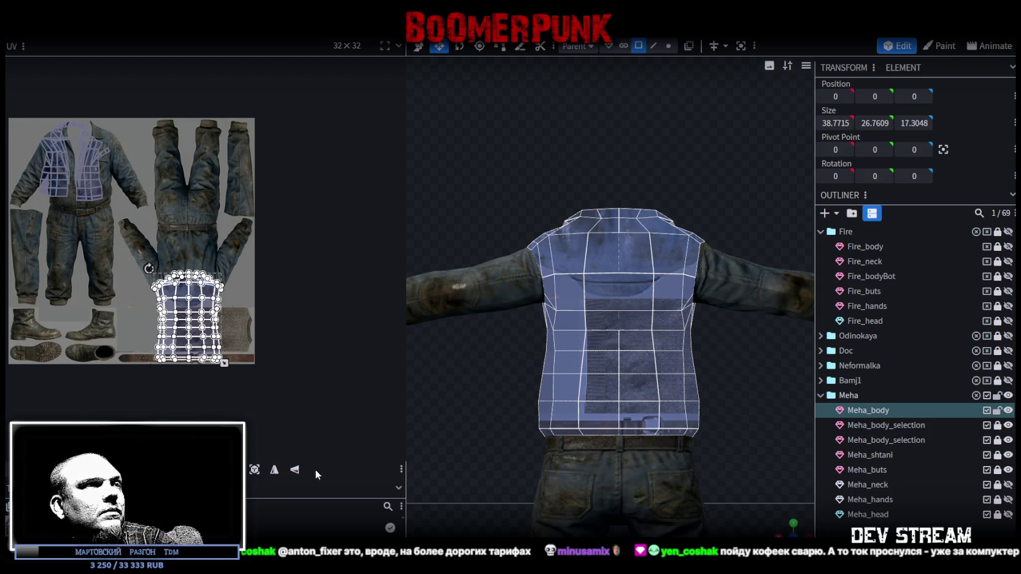
{"action": "left_click_drag", "start_coordinate": [195, 345], "coordinate": [199, 283]}
{"action": "mouse_move", "coordinate": [198, 282]}
{"action": "left_mouse_down"}
{"action": "mouse_move", "coordinate": [206, 293]}
{"action": "mouse_move", "coordinate": [132, 351]}
{"action": "left_mouse_up"}
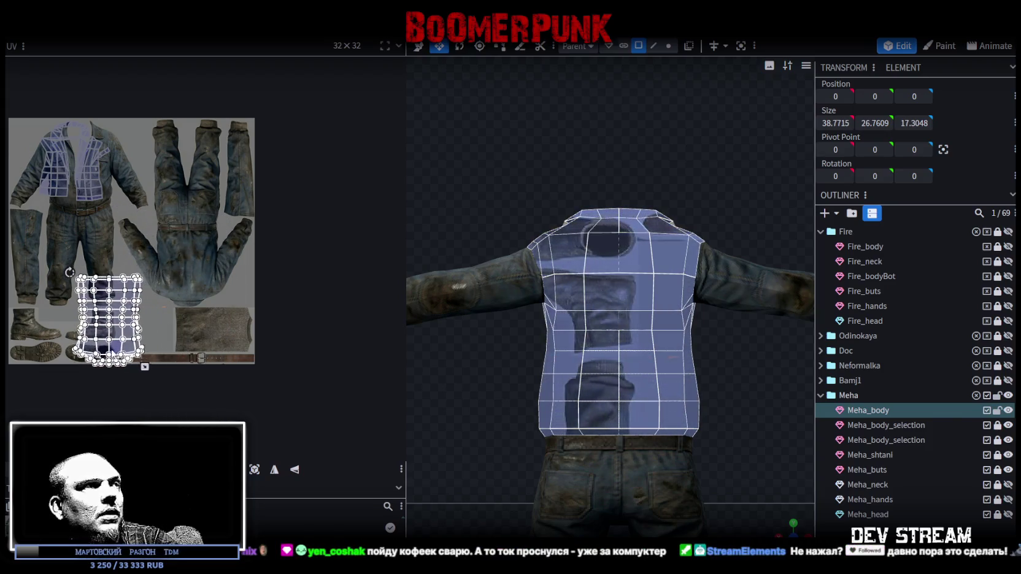
{"action": "left_click_drag", "start_coordinate": [132, 351], "coordinate": [96, 356]}
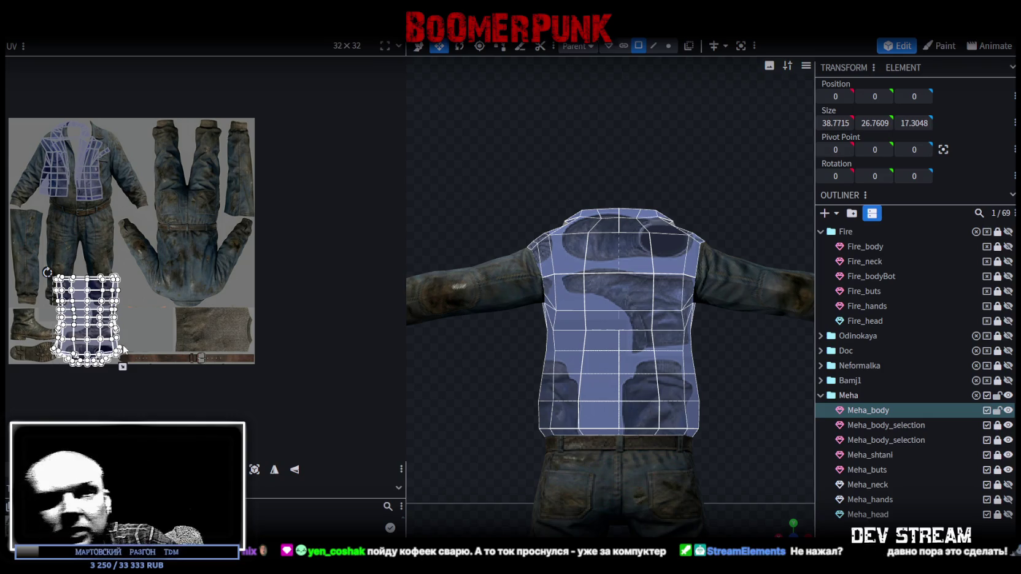
{"action": "mouse_move", "coordinate": [788, 531]}
{"action": "left_mouse_down"}
{"action": "mouse_move", "coordinate": [412, 219]}
{"action": "mouse_move", "coordinate": [591, 296]}
{"action": "left_mouse_up"}
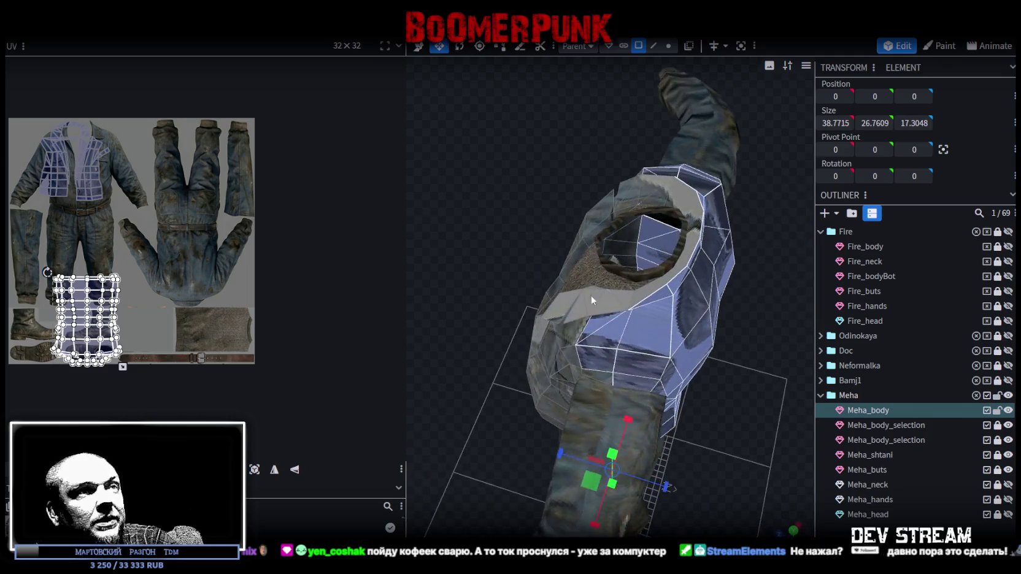
Step: Select the side/armpit faces on both sides of the jacket
{"action": "left_click", "coordinate": [605, 332]}
{"action": "left_click", "coordinate": [648, 335], "text": "shift"}
{"action": "left_click", "coordinate": [590, 349], "text": "shift"}
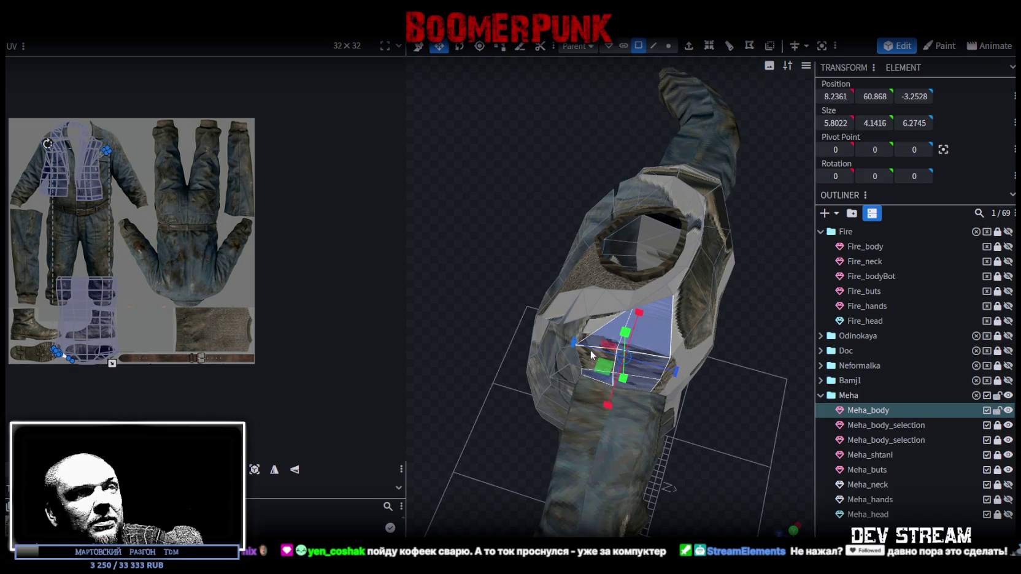
{"action": "left_click", "coordinate": [614, 374], "text": "shift"}
{"action": "mouse_move", "coordinate": [639, 423]}
{"action": "left_mouse_down"}
{"action": "mouse_move", "coordinate": [701, 370]}
{"action": "mouse_move", "coordinate": [618, 415]}
{"action": "mouse_move", "coordinate": [449, 433]}
{"action": "mouse_move", "coordinate": [581, 328]}
{"action": "left_mouse_up"}
{"action": "left_click", "coordinate": [595, 282], "text": "shift"}
{"action": "left_click", "coordinate": [619, 281], "text": "shift"}
{"action": "left_click", "coordinate": [625, 294], "text": "shift"}
{"action": "left_click", "coordinate": [590, 317], "text": "shift"}
Step: Project the armpit faces' UVs from front view and move them onto the jacket texture
{"action": "mouse_move", "coordinate": [488, 442]}
{"action": "left_mouse_down"}
{"action": "mouse_move", "coordinate": [525, 364]}
{"action": "mouse_move", "coordinate": [636, 451]}
{"action": "left_mouse_up"}
{"action": "left_click", "coordinate": [795, 529]}
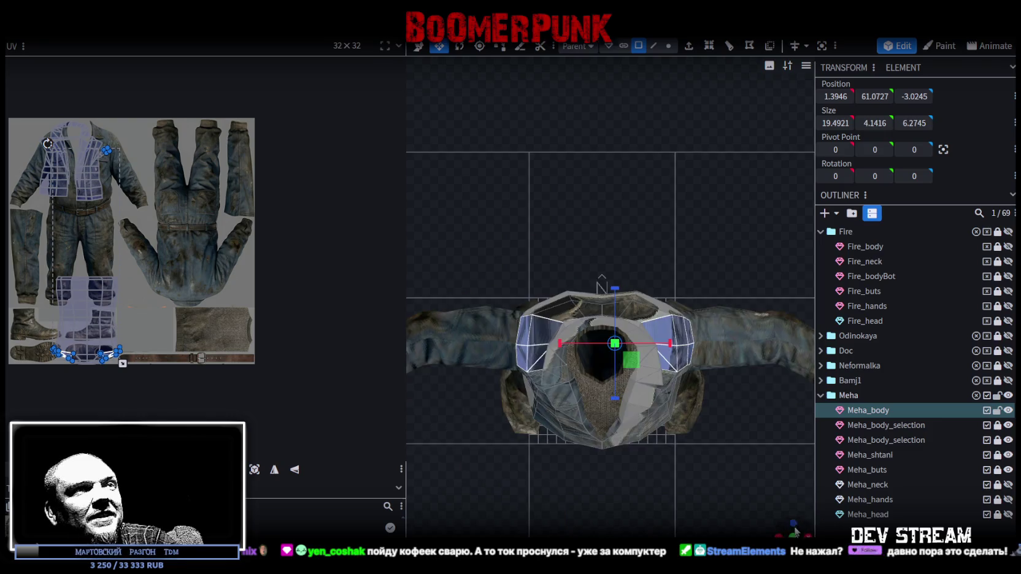
{"action": "left_click", "coordinate": [255, 473]}
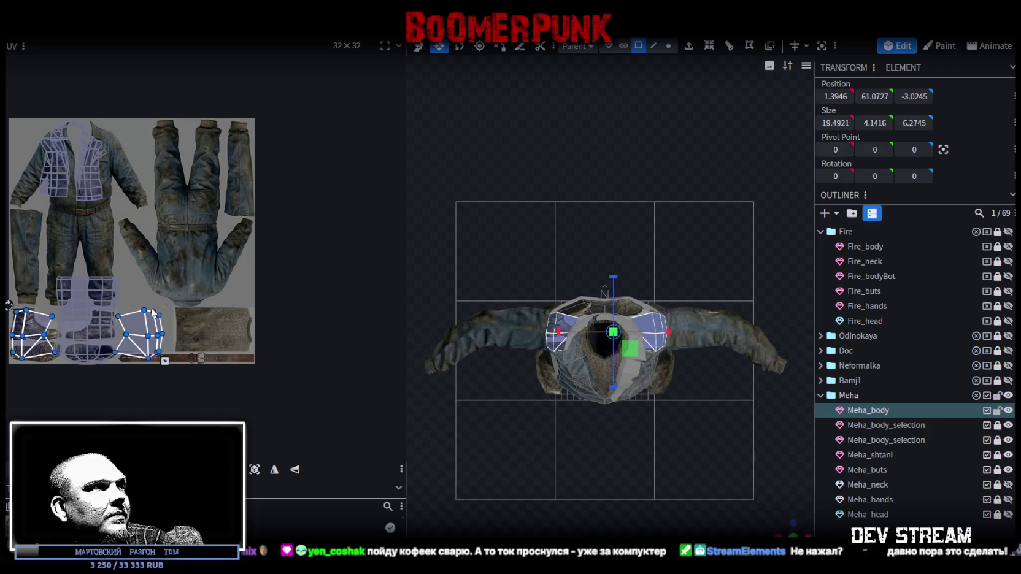
{"action": "scroll", "coordinate": [171, 344], "scroll_direction": "up", "scroll_amount": 3}
{"action": "mouse_move", "coordinate": [129, 310]}
{"action": "left_mouse_down"}
{"action": "mouse_move", "coordinate": [249, 178]}
{"action": "mouse_move", "coordinate": [310, 165]}
{"action": "left_mouse_up"}
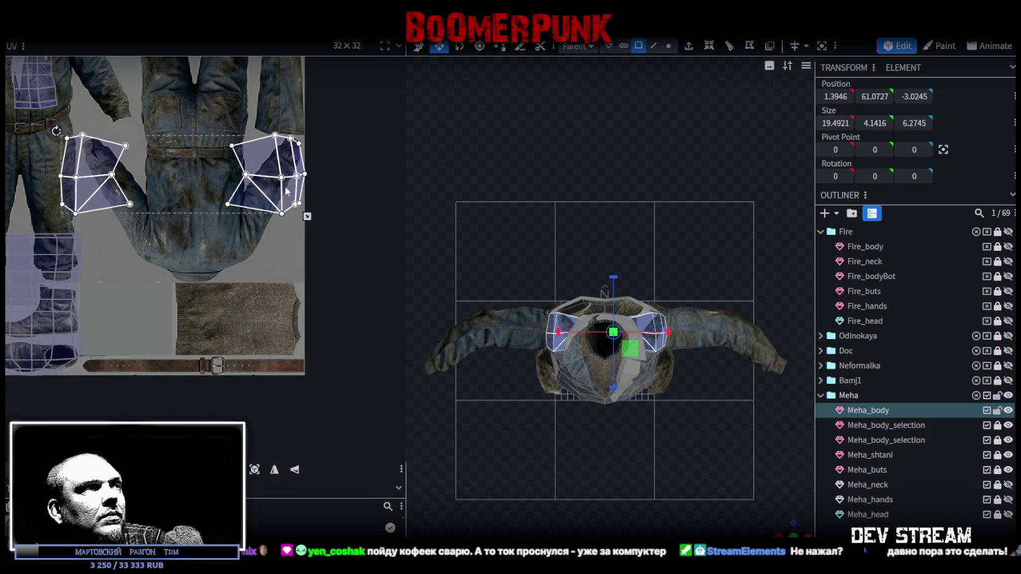
Step: Mirror the armpit UV islands horizontally, shrink them toward the upper-left, and deselect the mesh
{"action": "left_click", "coordinate": [274, 470]}
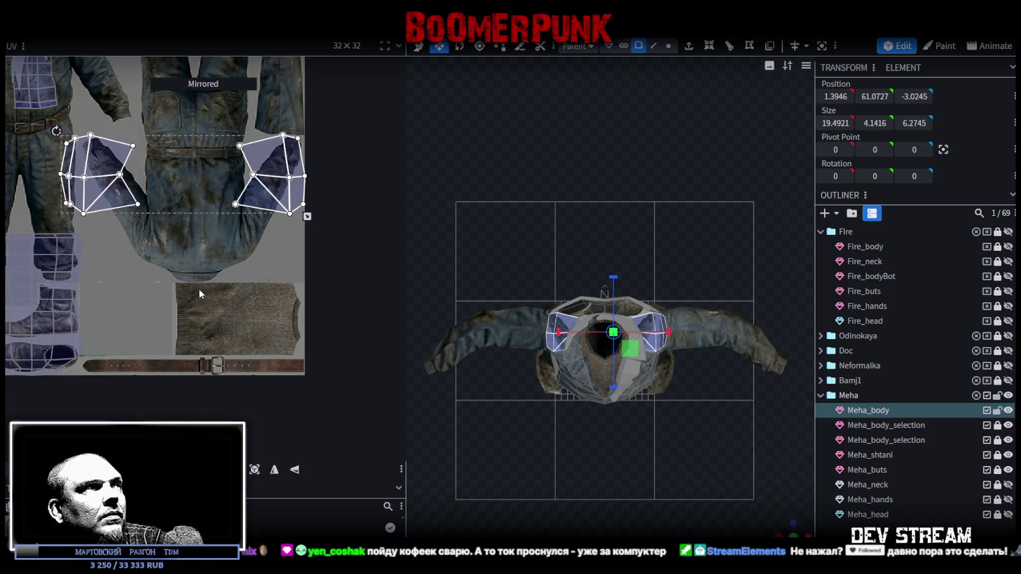
{"action": "scroll", "coordinate": [522, 408], "scroll_direction": "up", "scroll_amount": 2}
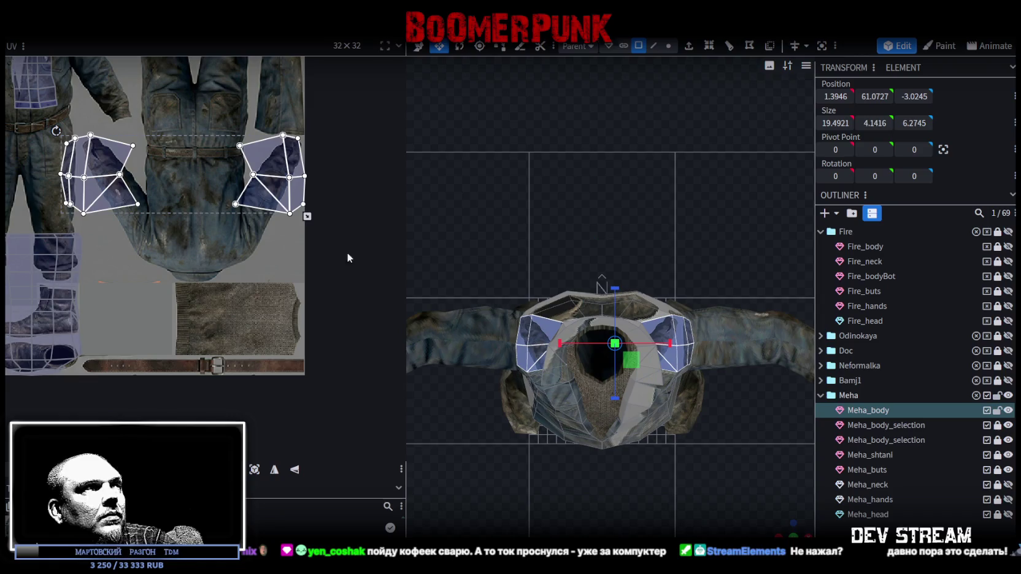
{"action": "scroll", "coordinate": [156, 203], "scroll_direction": "down", "scroll_amount": 2}
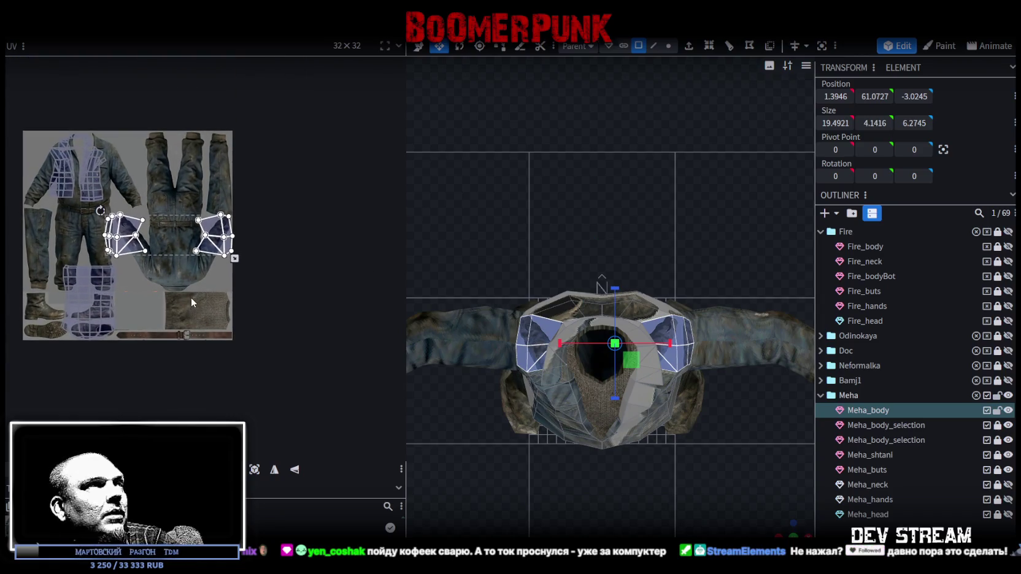
{"action": "middle_click_drag", "start_coordinate": [172, 304], "coordinate": [200, 309]}
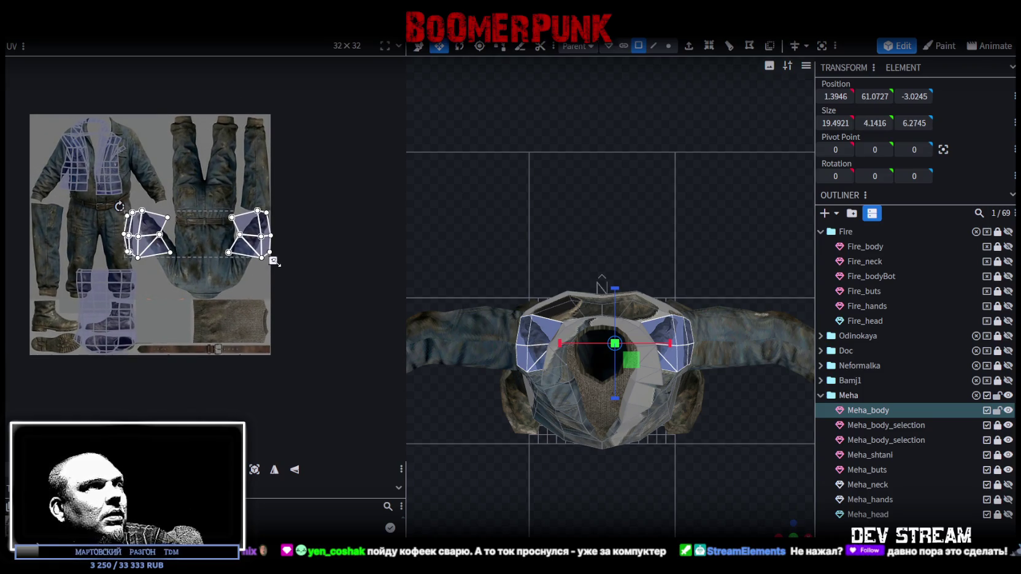
{"action": "mouse_move", "coordinate": [274, 260]}
{"action": "left_mouse_down"}
{"action": "mouse_move", "coordinate": [223, 244]}
{"action": "mouse_move", "coordinate": [219, 233]}
{"action": "mouse_move", "coordinate": [210, 257]}
{"action": "left_mouse_up"}
{"action": "scroll", "coordinate": [210, 257], "scroll_direction": "up", "scroll_amount": 5}
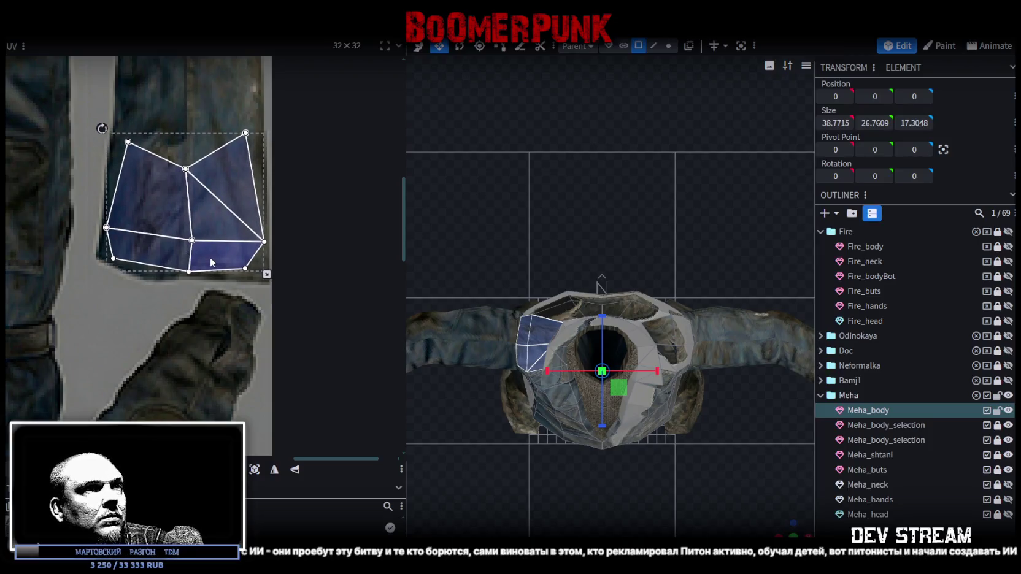
{"action": "left_click", "coordinate": [818, 523]}
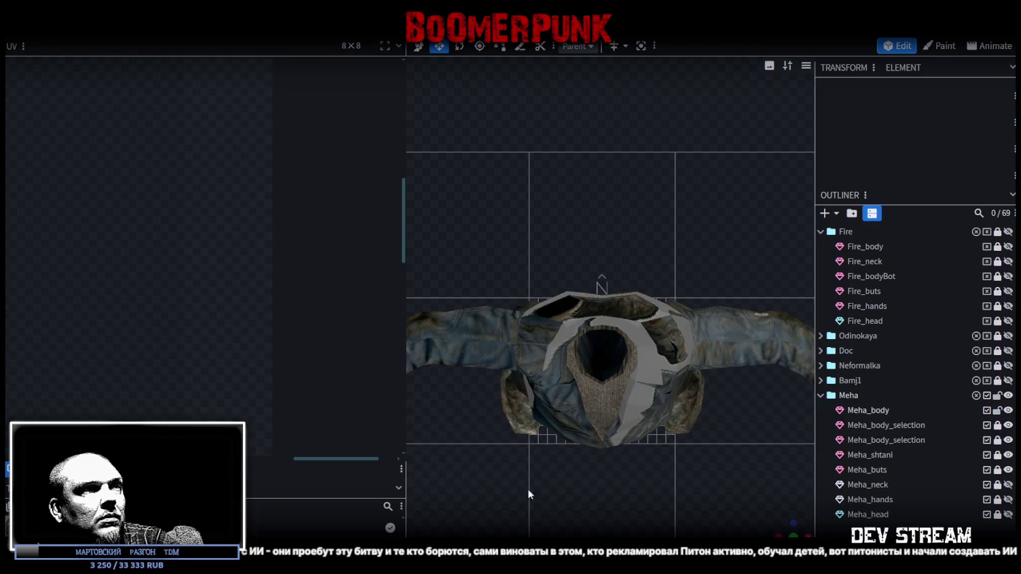
Step: Select Meha_body and move a shoulder face's UVs onto the trouser-leg denim
{"action": "left_click_drag", "start_coordinate": [794, 529], "coordinate": [596, 446]}
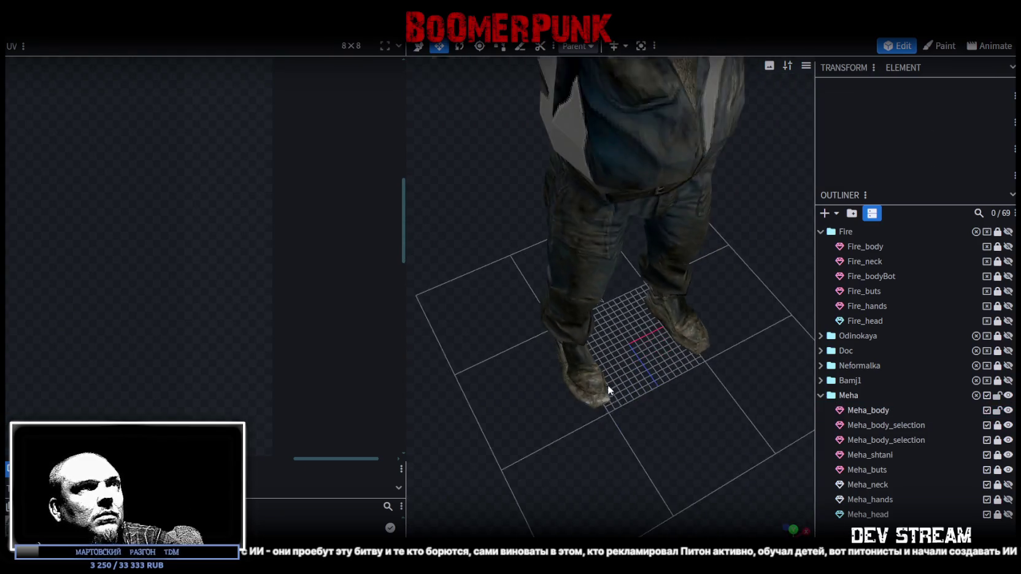
{"action": "left_click", "coordinate": [562, 313]}
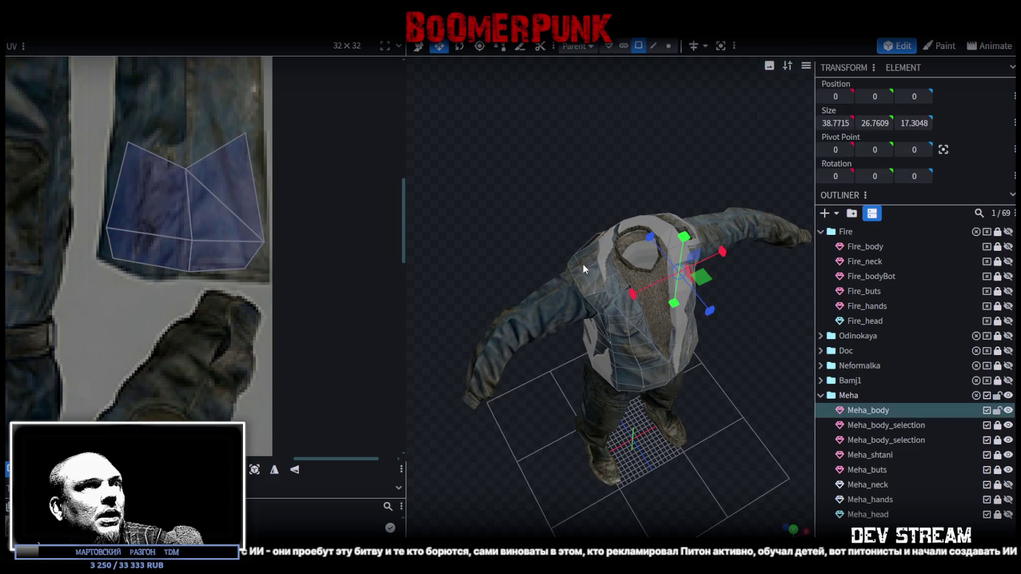
{"action": "scroll", "coordinate": [123, 287], "scroll_direction": "down", "scroll_amount": 2}
{"action": "scroll", "coordinate": [124, 291], "scroll_direction": "down", "scroll_amount": 2}
{"action": "scroll", "coordinate": [196, 303], "scroll_direction": "down", "scroll_amount": 2}
{"action": "scroll", "coordinate": [195, 300], "scroll_direction": "up", "scroll_amount": 3}
{"action": "mouse_move", "coordinate": [194, 172]}
{"action": "left_mouse_down"}
{"action": "mouse_move", "coordinate": [270, 215]}
{"action": "mouse_move", "coordinate": [100, 218]}
{"action": "left_mouse_up"}
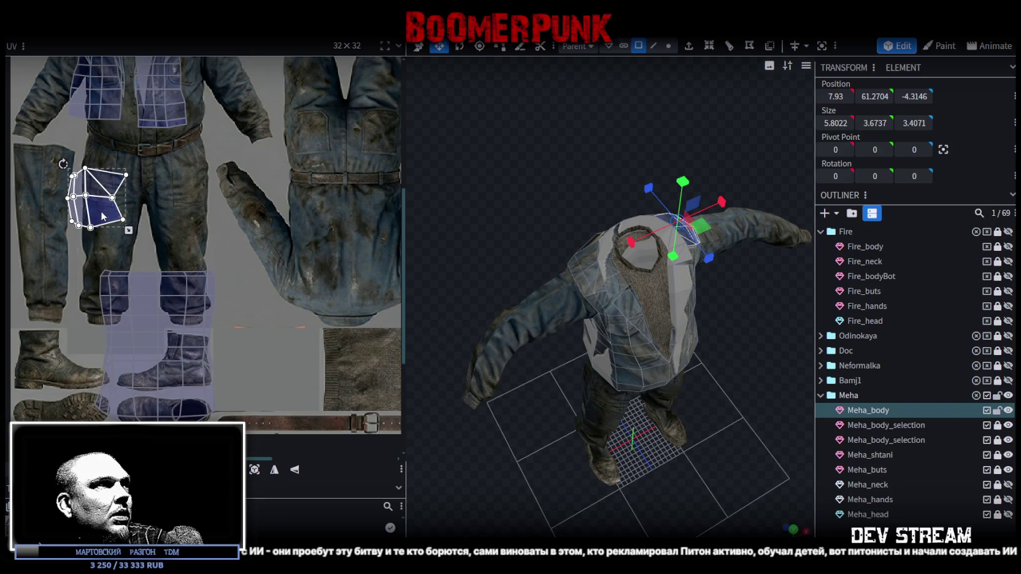
{"action": "right_click", "coordinate": [109, 210]}
{"action": "left_click", "coordinate": [110, 210]}
{"action": "left_click_drag", "start_coordinate": [114, 202], "coordinate": [63, 185]}
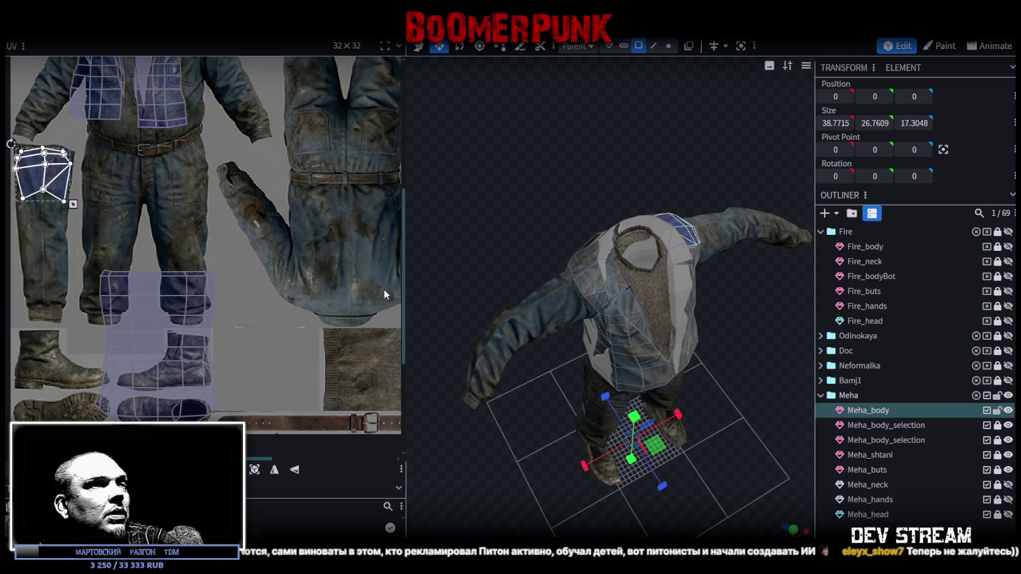
Step: Box-select the torso UV island near the boots and move it up onto the jacket
{"action": "scroll", "coordinate": [209, 270], "scroll_direction": "down", "scroll_amount": 3}
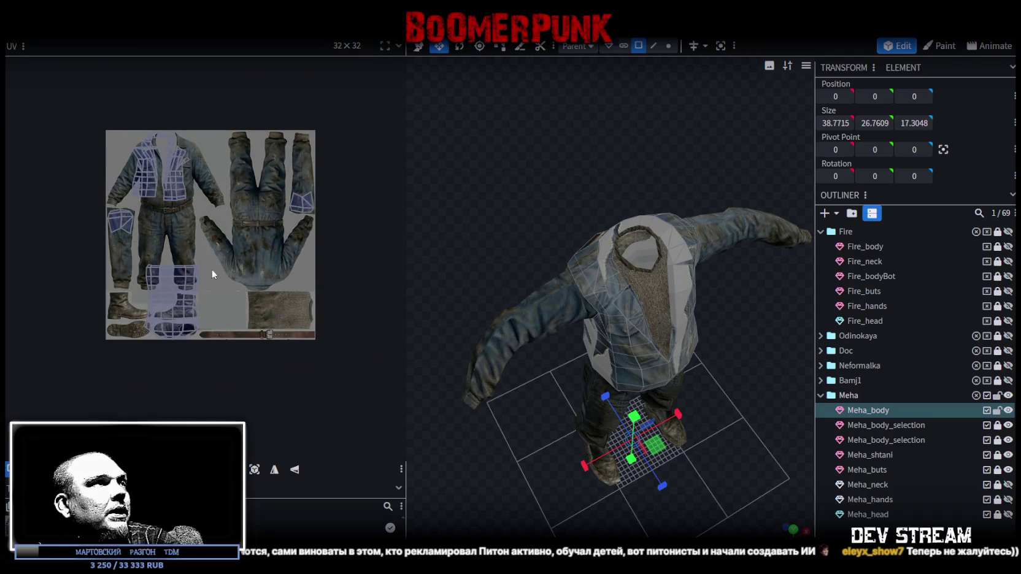
{"action": "left_click_drag", "start_coordinate": [227, 251], "coordinate": [125, 363]}
{"action": "scroll", "coordinate": [173, 303], "scroll_direction": "up", "scroll_amount": 3}
{"action": "left_click_drag", "start_coordinate": [174, 304], "coordinate": [339, 253]}
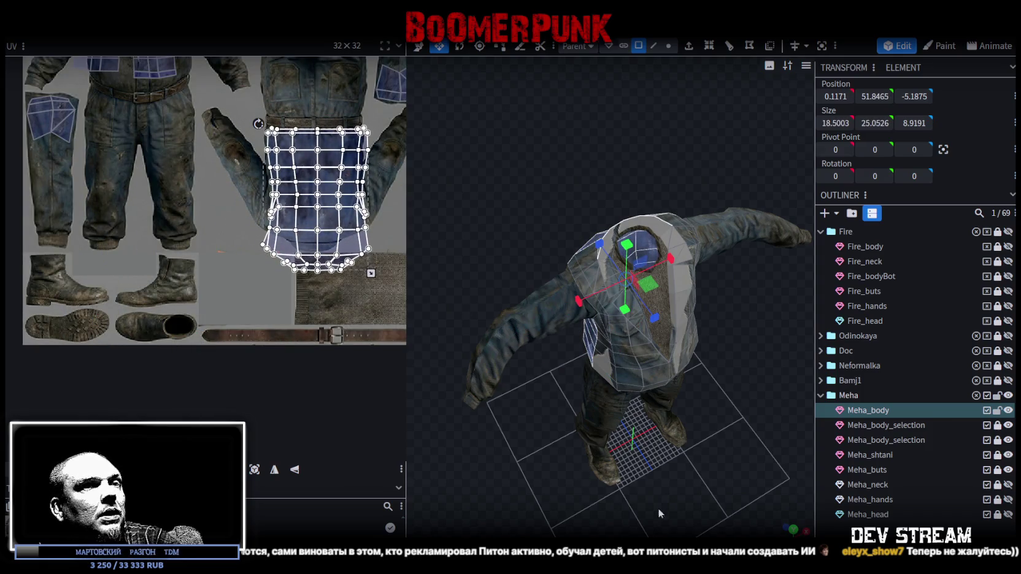
Step: Reselect the jacket mesh, shrink the torso UVs toward their top-left corner and shift them right
{"action": "left_click_drag", "start_coordinate": [614, 307], "coordinate": [706, 258]}
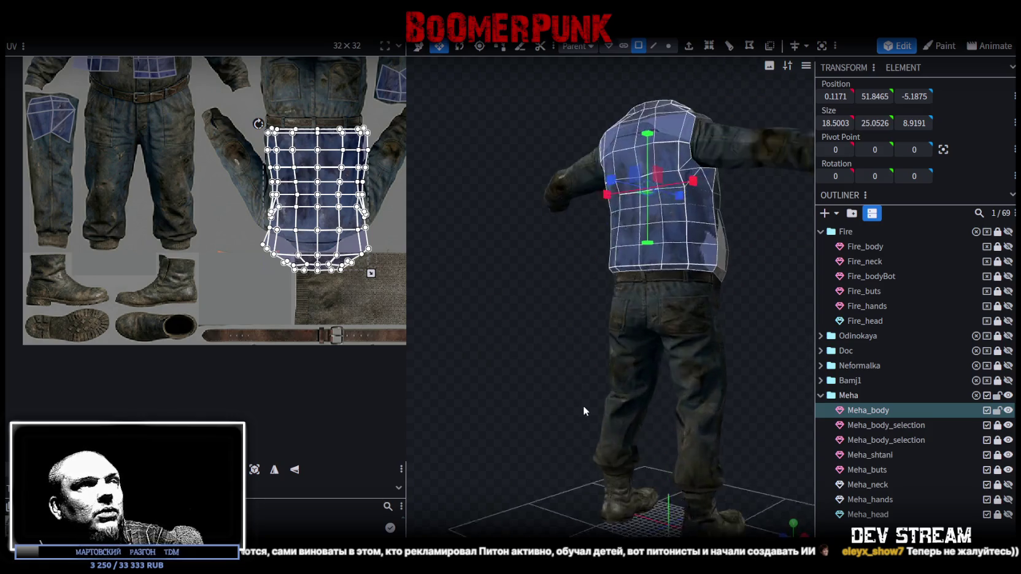
{"action": "scroll", "coordinate": [253, 76], "scroll_direction": "up", "scroll_amount": 5}
{"action": "left_click", "coordinate": [276, 289]}
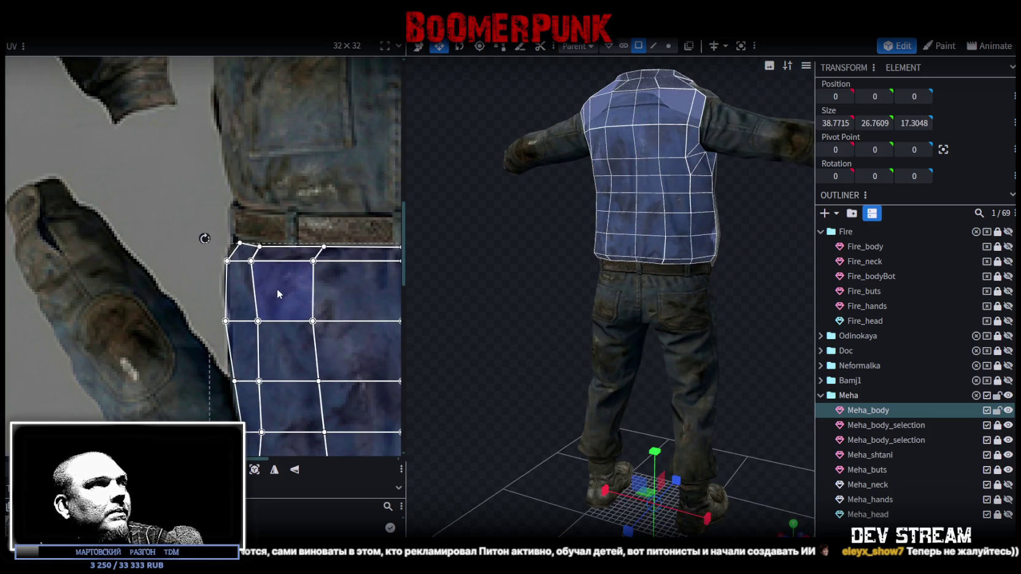
{"action": "scroll", "coordinate": [276, 288], "scroll_direction": "down", "scroll_amount": 3}
{"action": "scroll", "coordinate": [322, 277], "scroll_direction": "down", "scroll_amount": 2}
{"action": "scroll", "coordinate": [221, 195], "scroll_direction": "up", "scroll_amount": 3}
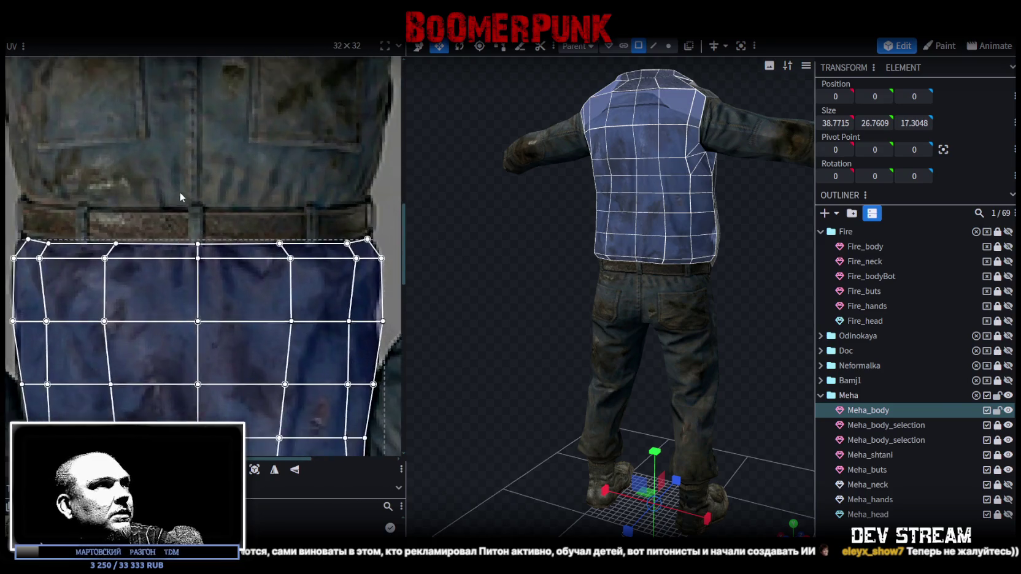
{"action": "scroll", "coordinate": [179, 192], "scroll_direction": "up", "scroll_amount": 2}
{"action": "left_click", "coordinate": [252, 313]}
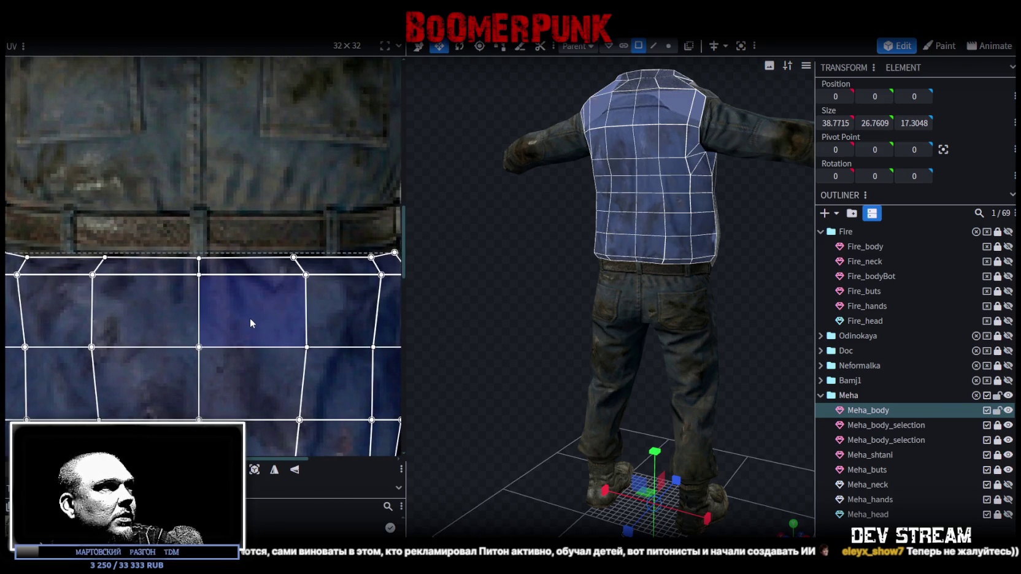
{"action": "scroll", "coordinate": [251, 315], "scroll_direction": "down", "scroll_amount": 4}
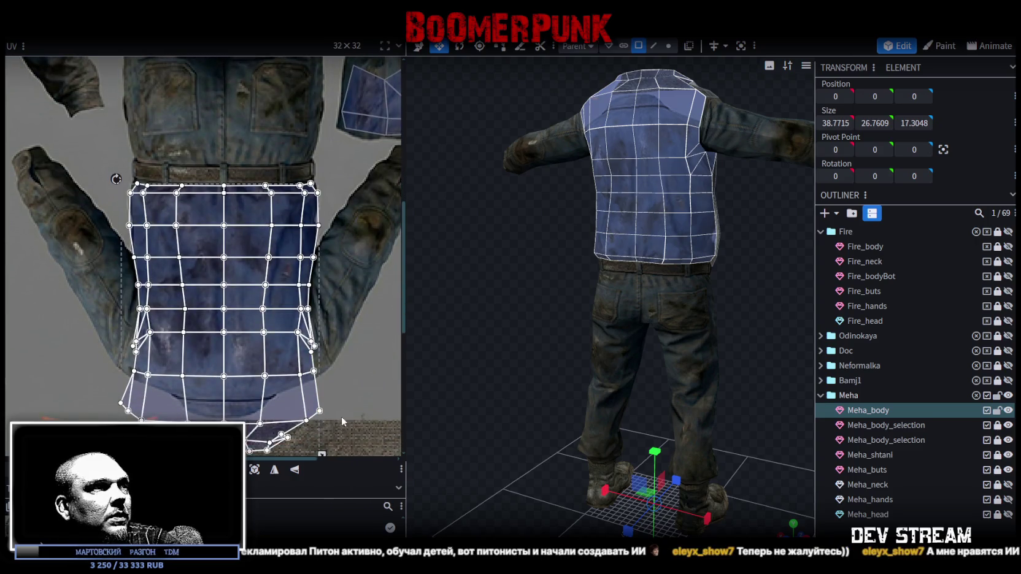
{"action": "scroll", "coordinate": [341, 420], "scroll_direction": "down", "scroll_amount": 2}
{"action": "left_click_drag", "start_coordinate": [327, 413], "coordinate": [290, 383]}
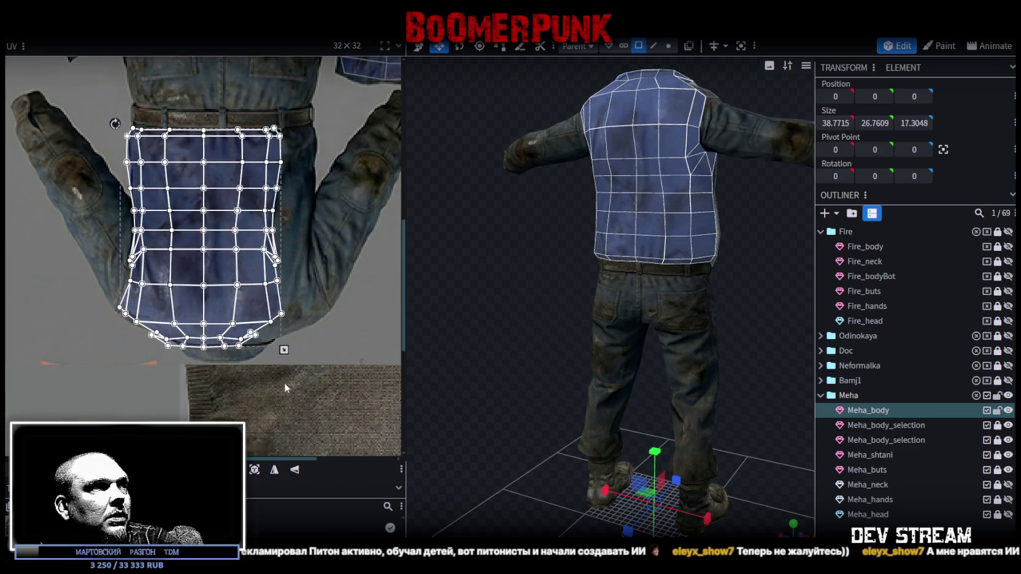
{"action": "left_click_drag", "start_coordinate": [233, 313], "coordinate": [237, 319]}
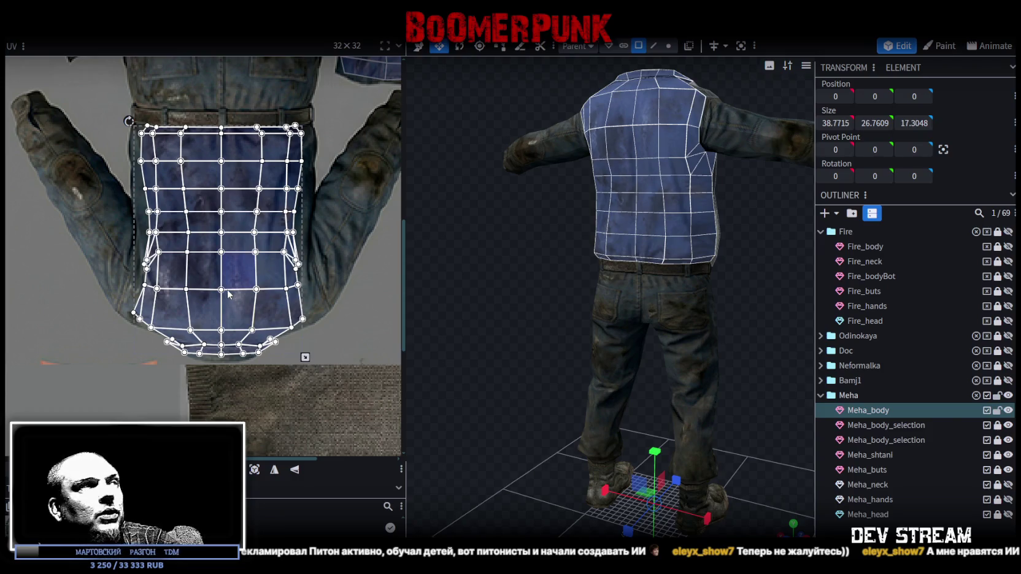
Step: Shrink the back-panel UVs further, nudge them right and down, and select the bottom collar vertices
{"action": "scroll", "coordinate": [252, 323], "scroll_direction": "up", "scroll_amount": 3}
{"action": "left_click_drag", "start_coordinate": [328, 370], "coordinate": [321, 361]}
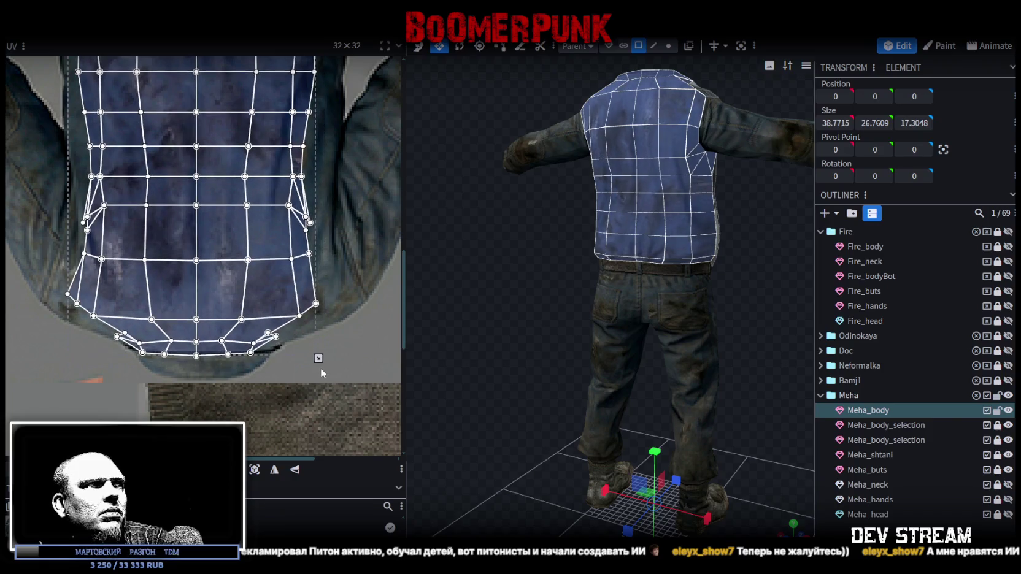
{"action": "scroll", "coordinate": [267, 276], "scroll_direction": "down", "scroll_amount": 2}
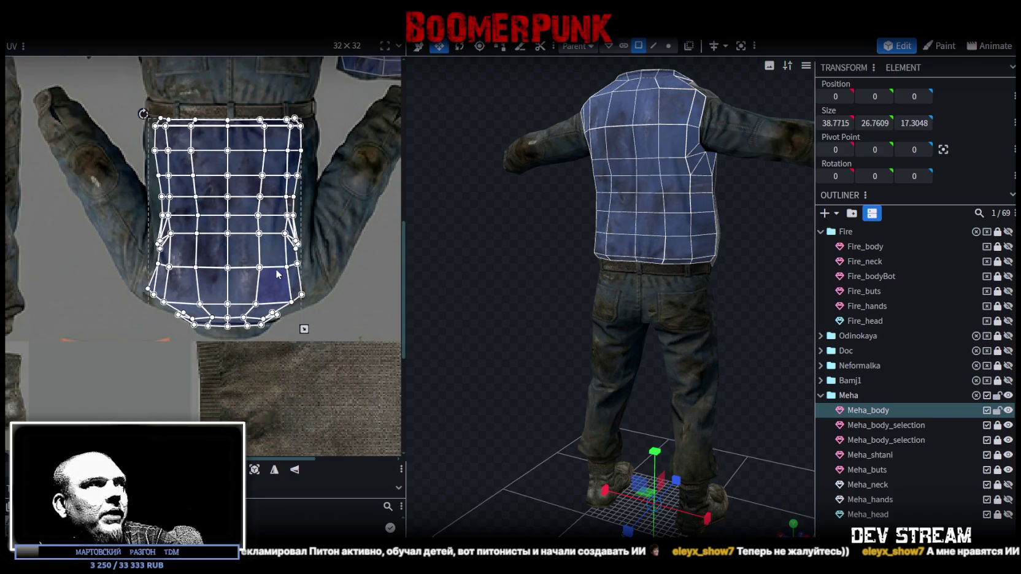
{"action": "left_click_drag", "start_coordinate": [272, 289], "coordinate": [273, 294]}
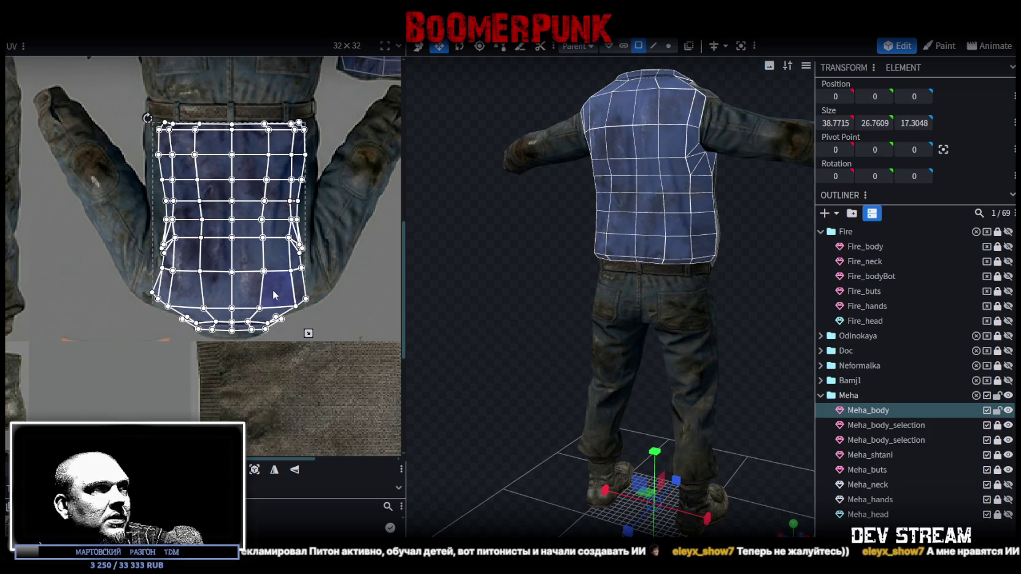
{"action": "scroll", "coordinate": [278, 305], "scroll_direction": "up", "scroll_amount": 2}
{"action": "scroll", "coordinate": [294, 311], "scroll_direction": "up", "scroll_amount": 1}
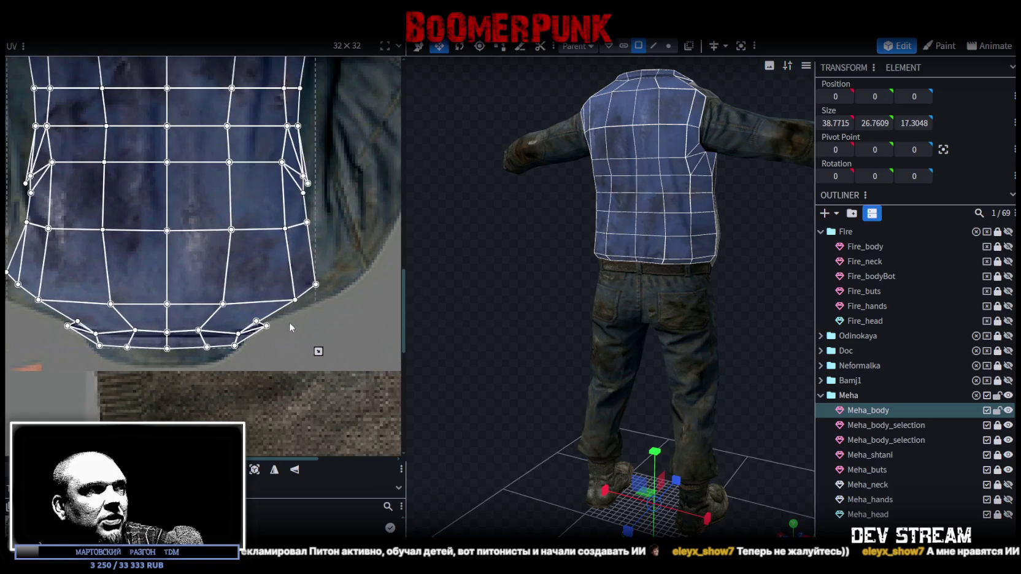
{"action": "middle_click_drag", "start_coordinate": [274, 364], "coordinate": [310, 325]}
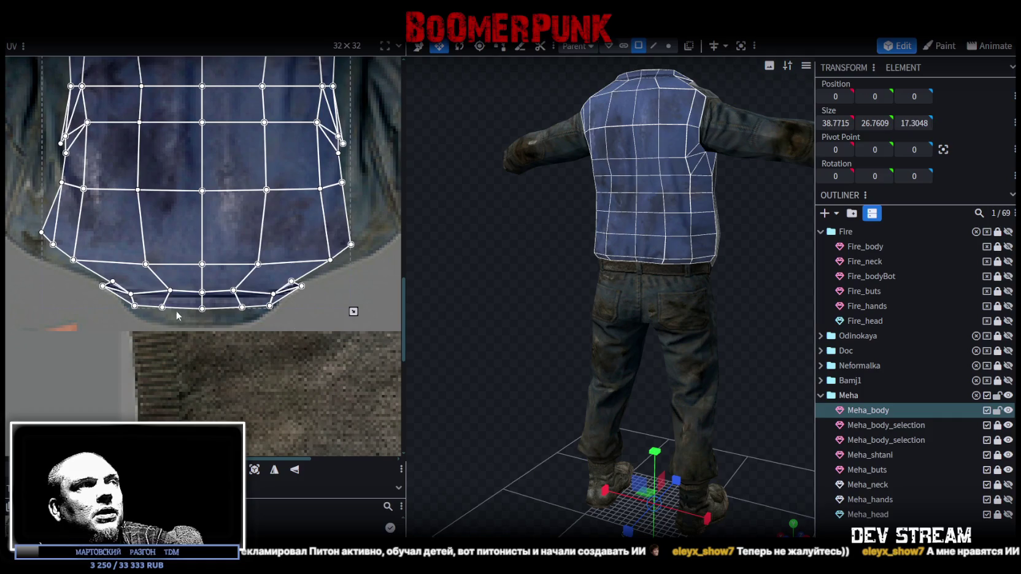
{"action": "left_click_drag", "start_coordinate": [152, 318], "coordinate": [254, 283]}
{"action": "scroll", "coordinate": [237, 296], "scroll_direction": "up", "scroll_amount": 1}
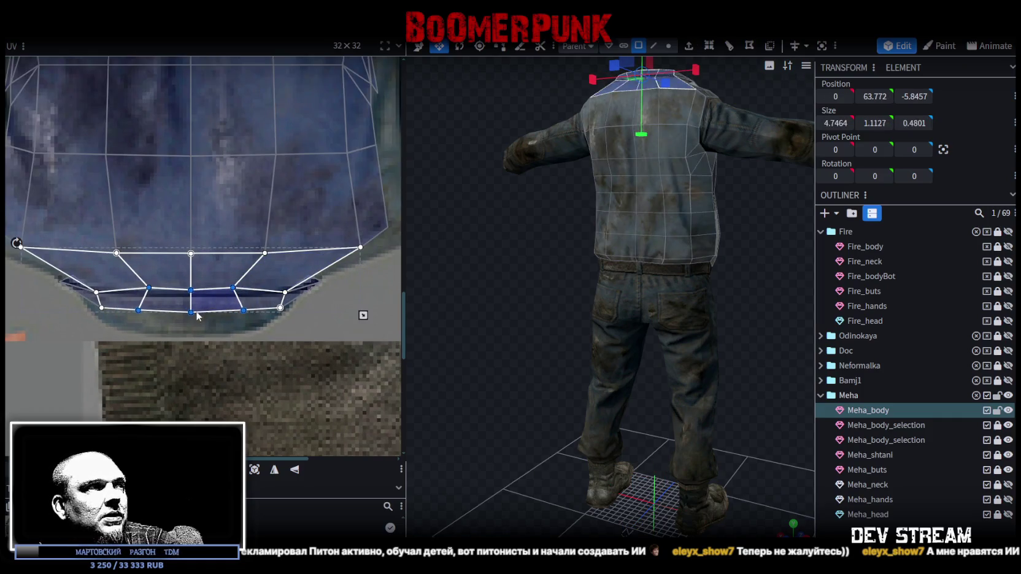
Step: Lower the central collar vertices and edges onto the texture's neckline
{"action": "left_click_drag", "start_coordinate": [192, 314], "coordinate": [192, 317]}
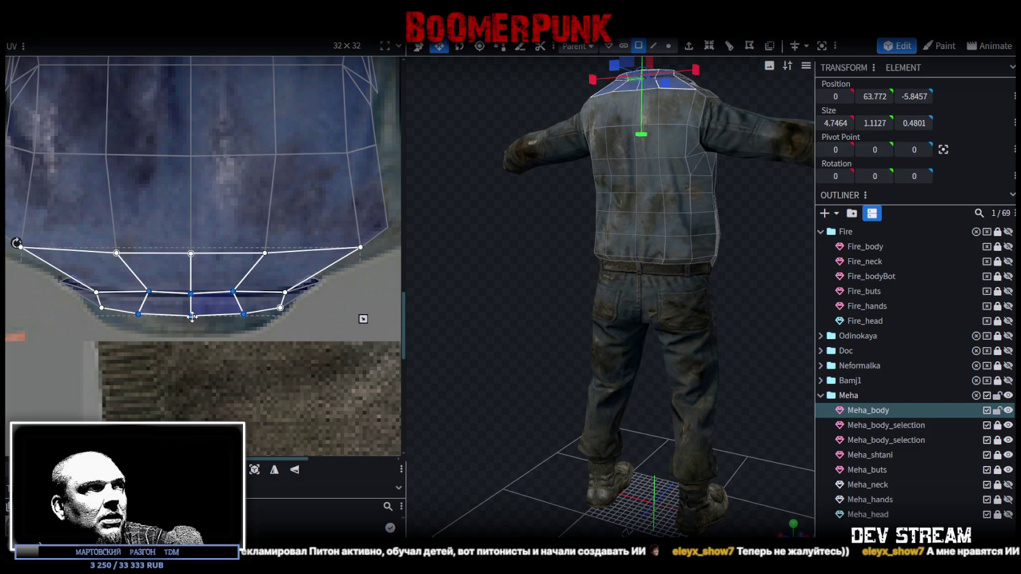
{"action": "left_click", "coordinate": [193, 303]}
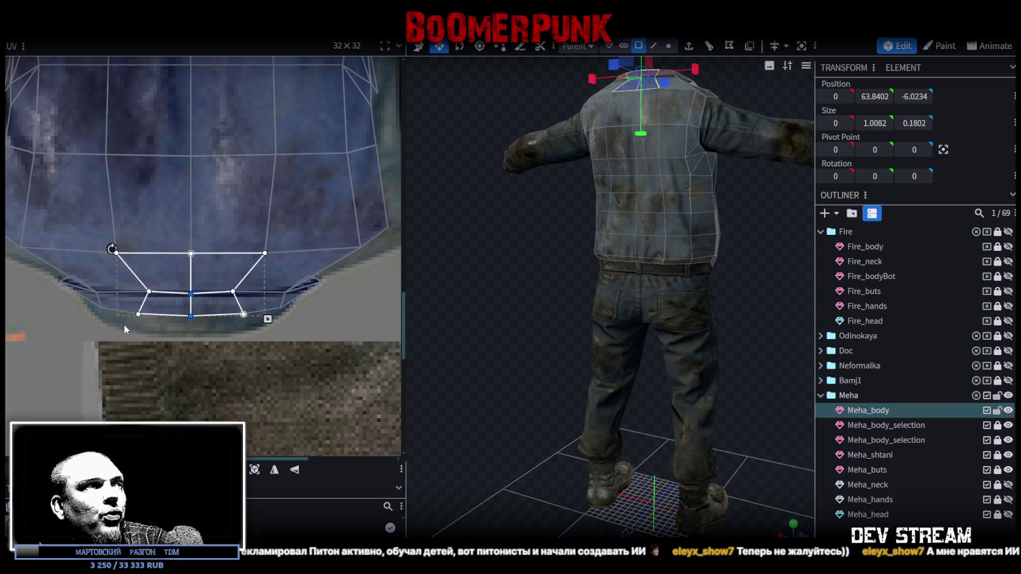
{"action": "left_click", "coordinate": [148, 293]}
{"action": "scroll", "coordinate": [148, 293], "scroll_direction": "up", "scroll_amount": 2}
{"action": "left_click_drag", "start_coordinate": [147, 292], "coordinate": [149, 297]}
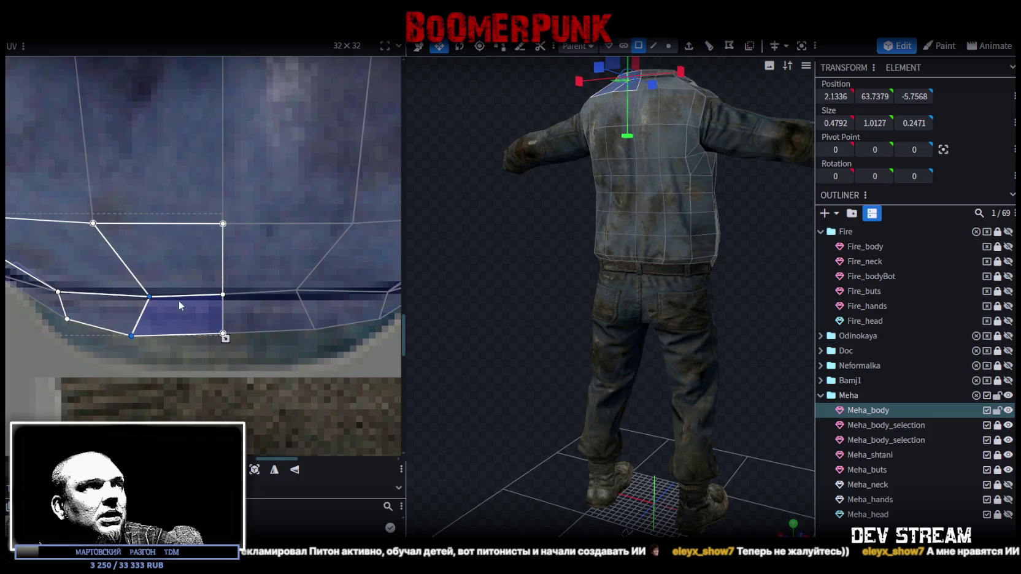
{"action": "left_click", "coordinate": [281, 283]}
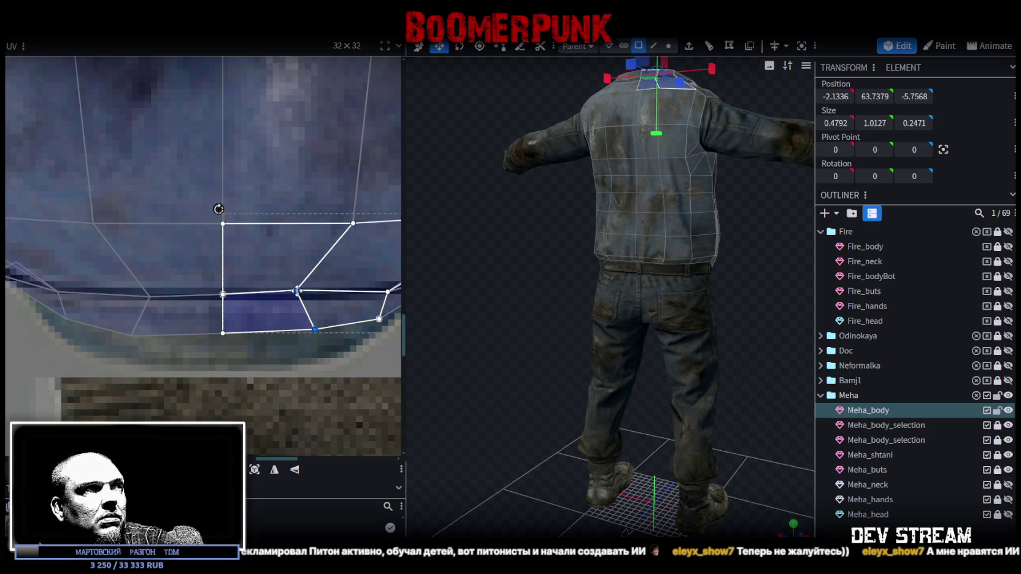
{"action": "double_click", "coordinate": [224, 332]}
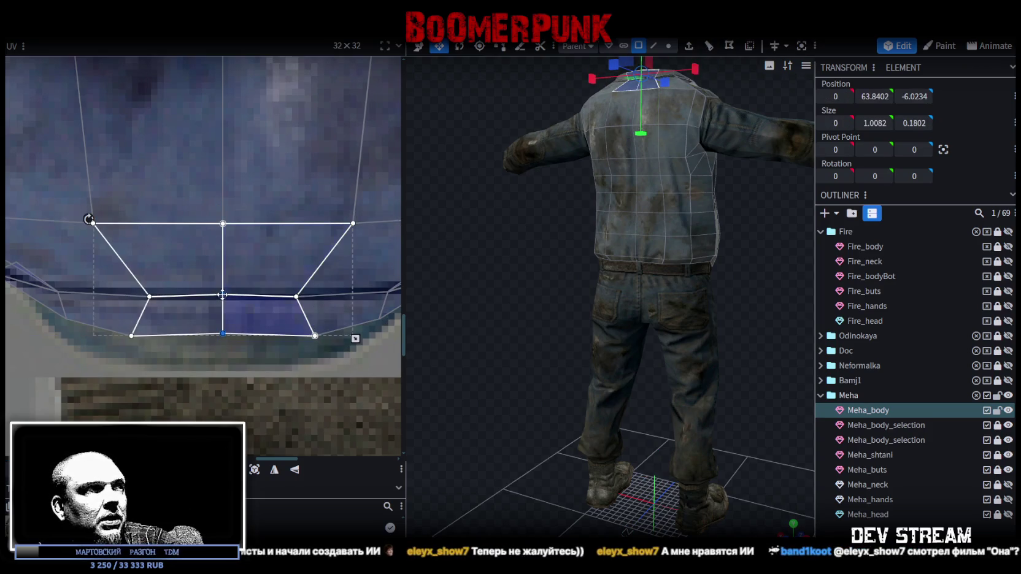
{"action": "left_click_drag", "start_coordinate": [223, 294], "coordinate": [224, 297]}
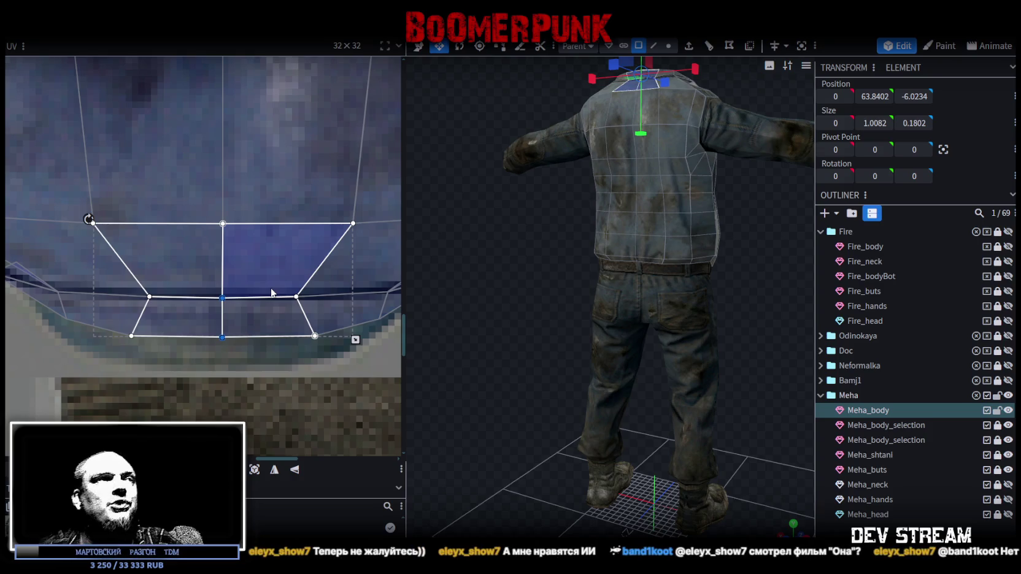
Step: Nudge the left collar triangle and move the collar strip's bottom vertices down
{"action": "middle_click_drag", "start_coordinate": [85, 339], "coordinate": [253, 345]}
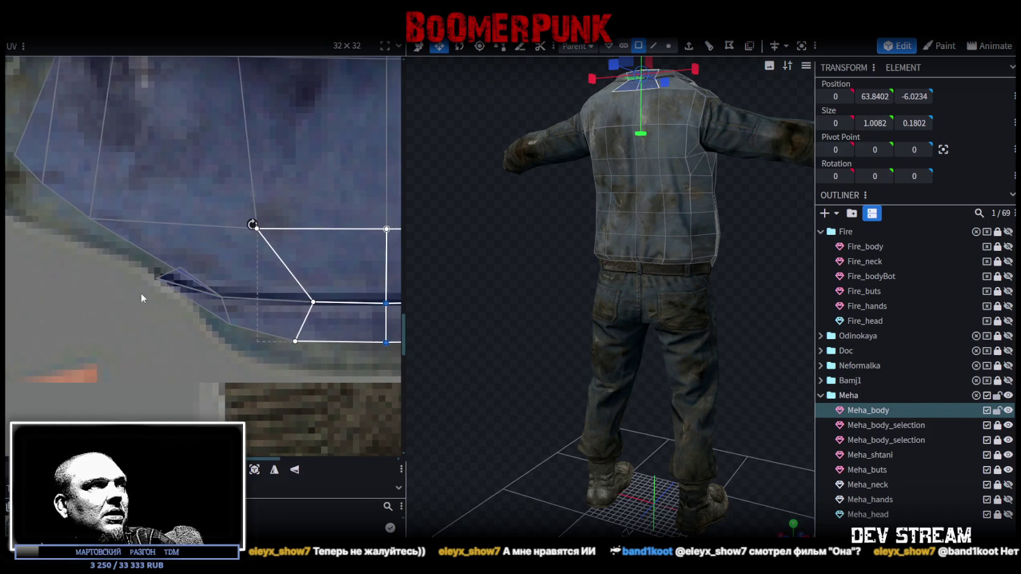
{"action": "left_click", "coordinate": [197, 261]}
{"action": "left_click_drag", "start_coordinate": [156, 280], "coordinate": [164, 276]}
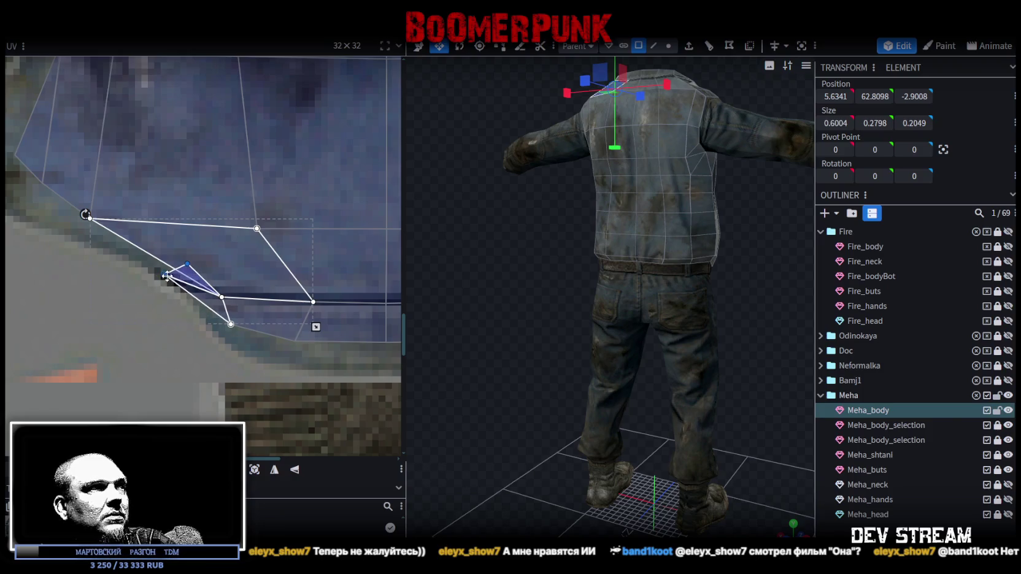
{"action": "middle_click_drag", "start_coordinate": [164, 275], "coordinate": [102, 305]}
{"action": "left_click_drag", "start_coordinate": [46, 316], "coordinate": [336, 275]}
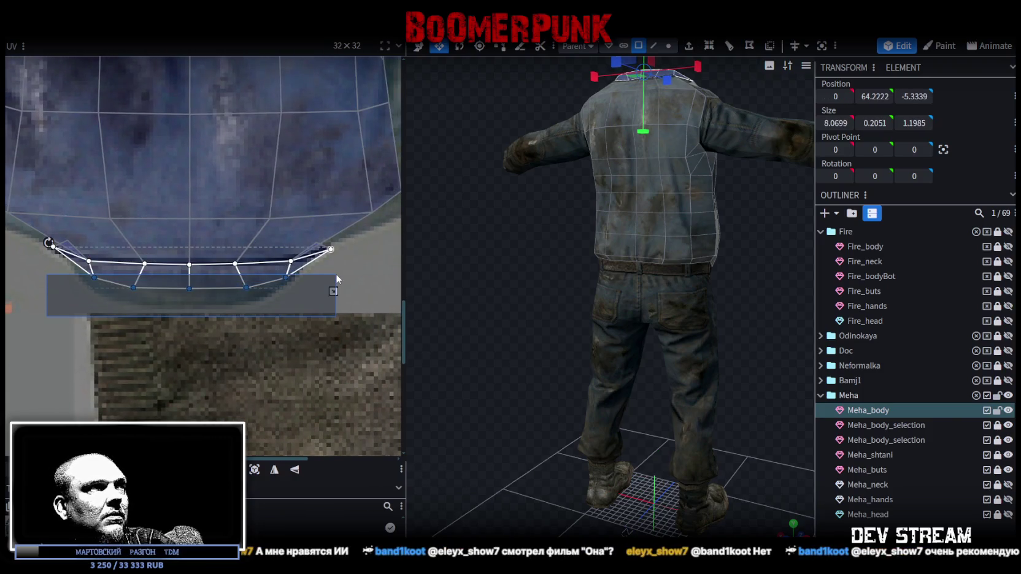
{"action": "left_click_drag", "start_coordinate": [191, 288], "coordinate": [191, 299]}
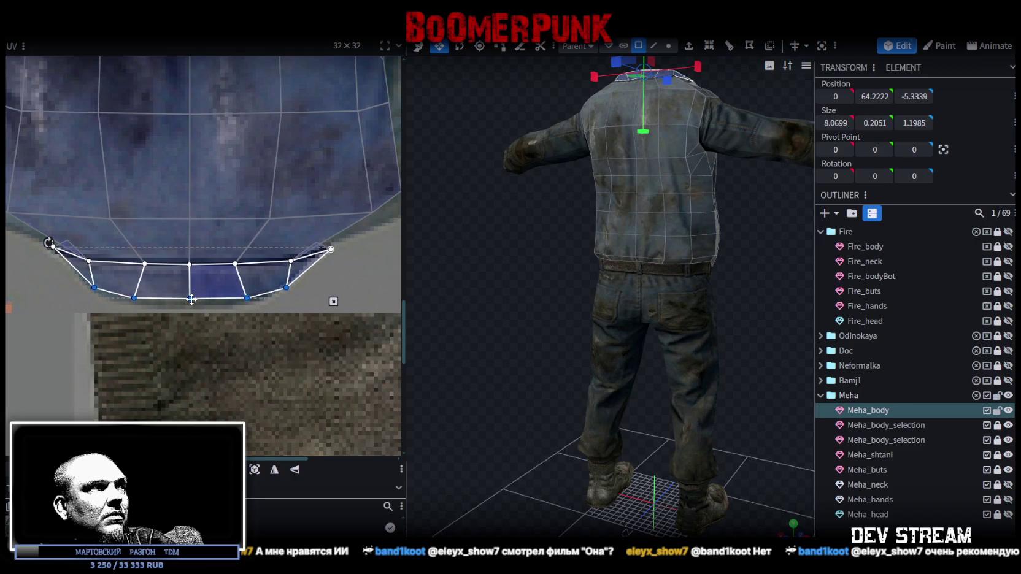
{"action": "left_click", "coordinate": [142, 289]}
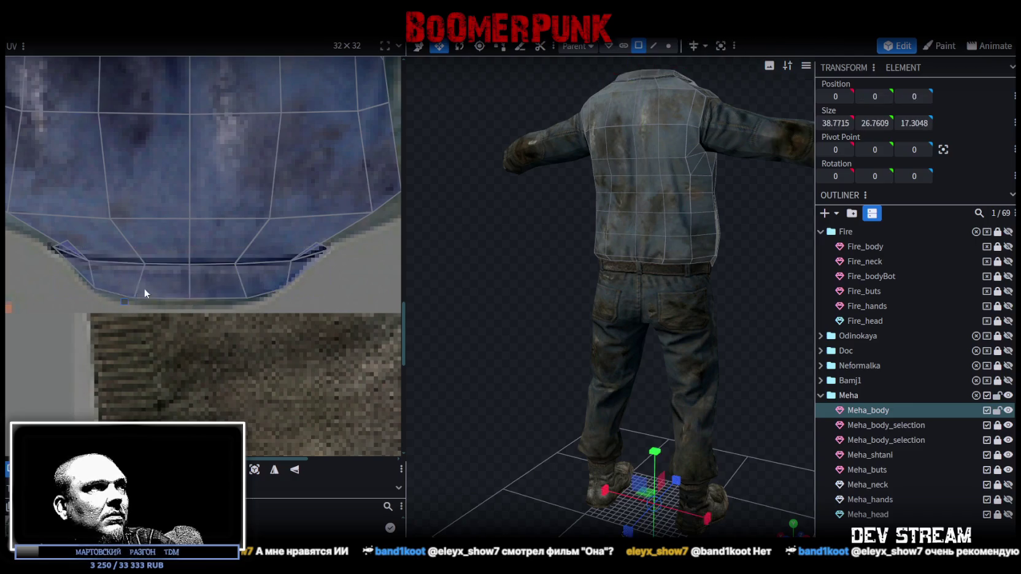
{"action": "left_click", "coordinate": [243, 295]}
{"action": "left_click", "coordinate": [177, 296], "text": "shift"}
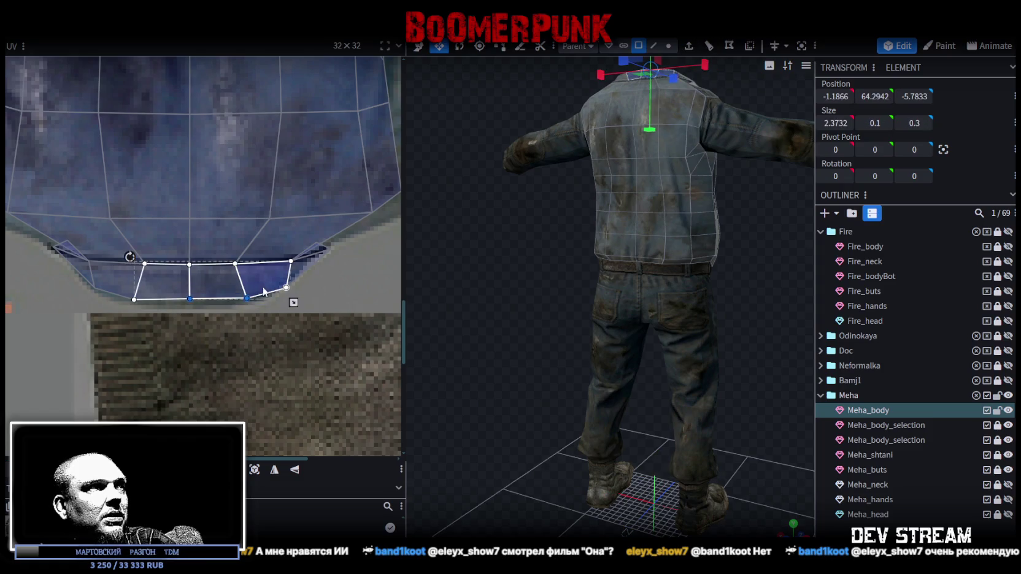
{"action": "left_click", "coordinate": [190, 299]}
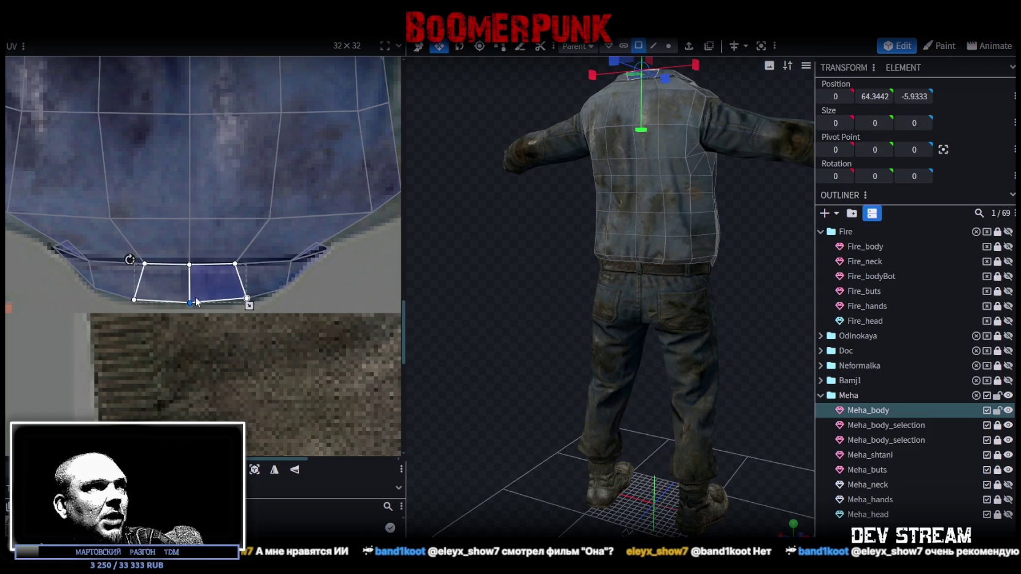
Step: Reshape the small triangles at both collar ends to follow the neckline
{"action": "left_click_drag", "start_coordinate": [299, 297], "coordinate": [227, 244]}
{"action": "scroll", "coordinate": [287, 292], "scroll_direction": "up", "scroll_amount": 2}
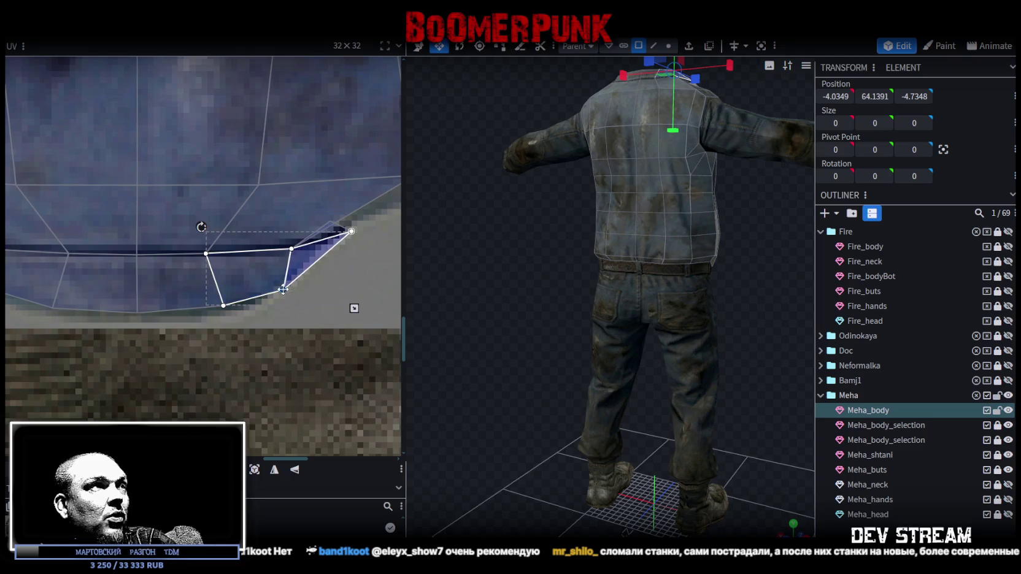
{"action": "scroll", "coordinate": [283, 289], "scroll_direction": "down", "scroll_amount": 2}
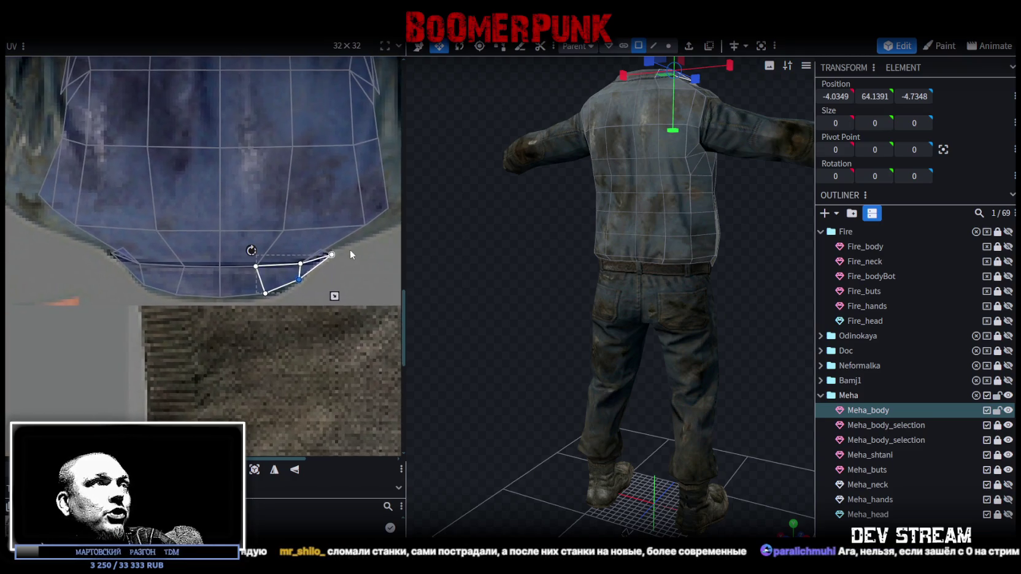
{"action": "scroll", "coordinate": [344, 257], "scroll_direction": "up", "scroll_amount": 2}
{"action": "left_click", "coordinate": [302, 260]}
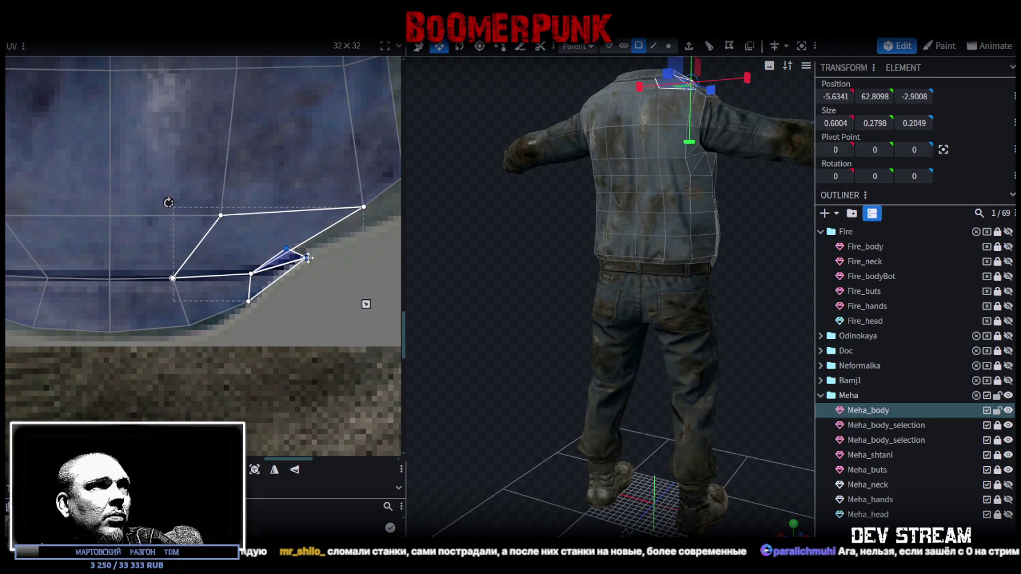
{"action": "left_click_drag", "start_coordinate": [308, 258], "coordinate": [299, 251]}
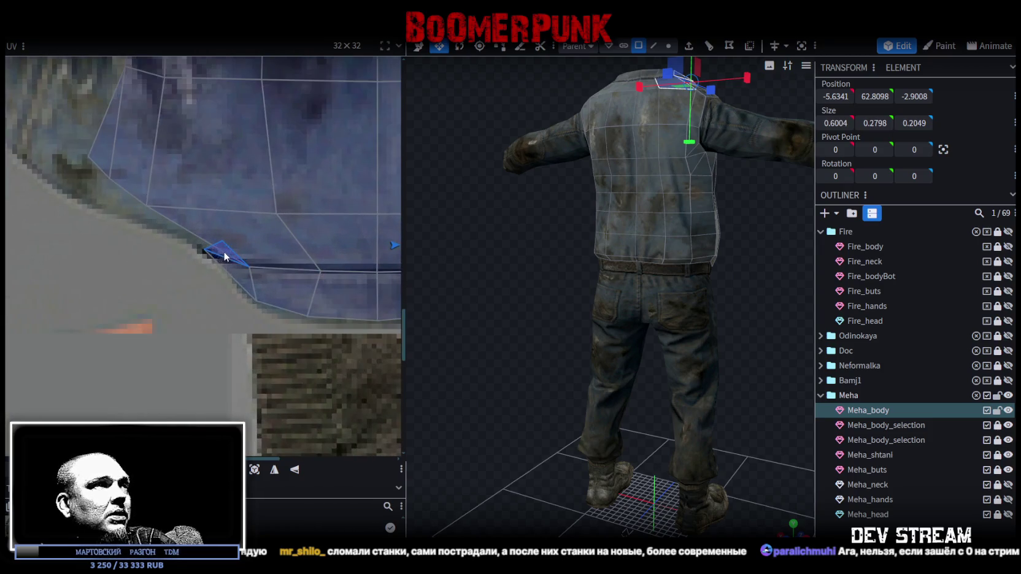
{"action": "left_click", "coordinate": [215, 241]}
{"action": "left_click_drag", "start_coordinate": [233, 239], "coordinate": [206, 248]}
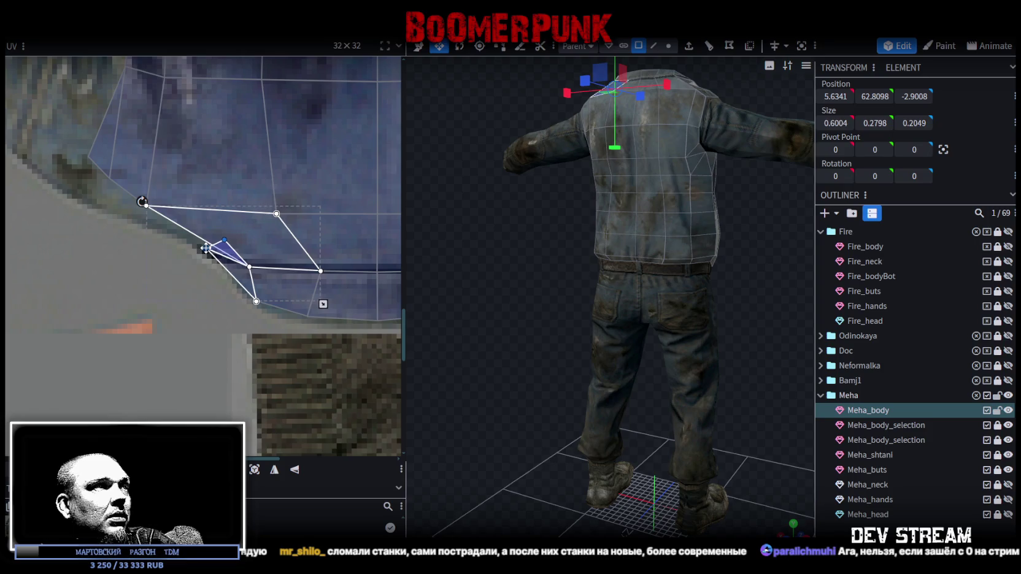
{"action": "middle_click_drag", "start_coordinate": [696, 302], "coordinate": [823, 349]}
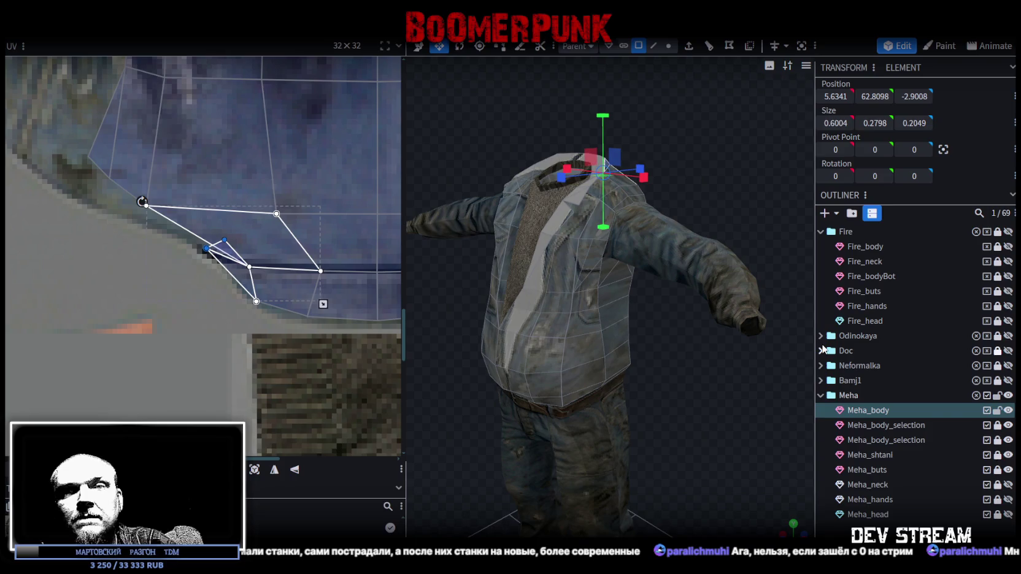
Step: Orbit to an elevated view looking down on the jacket's back and clear the face selection
{"action": "middle_click_drag", "start_coordinate": [824, 349], "coordinate": [824, 348]}
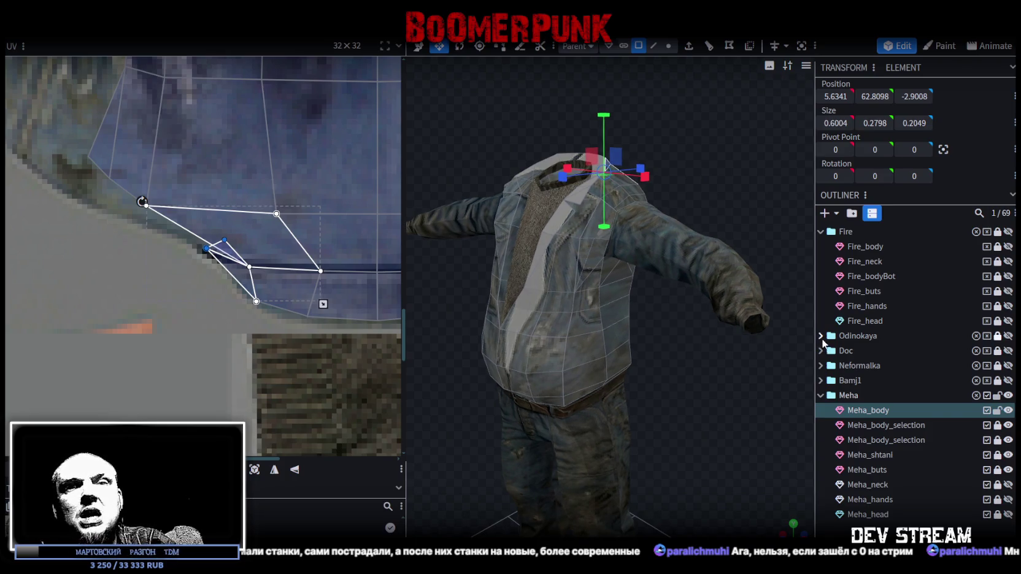
{"action": "middle_click_drag", "start_coordinate": [729, 347], "coordinate": [737, 355]}
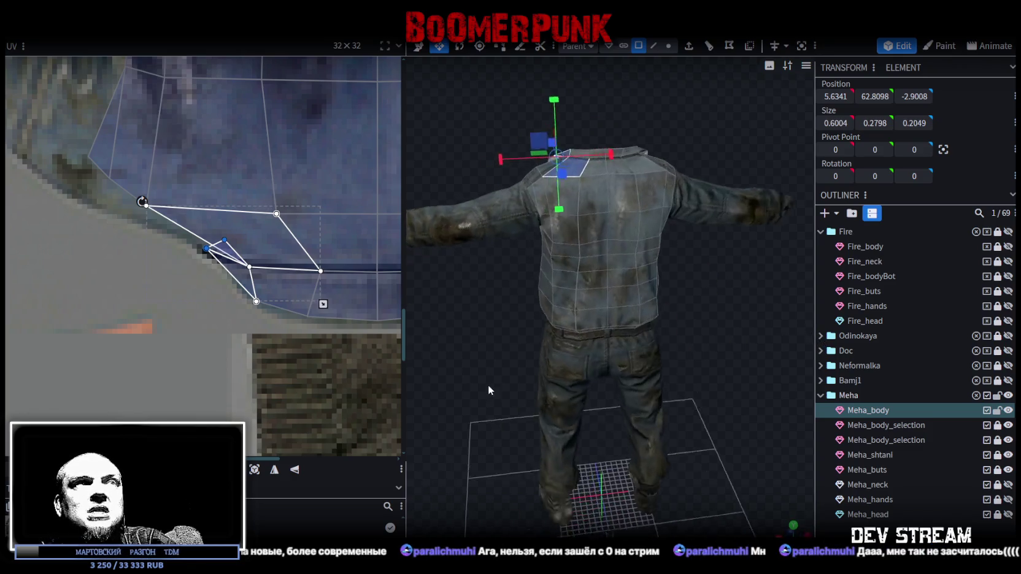
{"action": "left_click", "coordinate": [748, 418]}
{"action": "mouse_move", "coordinate": [748, 418]}
{"action": "middle_mouse_down"}
{"action": "mouse_move", "coordinate": [777, 411]}
{"action": "mouse_move", "coordinate": [636, 349]}
{"action": "mouse_move", "coordinate": [613, 311]}
{"action": "middle_mouse_up"}
{"action": "scroll", "coordinate": [341, 239], "scroll_direction": "down", "scroll_amount": 3}
{"action": "scroll", "coordinate": [261, 225], "scroll_direction": "down", "scroll_amount": 3}
{"action": "scroll", "coordinate": [206, 174], "scroll_direction": "up", "scroll_amount": 5}
Step: Pull the side panel's top corner up-left and fit the top-row waist faces under the belt
{"action": "left_click", "coordinate": [270, 184]}
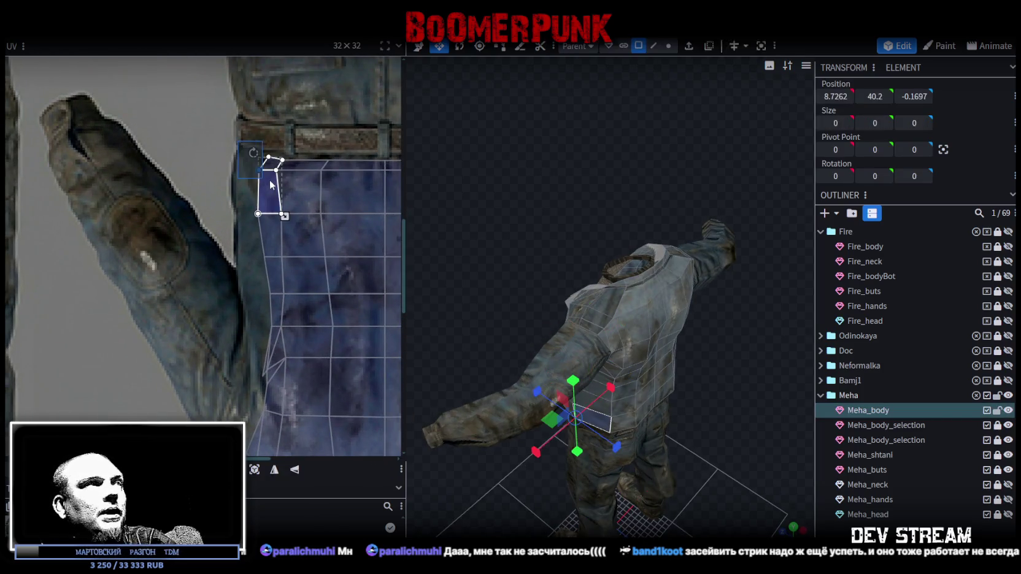
{"action": "mouse_move", "coordinate": [258, 169]}
{"action": "left_mouse_down"}
{"action": "mouse_move", "coordinate": [233, 143]}
{"action": "mouse_move", "coordinate": [235, 162]}
{"action": "left_mouse_up"}
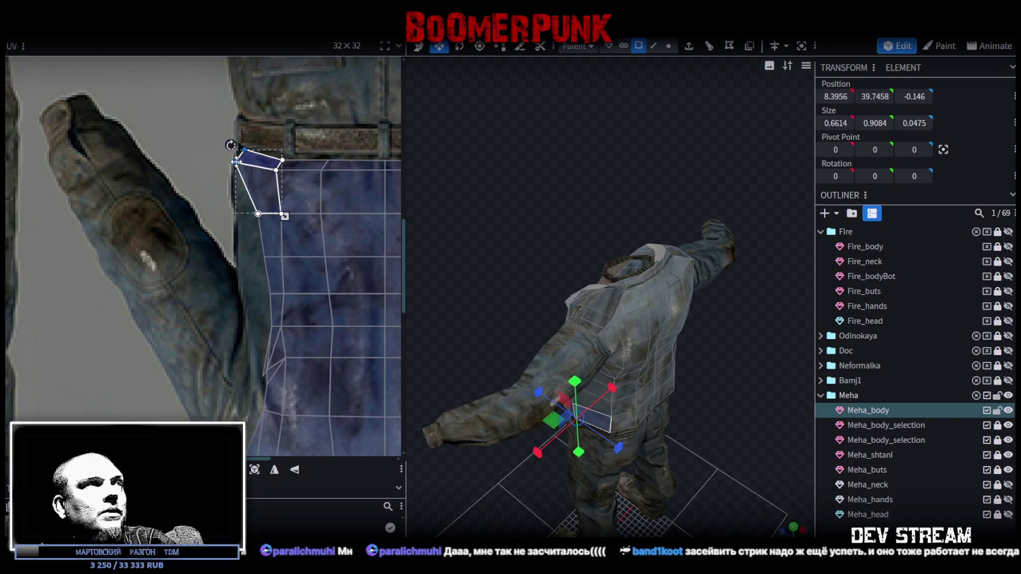
{"action": "left_click", "coordinate": [281, 160]}
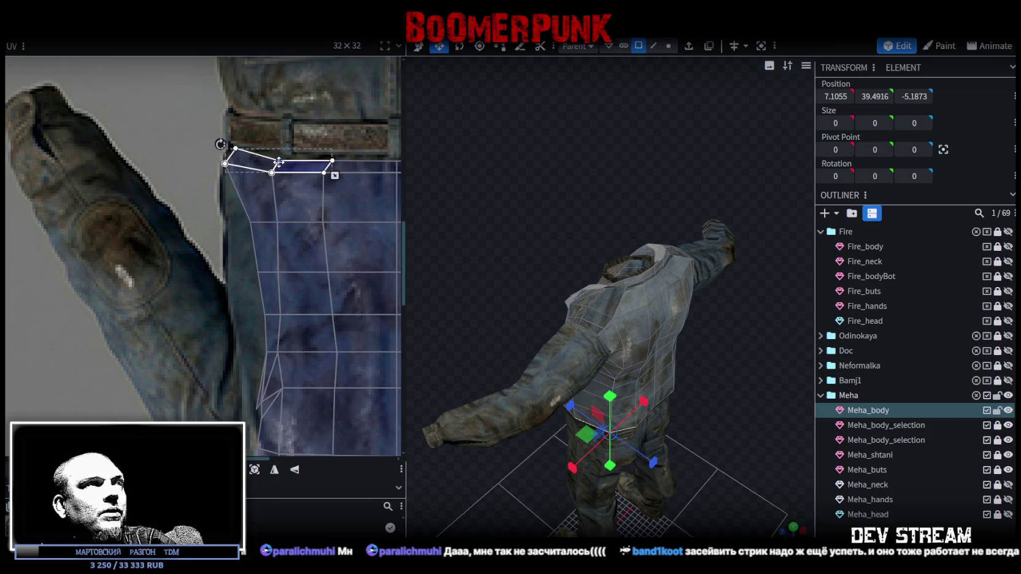
{"action": "scroll", "coordinate": [246, 162], "scroll_direction": "left", "scroll_amount": 3}
{"action": "mouse_move", "coordinate": [185, 165]}
{"action": "left_mouse_down"}
{"action": "mouse_move", "coordinate": [341, 200]}
{"action": "mouse_move", "coordinate": [304, 185]}
{"action": "left_mouse_up"}
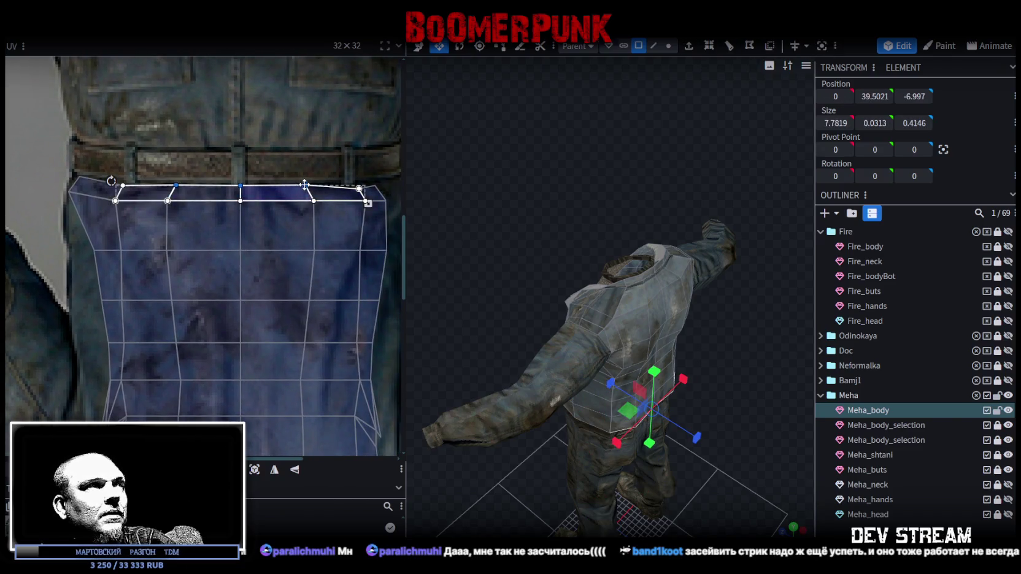
{"action": "scroll", "coordinate": [383, 202], "scroll_direction": "right", "scroll_amount": 3}
{"action": "left_click", "coordinate": [308, 175]}
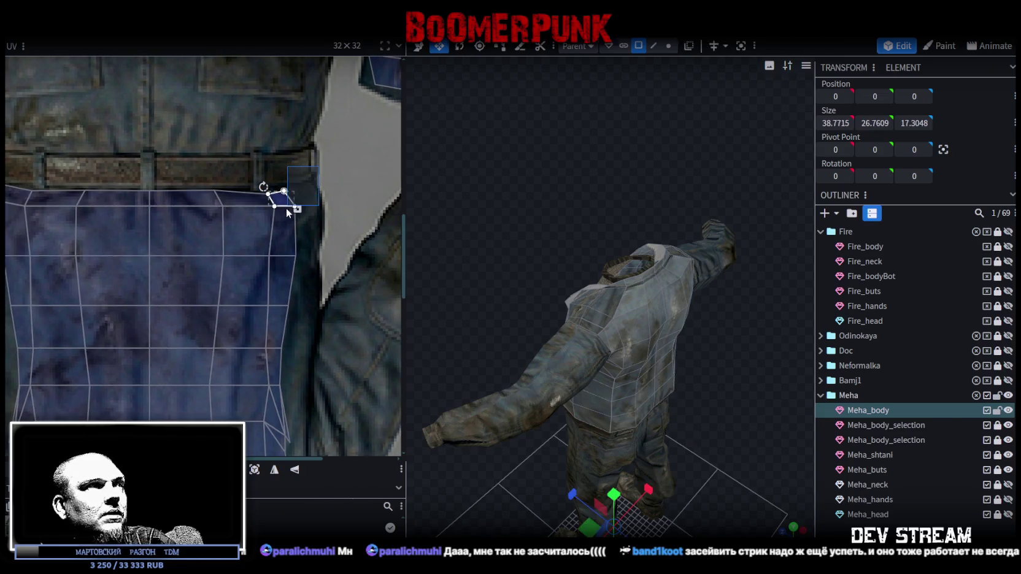
{"action": "left_click", "coordinate": [283, 207]}
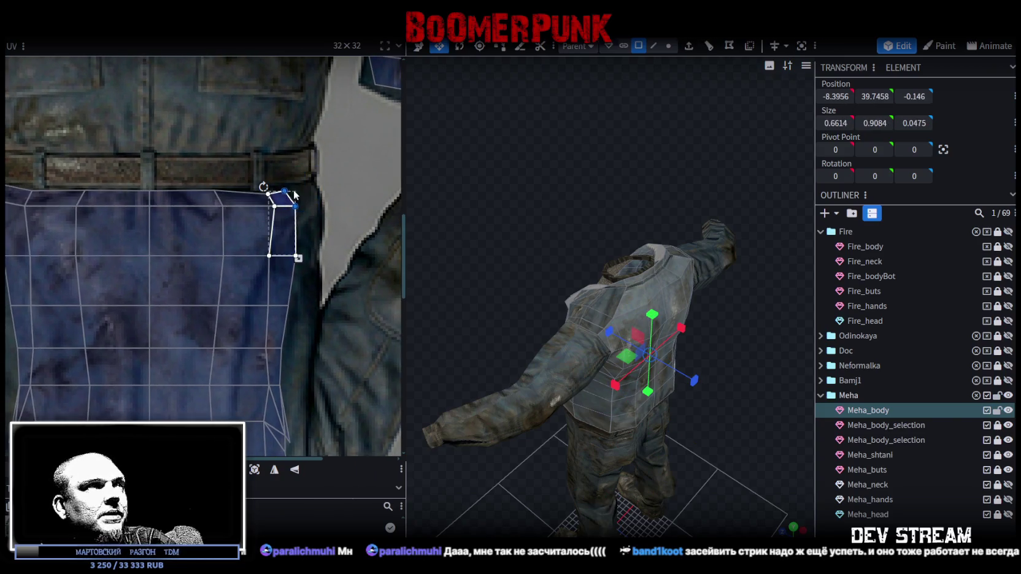
{"action": "left_click", "coordinate": [270, 195]}
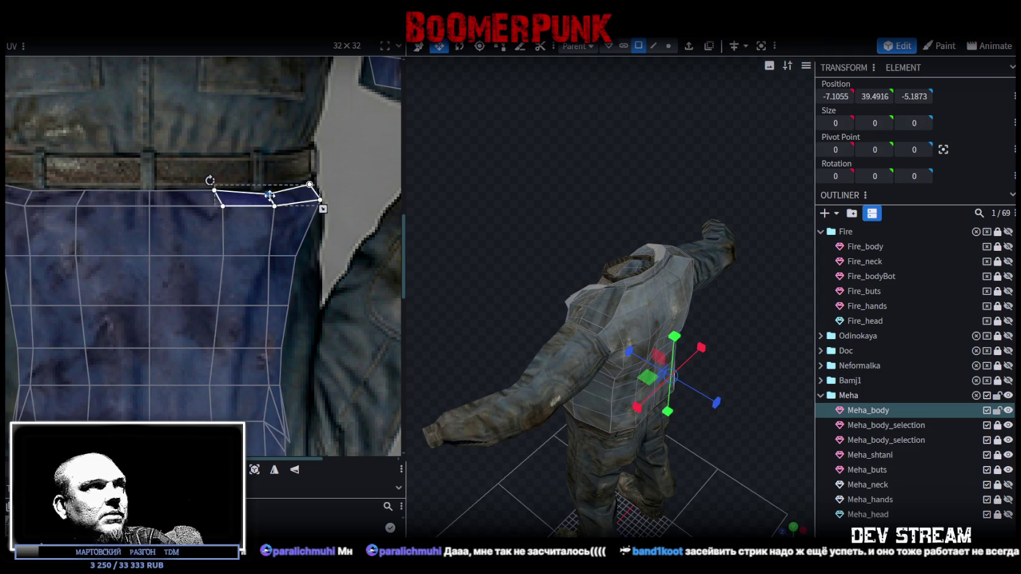
Step: Orbit the model between front and side views to check the fit
{"action": "left_click_drag", "start_coordinate": [667, 424], "coordinate": [645, 264]}
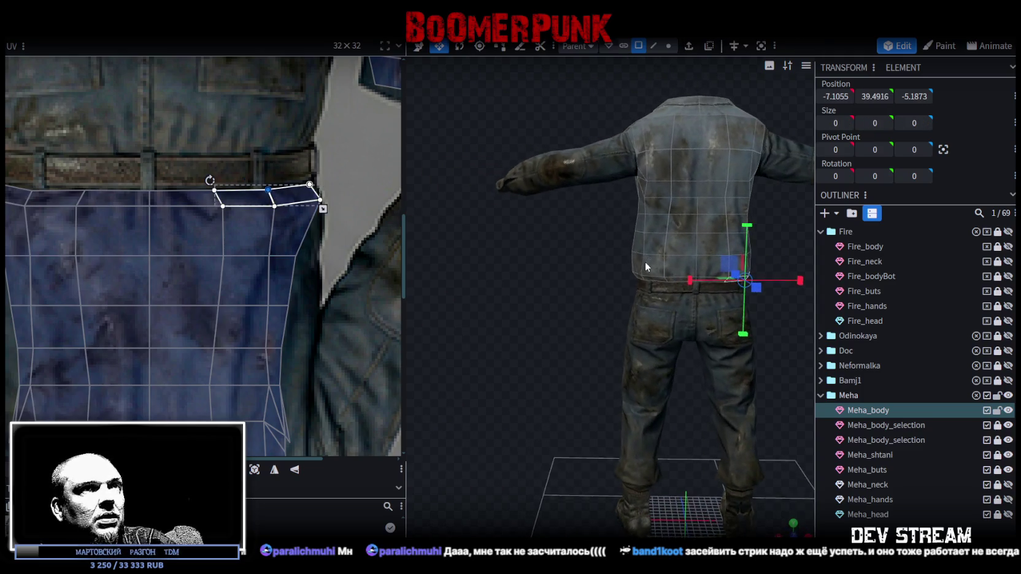
{"action": "scroll", "coordinate": [540, 279], "scroll_direction": "up", "scroll_amount": 3}
{"action": "mouse_move", "coordinate": [473, 326]}
{"action": "left_mouse_down"}
{"action": "mouse_move", "coordinate": [629, 331]}
{"action": "mouse_move", "coordinate": [561, 379]}
{"action": "left_mouse_up"}
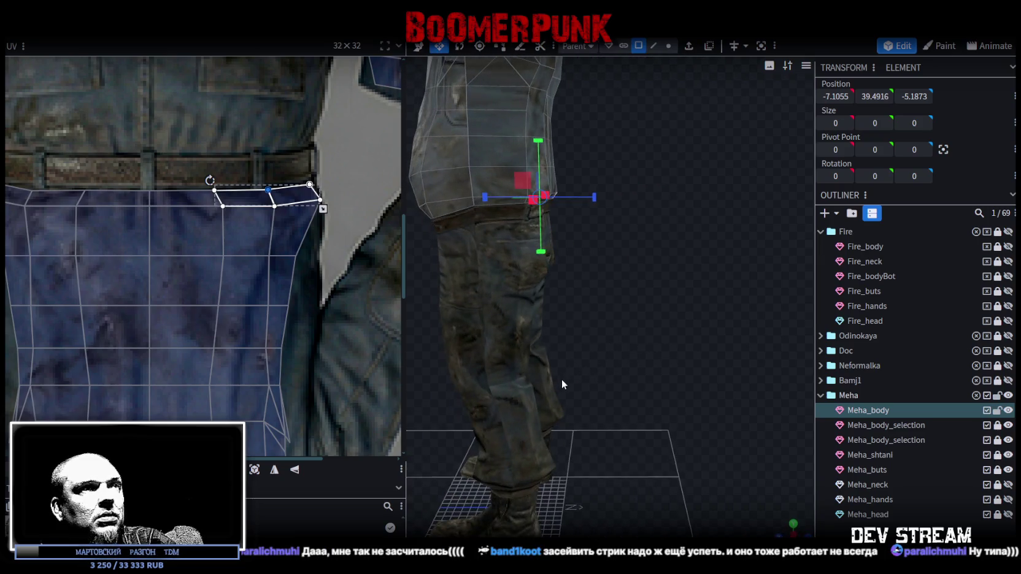
{"action": "scroll", "coordinate": [562, 379], "scroll_direction": "down", "scroll_amount": 3}
{"action": "mouse_move", "coordinate": [513, 347]}
{"action": "left_mouse_down"}
{"action": "mouse_move", "coordinate": [649, 357]}
{"action": "mouse_move", "coordinate": [617, 304]}
{"action": "left_mouse_up"}
{"action": "scroll", "coordinate": [520, 411], "scroll_direction": "up", "scroll_amount": 3}
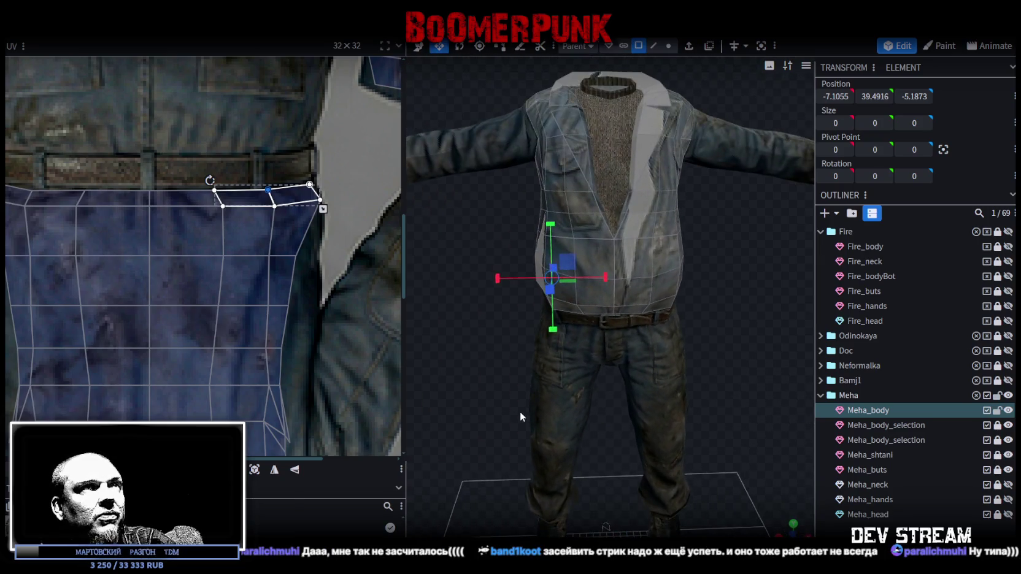
{"action": "left_click_drag", "start_coordinate": [520, 411], "coordinate": [550, 422]}
{"action": "scroll", "coordinate": [216, 219], "scroll_direction": "down", "scroll_amount": 2}
{"action": "scroll", "coordinate": [276, 262], "scroll_direction": "up", "scroll_amount": 2}
{"action": "scroll", "coordinate": [98, 195], "scroll_direction": "up", "scroll_amount": 2}
{"action": "left_click_drag", "start_coordinate": [143, 218], "coordinate": [184, 294]}
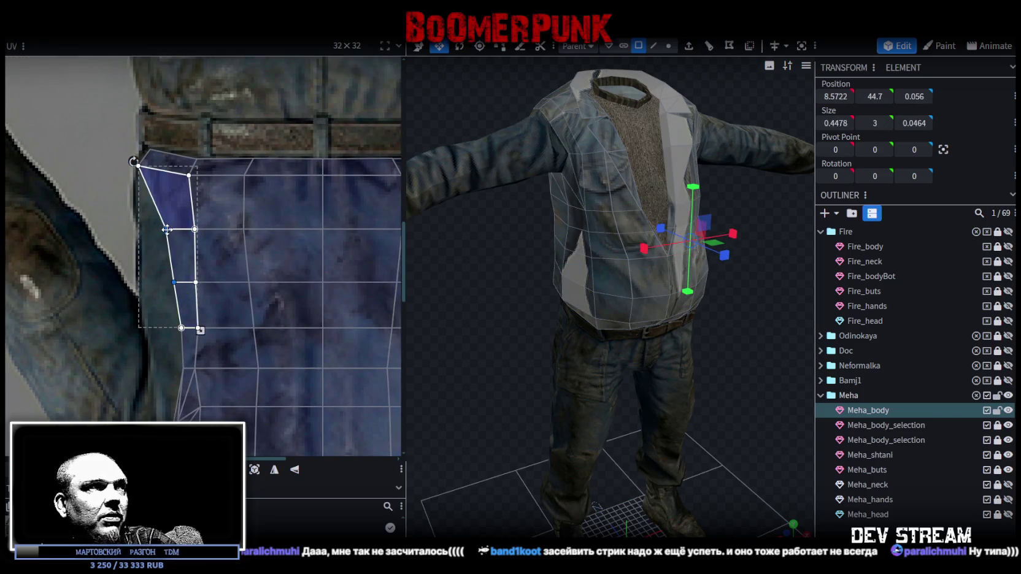
Step: Pull the lower left-edge faces out to the jacket's side edge on the texture
{"action": "left_click", "coordinate": [153, 281]}
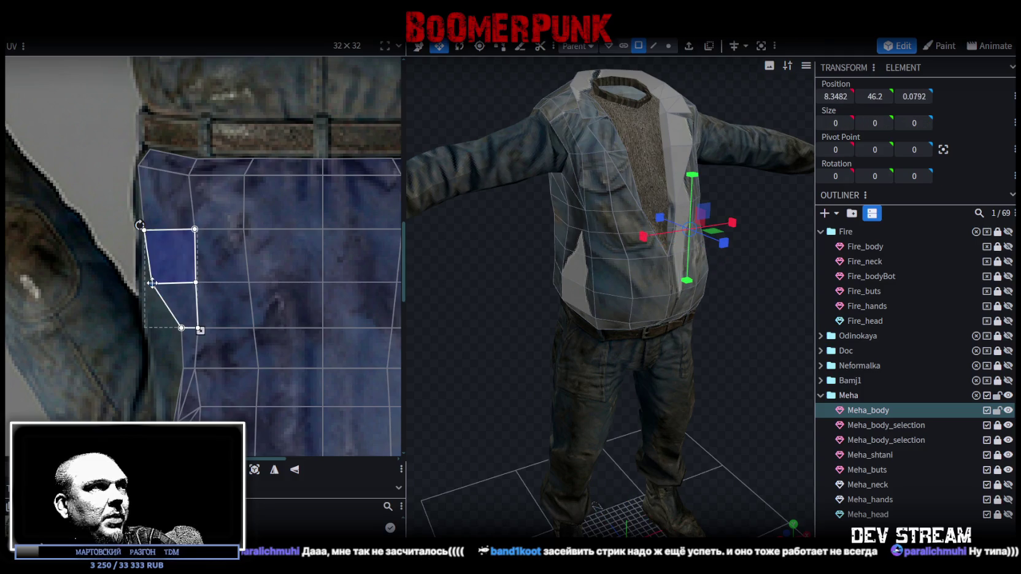
{"action": "left_click_drag", "start_coordinate": [152, 283], "coordinate": [143, 282]}
{"action": "scroll", "coordinate": [165, 295], "scroll_direction": "down", "scroll_amount": 2}
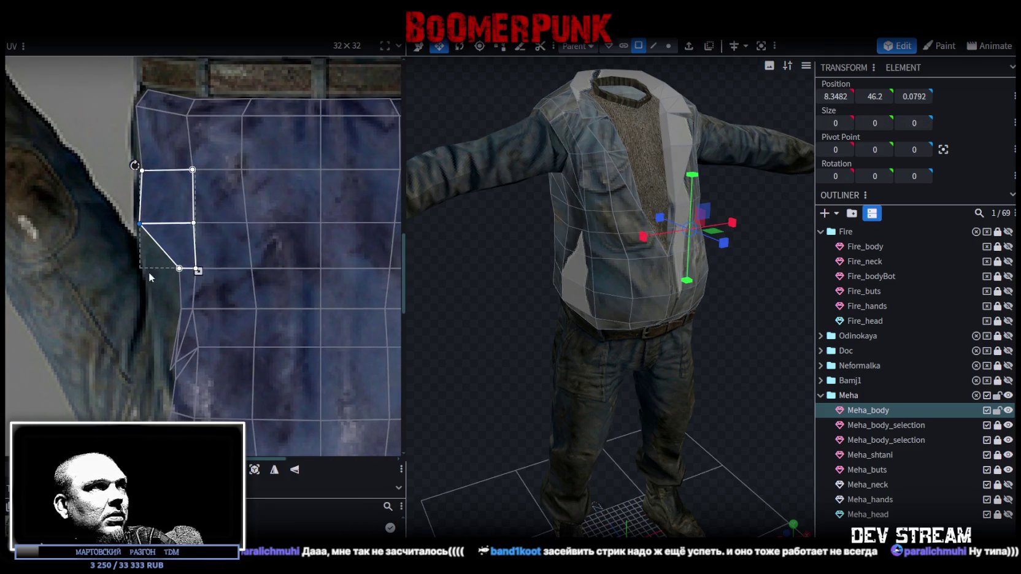
{"action": "left_click", "coordinate": [187, 316]}
{"action": "left_click_drag", "start_coordinate": [180, 309], "coordinate": [143, 308]}
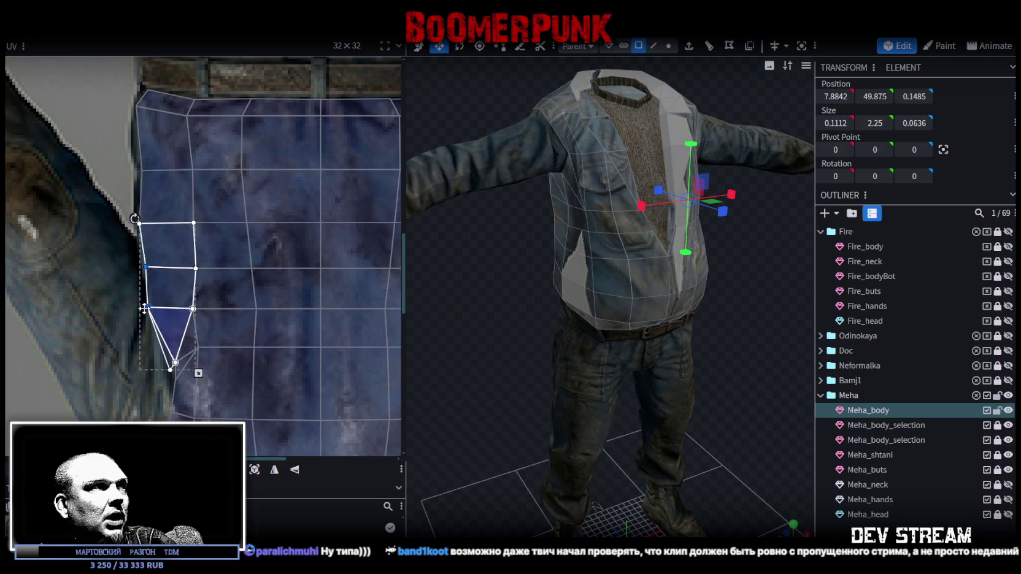
{"action": "scroll", "coordinate": [176, 319], "scroll_direction": "down", "scroll_amount": 2}
Step: Move the armpit triangle and neighbouring armpit vertices onto the jacket edge
{"action": "left_click", "coordinate": [207, 302]}
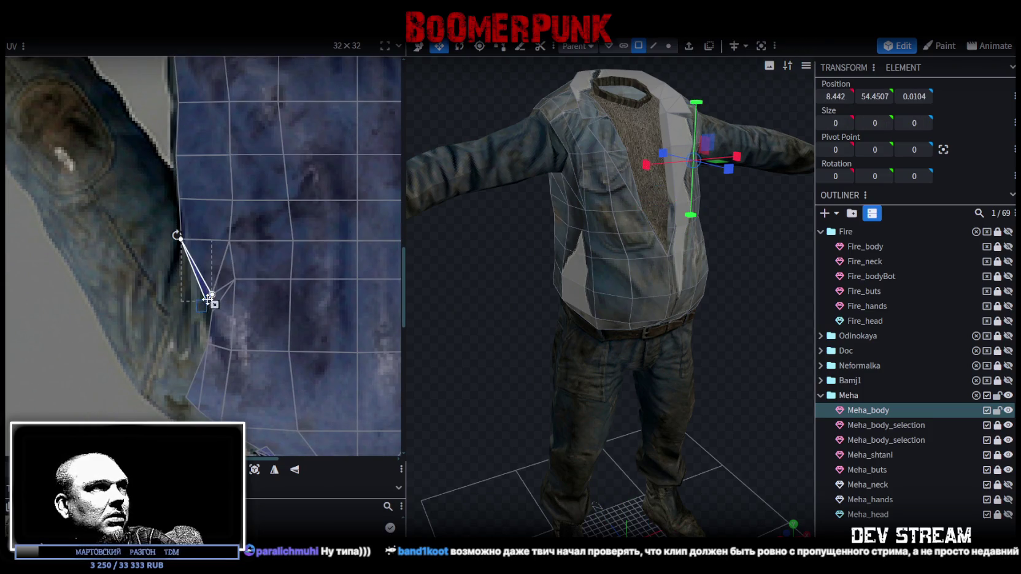
{"action": "left_click_drag", "start_coordinate": [207, 301], "coordinate": [168, 279]}
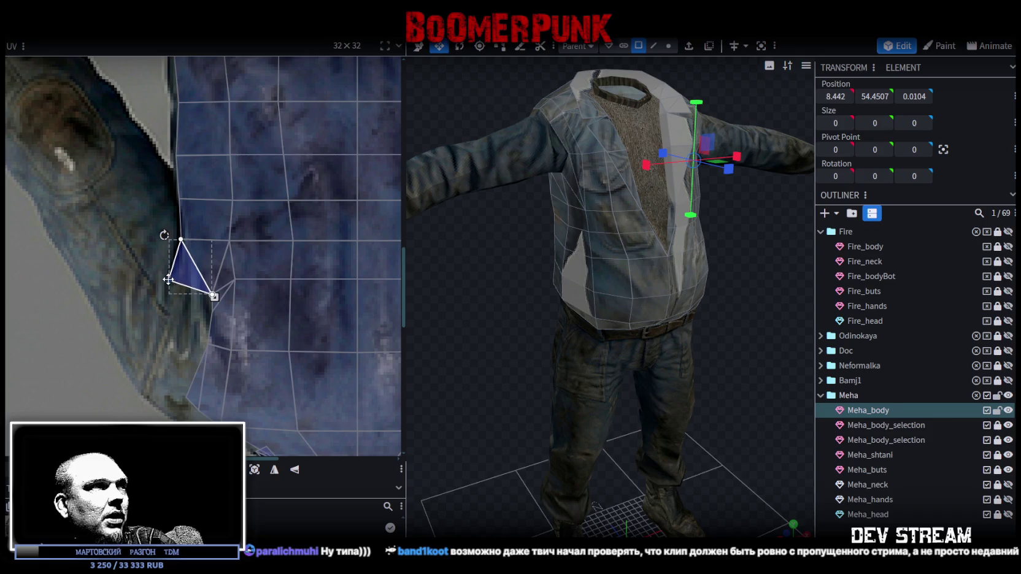
{"action": "scroll", "coordinate": [203, 303], "scroll_direction": "up", "scroll_amount": 2}
{"action": "left_click", "coordinate": [218, 305]}
{"action": "left_click", "coordinate": [220, 279], "text": "shift"}
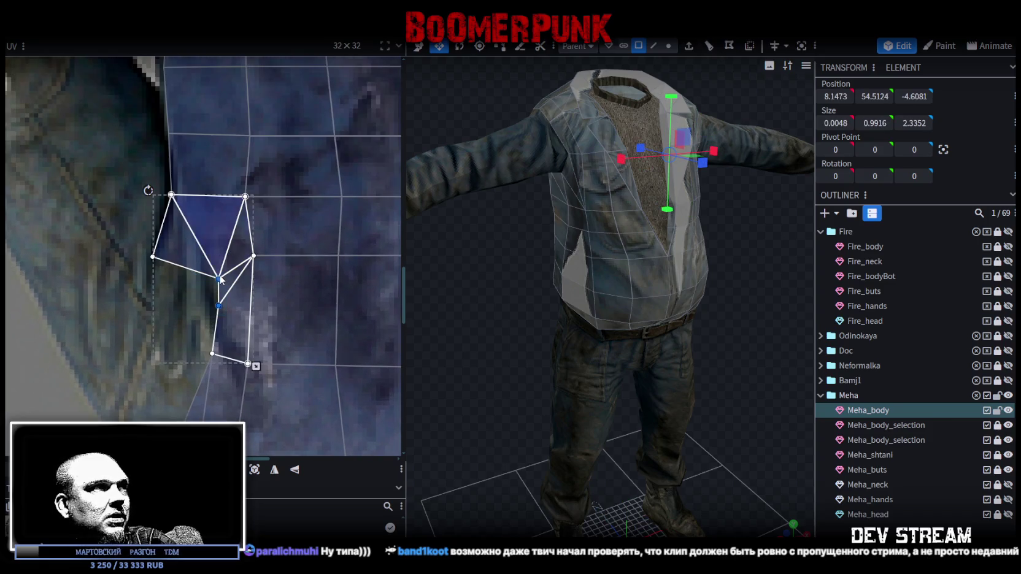
{"action": "left_click_drag", "start_coordinate": [213, 277], "coordinate": [180, 253]}
{"action": "scroll", "coordinate": [205, 306], "scroll_direction": "down", "scroll_amount": 2}
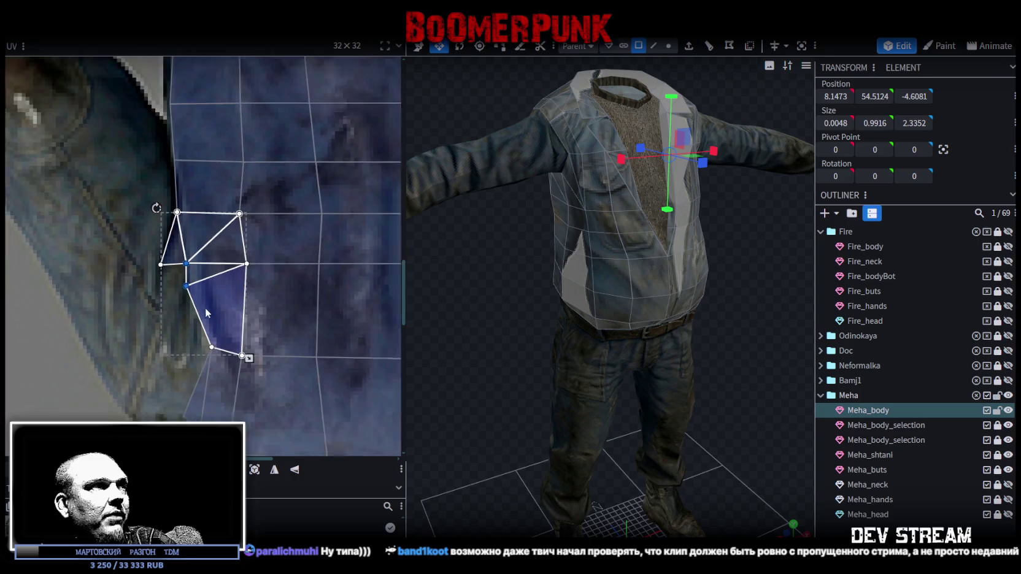
{"action": "scroll", "coordinate": [227, 316], "scroll_direction": "down", "scroll_amount": 2}
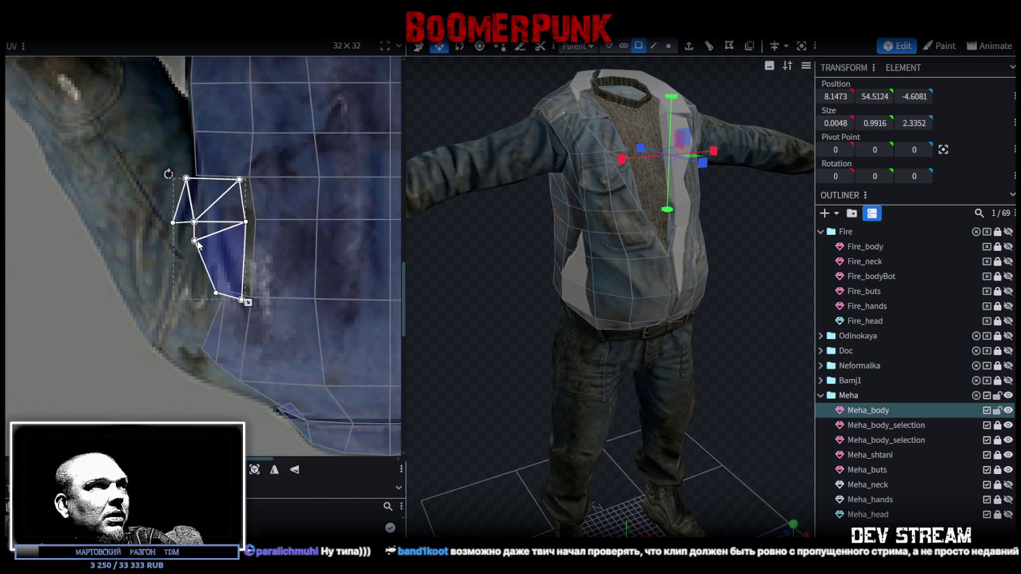
{"action": "left_click", "coordinate": [203, 237], "text": "shift"}
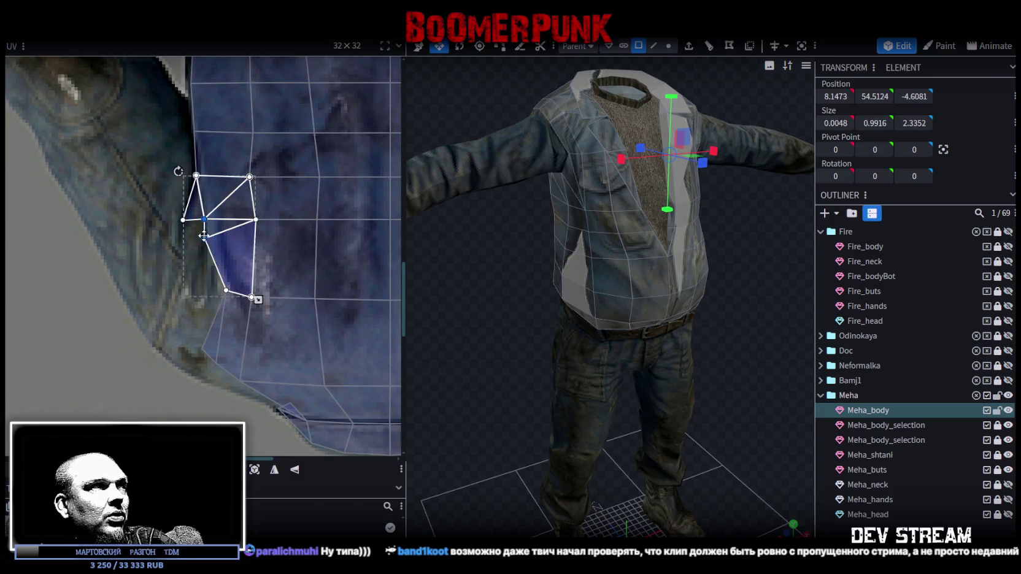
{"action": "left_click_drag", "start_coordinate": [204, 236], "coordinate": [196, 246]}
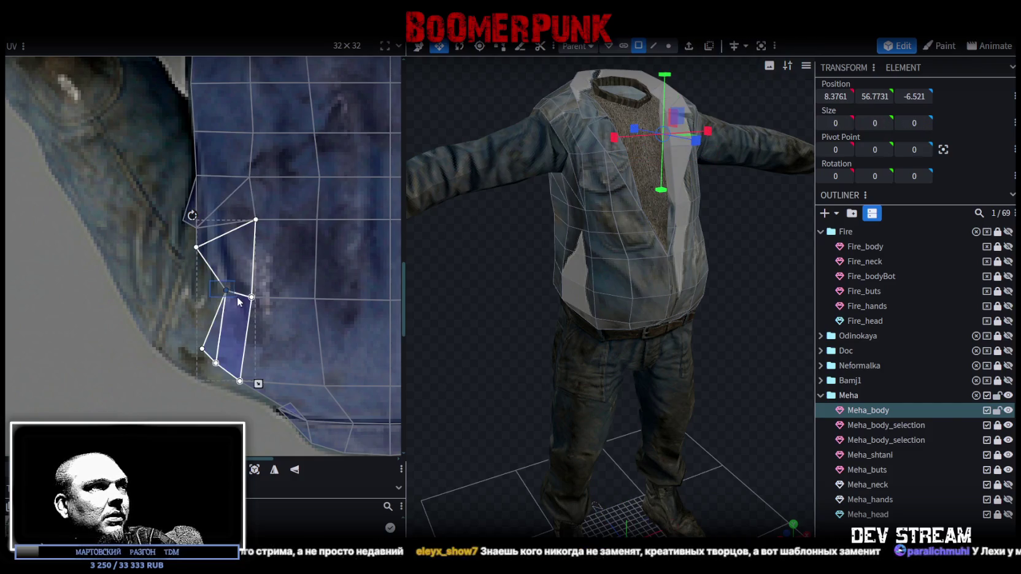
{"action": "left_click_drag", "start_coordinate": [227, 290], "coordinate": [175, 275]}
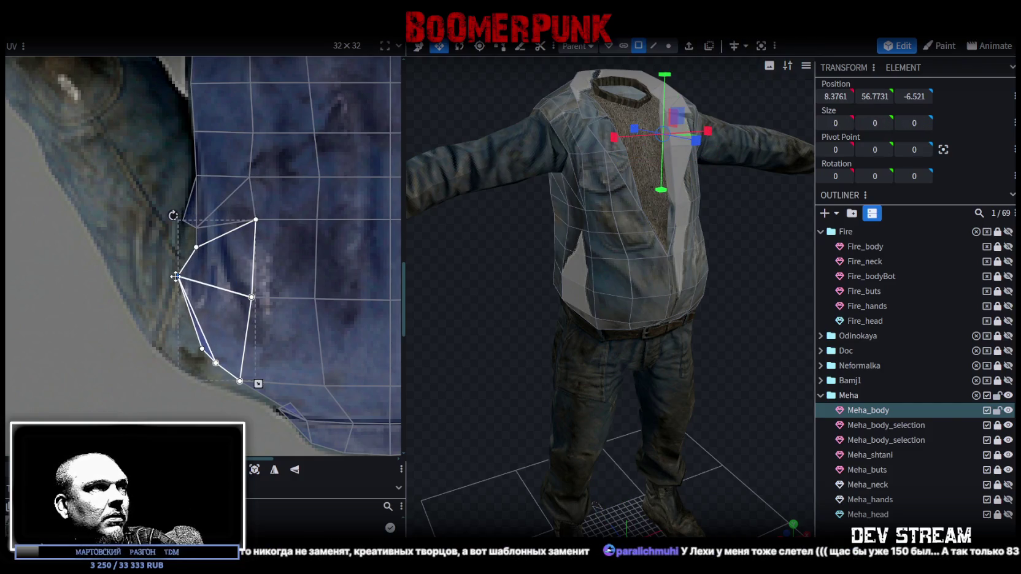
Step: Lower the side's corner vertices toward the hem and turn the model to check the fit
{"action": "left_click", "coordinate": [200, 348]}
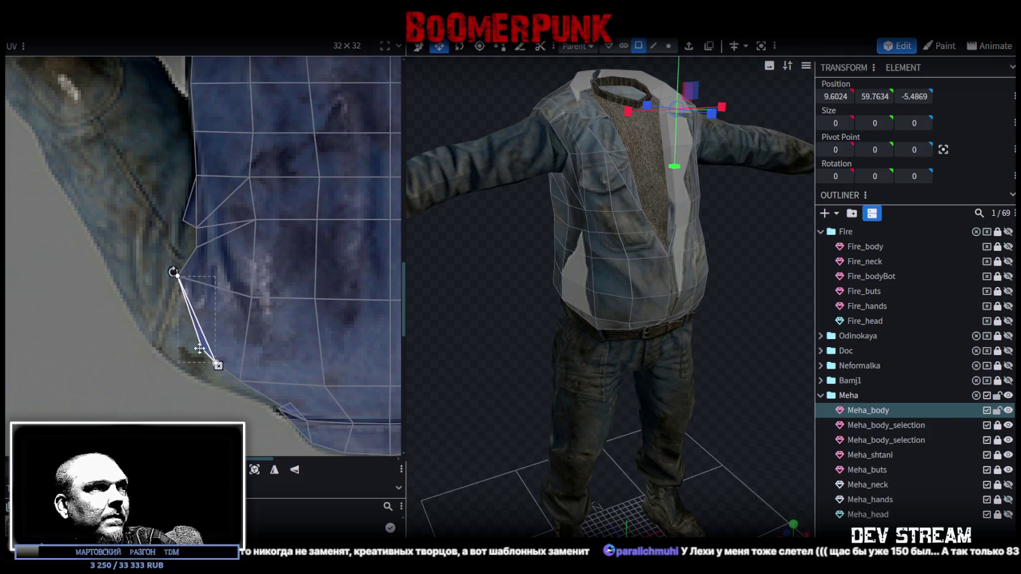
{"action": "left_click_drag", "start_coordinate": [181, 350], "coordinate": [220, 366]}
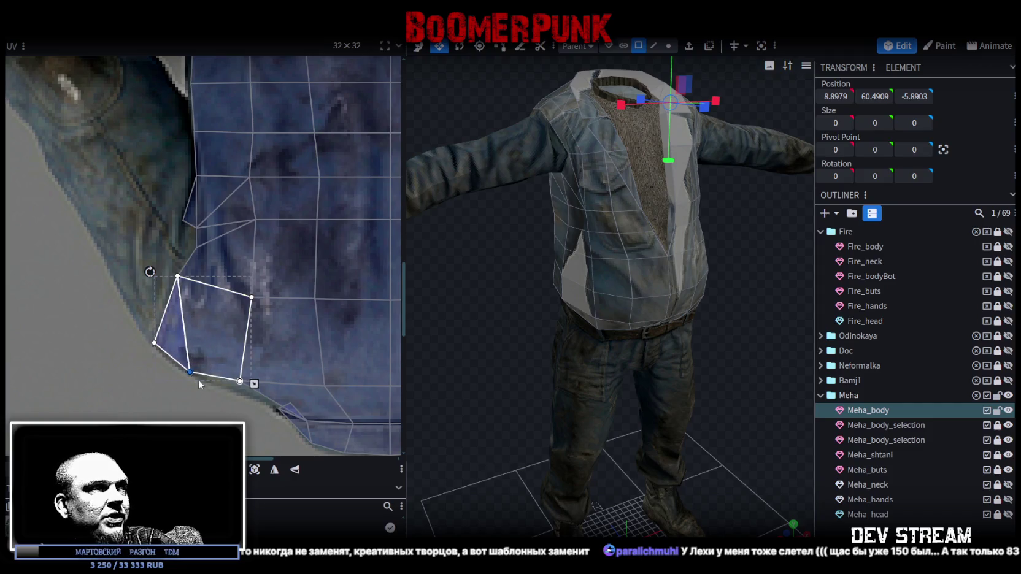
{"action": "left_click", "coordinate": [239, 381], "text": "shift"}
{"action": "left_click_drag", "start_coordinate": [239, 381], "coordinate": [239, 387]}
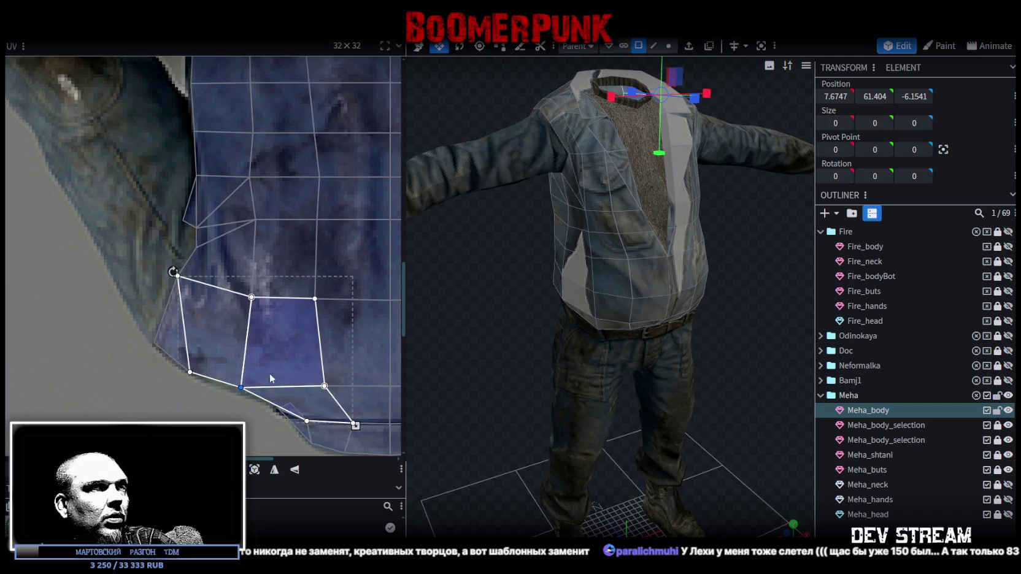
{"action": "scroll", "coordinate": [269, 373], "scroll_direction": "down", "scroll_amount": 3}
{"action": "left_click_drag", "start_coordinate": [640, 346], "coordinate": [706, 307]}
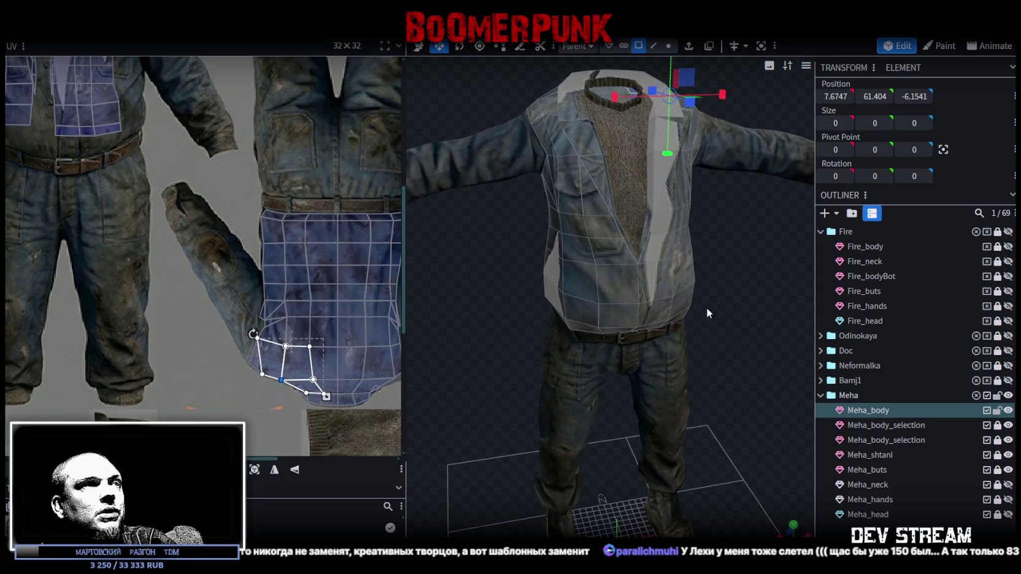
{"action": "scroll", "coordinate": [335, 263], "scroll_direction": "down", "scroll_amount": 3}
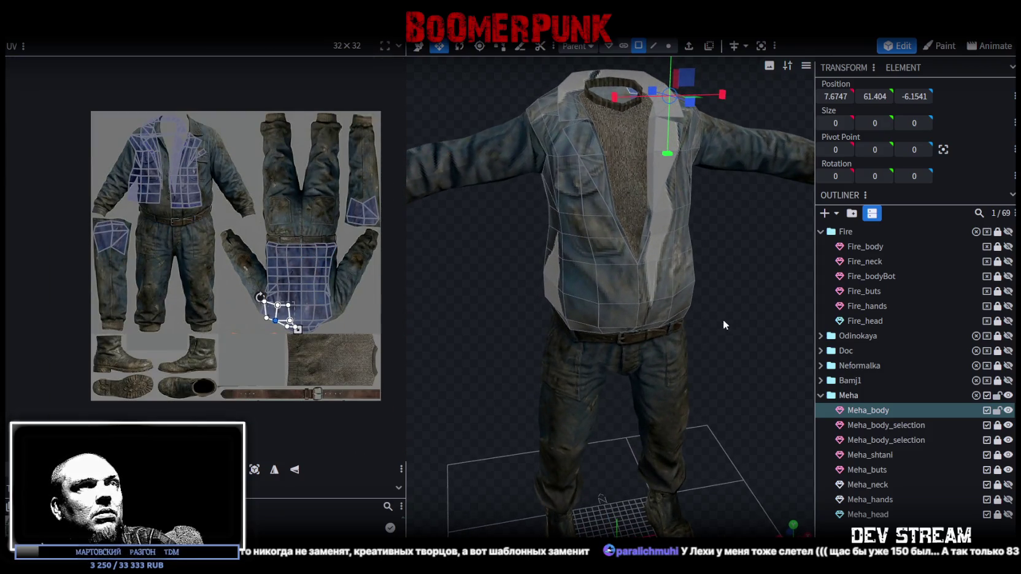
Step: Orbit to the jacket's rear view and select the lower-right face on its back
{"action": "left_click_drag", "start_coordinate": [724, 325], "coordinate": [397, 319]}
{"action": "left_click_drag", "start_coordinate": [664, 309], "coordinate": [615, 297]}
{"action": "left_click", "coordinate": [613, 299]}
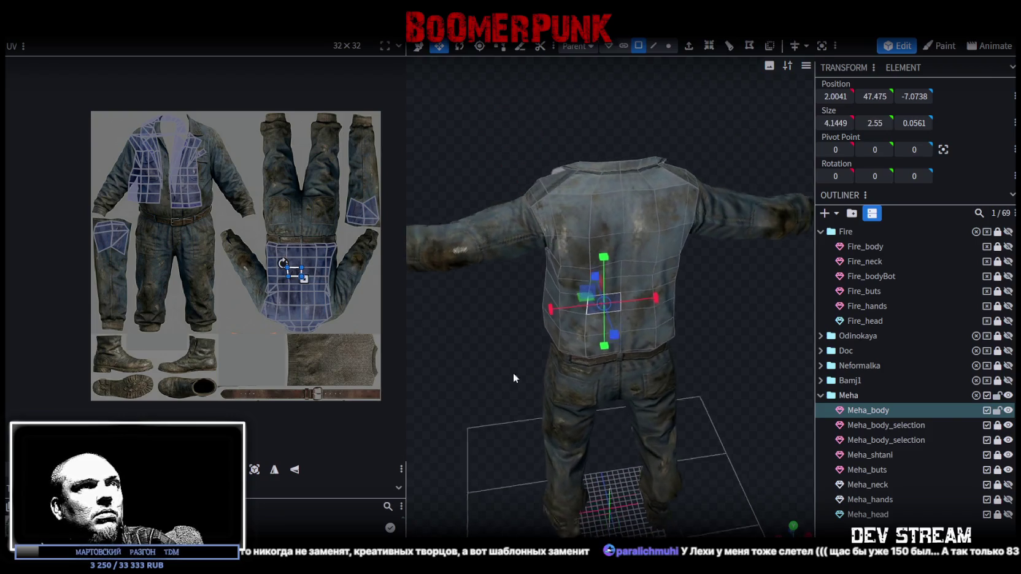
{"action": "left_click_drag", "start_coordinate": [507, 367], "coordinate": [572, 303]}
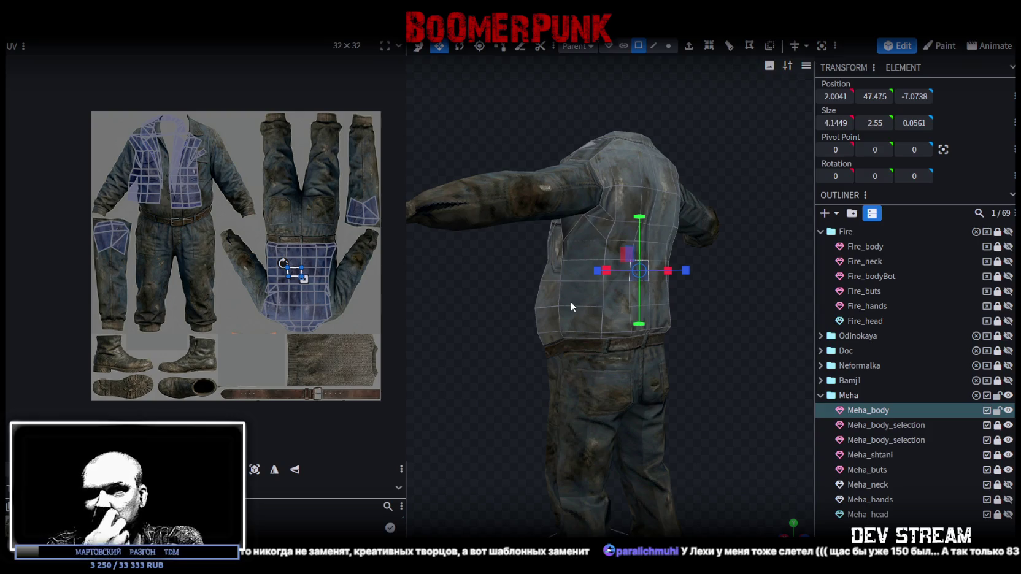
{"action": "left_click_drag", "start_coordinate": [733, 296], "coordinate": [639, 338]}
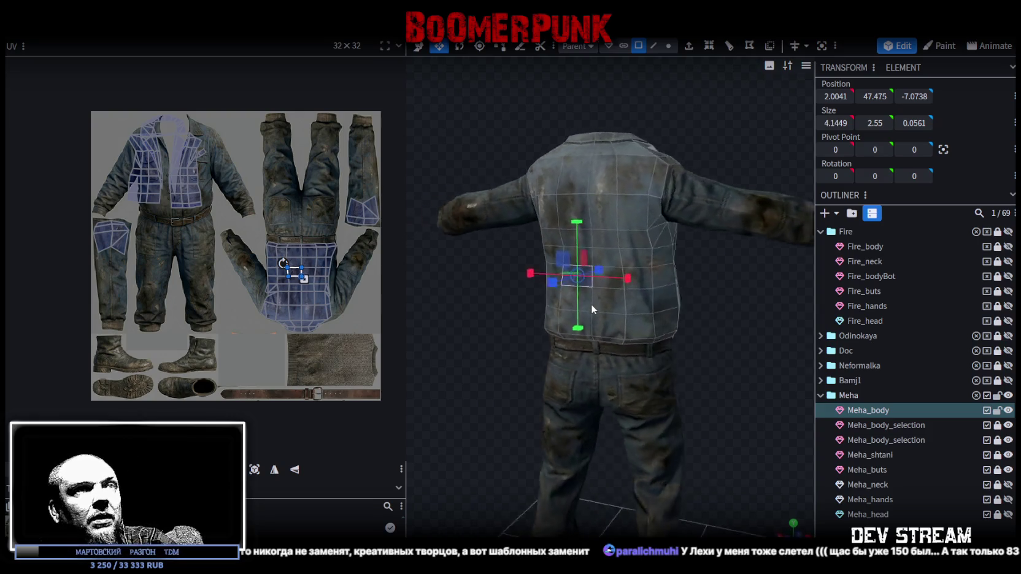
{"action": "left_click", "coordinate": [639, 338]}
{"action": "scroll", "coordinate": [295, 253], "scroll_direction": "up", "scroll_amount": 3}
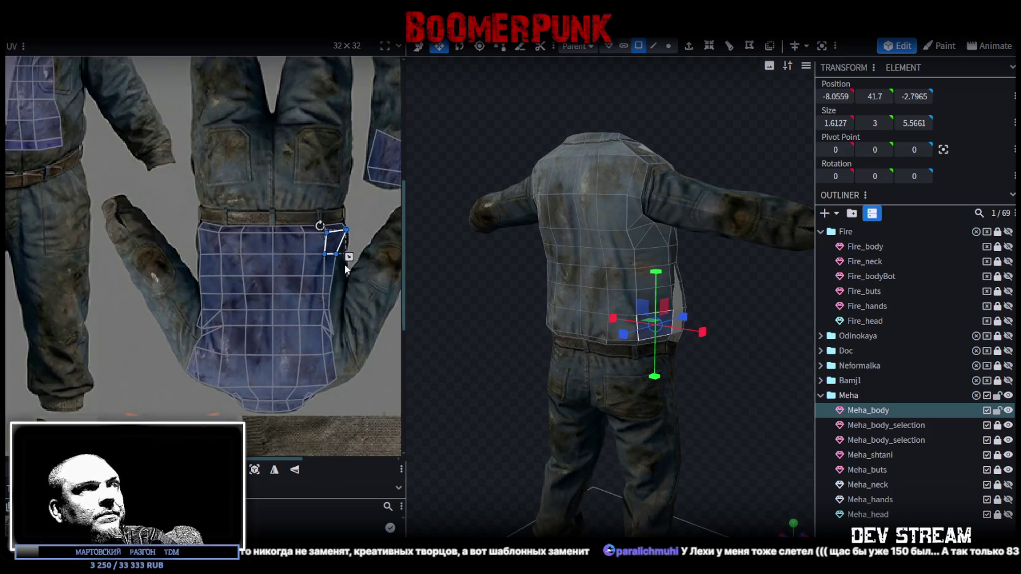
{"action": "scroll", "coordinate": [359, 225], "scroll_direction": "up", "scroll_amount": 1}
{"action": "scroll", "coordinate": [335, 173], "scroll_direction": "up", "scroll_amount": 1}
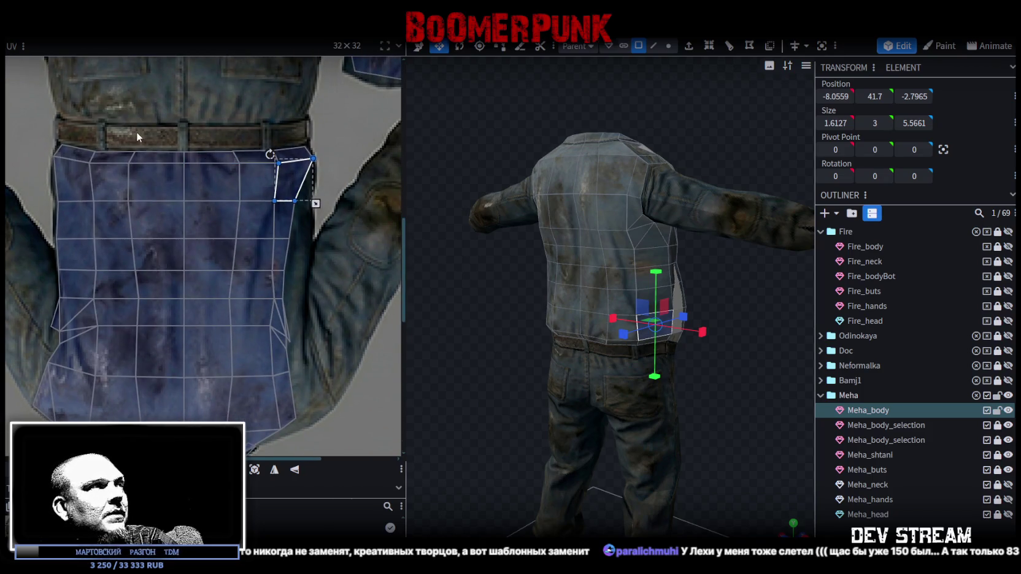
{"action": "scroll", "coordinate": [136, 131], "scroll_direction": "down", "scroll_amount": 1}
{"action": "scroll", "coordinate": [171, 152], "scroll_direction": "down", "scroll_amount": 1}
Step: Shift the left back strip's middle UV column right and the mirrored strip's column left
{"action": "left_click_drag", "start_coordinate": [160, 107], "coordinate": [191, 337]}
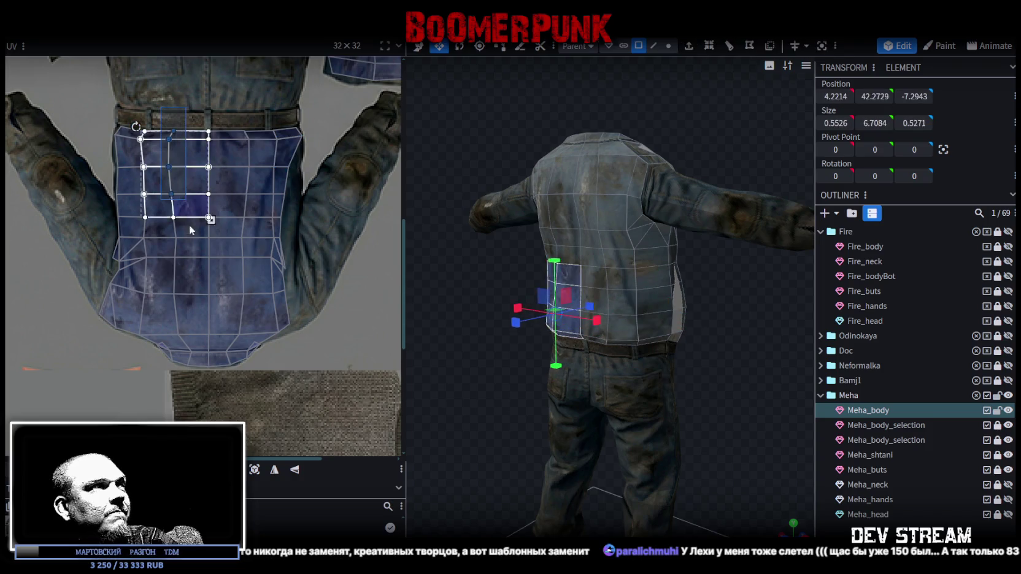
{"action": "scroll", "coordinate": [170, 232], "scroll_direction": "up", "scroll_amount": 1}
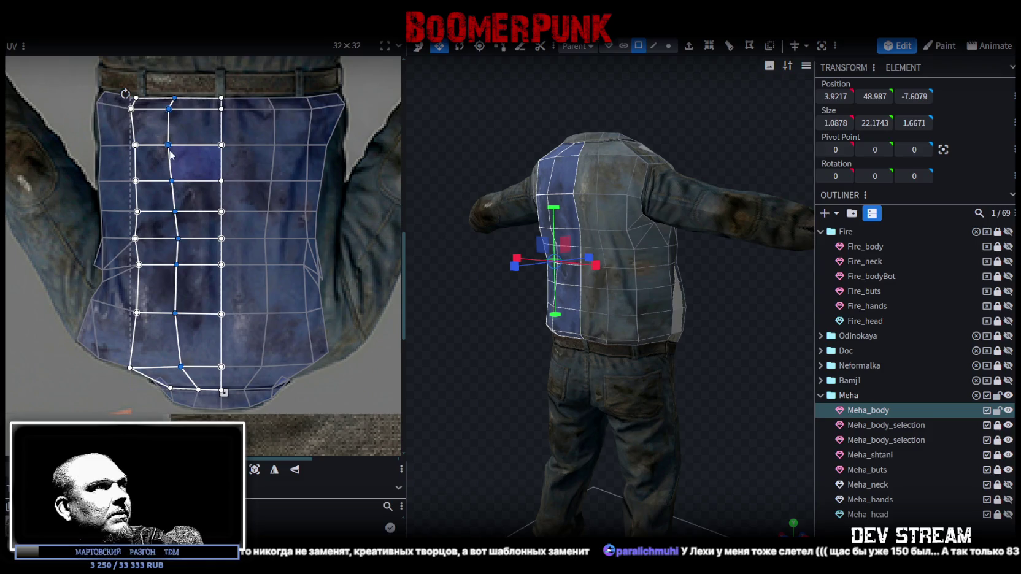
{"action": "left_click_drag", "start_coordinate": [167, 145], "coordinate": [182, 145]}
{"action": "left_click", "coordinate": [261, 122]}
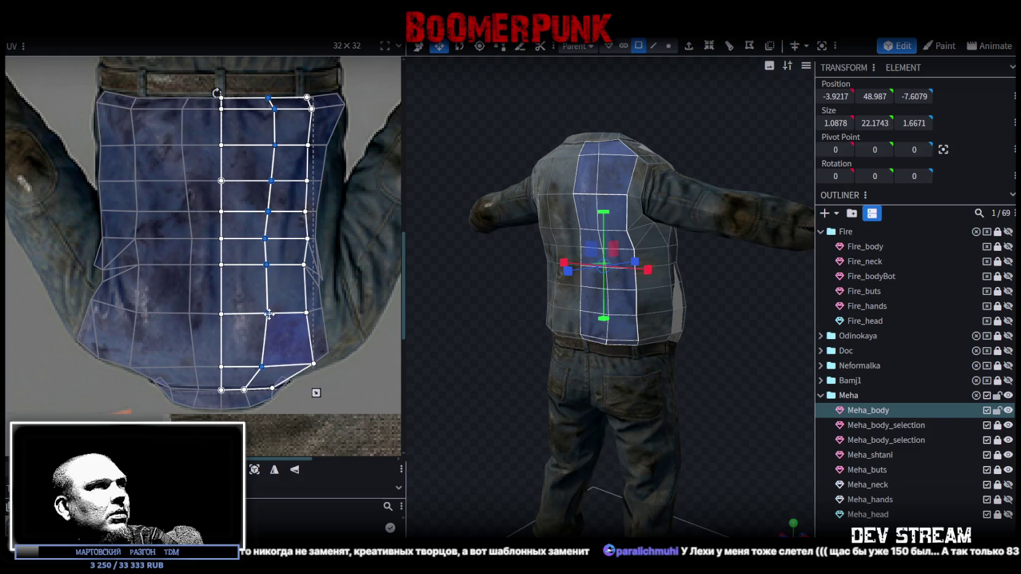
{"action": "left_click_drag", "start_coordinate": [267, 314], "coordinate": [254, 314]}
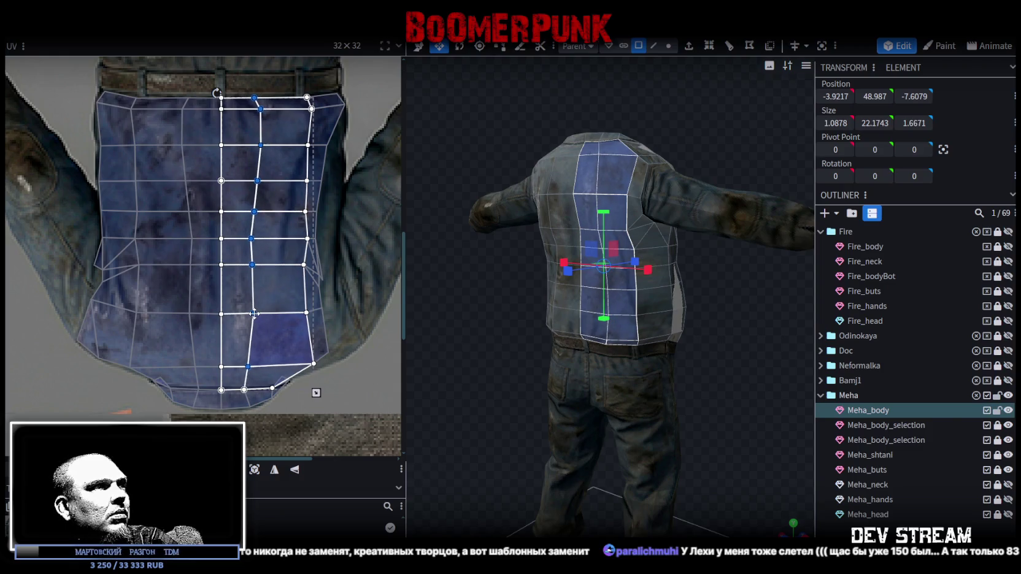
{"action": "scroll", "coordinate": [171, 99], "scroll_direction": "down", "scroll_amount": 1}
{"action": "left_click", "coordinate": [135, 87]}
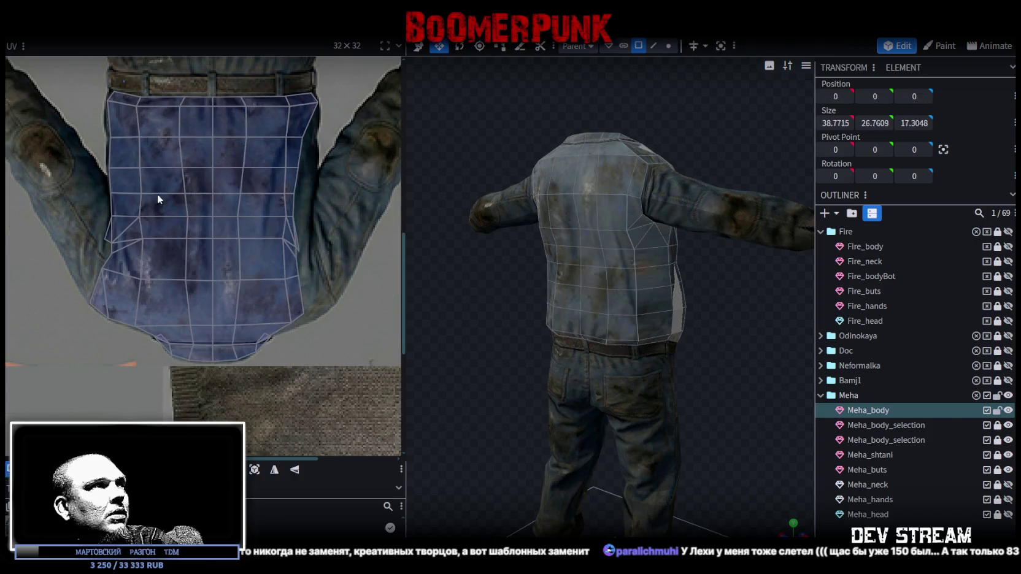
Step: Shift the left outer strip's middle UV column right and the right outer strip's slightly left
{"action": "left_click", "coordinate": [152, 179]}
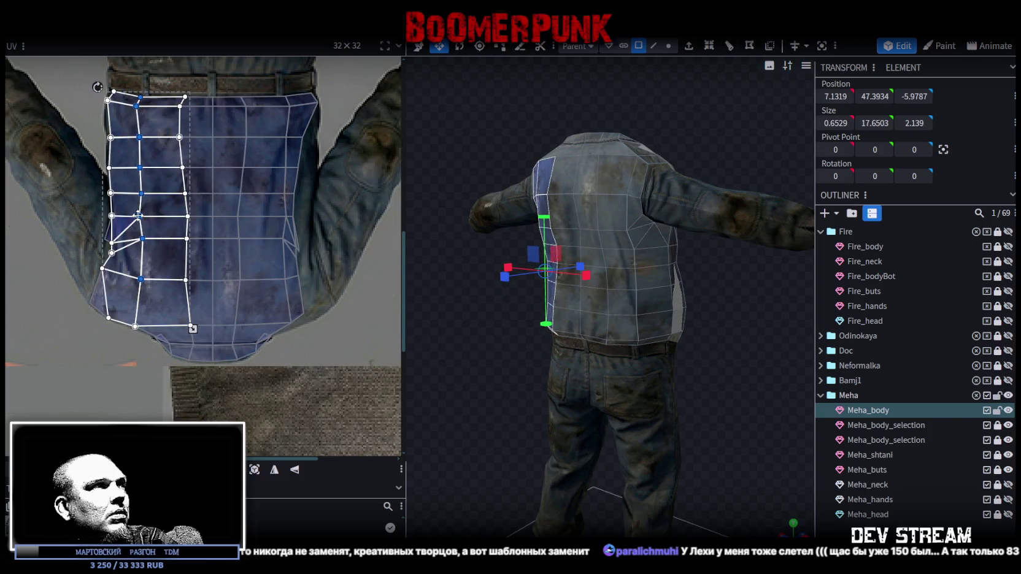
{"action": "left_click_drag", "start_coordinate": [138, 215], "coordinate": [154, 216]}
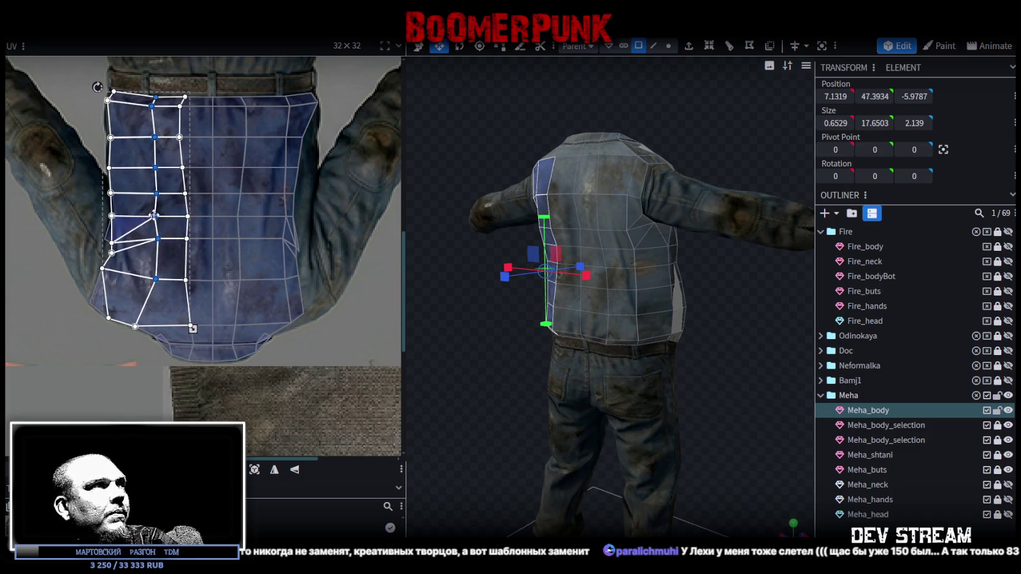
{"action": "left_click_drag", "start_coordinate": [254, 82], "coordinate": [288, 288]}
{"action": "left_click_drag", "start_coordinate": [283, 238], "coordinate": [268, 238]}
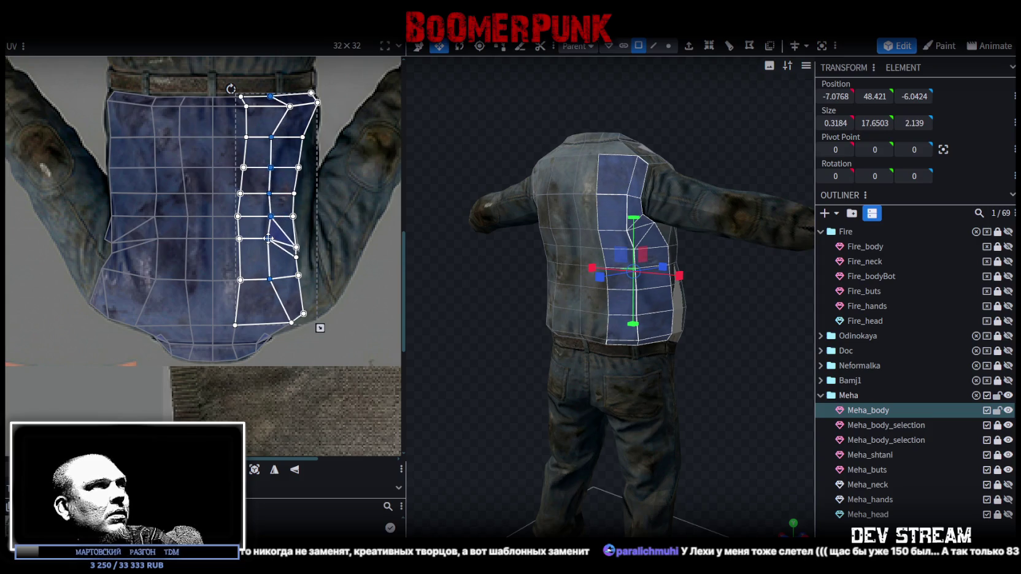
{"action": "key", "text": "ctrl+z"}
{"action": "left_click_drag", "start_coordinate": [259, 76], "coordinate": [292, 292]}
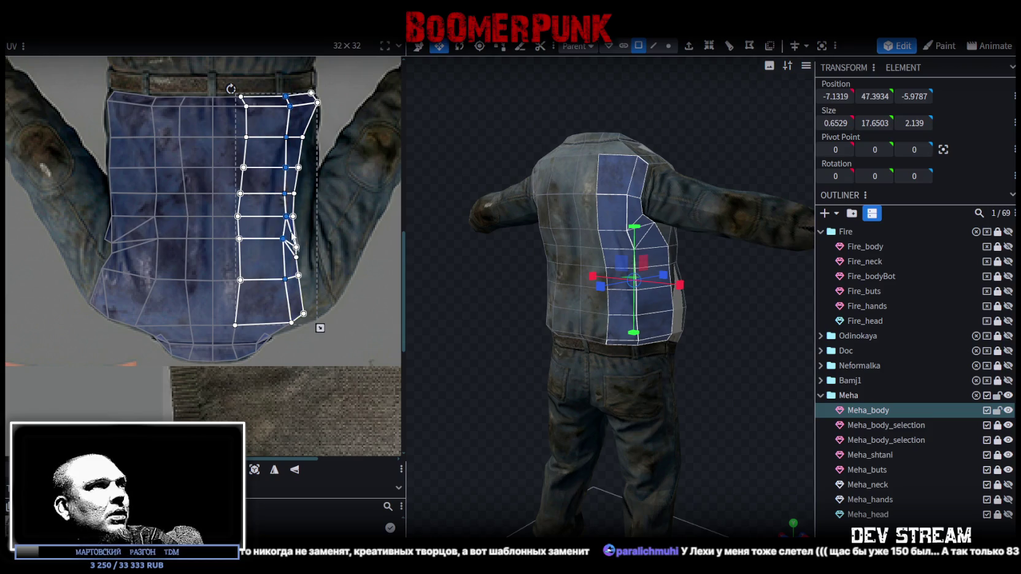
{"action": "left_click_drag", "start_coordinate": [285, 238], "coordinate": [274, 238]}
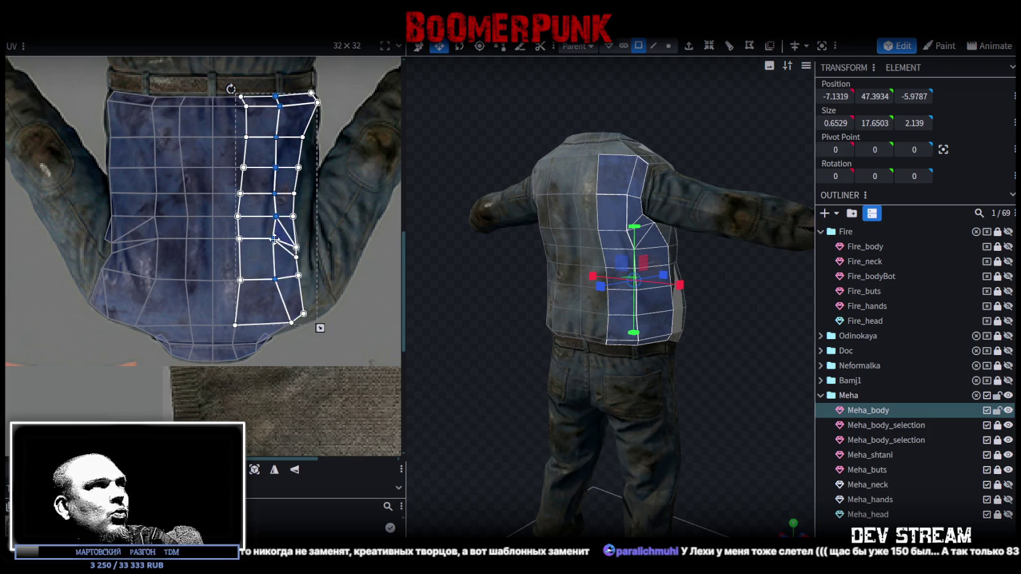
{"action": "left_click", "coordinate": [698, 359]}
{"action": "mouse_move", "coordinate": [698, 359]}
{"action": "left_mouse_down"}
{"action": "mouse_move", "coordinate": [546, 370]}
{"action": "mouse_move", "coordinate": [594, 342]}
{"action": "left_mouse_up"}
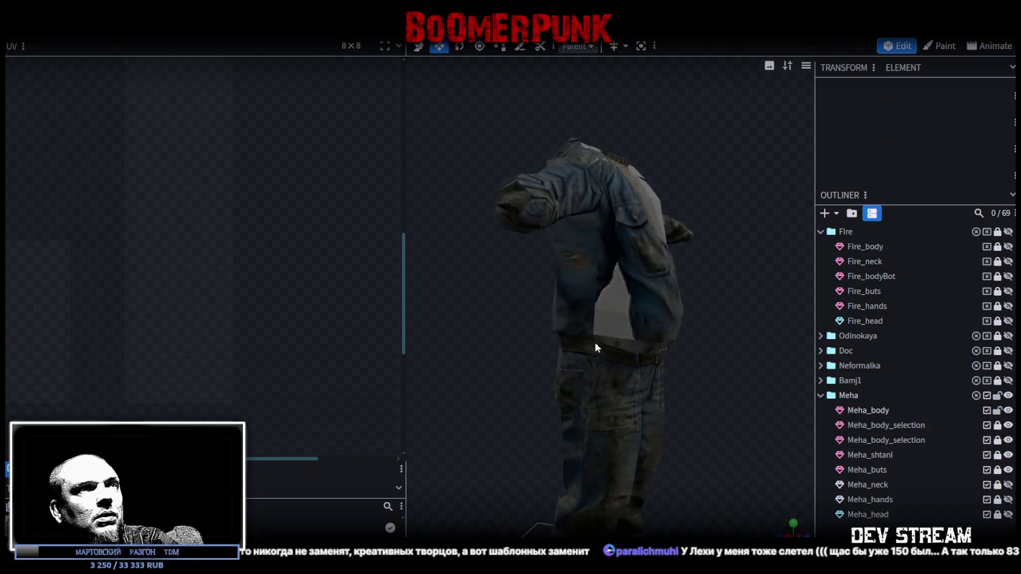
Step: Select Meha_body, face the jacket back and shift a UV vertex near the armpit edge right
{"action": "left_click", "coordinate": [602, 269]}
{"action": "mouse_move", "coordinate": [493, 375]}
{"action": "left_mouse_down"}
{"action": "mouse_move", "coordinate": [761, 383]}
{"action": "mouse_move", "coordinate": [484, 392]}
{"action": "mouse_move", "coordinate": [593, 384]}
{"action": "mouse_move", "coordinate": [643, 399]}
{"action": "mouse_move", "coordinate": [700, 435]}
{"action": "mouse_move", "coordinate": [492, 415]}
{"action": "mouse_move", "coordinate": [445, 437]}
{"action": "mouse_move", "coordinate": [406, 410]}
{"action": "mouse_move", "coordinate": [587, 174]}
{"action": "left_mouse_up"}
{"action": "scroll", "coordinate": [193, 252], "scroll_direction": "up", "scroll_amount": 2}
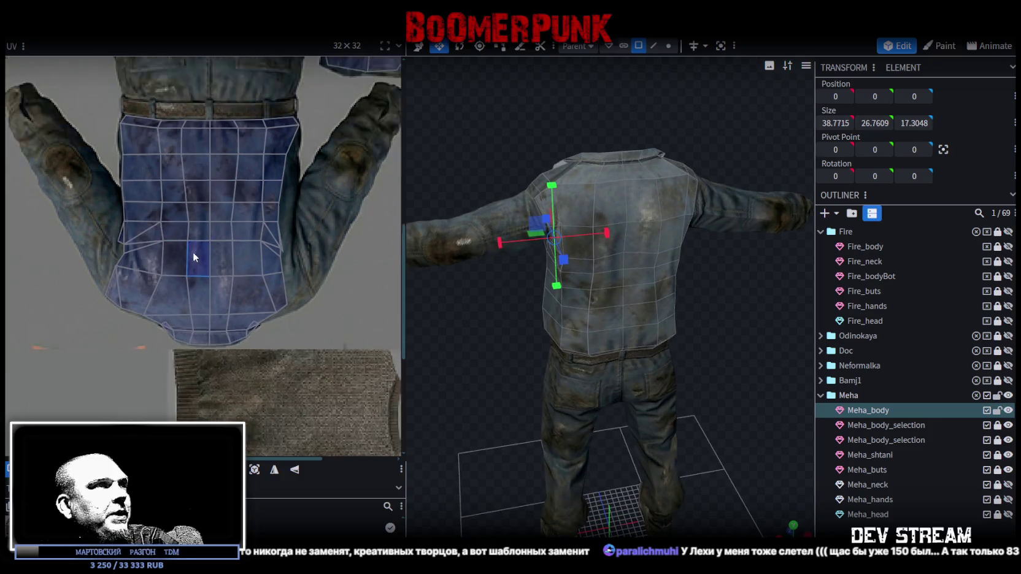
{"action": "scroll", "coordinate": [290, 234], "scroll_direction": "up", "scroll_amount": 3}
{"action": "scroll", "coordinate": [257, 214], "scroll_direction": "up", "scroll_amount": 2}
{"action": "scroll", "coordinate": [257, 215], "scroll_direction": "down", "scroll_amount": 3}
{"action": "scroll", "coordinate": [275, 230], "scroll_direction": "up", "scroll_amount": 2}
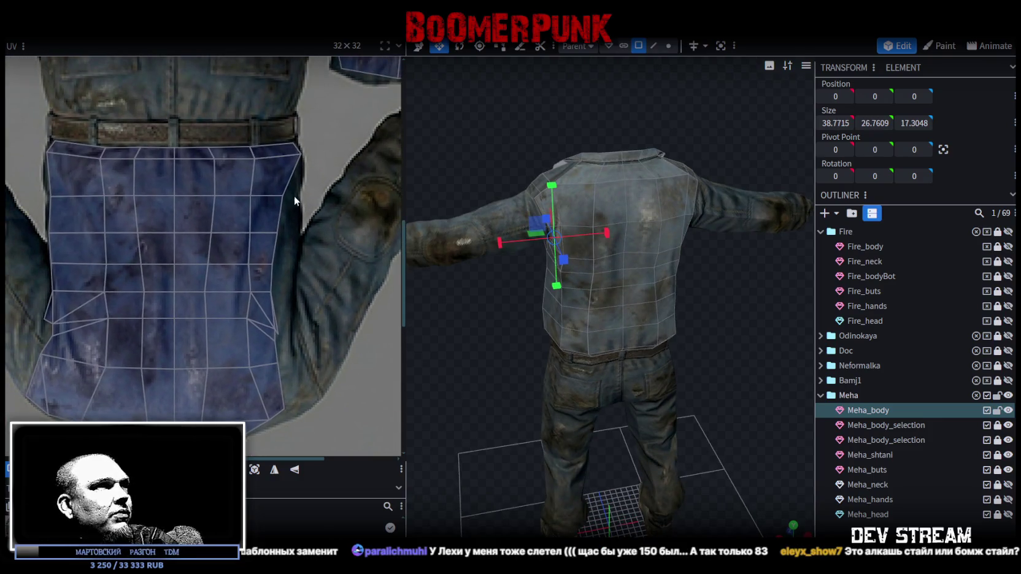
{"action": "left_click", "coordinate": [288, 193]}
{"action": "left_click_drag", "start_coordinate": [284, 196], "coordinate": [296, 197]}
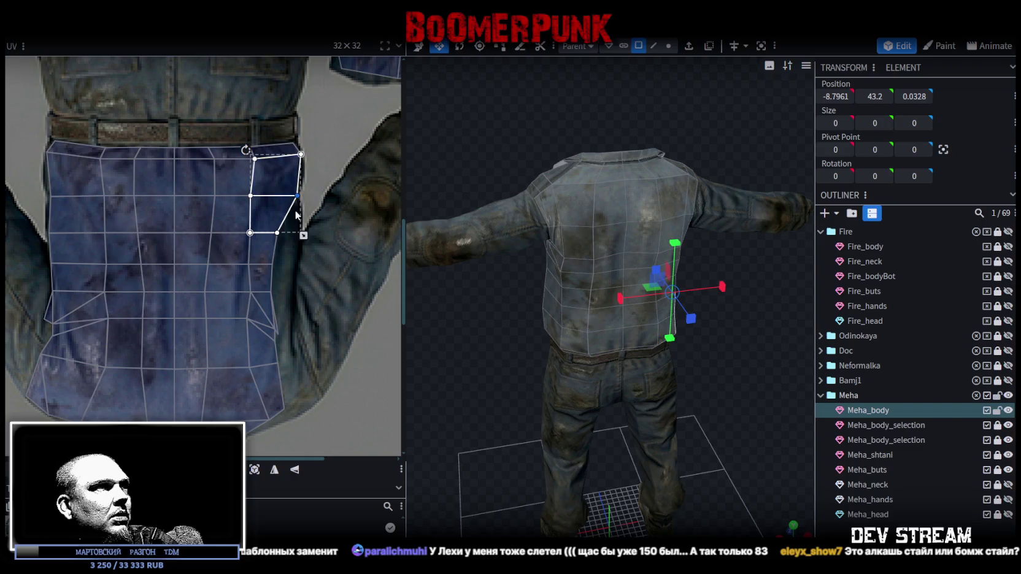
Step: Widen the armpit-corner triangle and move the shared armpit vertices right
{"action": "mouse_move", "coordinate": [294, 289]}
{"action": "left_mouse_down"}
{"action": "mouse_move", "coordinate": [267, 231]}
{"action": "mouse_move", "coordinate": [273, 291]}
{"action": "mouse_move", "coordinate": [291, 292]}
{"action": "left_mouse_up"}
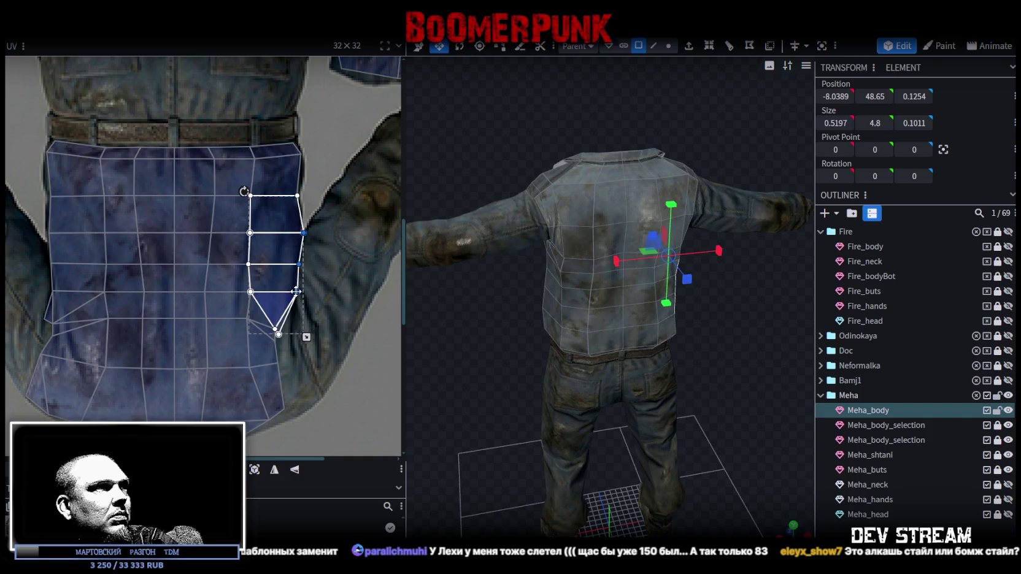
{"action": "scroll", "coordinate": [288, 329], "scroll_direction": "up", "scroll_amount": 2}
{"action": "left_click", "coordinate": [259, 323]}
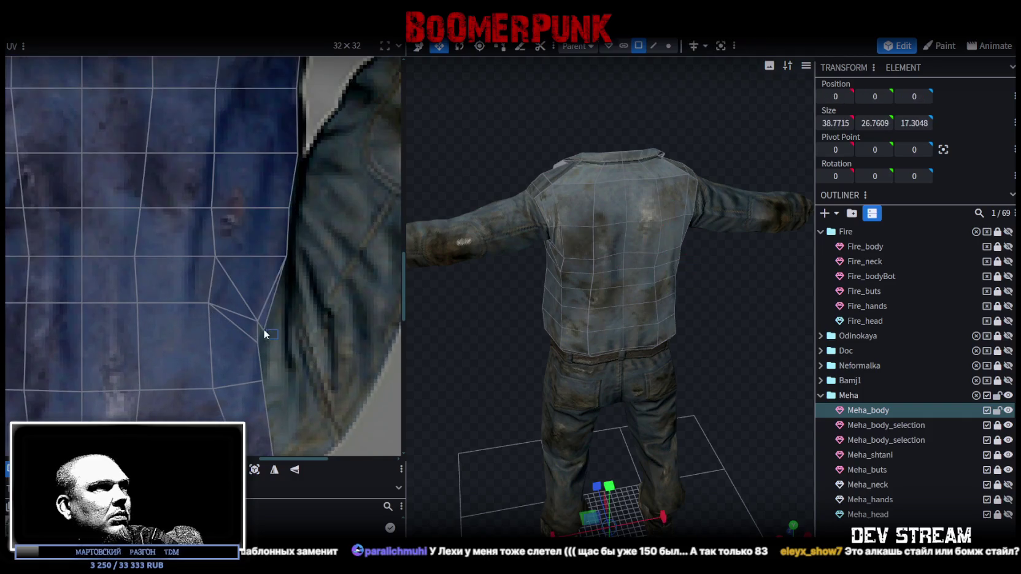
{"action": "left_click_drag", "start_coordinate": [264, 328], "coordinate": [294, 283]}
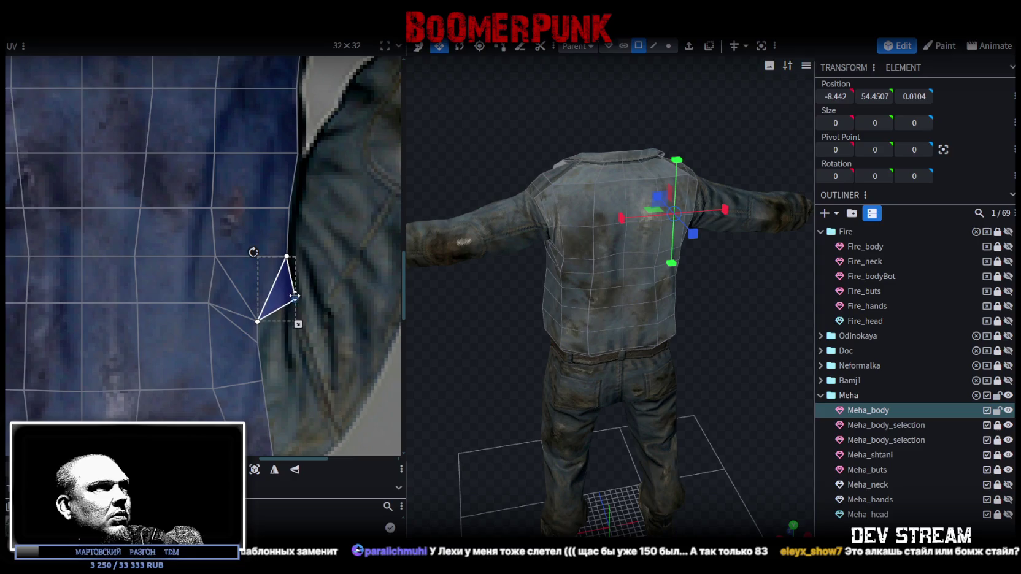
{"action": "left_click", "coordinate": [271, 351], "text": "shift"}
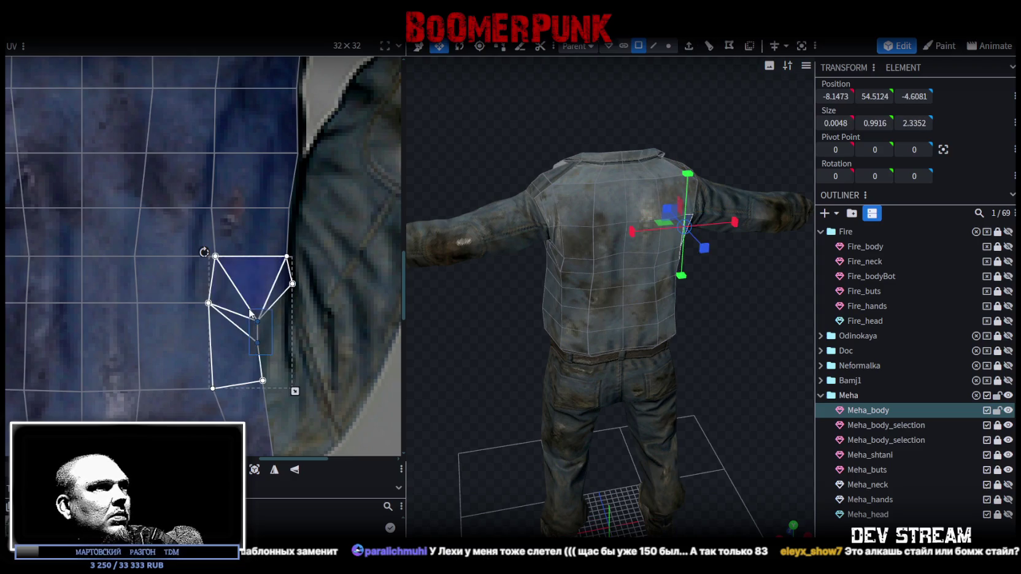
{"action": "left_click_drag", "start_coordinate": [258, 322], "coordinate": [286, 321]}
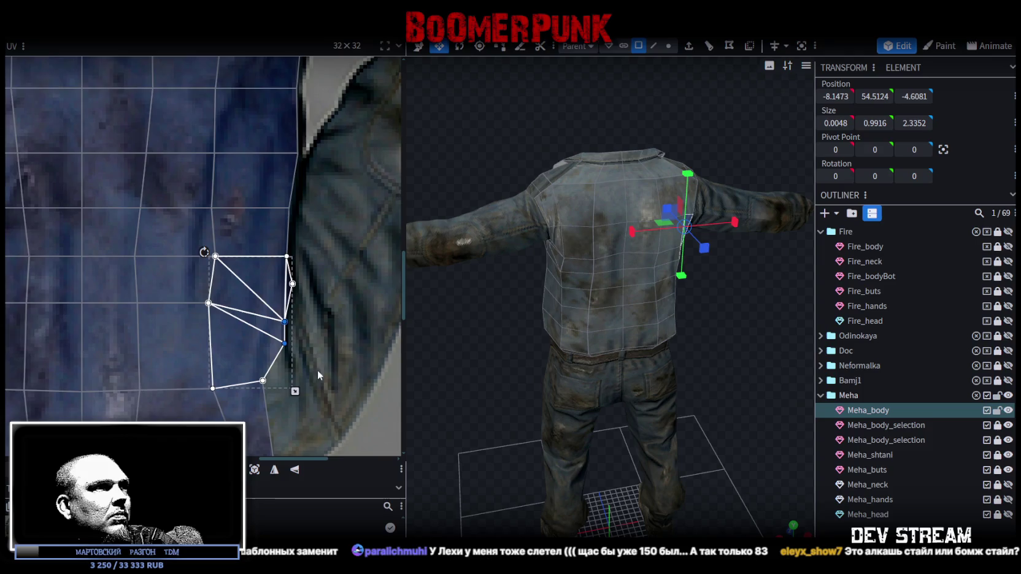
{"action": "middle_click_drag", "start_coordinate": [302, 395], "coordinate": [273, 295]}
Step: Enlarge the lower armpit faces down-right, then orbit the model to check the result
{"action": "left_click", "coordinate": [235, 295]}
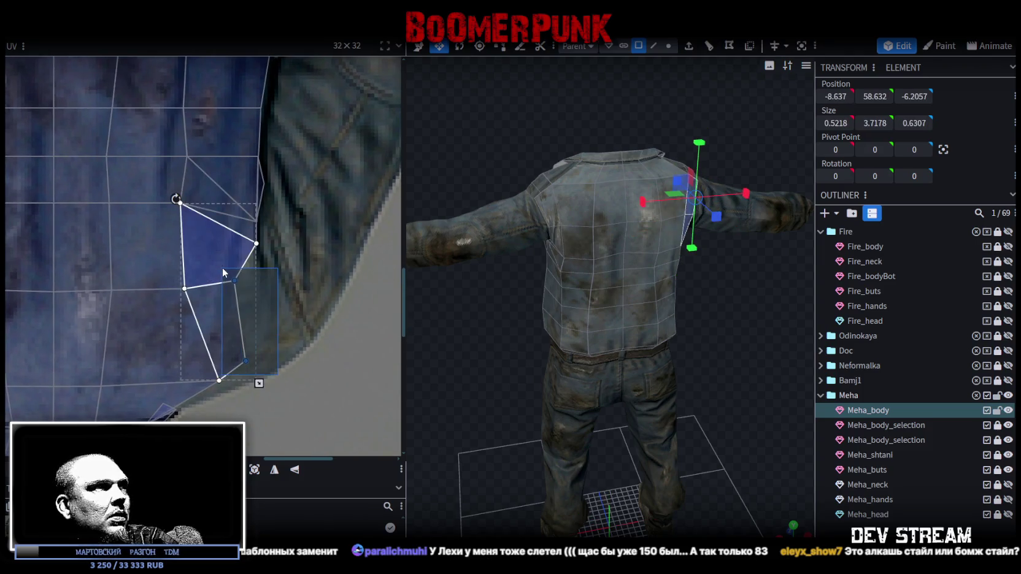
{"action": "left_click_drag", "start_coordinate": [244, 359], "coordinate": [293, 368]}
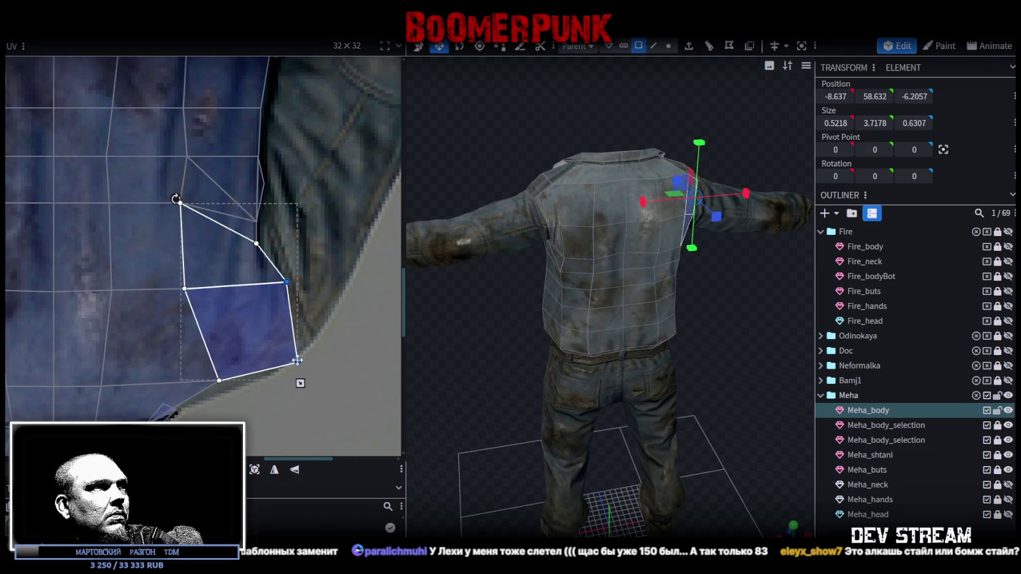
{"action": "left_click", "coordinate": [285, 365]}
{"action": "left_click_drag", "start_coordinate": [297, 370], "coordinate": [311, 336]}
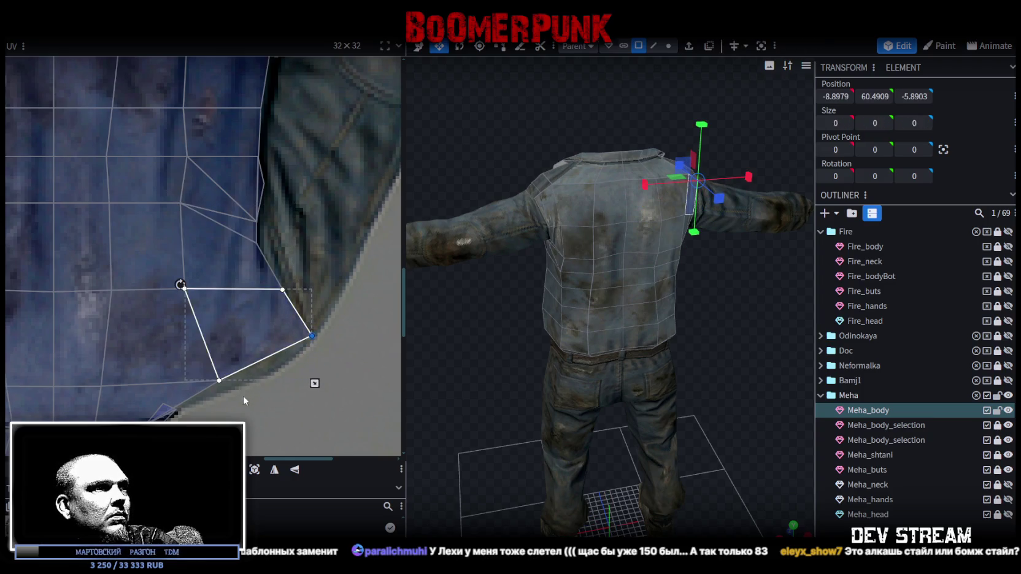
{"action": "left_click", "coordinate": [214, 378]}
{"action": "scroll", "coordinate": [212, 354], "scroll_direction": "down", "scroll_amount": 1}
{"action": "scroll", "coordinate": [212, 354], "scroll_direction": "down", "scroll_amount": 1}
{"action": "scroll", "coordinate": [291, 332], "scroll_direction": "down", "scroll_amount": 2}
{"action": "mouse_move", "coordinate": [745, 331]}
{"action": "left_mouse_down"}
{"action": "mouse_move", "coordinate": [743, 368]}
{"action": "mouse_move", "coordinate": [692, 352]}
{"action": "mouse_move", "coordinate": [696, 324]}
{"action": "mouse_move", "coordinate": [727, 298]}
{"action": "mouse_move", "coordinate": [745, 310]}
{"action": "mouse_move", "coordinate": [713, 364]}
{"action": "mouse_move", "coordinate": [642, 298]}
{"action": "mouse_move", "coordinate": [554, 305]}
{"action": "mouse_move", "coordinate": [546, 352]}
{"action": "mouse_move", "coordinate": [797, 398]}
{"action": "left_mouse_up"}
{"action": "left_click", "coordinate": [744, 383]}
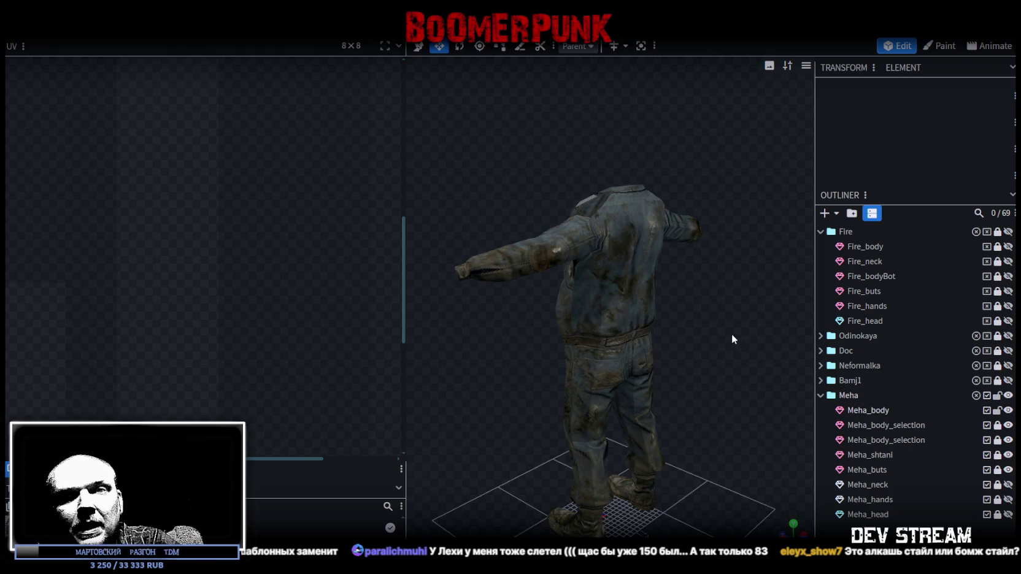
{"action": "scroll", "coordinate": [706, 316], "scroll_direction": "up", "scroll_amount": 2}
{"action": "mouse_move", "coordinate": [517, 329]}
{"action": "left_mouse_down"}
{"action": "mouse_move", "coordinate": [754, 314]}
{"action": "mouse_move", "coordinate": [732, 287]}
{"action": "mouse_move", "coordinate": [667, 295]}
{"action": "mouse_move", "coordinate": [549, 283]}
{"action": "mouse_move", "coordinate": [590, 422]}
{"action": "left_mouse_up"}
{"action": "mouse_move", "coordinate": [734, 356]}
{"action": "left_mouse_down"}
{"action": "mouse_move", "coordinate": [585, 370]}
{"action": "mouse_move", "coordinate": [580, 340]}
{"action": "mouse_move", "coordinate": [686, 342]}
{"action": "left_mouse_up"}
{"action": "left_click", "coordinate": [619, 293]}
{"action": "mouse_move", "coordinate": [620, 294]}
{"action": "left_mouse_down"}
{"action": "mouse_move", "coordinate": [503, 354]}
{"action": "mouse_move", "coordinate": [630, 342]}
{"action": "mouse_move", "coordinate": [603, 357]}
{"action": "mouse_move", "coordinate": [650, 382]}
{"action": "mouse_move", "coordinate": [552, 356]}
{"action": "left_mouse_up"}
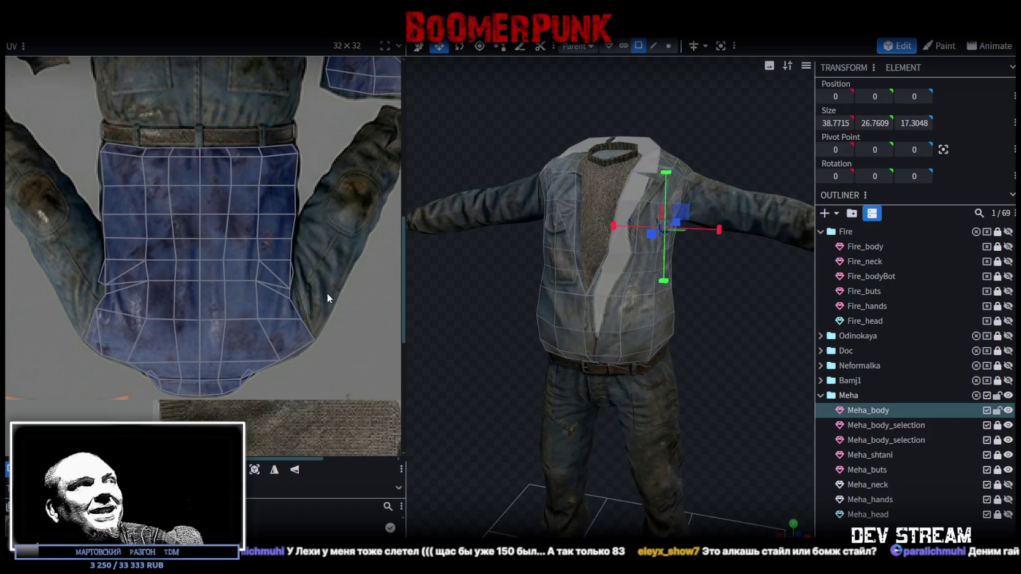
{"action": "scroll", "coordinate": [343, 270], "scroll_direction": "down", "scroll_amount": 1}
{"action": "scroll", "coordinate": [307, 241], "scroll_direction": "down", "scroll_amount": 1}
{"action": "scroll", "coordinate": [315, 267], "scroll_direction": "down", "scroll_amount": 1}
{"action": "scroll", "coordinate": [315, 267], "scroll_direction": "up", "scroll_amount": 1}
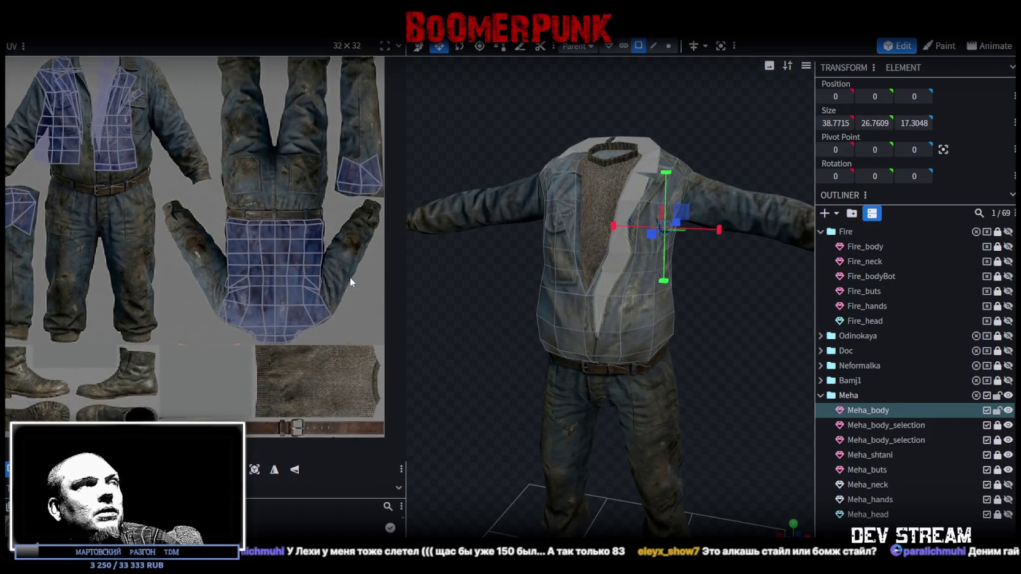
{"action": "scroll", "coordinate": [349, 276], "scroll_direction": "up", "scroll_amount": 1}
{"action": "right_click_drag", "start_coordinate": [687, 528], "coordinate": [691, 350]}
{"action": "left_click_drag", "start_coordinate": [692, 352], "coordinate": [725, 405]}
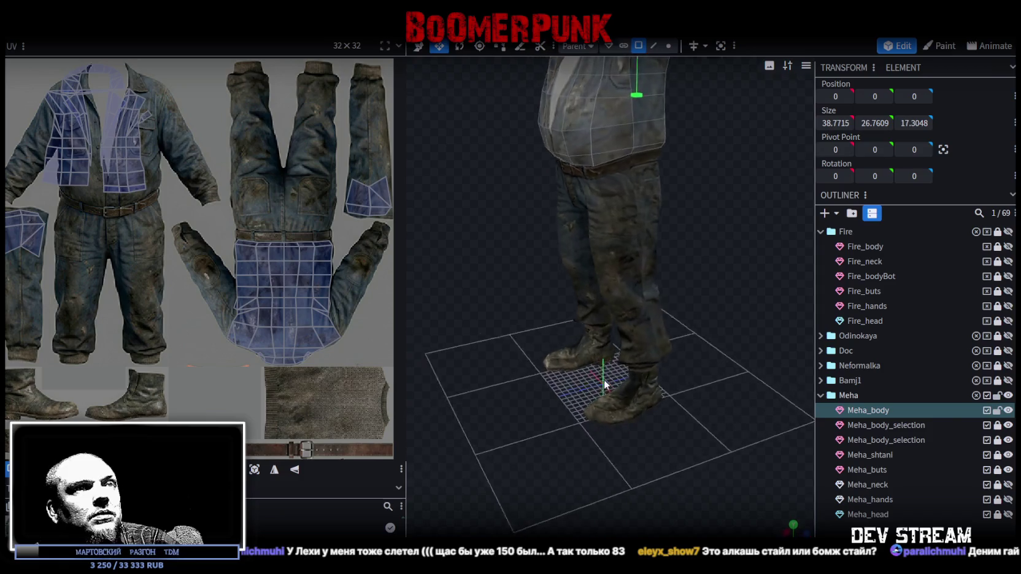
{"action": "scroll", "coordinate": [726, 405], "scroll_direction": "up", "scroll_amount": 2}
{"action": "scroll", "coordinate": [725, 405], "scroll_direction": "up", "scroll_amount": 2}
{"action": "mouse_move", "coordinate": [638, 433]}
{"action": "left_mouse_down"}
{"action": "mouse_move", "coordinate": [735, 372]}
{"action": "mouse_move", "coordinate": [518, 387]}
{"action": "mouse_move", "coordinate": [524, 376]}
{"action": "left_mouse_up"}
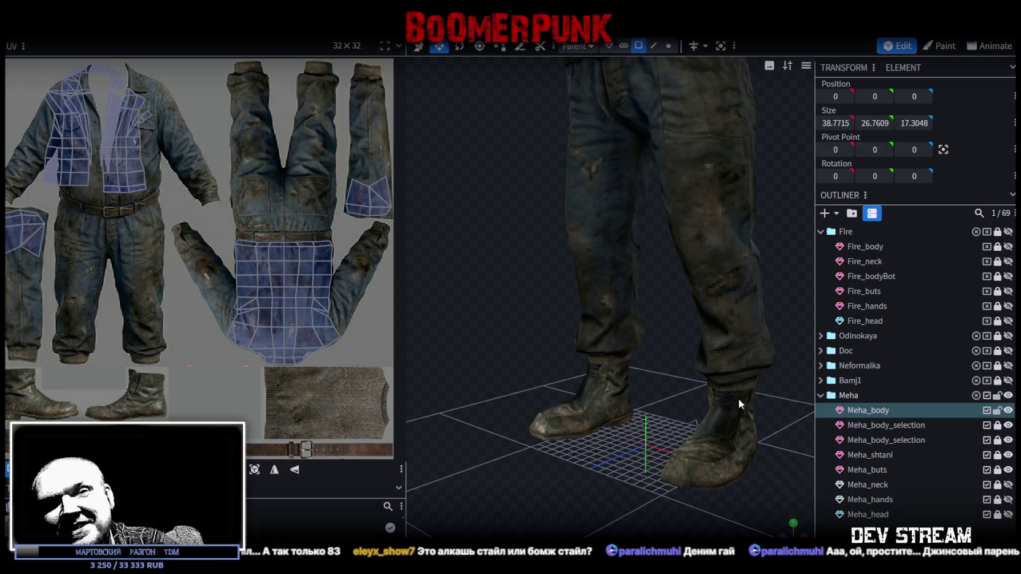
{"action": "scroll", "coordinate": [727, 385], "scroll_direction": "down", "scroll_amount": 2}
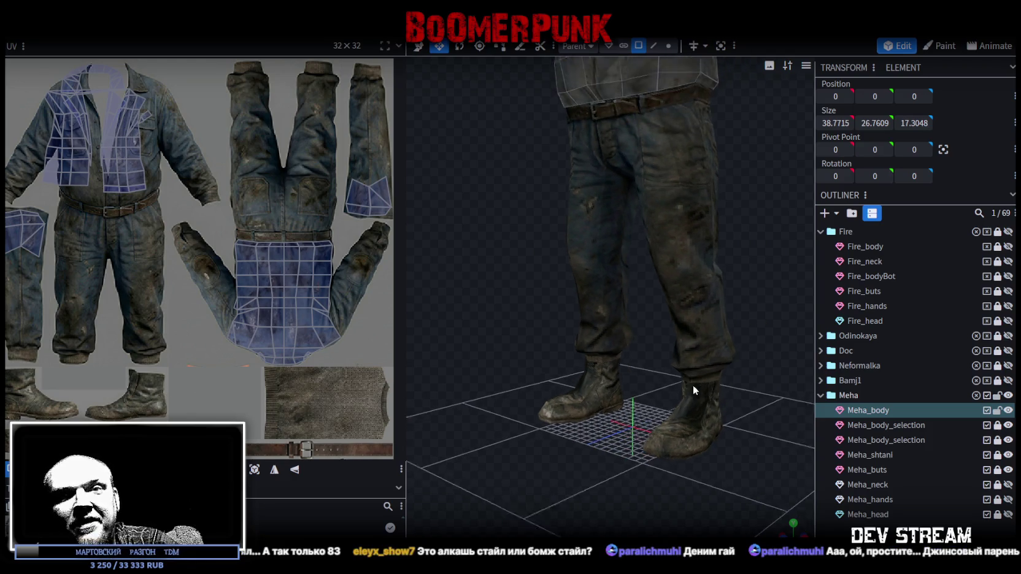
{"action": "scroll", "coordinate": [692, 385], "scroll_direction": "down", "scroll_amount": 2}
{"action": "scroll", "coordinate": [689, 365], "scroll_direction": "down", "scroll_amount": 2}
{"action": "left_click_drag", "start_coordinate": [688, 365], "coordinate": [641, 453]}
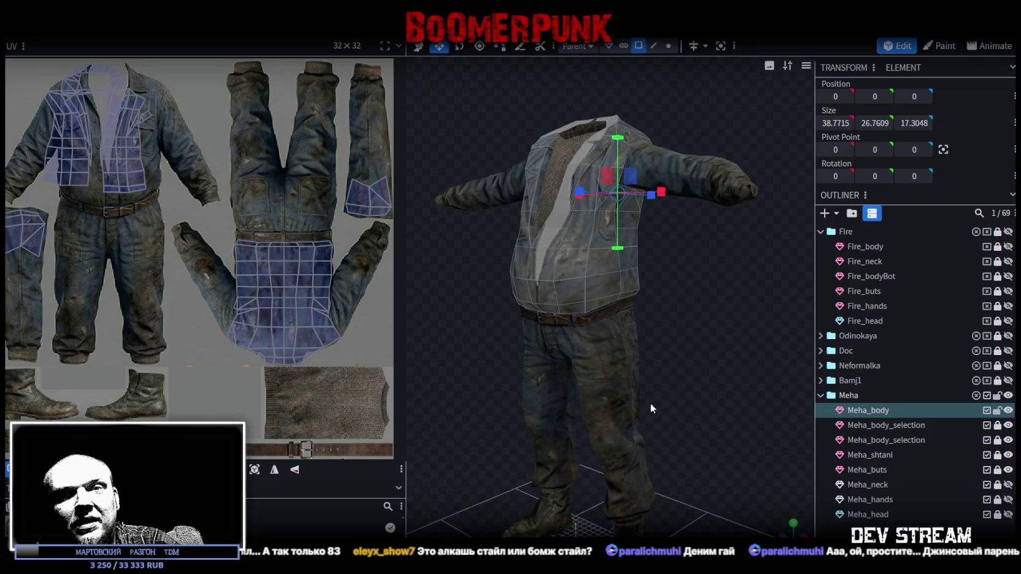
{"action": "scroll", "coordinate": [727, 403], "scroll_direction": "up", "scroll_amount": 1}
{"action": "left_click_drag", "start_coordinate": [727, 398], "coordinate": [779, 453]}
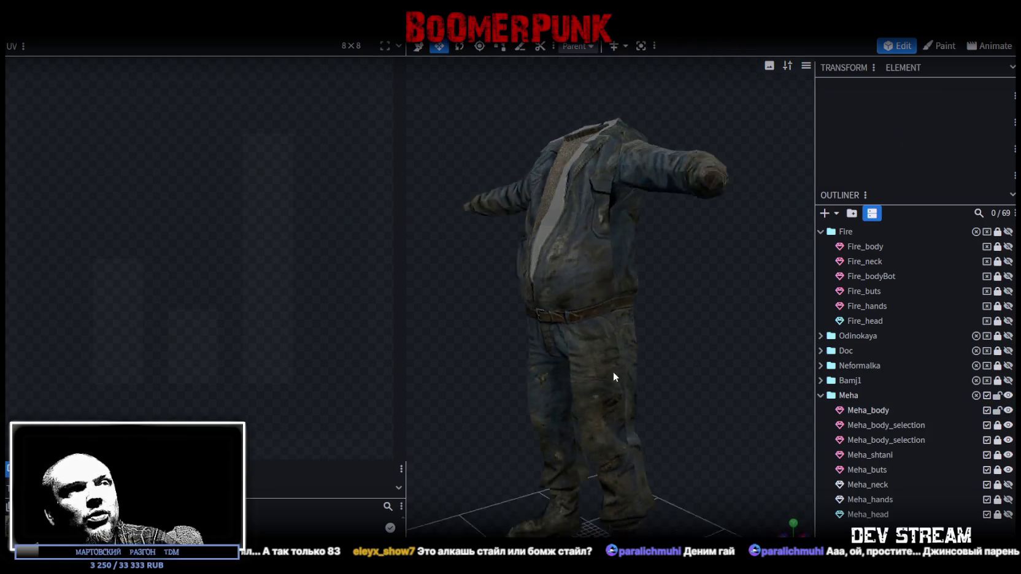
{"action": "left_click_drag", "start_coordinate": [613, 370], "coordinate": [514, 365]}
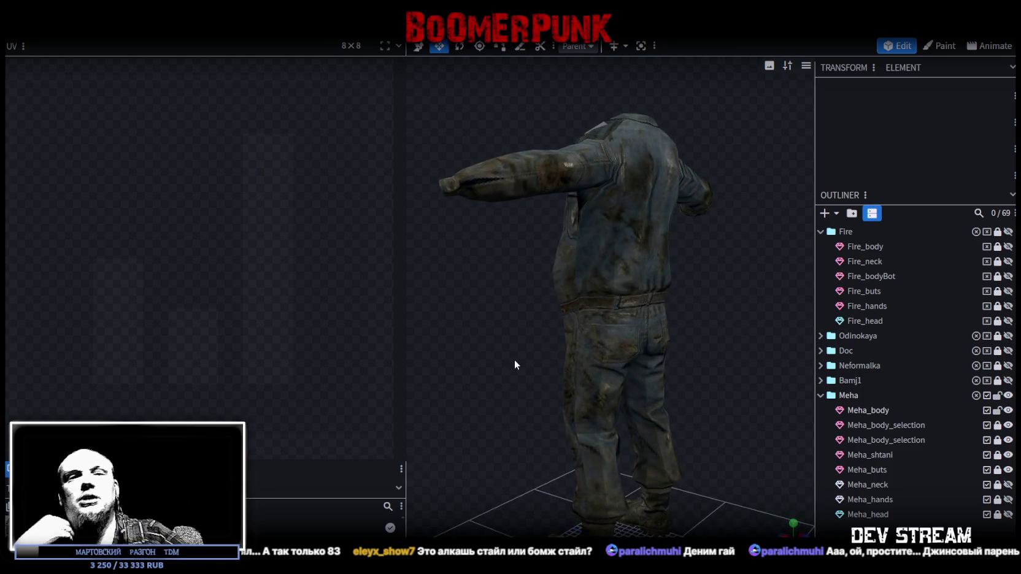
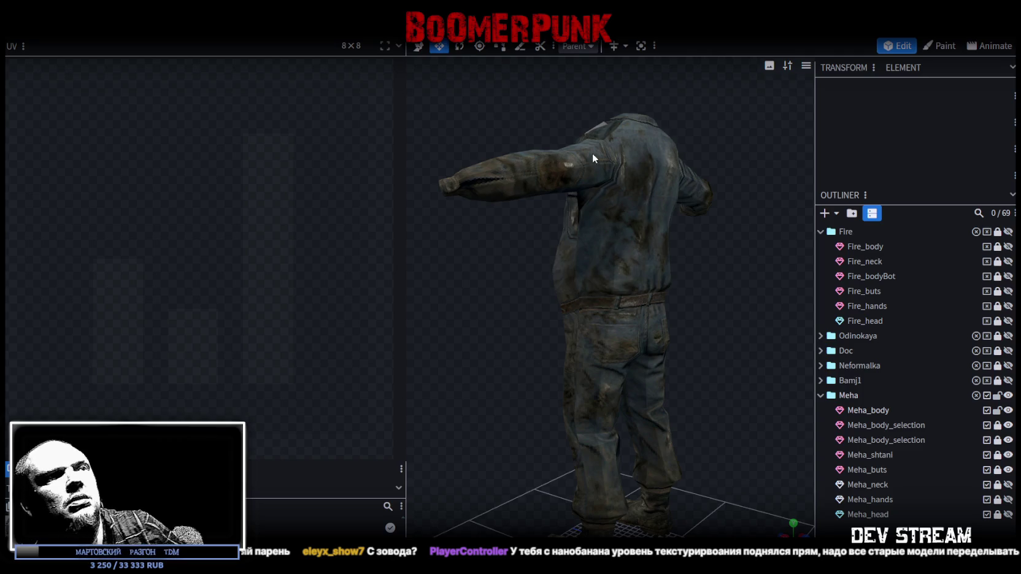
Step: Select the Meha_body jacket mesh and box-select its front faces in the UV layout
{"action": "mouse_move", "coordinate": [735, 382]}
{"action": "left_mouse_down"}
{"action": "mouse_move", "coordinate": [683, 288]}
{"action": "mouse_move", "coordinate": [606, 257]}
{"action": "left_mouse_up"}
{"action": "scroll", "coordinate": [683, 288], "scroll_direction": "up", "scroll_amount": 3}
{"action": "left_click", "coordinate": [605, 300]}
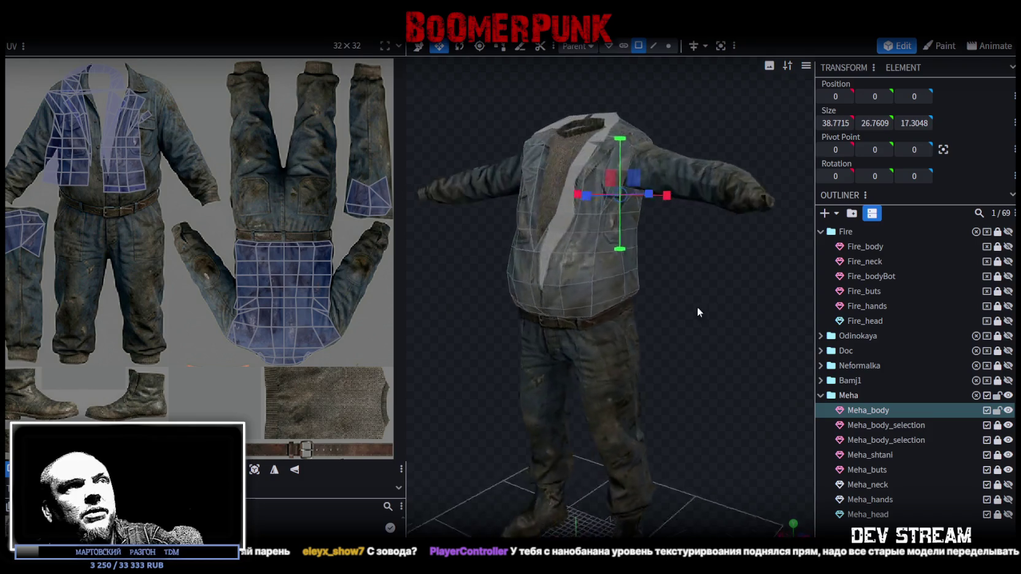
{"action": "left_click", "coordinate": [606, 257]}
{"action": "left_click_drag", "start_coordinate": [605, 257], "coordinate": [540, 245]}
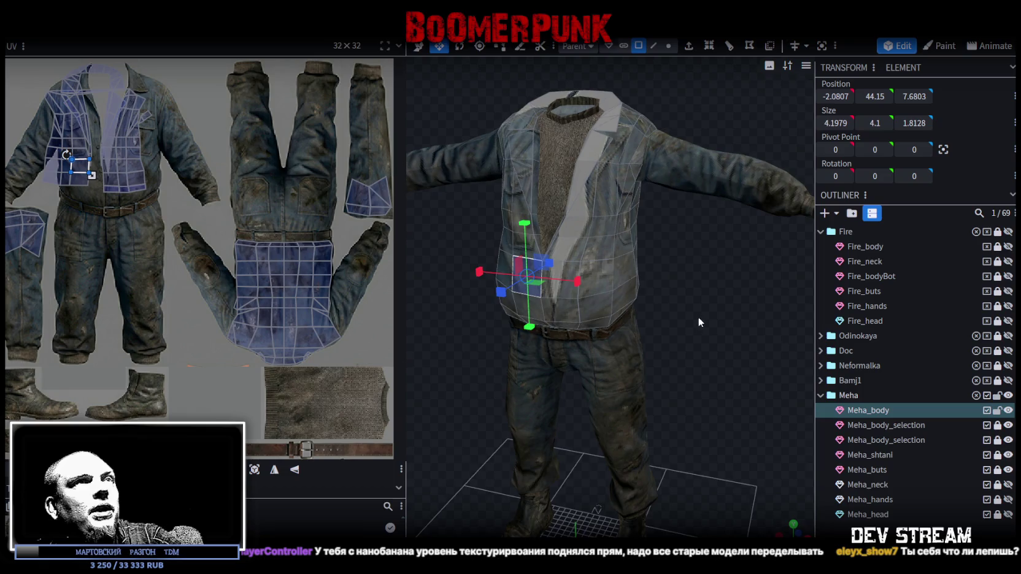
{"action": "left_click_drag", "start_coordinate": [697, 322], "coordinate": [552, 276]}
{"action": "scroll", "coordinate": [307, 227], "scroll_direction": "down", "scroll_amount": 2}
{"action": "scroll", "coordinate": [252, 227], "scroll_direction": "up", "scroll_amount": 3}
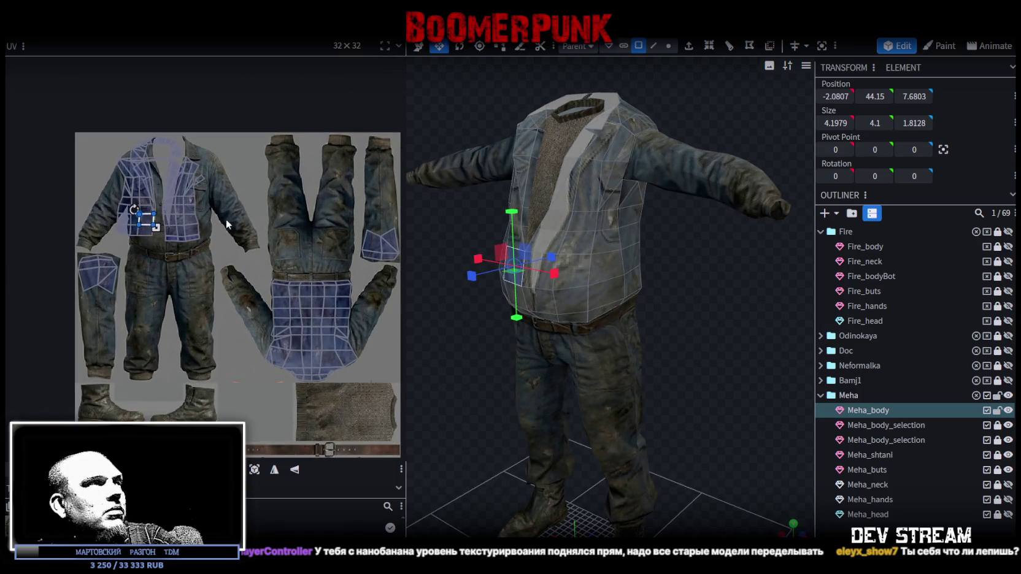
{"action": "left_click_drag", "start_coordinate": [227, 224], "coordinate": [98, 123]}
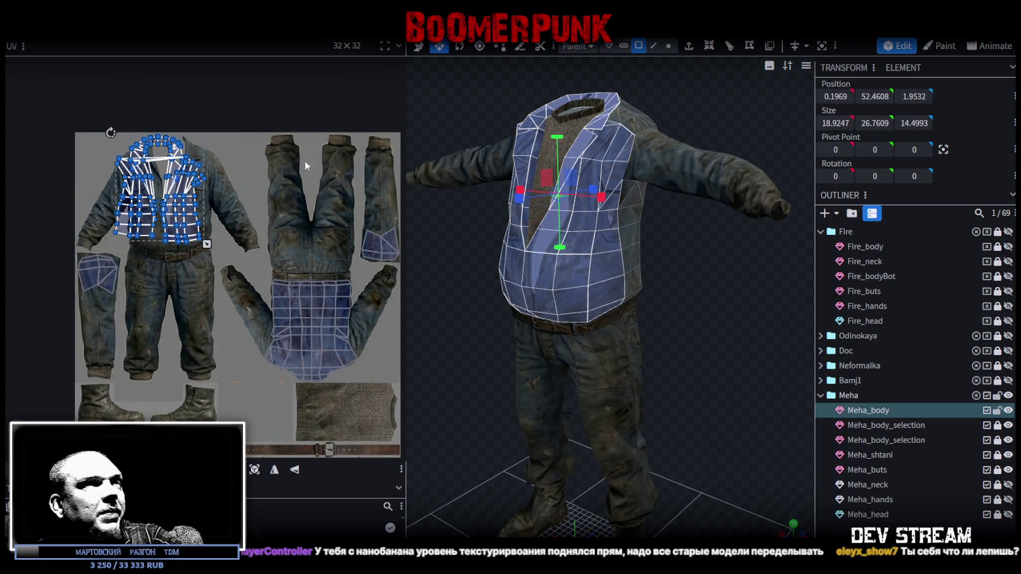
Step: Reproject the jacket front UVs from a straight-on front view
{"action": "key", "text": "KP_1"}
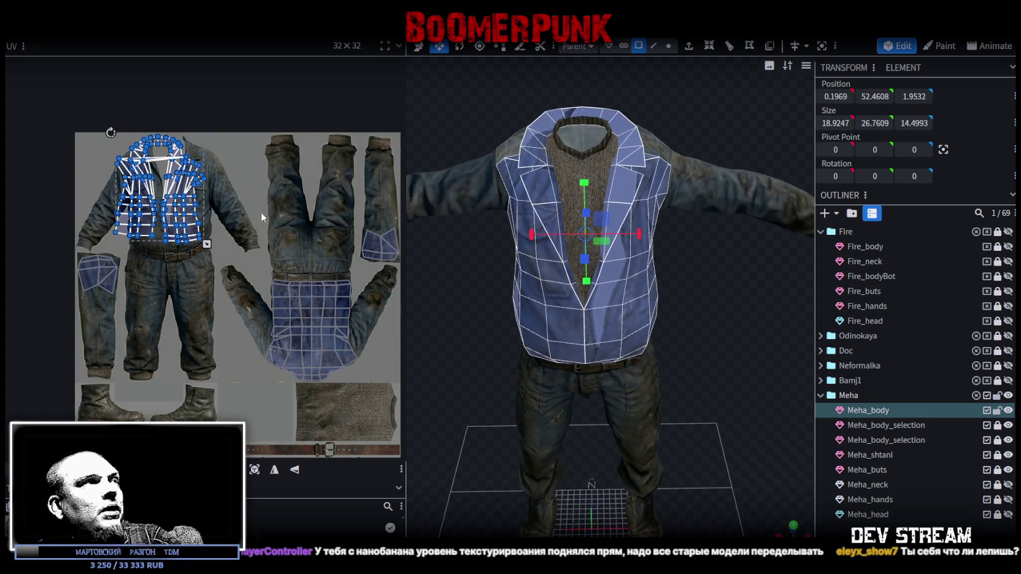
{"action": "key", "text": "KP_1"}
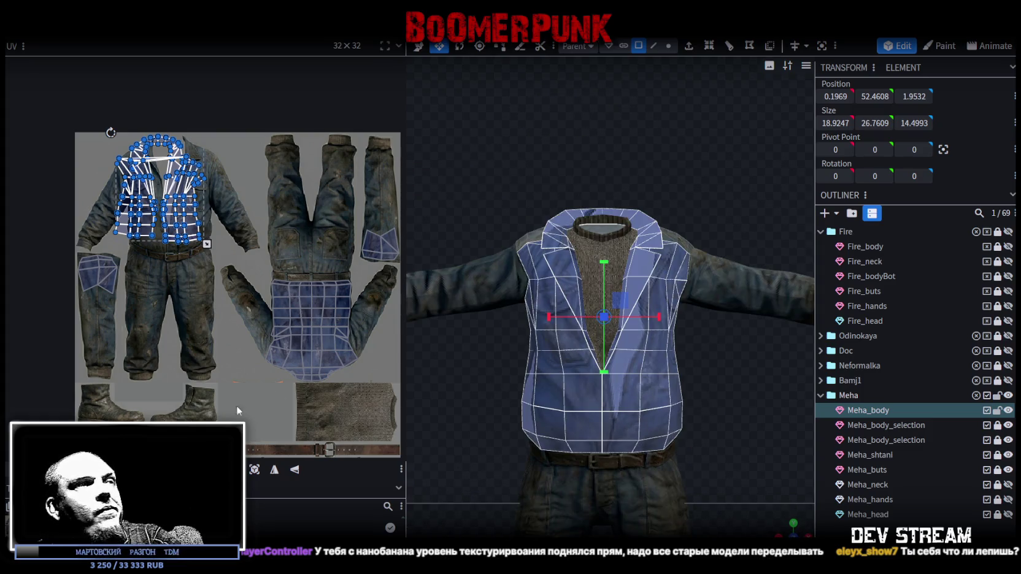
{"action": "left_click", "coordinate": [255, 469]}
Step: Shrink the projected UV island down over the boot area and pick a lapel face
{"action": "scroll", "coordinate": [291, 372], "scroll_direction": "down", "scroll_amount": 3}
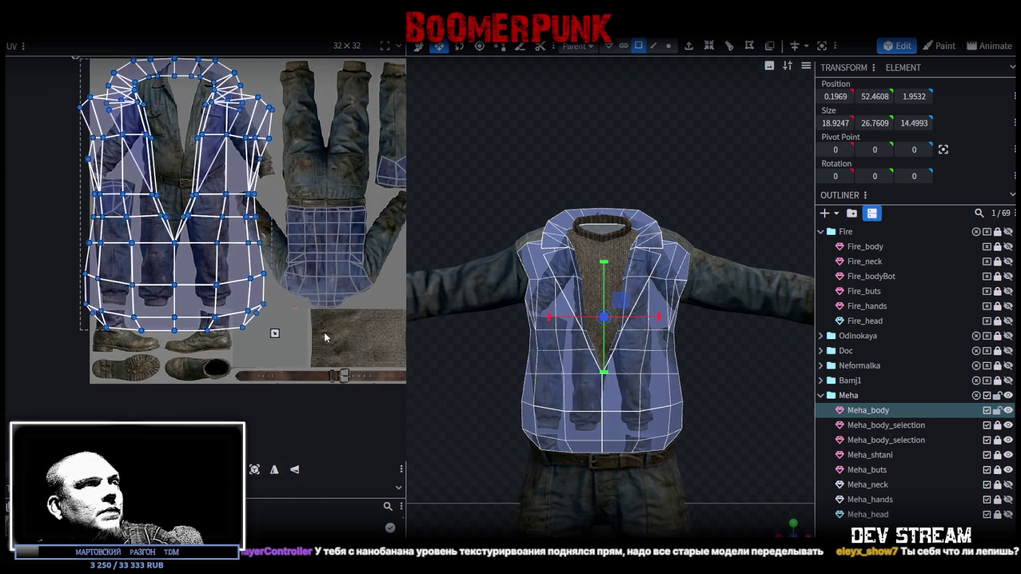
{"action": "mouse_move", "coordinate": [274, 333]}
{"action": "left_mouse_down"}
{"action": "mouse_move", "coordinate": [161, 194]}
{"action": "mouse_move", "coordinate": [212, 403]}
{"action": "left_mouse_up"}
{"action": "scroll", "coordinate": [780, 531], "scroll_direction": "up", "scroll_amount": 2}
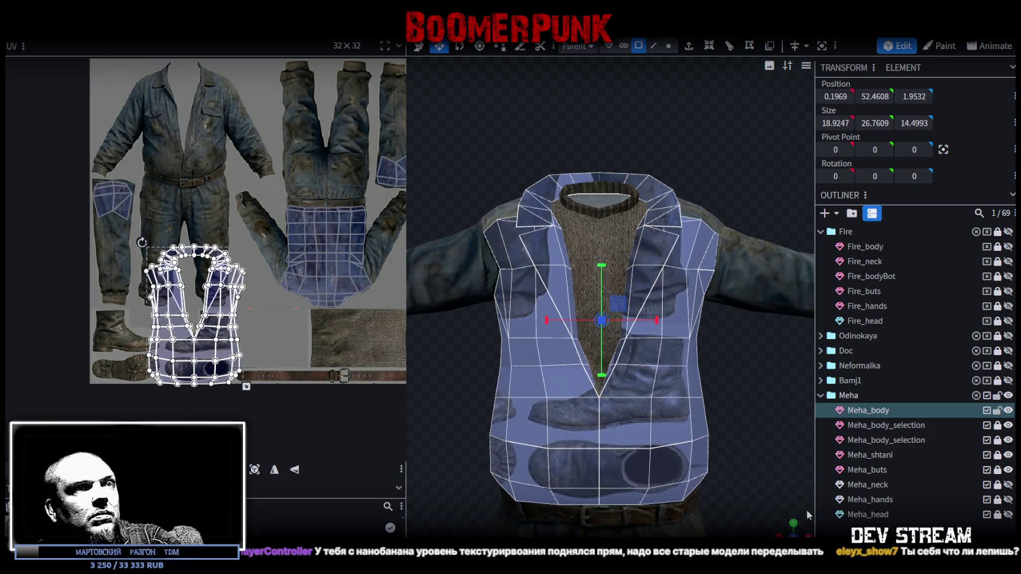
{"action": "scroll", "coordinate": [779, 531], "scroll_direction": "up", "scroll_amount": 2}
{"action": "mouse_move", "coordinate": [716, 407]}
{"action": "left_mouse_down"}
{"action": "mouse_move", "coordinate": [744, 406]}
{"action": "mouse_move", "coordinate": [746, 420]}
{"action": "mouse_move", "coordinate": [579, 421]}
{"action": "left_mouse_up"}
{"action": "left_click", "coordinate": [568, 436]}
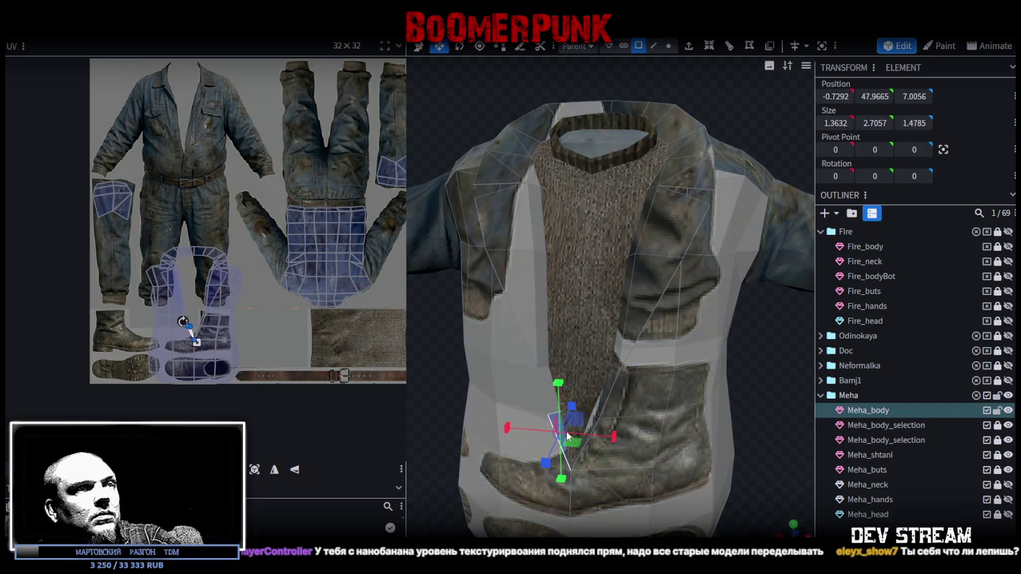
Step: Add one lapel's faces, from the waist up past the shoulder to the collar
{"action": "left_click", "coordinate": [595, 426], "text": "shift"}
{"action": "left_click", "coordinate": [614, 388], "text": "shift"}
{"action": "left_click", "coordinate": [621, 347], "text": "shift"}
{"action": "left_click", "coordinate": [635, 326], "text": "shift"}
{"action": "left_click", "coordinate": [658, 234], "text": "shift"}
{"action": "left_click", "coordinate": [653, 219], "text": "shift"}
{"action": "left_click", "coordinate": [664, 185], "text": "shift"}
{"action": "left_click", "coordinate": [680, 171], "text": "shift"}
{"action": "left_click", "coordinate": [694, 153], "text": "shift"}
{"action": "left_click", "coordinate": [680, 132], "text": "shift"}
{"action": "left_click", "coordinate": [656, 120], "text": "shift"}
{"action": "left_click", "coordinate": [639, 113], "text": "shift"}
Step: Extend the selection across the collar and down the other lapel, then orbit to check it
{"action": "left_click", "coordinate": [594, 108], "text": "shift"}
{"action": "left_click", "coordinate": [551, 118], "text": "shift"}
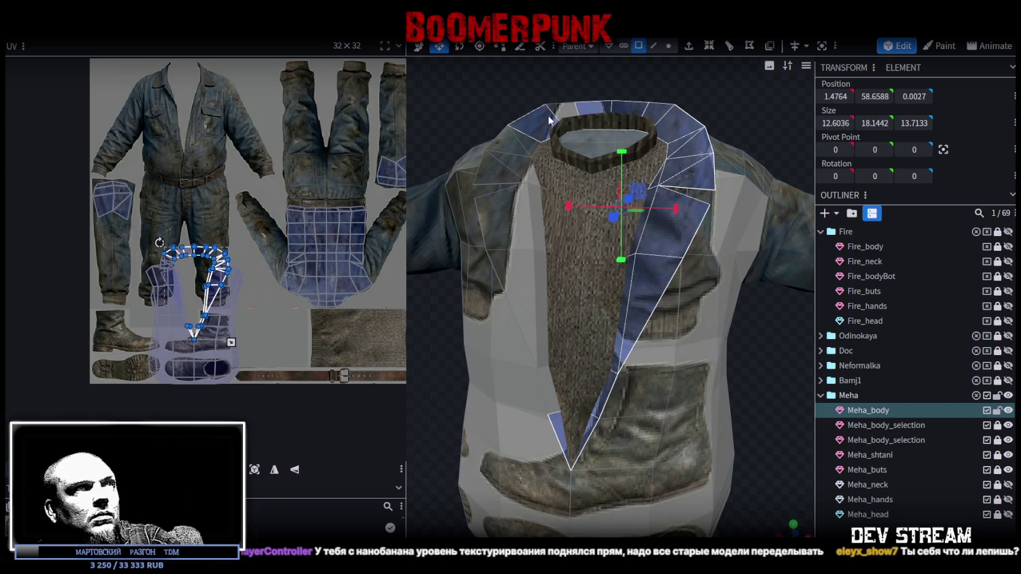
{"action": "left_click", "coordinate": [515, 148], "text": "shift"}
{"action": "left_click", "coordinate": [509, 169], "text": "shift"}
{"action": "left_click", "coordinate": [491, 168], "text": "shift"}
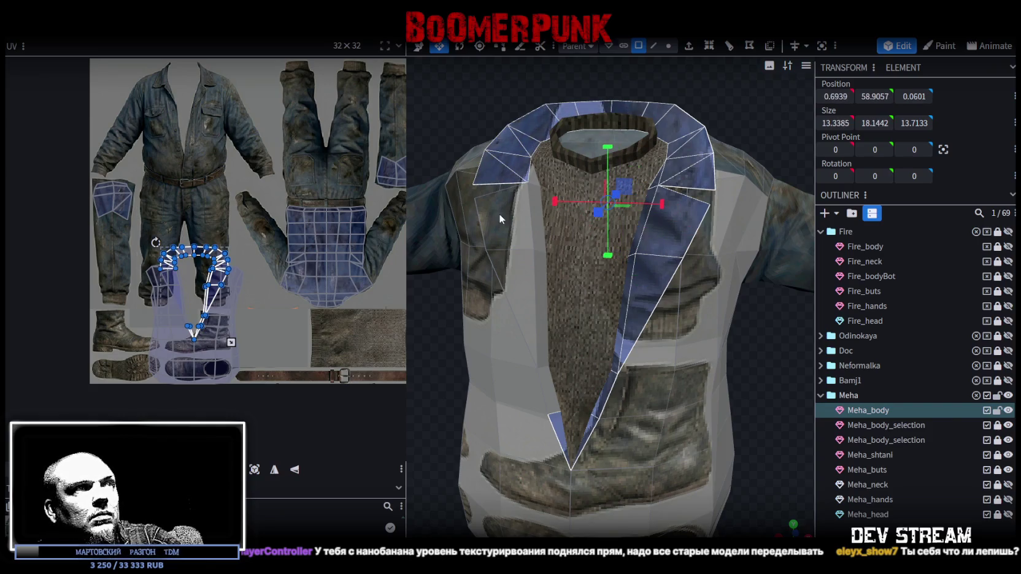
{"action": "left_click", "coordinate": [501, 221], "text": "shift"}
{"action": "left_click", "coordinate": [514, 283], "text": "shift"}
{"action": "left_click", "coordinate": [542, 315], "text": "shift"}
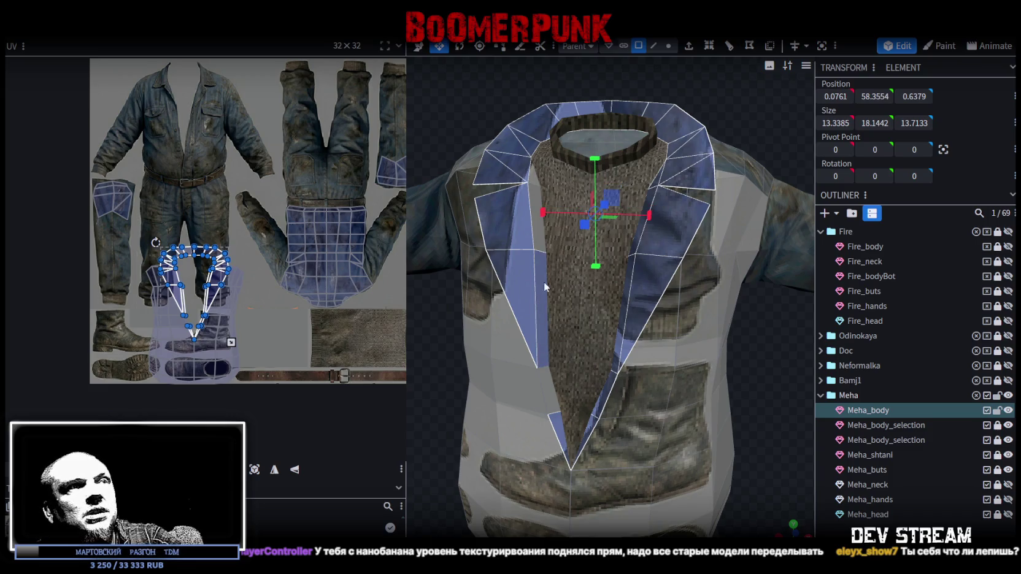
{"action": "left_click", "coordinate": [539, 243], "text": "shift"}
{"action": "scroll", "coordinate": [675, 252], "scroll_direction": "down", "scroll_amount": 2}
{"action": "scroll", "coordinate": [730, 368], "scroll_direction": "down", "scroll_amount": 1}
{"action": "scroll", "coordinate": [731, 369], "scroll_direction": "up", "scroll_amount": 2}
{"action": "scroll", "coordinate": [543, 386], "scroll_direction": "down", "scroll_amount": 3}
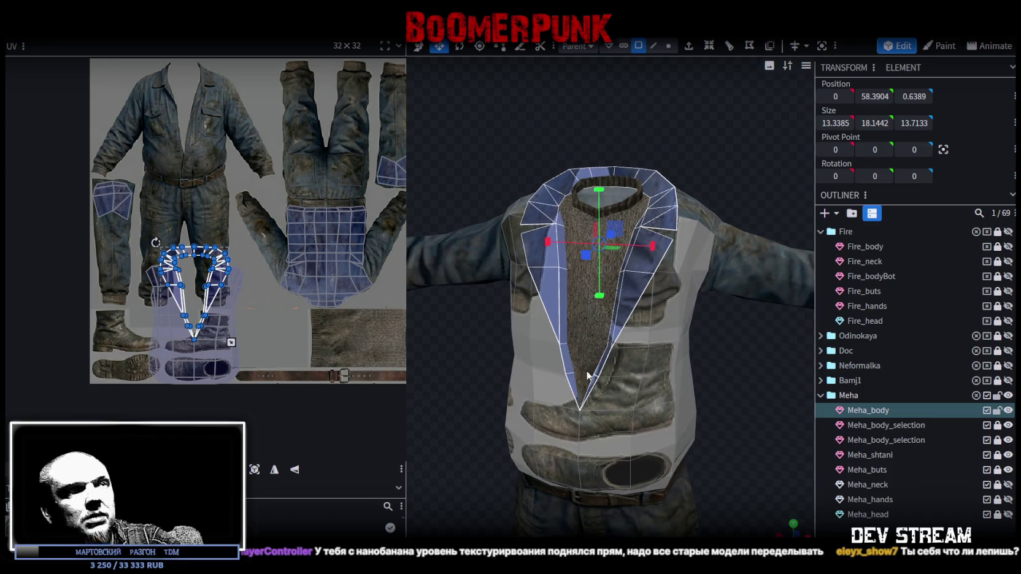
{"action": "left_click_drag", "start_coordinate": [770, 407], "coordinate": [801, 420]}
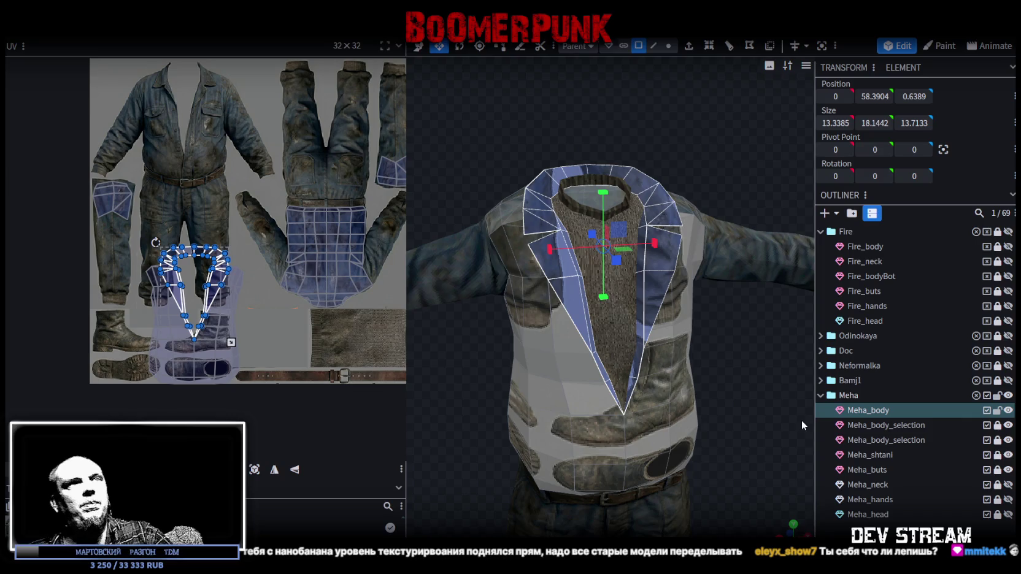
{"action": "mouse_move", "coordinate": [765, 325]}
{"action": "left_mouse_down"}
{"action": "mouse_move", "coordinate": [521, 337]}
{"action": "mouse_move", "coordinate": [730, 323]}
{"action": "left_mouse_up"}
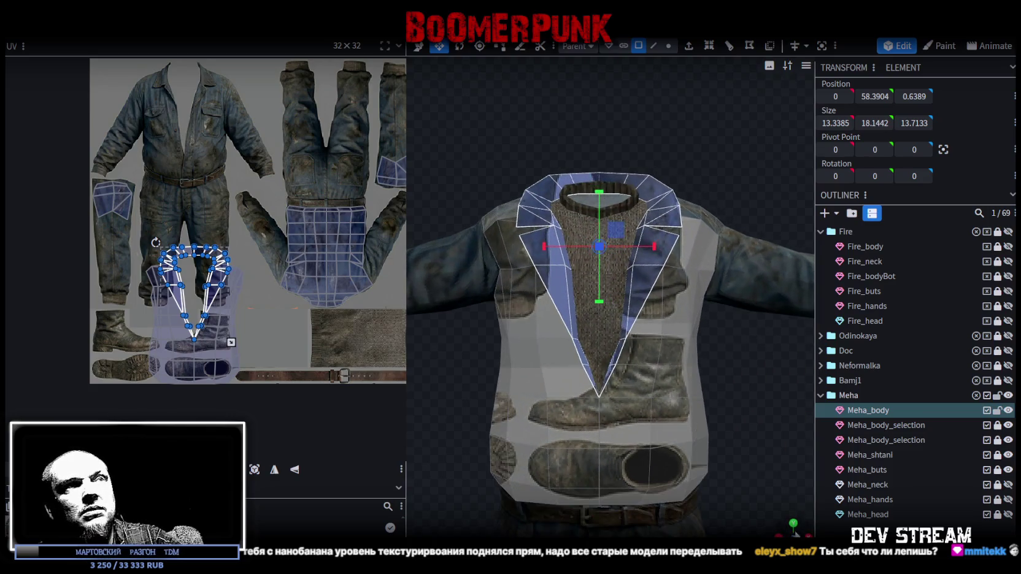
Step: Project the lapel UVs from the current view and shrink the island toward the printed lapels
{"action": "left_click", "coordinate": [254, 469]}
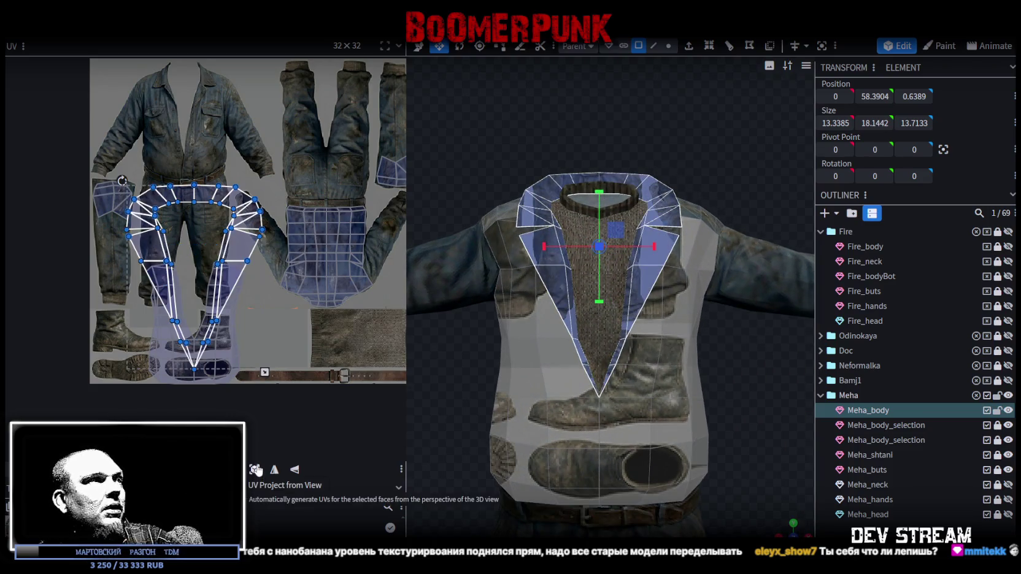
{"action": "left_click_drag", "start_coordinate": [227, 232], "coordinate": [255, 129]}
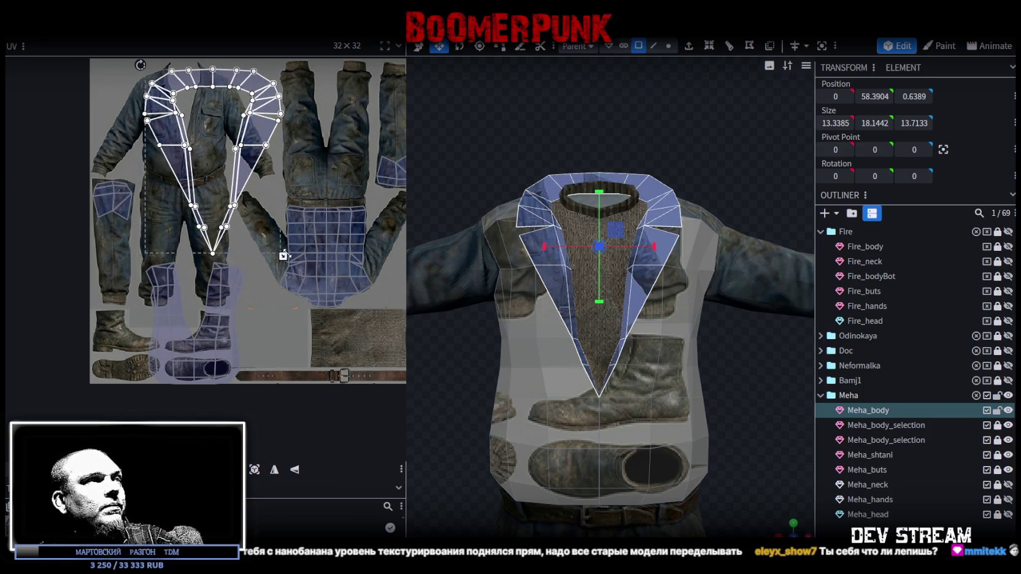
{"action": "left_click_drag", "start_coordinate": [283, 256], "coordinate": [231, 230]}
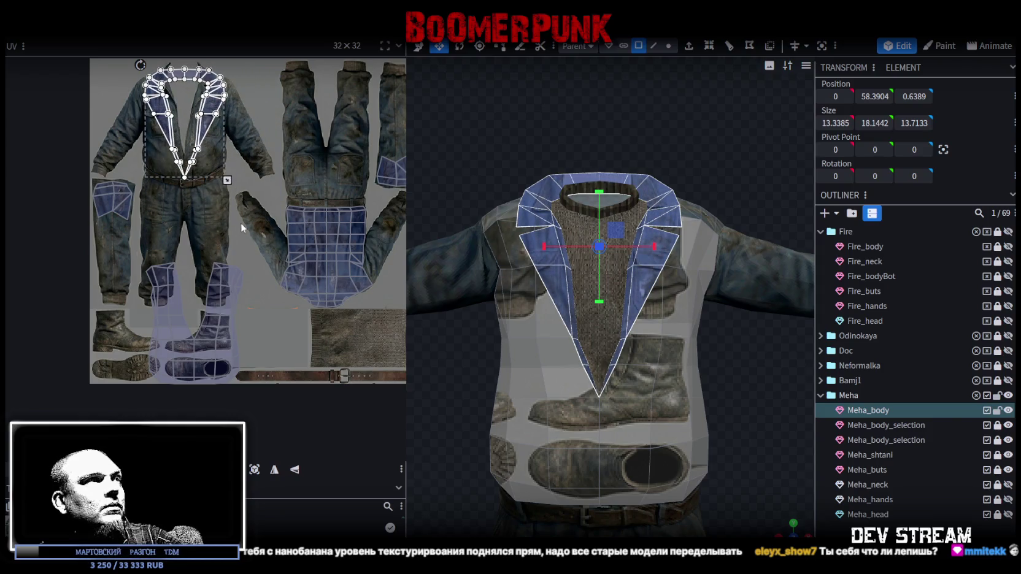
{"action": "scroll", "coordinate": [252, 229], "scroll_direction": "up", "scroll_amount": 3}
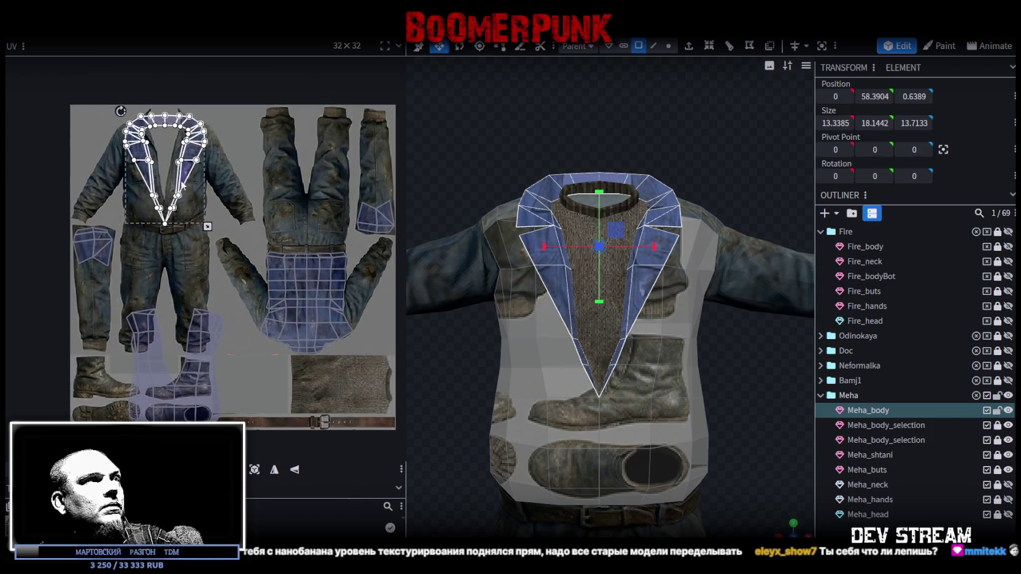
{"action": "scroll", "coordinate": [202, 180], "scroll_direction": "up", "scroll_amount": 2}
{"action": "scroll", "coordinate": [204, 178], "scroll_direction": "down", "scroll_amount": 3}
{"action": "scroll", "coordinate": [207, 223], "scroll_direction": "up", "scroll_amount": 1}
{"action": "scroll", "coordinate": [198, 200], "scroll_direction": "up", "scroll_amount": 1}
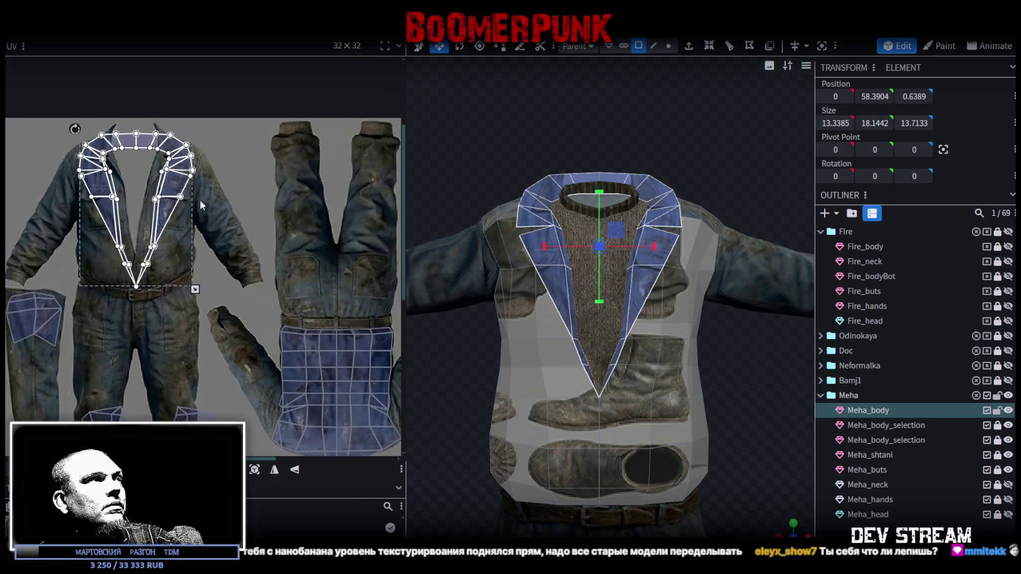
{"action": "scroll", "coordinate": [209, 212], "scroll_direction": "up", "scroll_amount": 1}
{"action": "middle_click_drag", "start_coordinate": [209, 212], "coordinate": [245, 247]}
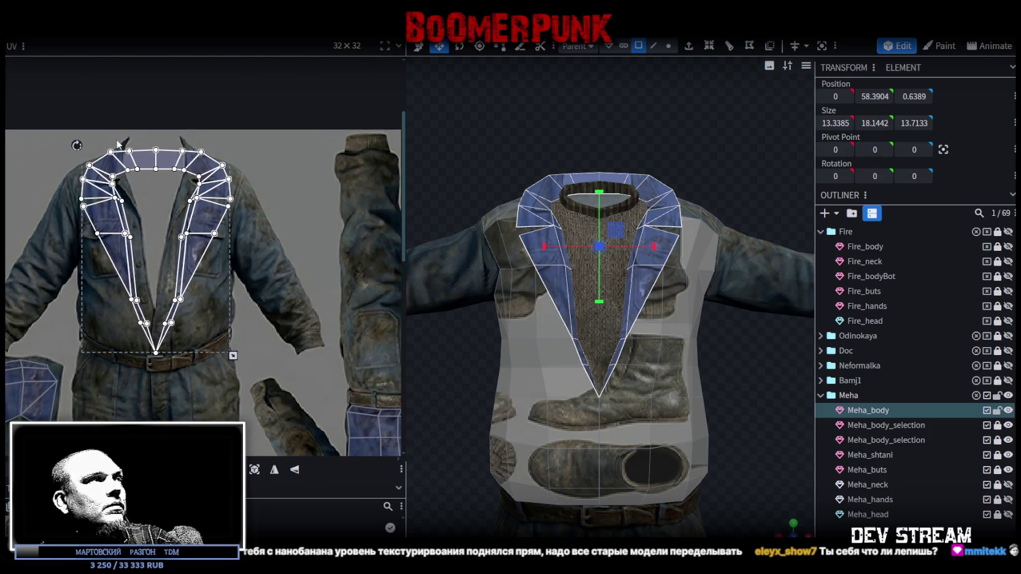
Step: Select the collar's UVs and move the collar island out of the way
{"action": "left_click", "coordinate": [117, 156]}
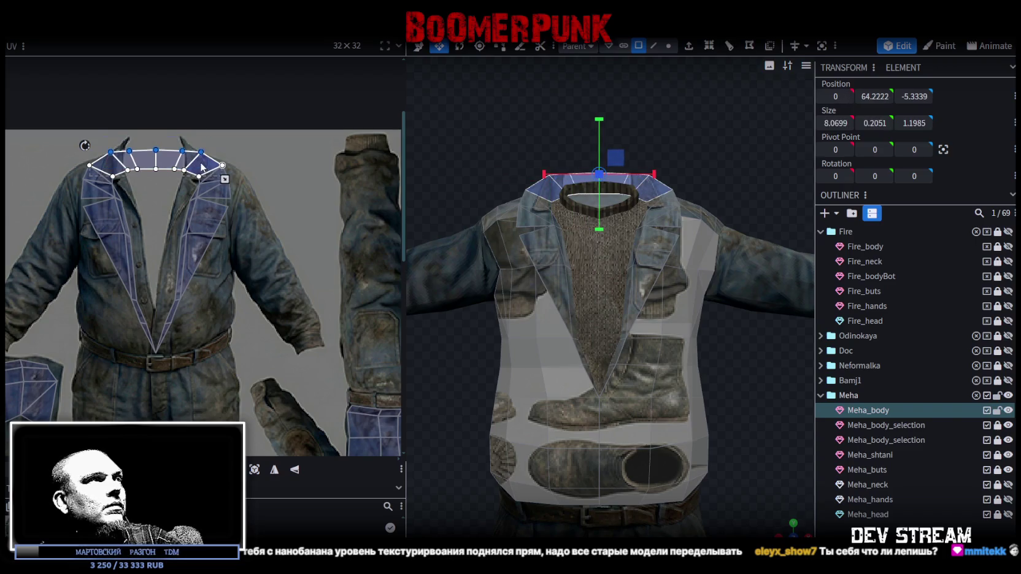
{"action": "left_click_drag", "start_coordinate": [209, 164], "coordinate": [392, 153]}
{"action": "scroll", "coordinate": [107, 166], "scroll_direction": "up", "scroll_amount": 1}
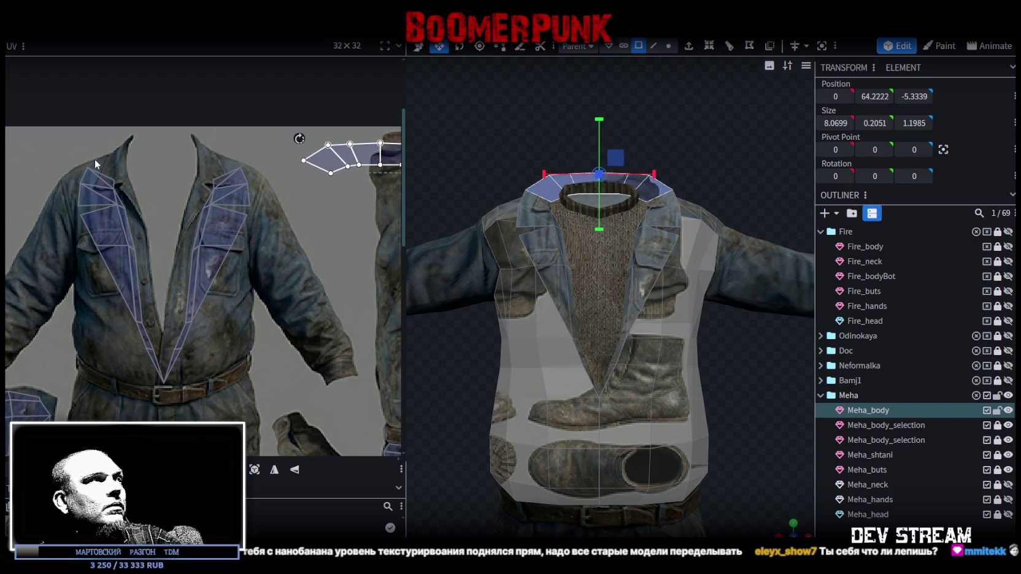
{"action": "key", "text": "ctrl+z"}
{"action": "left_click_drag", "start_coordinate": [108, 140], "coordinate": [215, 180]}
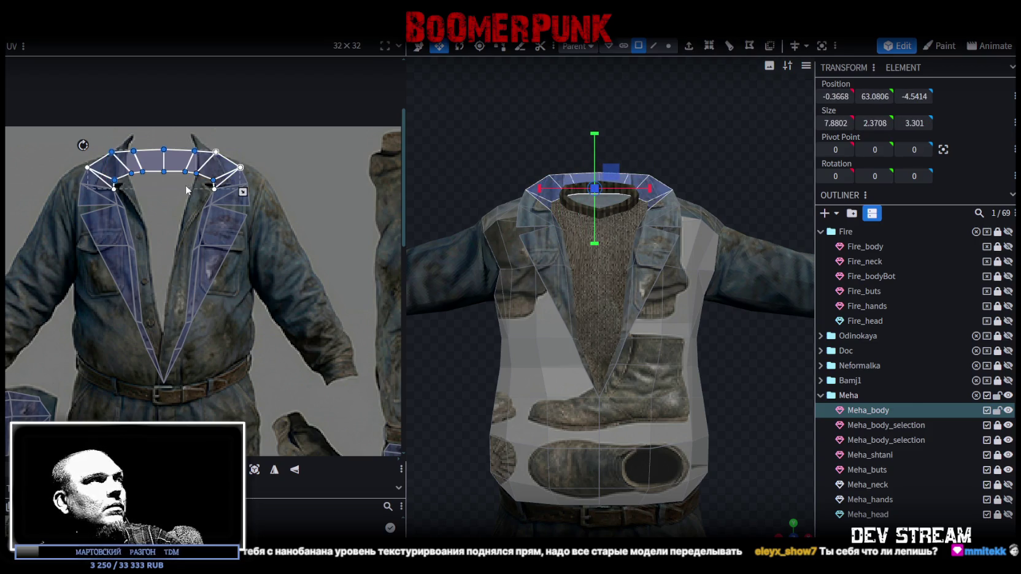
{"action": "left_click_drag", "start_coordinate": [158, 167], "coordinate": [332, 164]}
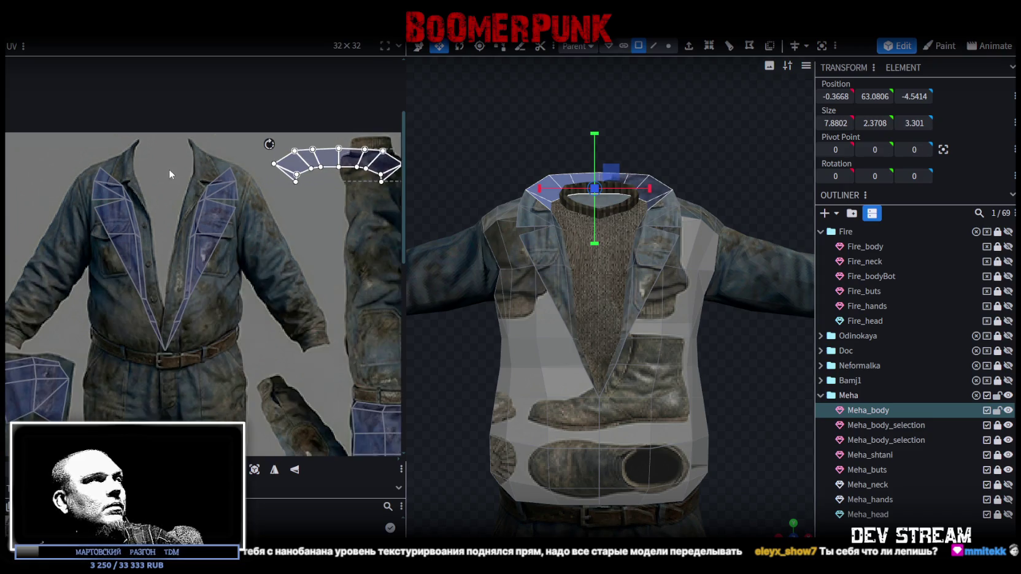
Step: Move and shrink the two lapel islands down-right over the texture's collar area
{"action": "left_click_drag", "start_coordinate": [77, 155], "coordinate": [246, 359]}
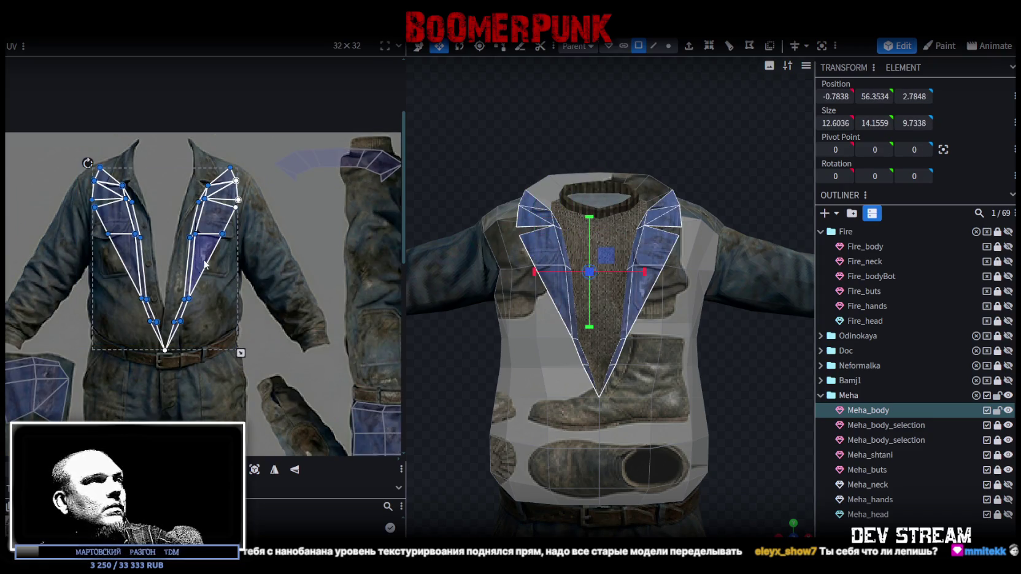
{"action": "left_click_drag", "start_coordinate": [204, 263], "coordinate": [210, 243]}
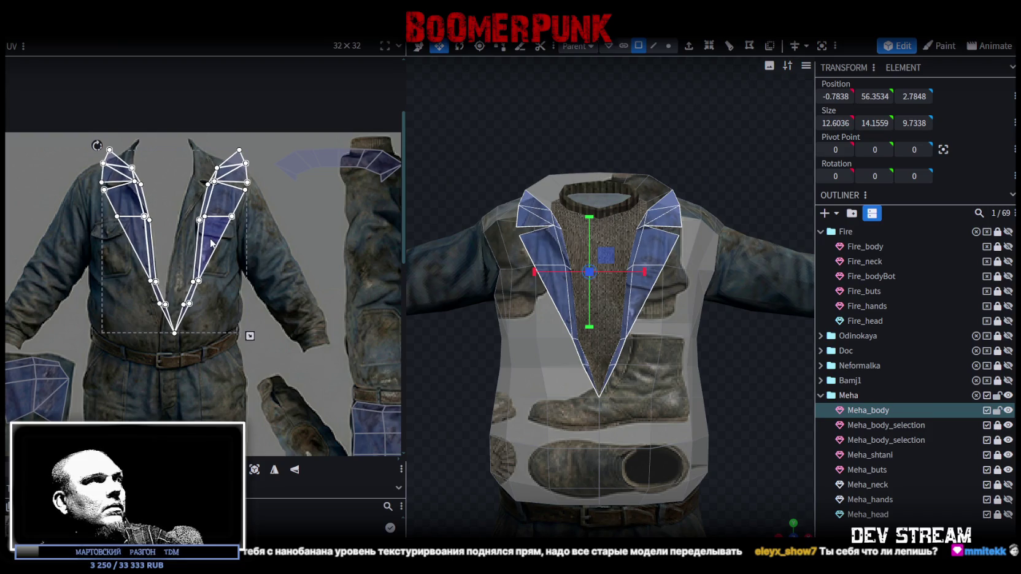
{"action": "scroll", "coordinate": [211, 243], "scroll_direction": "up", "scroll_amount": 2}
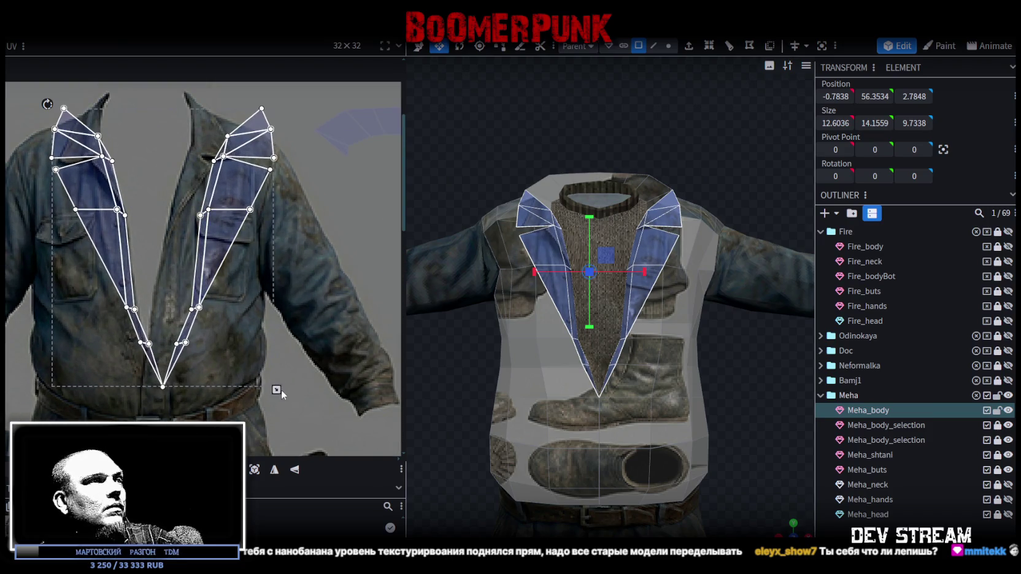
{"action": "left_click_drag", "start_coordinate": [277, 389], "coordinate": [218, 353]}
{"action": "left_click_drag", "start_coordinate": [175, 171], "coordinate": [235, 258]}
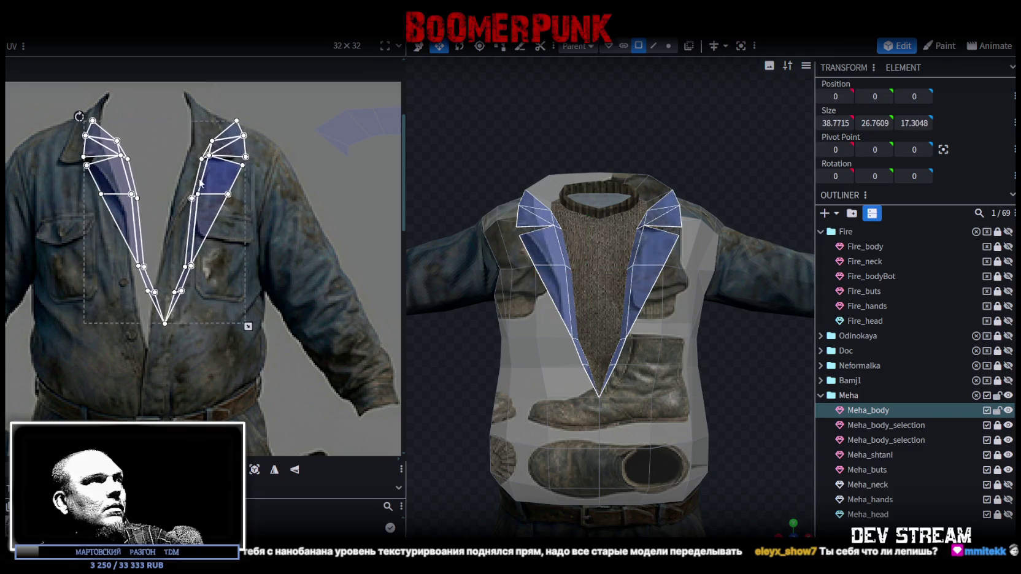
{"action": "scroll", "coordinate": [235, 258], "scroll_direction": "down", "scroll_amount": 5}
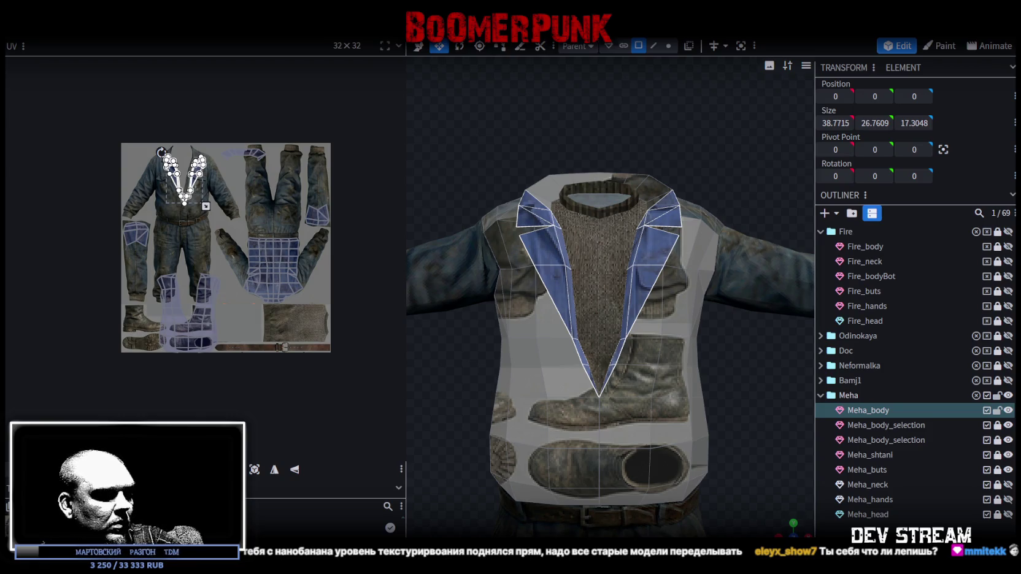
{"action": "key", "text": "alt+Tab"}
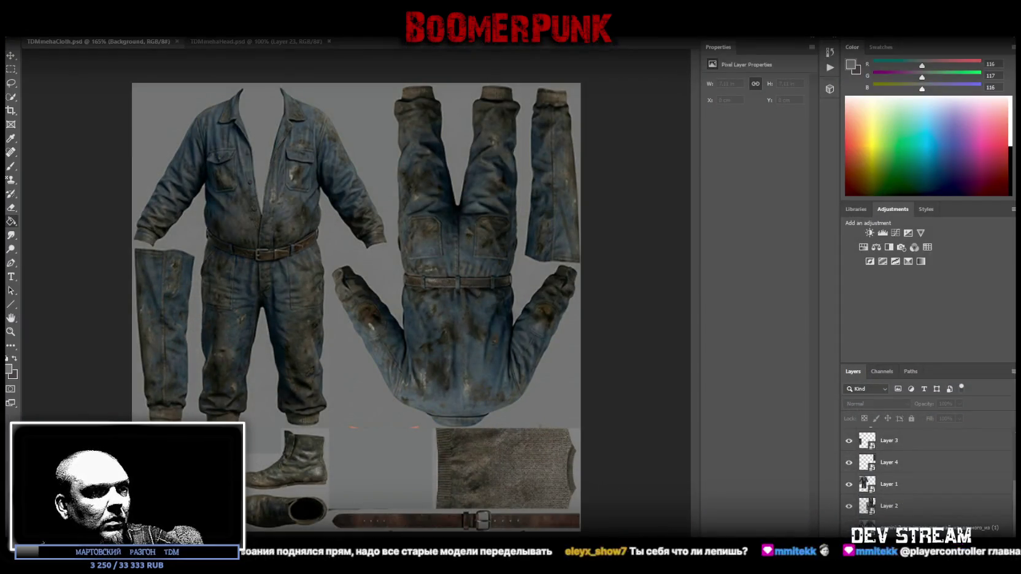
Step: Place the gemini image just below Layer 6, make it visible and shift it right
{"action": "left_click_drag", "start_coordinate": [454, 336], "coordinate": [455, 337]}
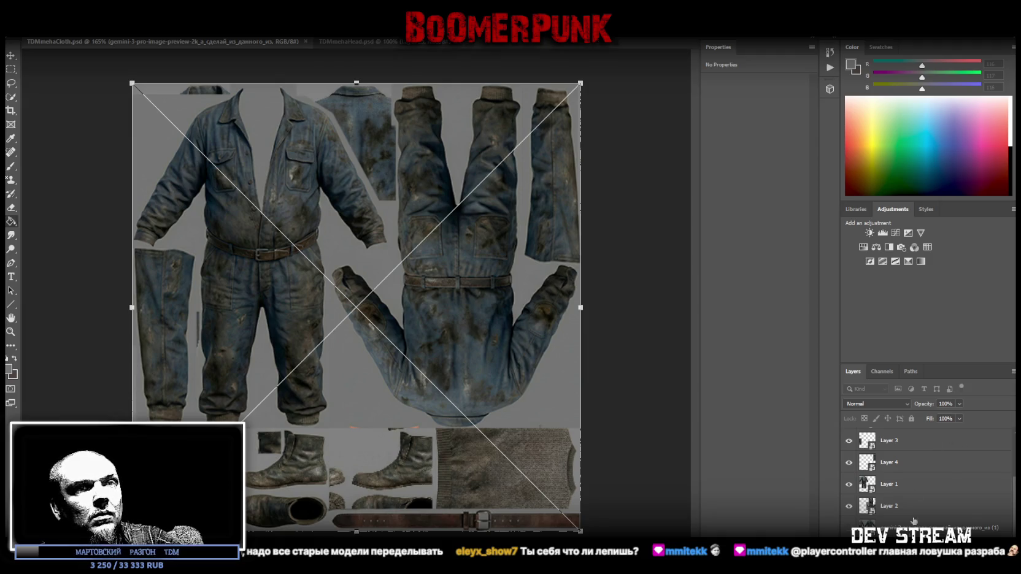
{"action": "scroll", "coordinate": [921, 466], "scroll_direction": "up", "scroll_amount": 4}
{"action": "mouse_move", "coordinate": [908, 483]}
{"action": "left_mouse_down"}
{"action": "mouse_move", "coordinate": [901, 461]}
{"action": "mouse_move", "coordinate": [919, 498]}
{"action": "left_mouse_up"}
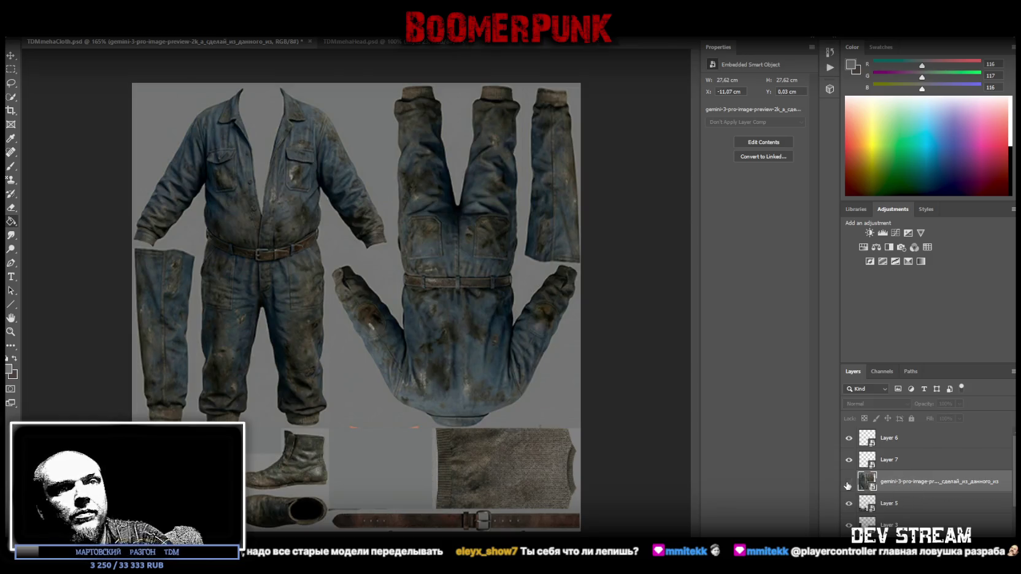
{"action": "left_click", "coordinate": [849, 481]}
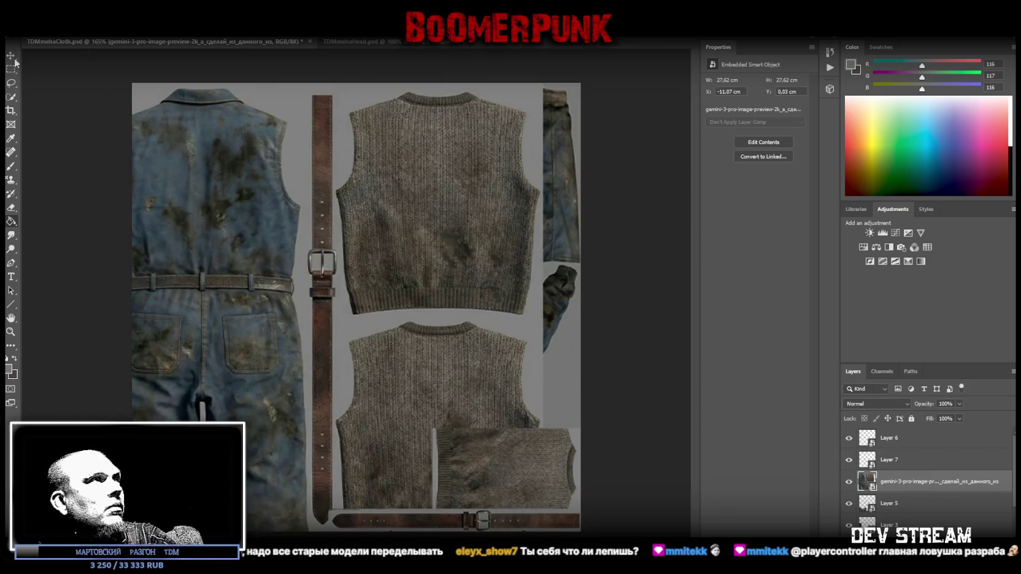
{"action": "mouse_move", "coordinate": [167, 280]}
{"action": "left_mouse_down"}
{"action": "mouse_move", "coordinate": [329, 258]}
{"action": "mouse_move", "coordinate": [493, 360]}
{"action": "left_mouse_up"}
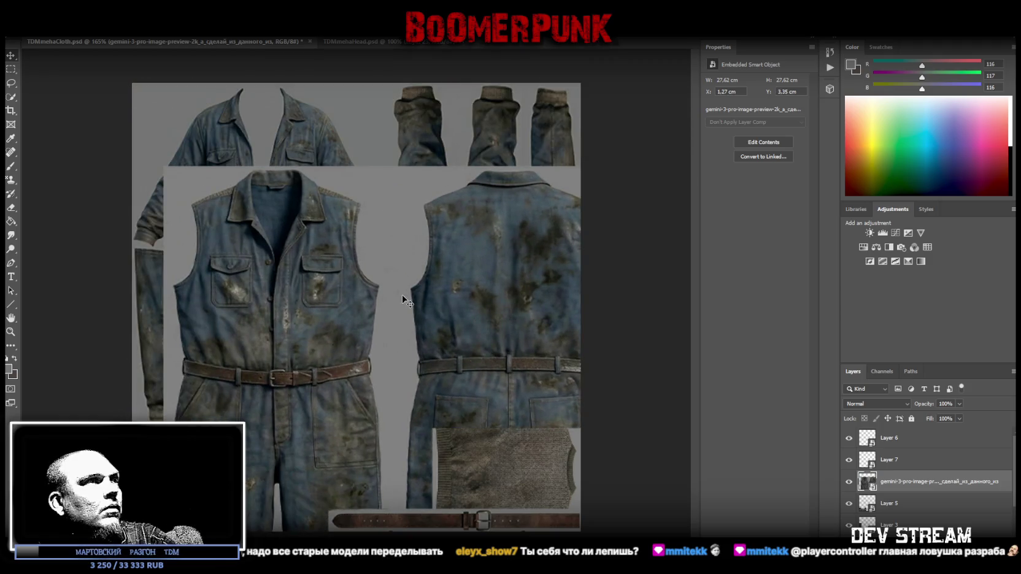
Step: Rectangle-select the vest from pockets to collar and copy it with Layer Via Copy
{"action": "left_click", "coordinate": [10, 69]}
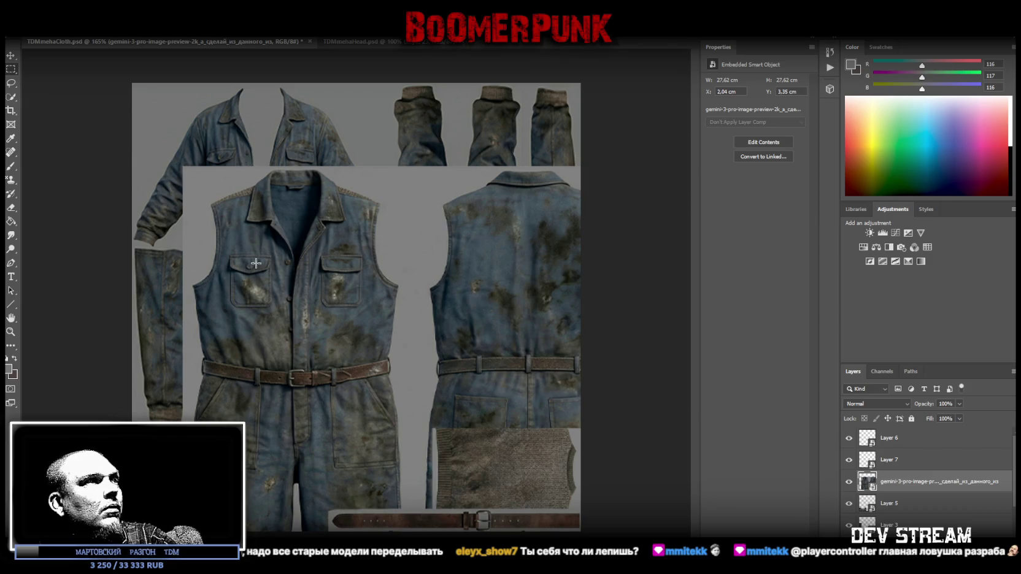
{"action": "mouse_move", "coordinate": [237, 279]}
{"action": "left_mouse_down"}
{"action": "mouse_move", "coordinate": [372, 169]}
{"action": "mouse_move", "coordinate": [360, 167]}
{"action": "left_mouse_up"}
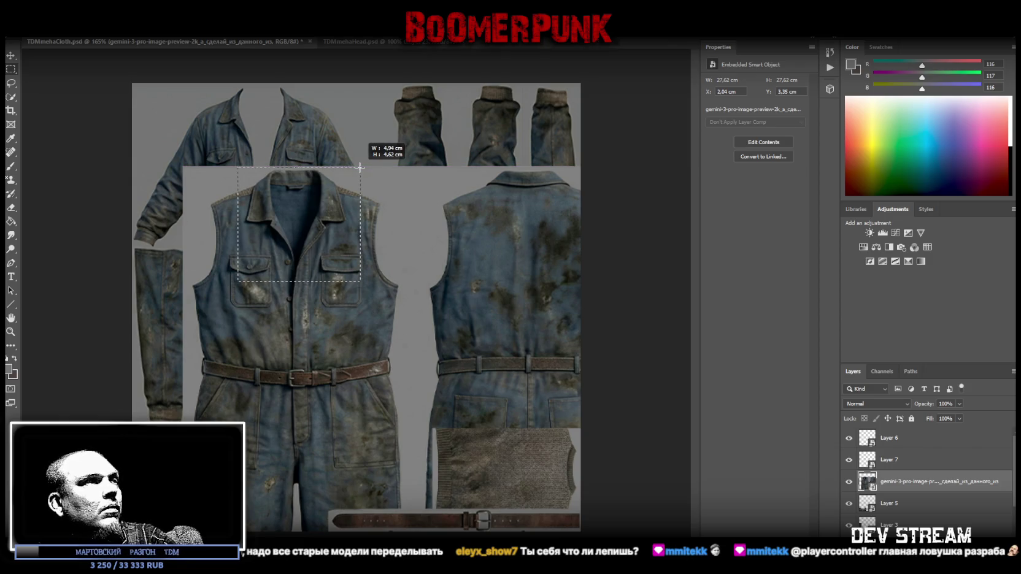
{"action": "left_click_drag", "start_coordinate": [359, 167], "coordinate": [360, 167]}
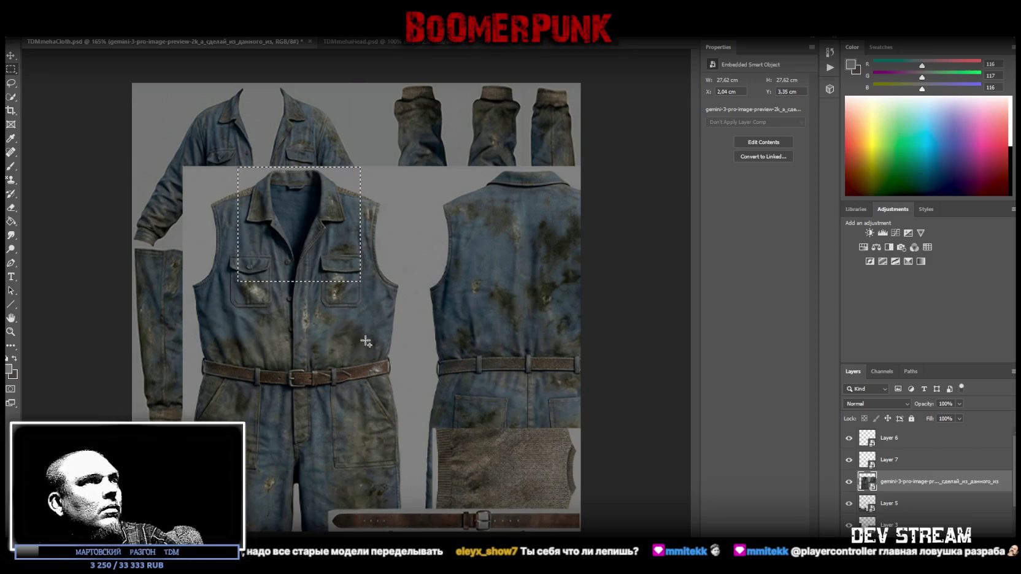
{"action": "left_click_drag", "start_coordinate": [347, 340], "coordinate": [232, 166]}
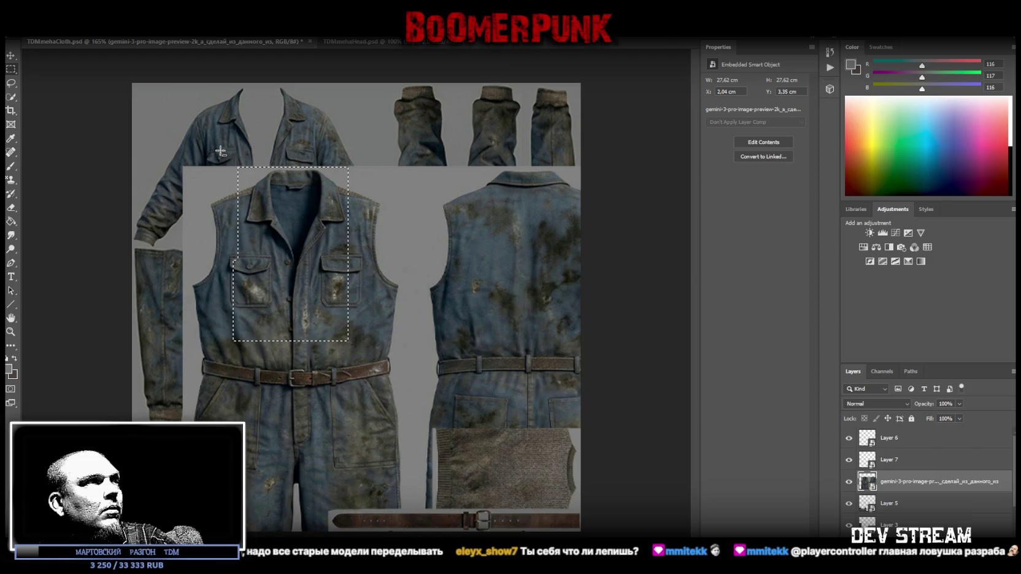
{"action": "left_click_drag", "start_coordinate": [214, 353], "coordinate": [243, 375], "text": "alt"}
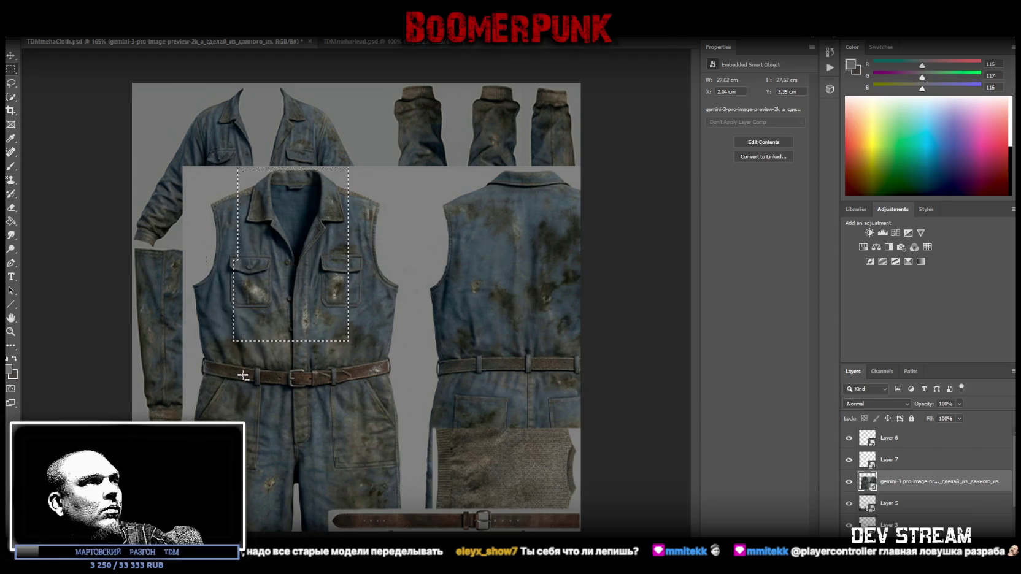
{"action": "right_click", "coordinate": [293, 257]}
{"action": "left_click", "coordinate": [361, 340]}
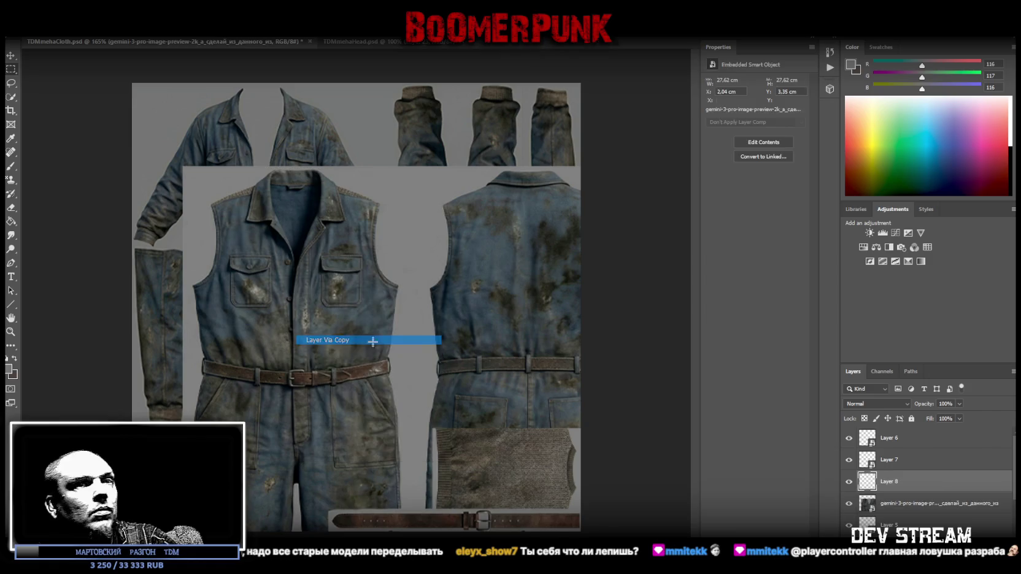
Step: Delete the gemini image layer and convert Layer 8 to a smart object
{"action": "left_click", "coordinate": [912, 504]}
{"action": "key", "text": "Delete"}
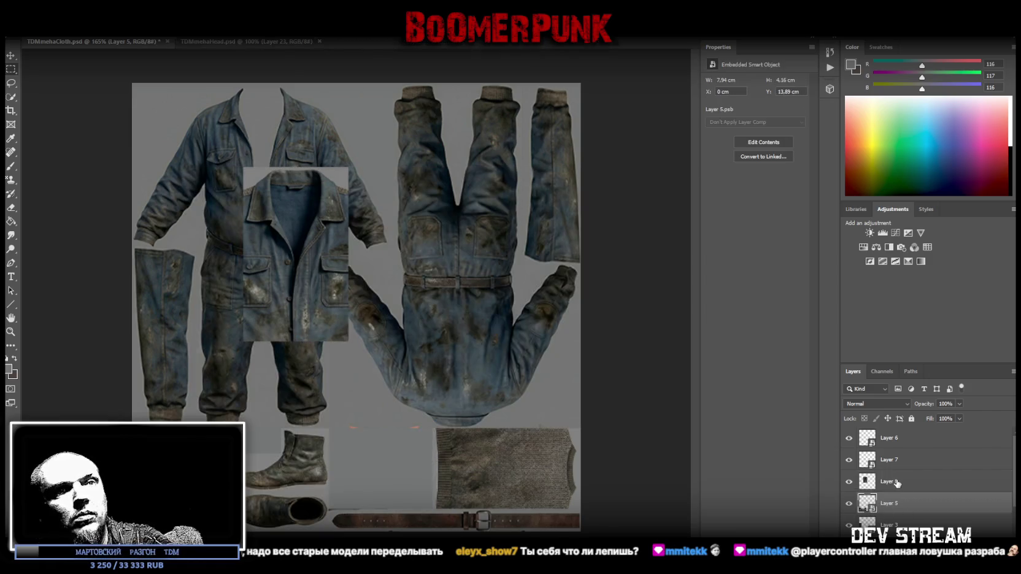
{"action": "right_click", "coordinate": [895, 482]}
{"action": "left_click", "coordinate": [927, 178]}
Step: Free-transform the chest patch down into the torso gap above the belt
{"action": "key", "text": "ctrl+t"}
{"action": "mouse_move", "coordinate": [343, 273]}
{"action": "left_mouse_down"}
{"action": "mouse_move", "coordinate": [455, 446]}
{"action": "mouse_move", "coordinate": [422, 434]}
{"action": "left_mouse_up"}
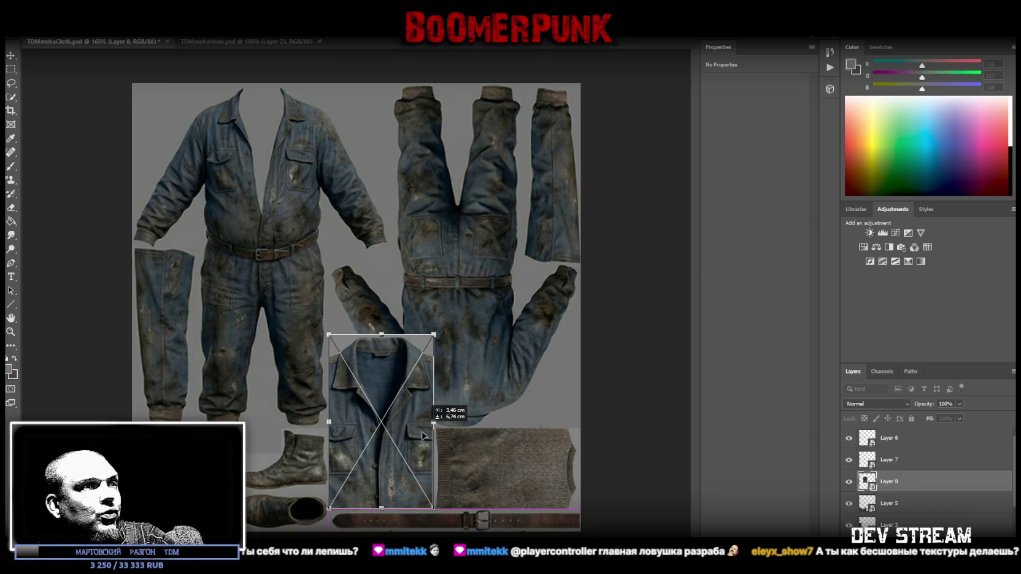
{"action": "left_click_drag", "start_coordinate": [422, 435], "coordinate": [422, 435]}
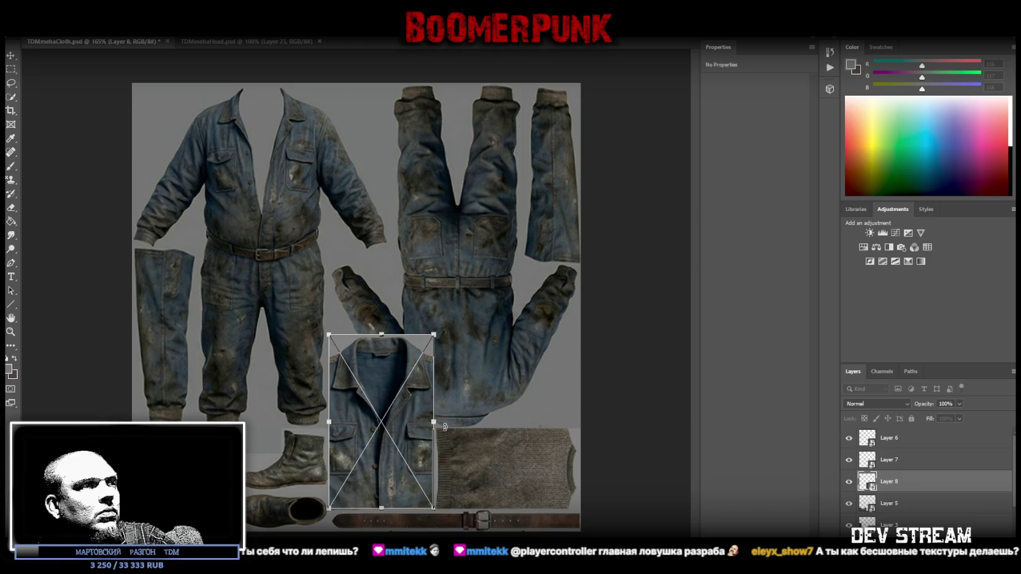
{"action": "left_click_drag", "start_coordinate": [391, 387], "coordinate": [468, 295]}
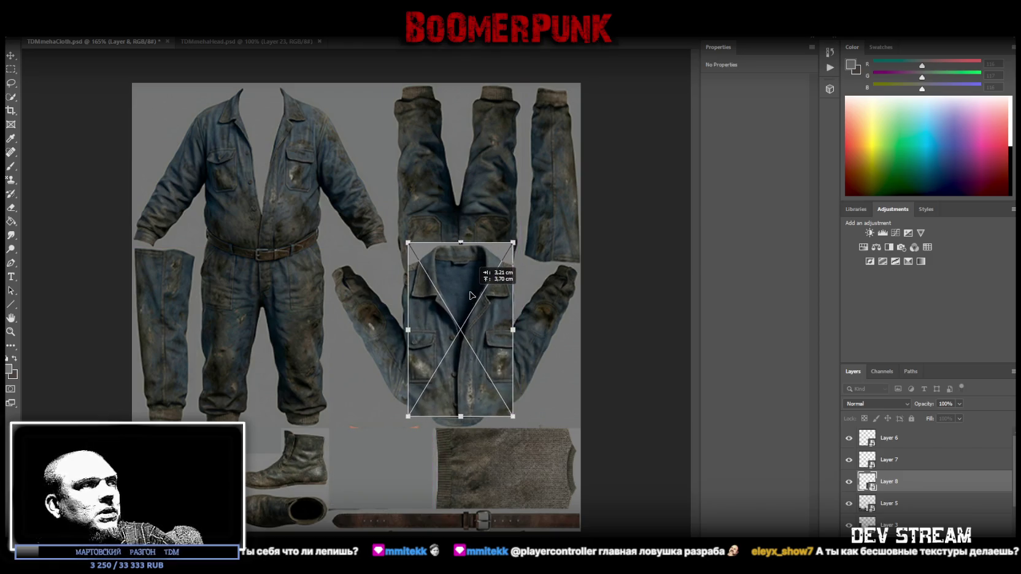
{"action": "mouse_move", "coordinate": [468, 295]}
{"action": "left_mouse_down"}
{"action": "mouse_move", "coordinate": [413, 319]}
{"action": "mouse_move", "coordinate": [400, 385]}
{"action": "left_mouse_up"}
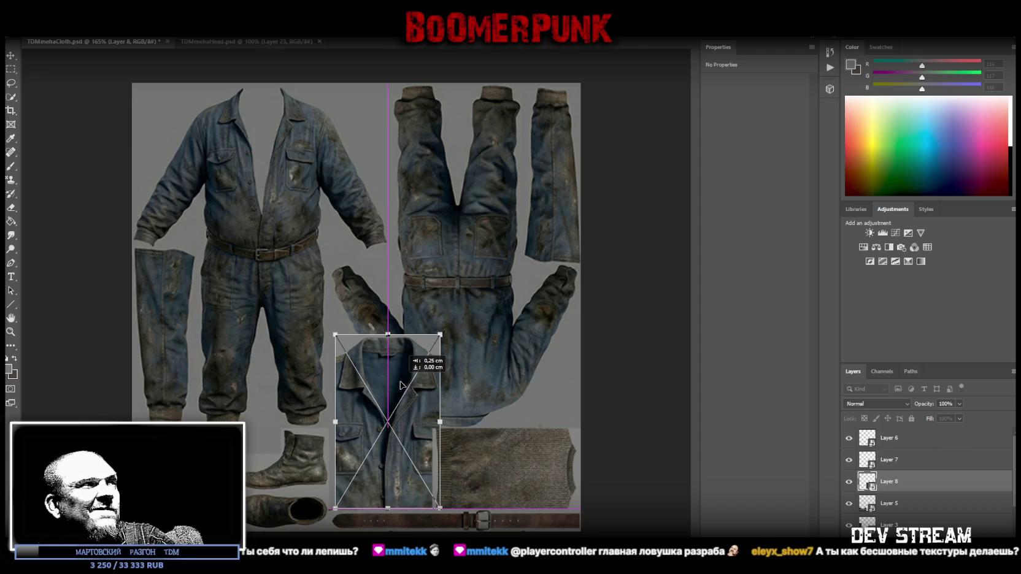
{"action": "left_click_drag", "start_coordinate": [400, 385], "coordinate": [400, 385]}
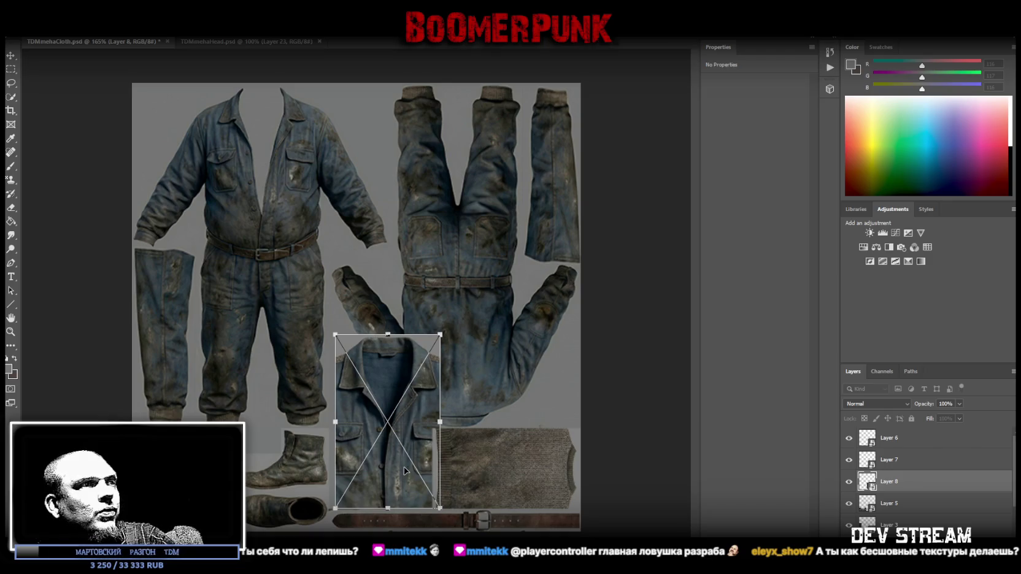
Step: Scale the patch to 4.13 × 6.84 cm between the boots and sweater and apply it
{"action": "left_click_drag", "start_coordinate": [407, 449], "coordinate": [411, 505]}
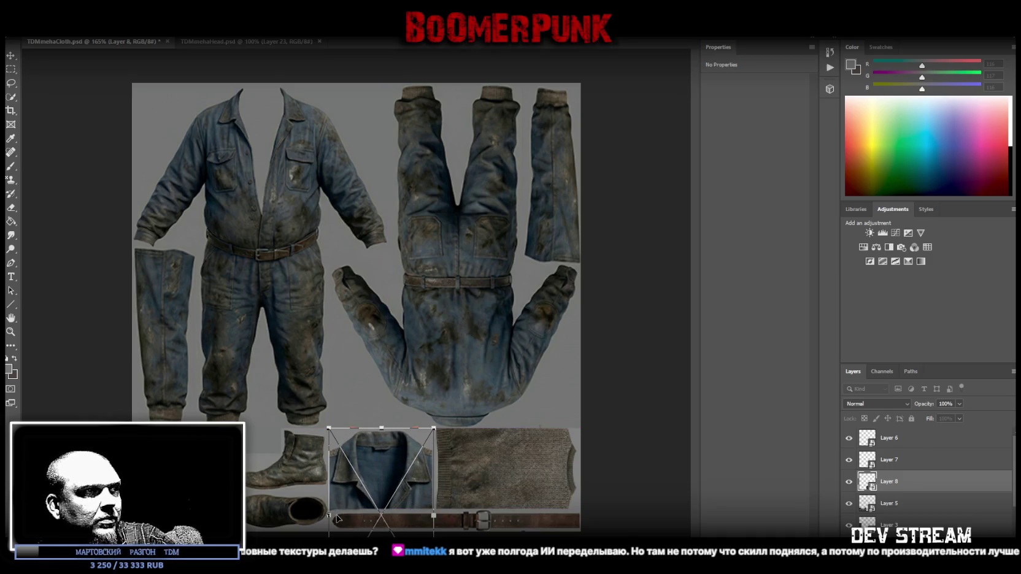
{"action": "left_click_drag", "start_coordinate": [330, 515], "coordinate": [329, 516]}
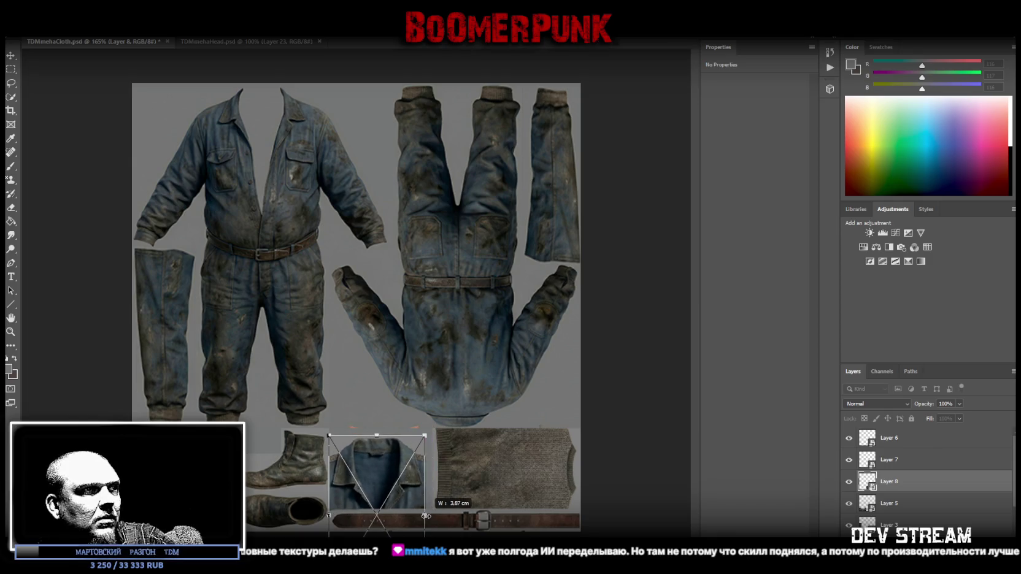
{"action": "left_click_drag", "start_coordinate": [435, 516], "coordinate": [431, 515]}
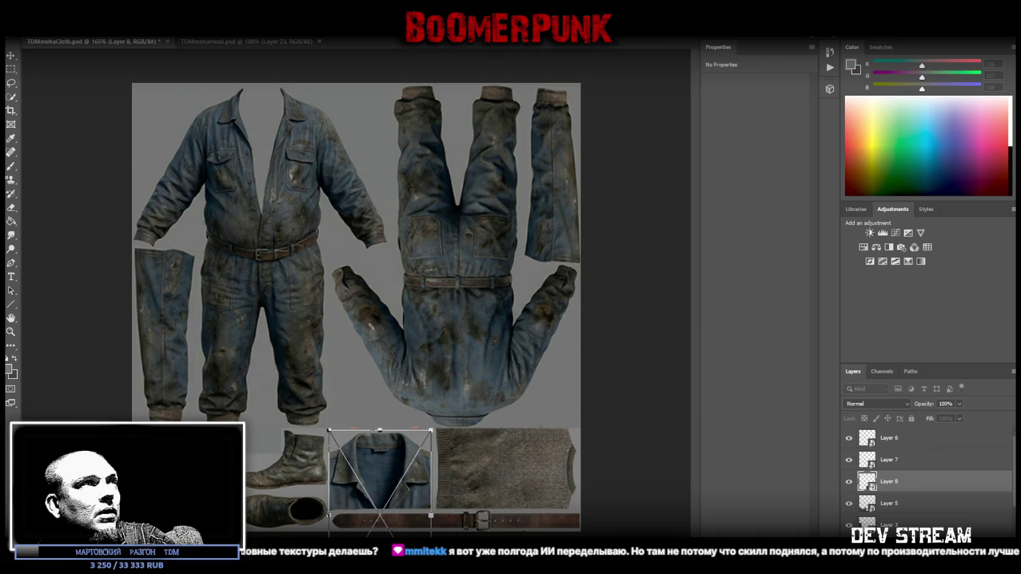
{"action": "left_click_drag", "start_coordinate": [388, 466], "coordinate": [385, 448]}
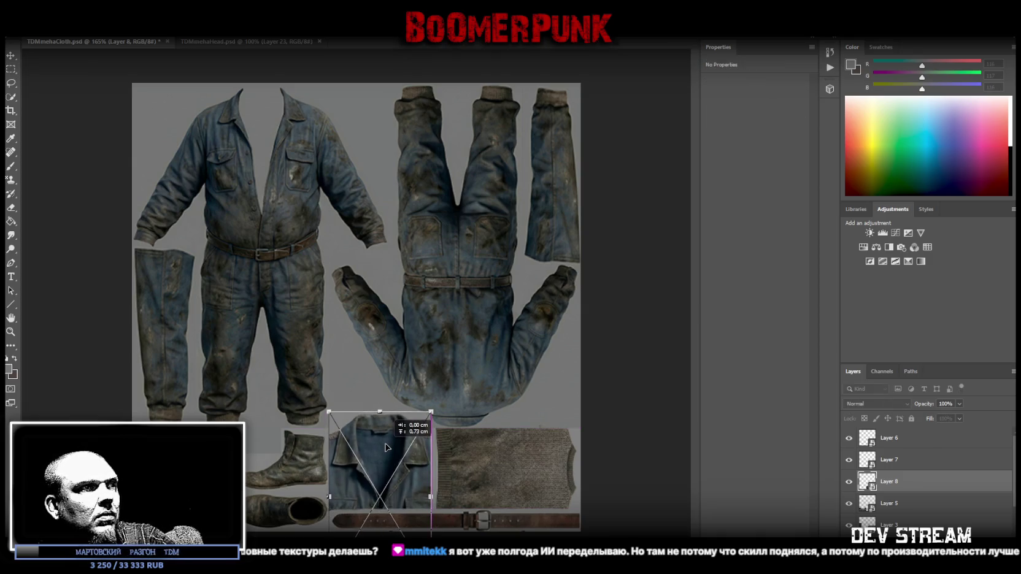
{"action": "left_click_drag", "start_coordinate": [385, 456], "coordinate": [385, 450]}
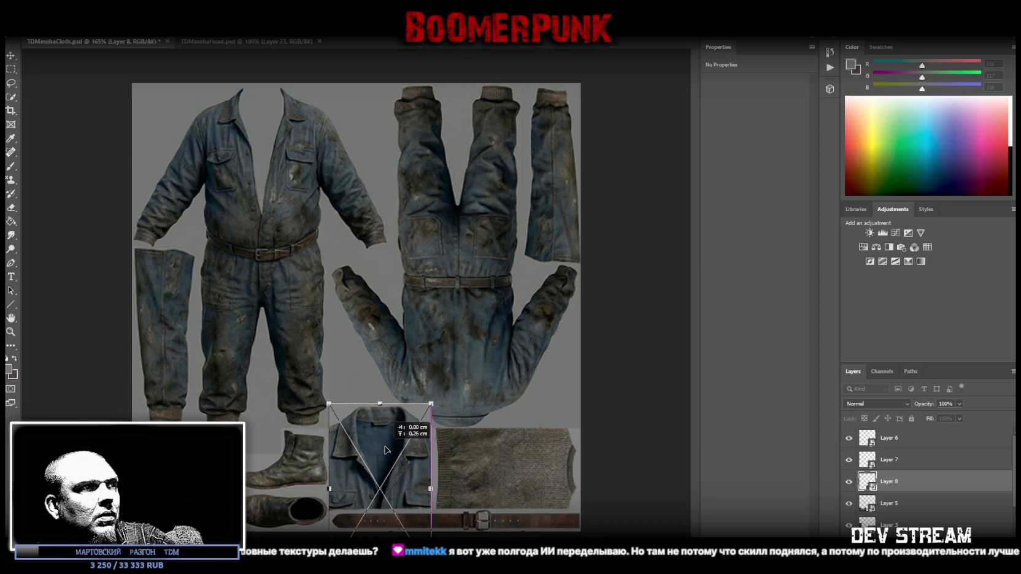
{"action": "left_click_drag", "start_coordinate": [385, 450], "coordinate": [385, 449]}
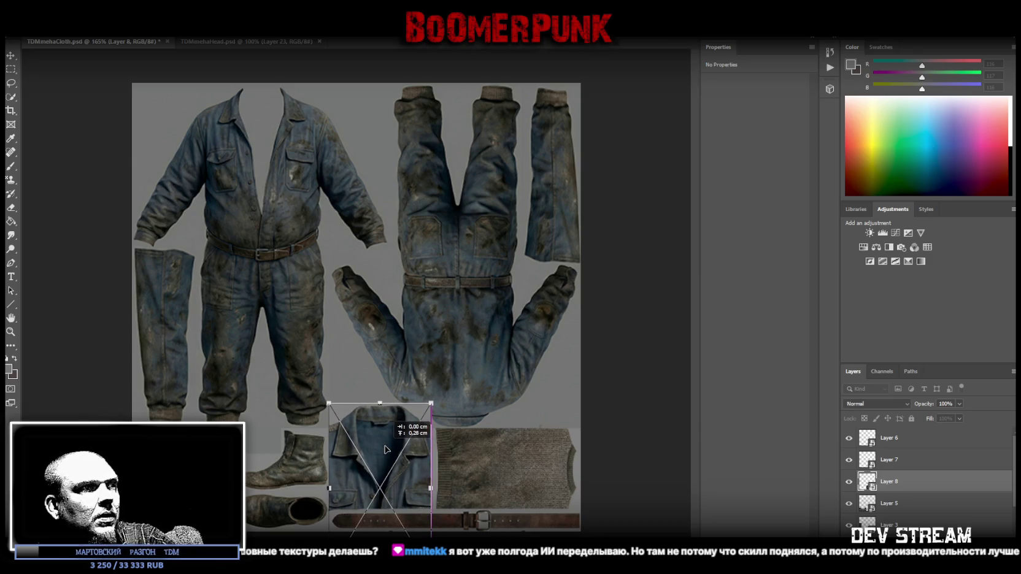
{"action": "key", "text": "Return"}
{"action": "right_click", "coordinate": [11, 83]}
{"action": "left_click", "coordinate": [52, 93]}
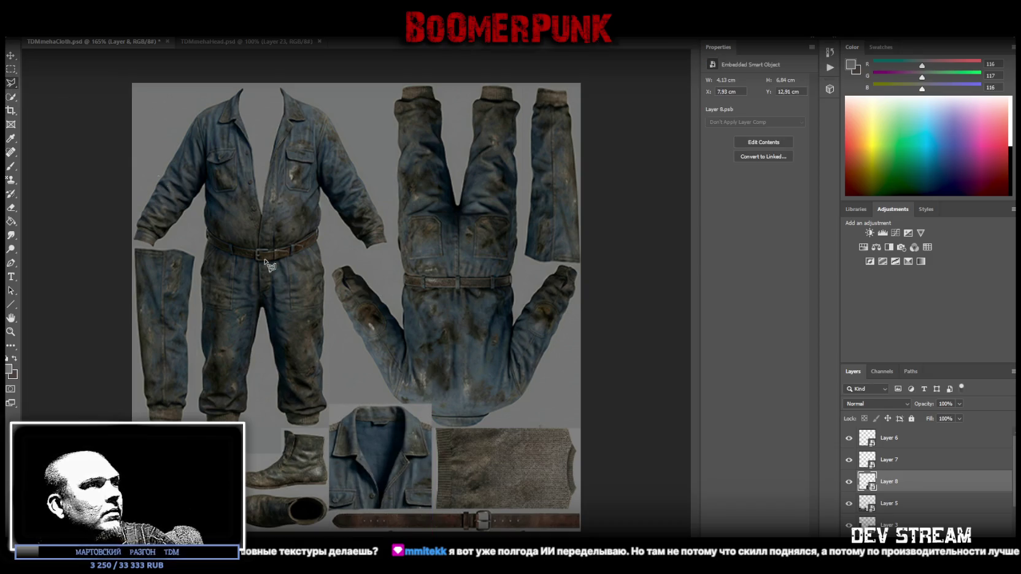
Step: Try deleting a triangle above the collar on the smart object and dismiss the warnings
{"action": "left_click", "coordinate": [389, 395]}
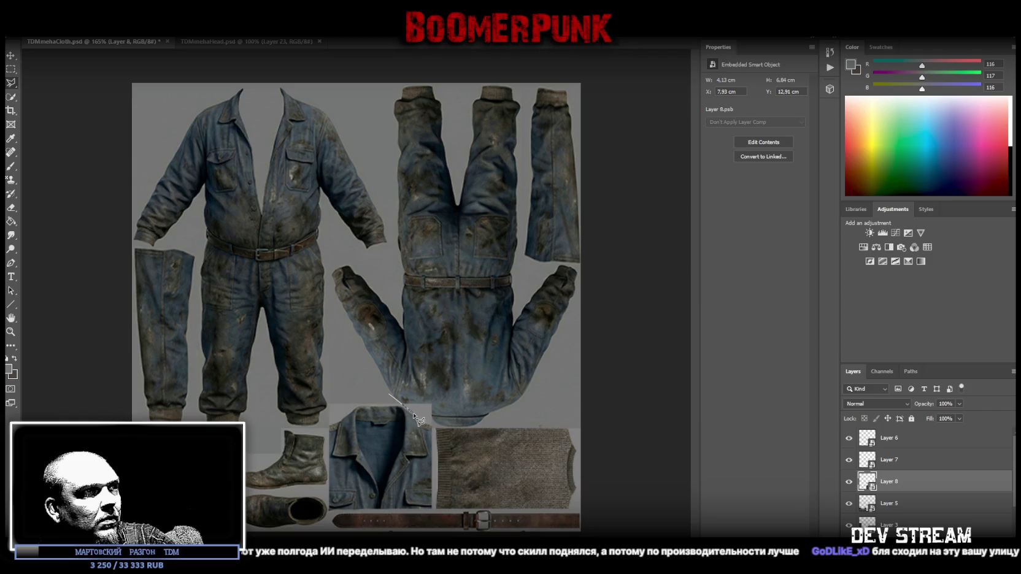
{"action": "left_click", "coordinate": [446, 432]}
{"action": "left_click", "coordinate": [450, 387]}
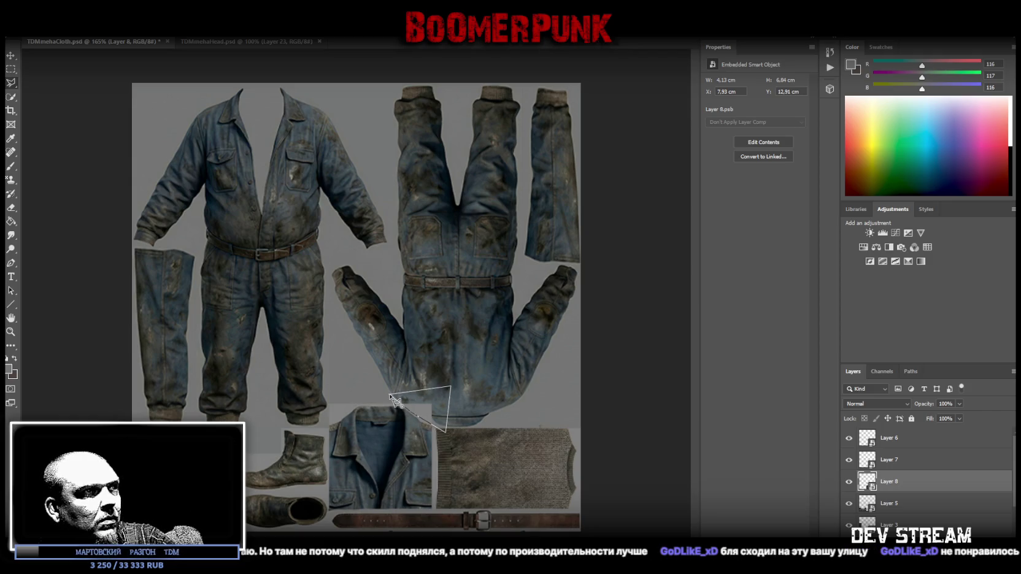
{"action": "left_click", "coordinate": [390, 395]}
{"action": "key", "text": "Delete"}
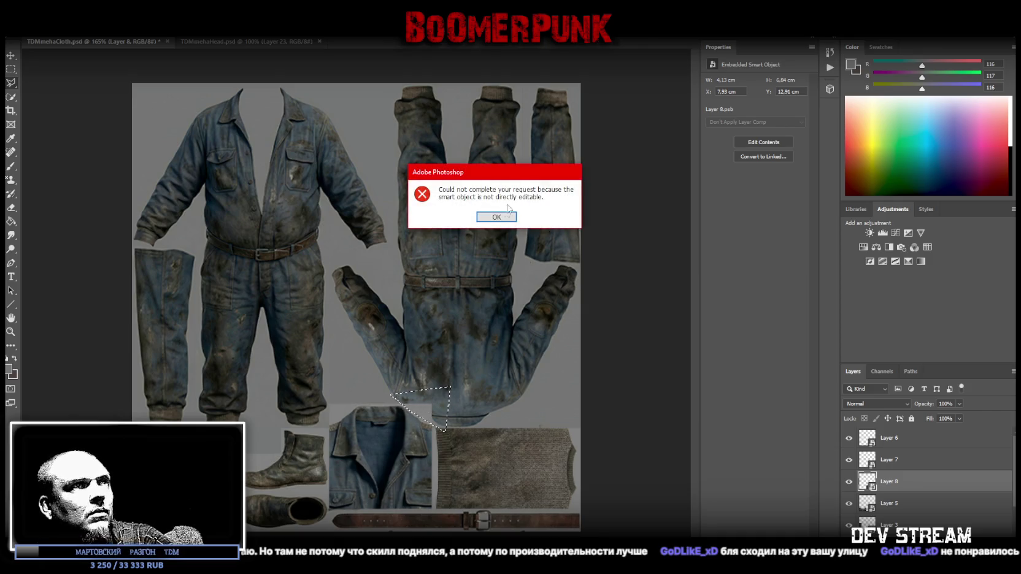
{"action": "left_click", "coordinate": [498, 217]}
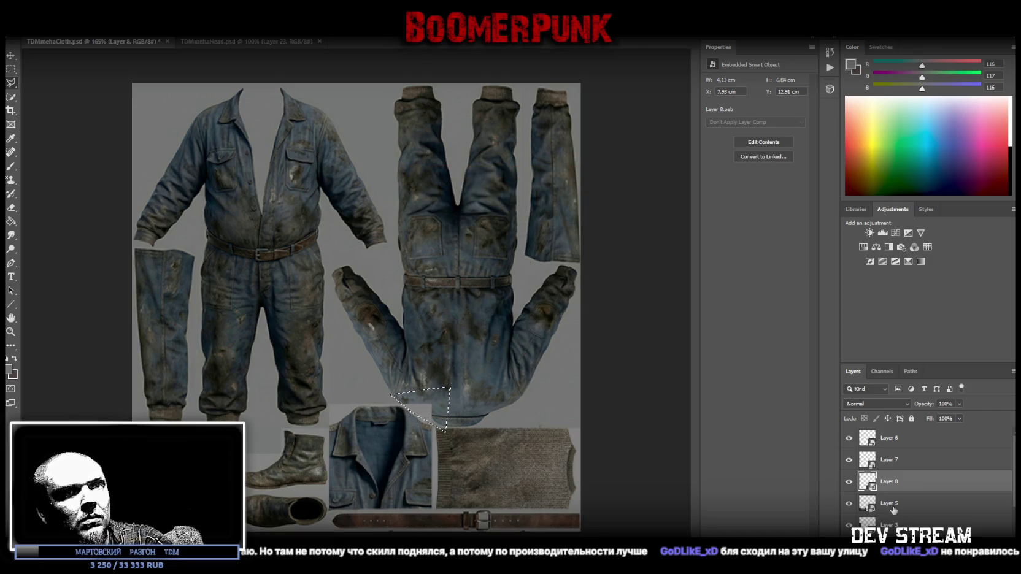
{"action": "right_click", "coordinate": [11, 82]}
{"action": "left_click", "coordinate": [55, 84]}
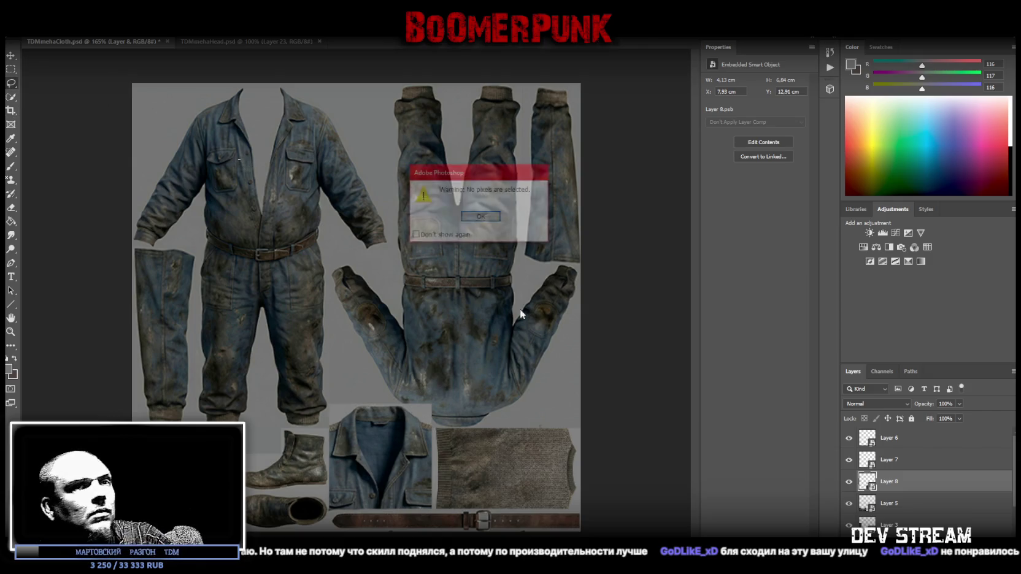
{"action": "left_click", "coordinate": [482, 218]}
Step: Open the Layer 8 jacket image on its own and zoom in on it
{"action": "key", "text": "i"}
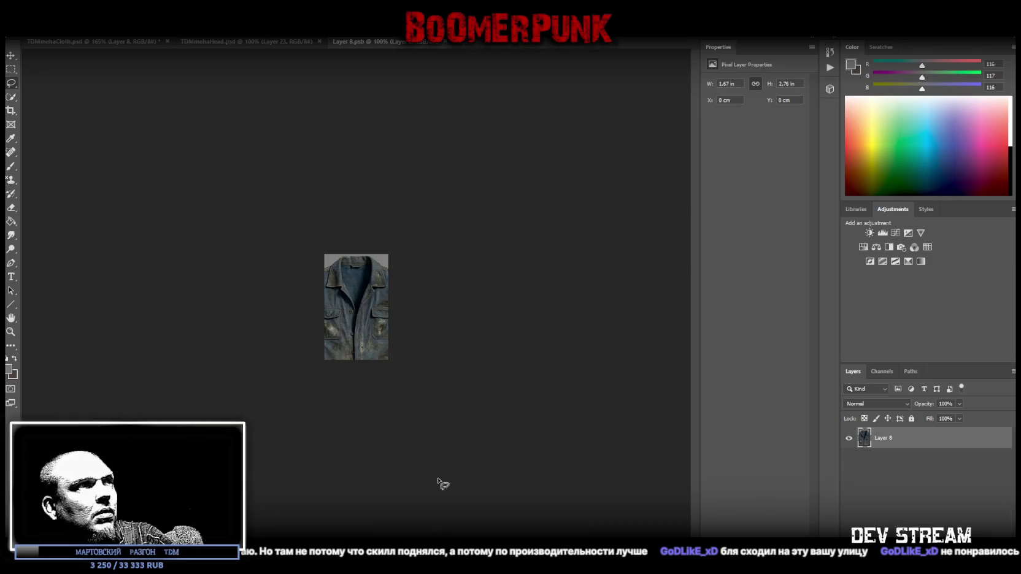
{"action": "left_click", "coordinate": [11, 332]}
{"action": "left_click_drag", "start_coordinate": [390, 289], "coordinate": [430, 289]}
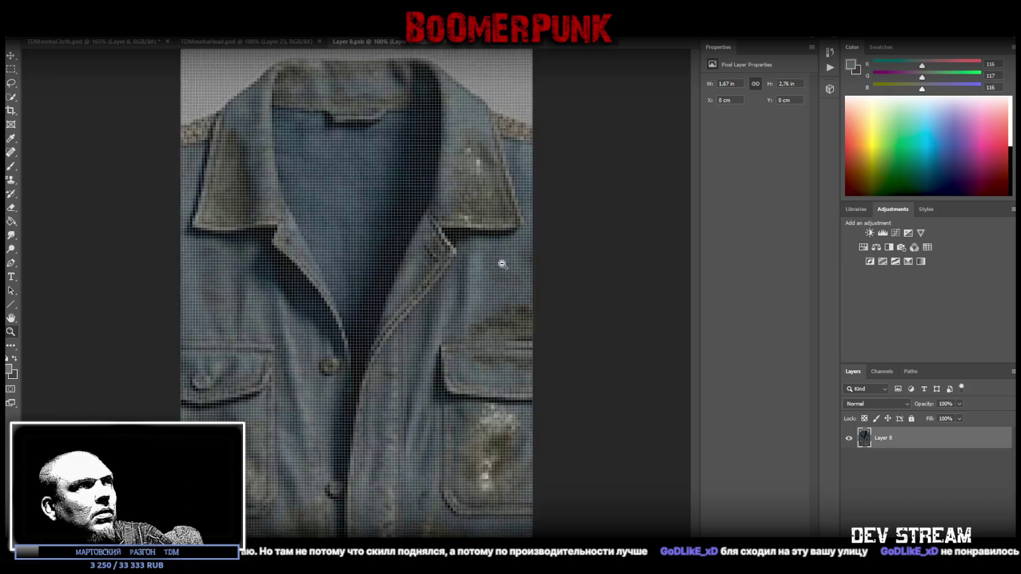
{"action": "right_click", "coordinate": [11, 84]}
{"action": "left_click", "coordinate": [55, 93]}
Step: Polygon-select and delete the grey corner above the right shoulder, then close the jacket image
{"action": "left_click", "coordinate": [405, 87]}
{"action": "left_click", "coordinate": [428, 105]}
{"action": "left_click", "coordinate": [453, 124]}
{"action": "left_click", "coordinate": [464, 134]}
{"action": "left_click", "coordinate": [552, 172]}
{"action": "left_click", "coordinate": [525, 75]}
{"action": "left_click", "coordinate": [466, 80]}
{"action": "left_click", "coordinate": [407, 86]}
{"action": "key", "text": "Delete"}
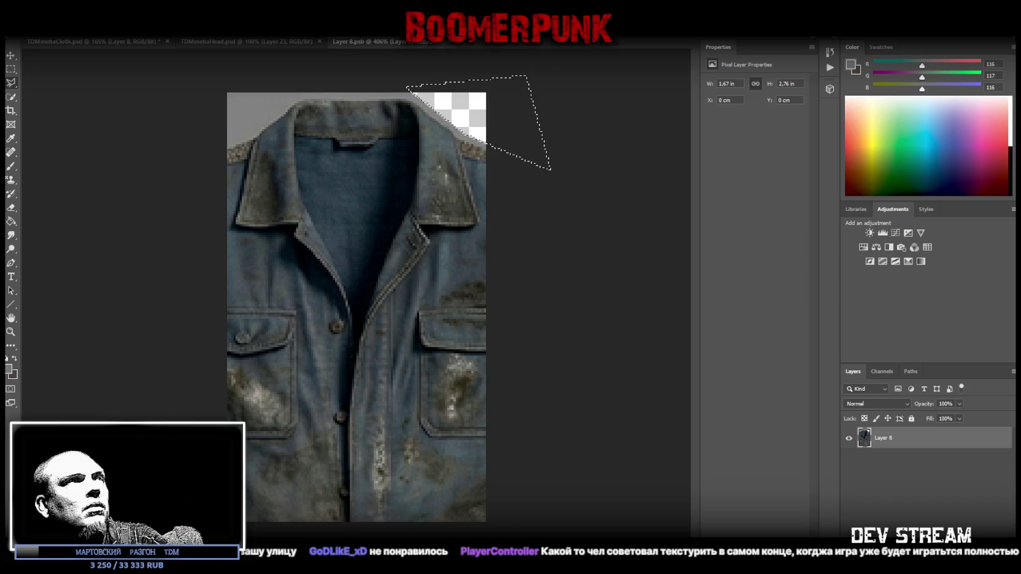
{"action": "right_click", "coordinate": [11, 82]}
{"action": "left_click", "coordinate": [55, 84]}
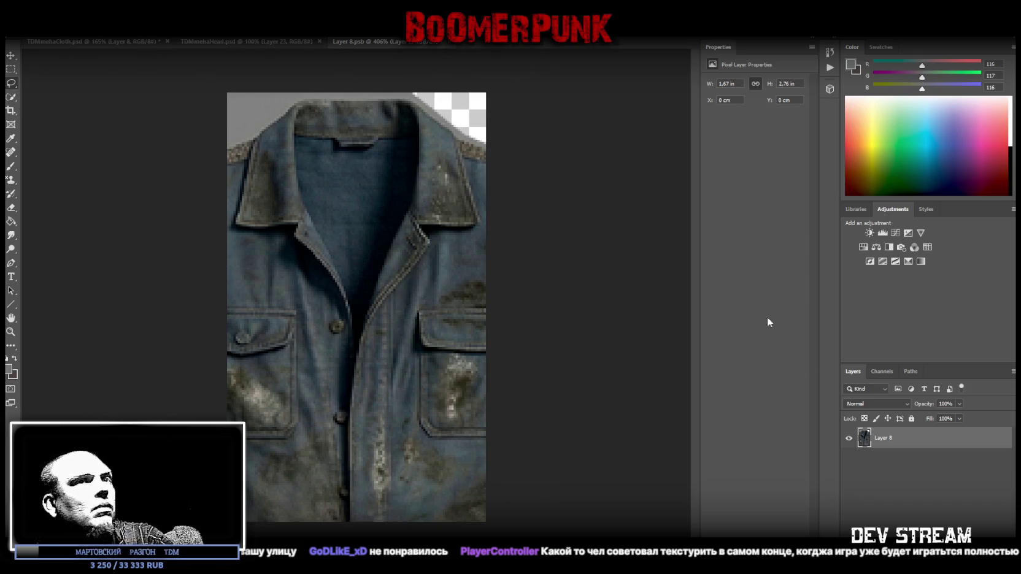
{"action": "left_click", "coordinate": [445, 41]}
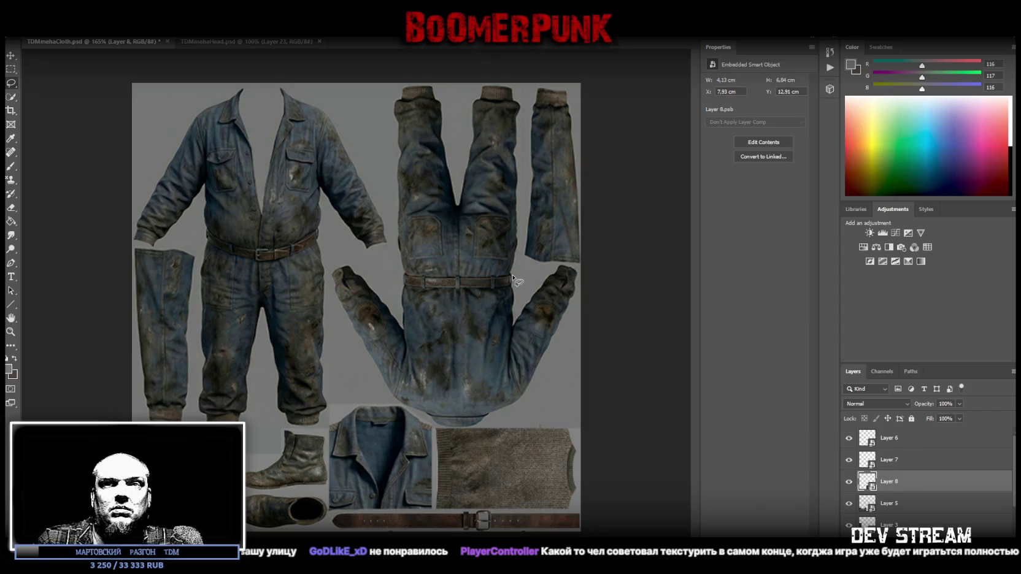
Step: Save TDMehaCloth.psd with Ctrl+S, briefly opening and closing the File menu
{"action": "key", "text": "ctrl+s"}
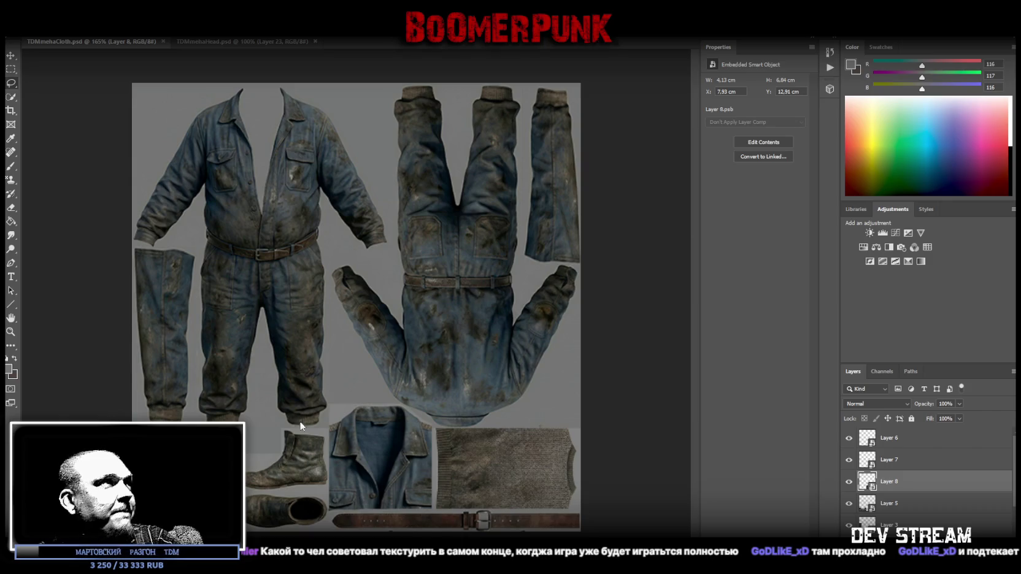
{"action": "key", "text": "alt+f"}
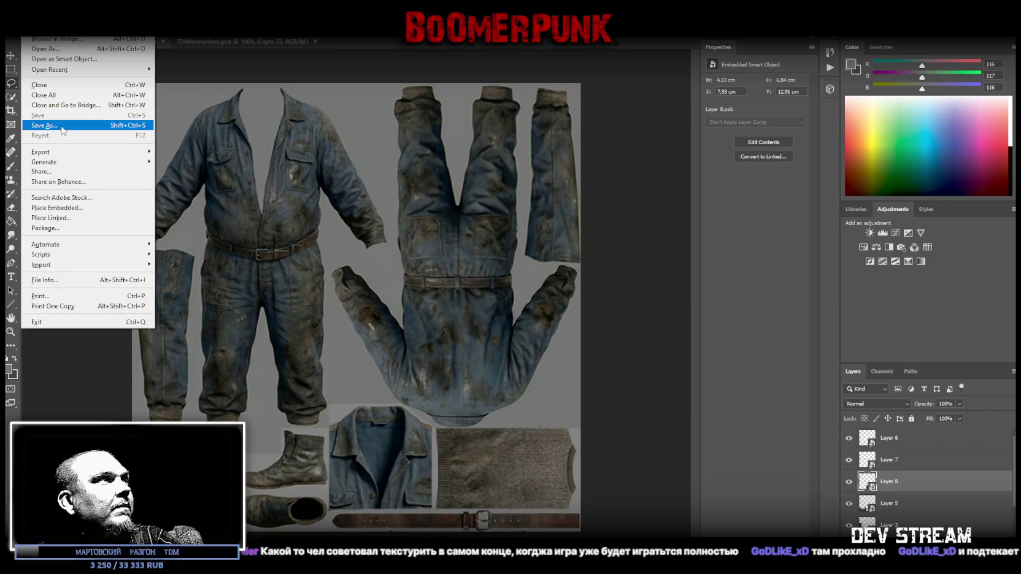
{"action": "left_click", "coordinate": [480, 290]}
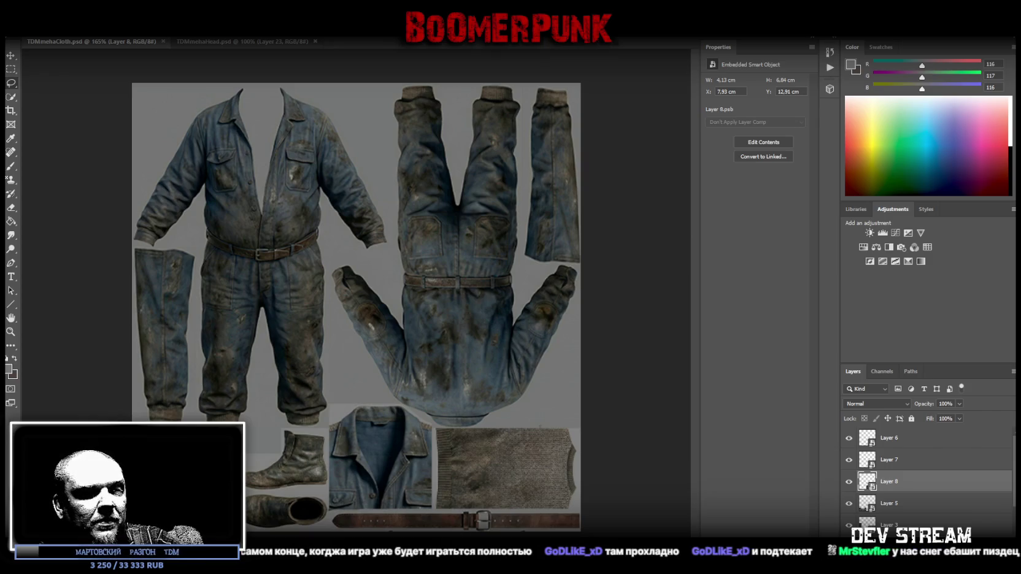
{"action": "key", "text": "ctrl+s"}
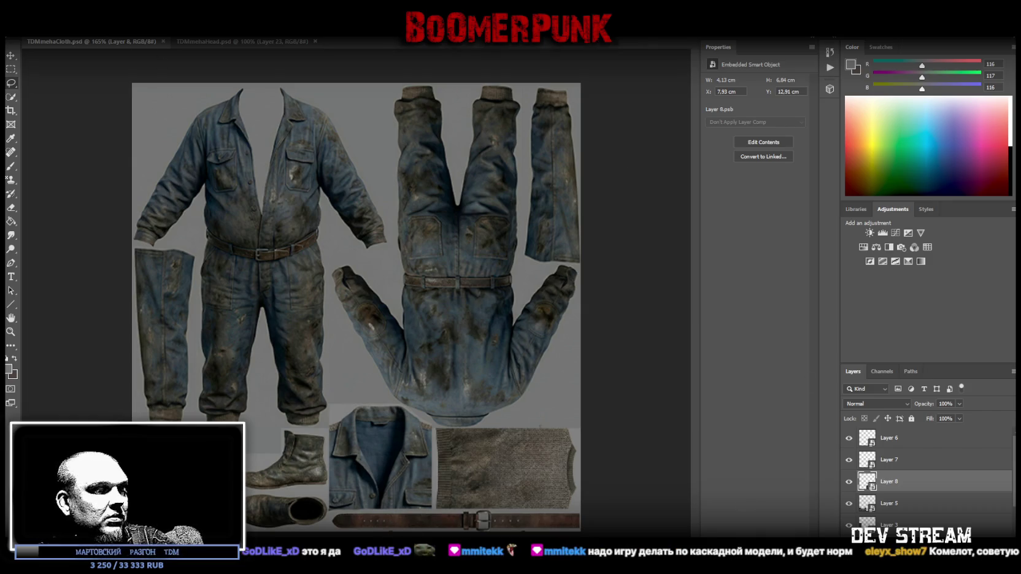
{"action": "key", "text": "alt+Tab"}
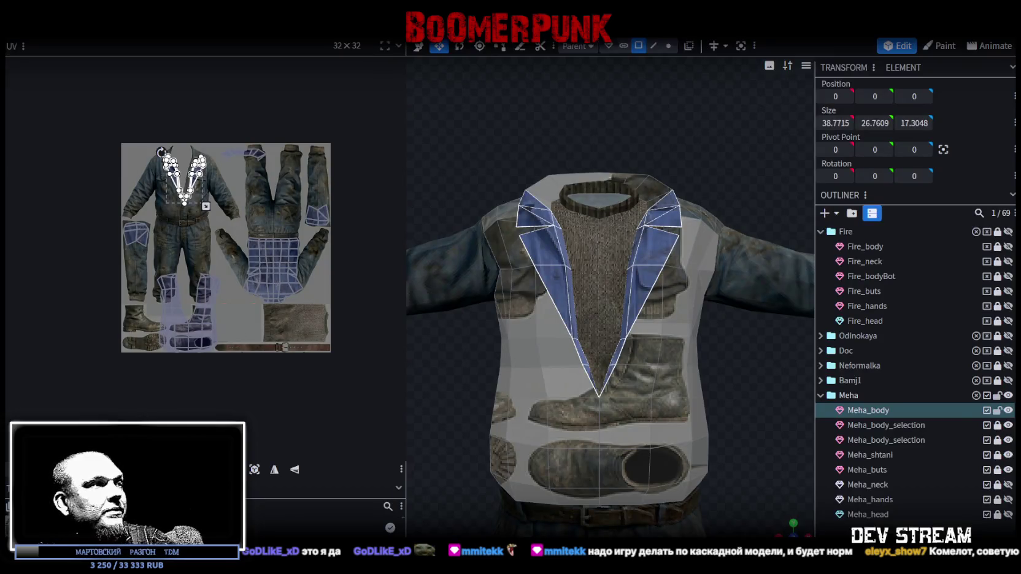
Step: Open the texture's options menu, then dismiss it without changing anything
{"action": "right_click", "coordinate": [70, 197]}
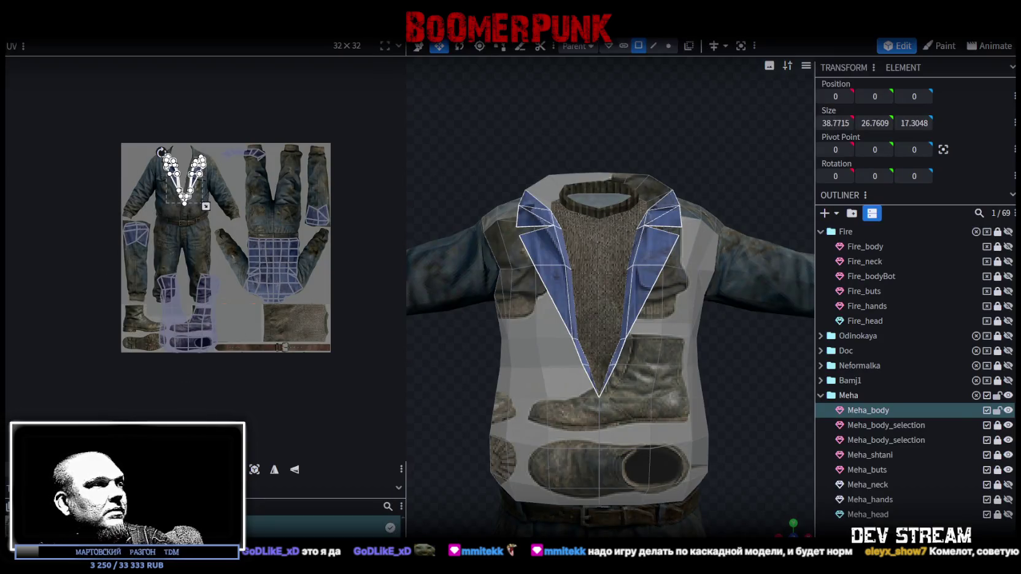
{"action": "right_click", "coordinate": [53, 164]}
{"action": "key", "text": "Escape"}
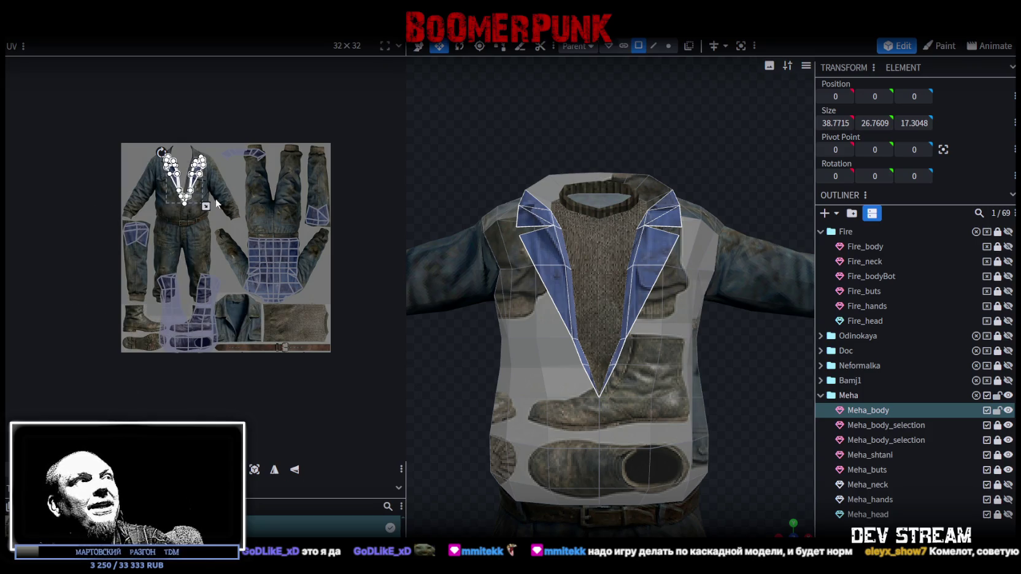
Step: Zoom the UV editor and nudge the collar UV island right, down, then left over the jacket
{"action": "scroll", "coordinate": [222, 229], "scroll_direction": "up", "scroll_amount": 2}
{"action": "middle_click_drag", "start_coordinate": [221, 228], "coordinate": [213, 192]}
{"action": "mouse_move", "coordinate": [178, 120]}
{"action": "left_mouse_down"}
{"action": "mouse_move", "coordinate": [199, 140]}
{"action": "mouse_move", "coordinate": [266, 347]}
{"action": "left_mouse_up"}
{"action": "scroll", "coordinate": [263, 328], "scroll_direction": "up", "scroll_amount": 2}
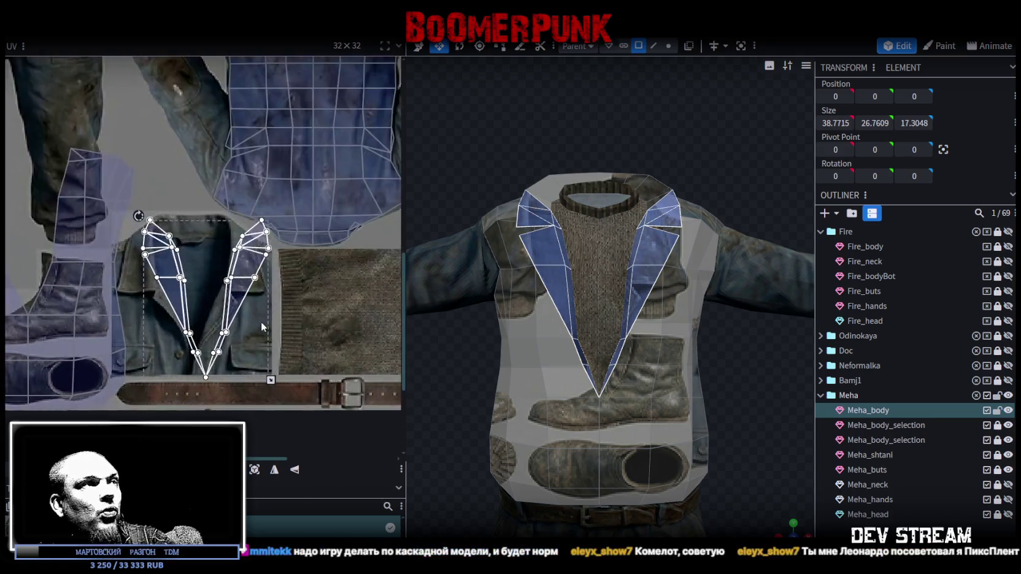
{"action": "scroll", "coordinate": [260, 322], "scroll_direction": "up", "scroll_amount": 2}
{"action": "scroll", "coordinate": [276, 307], "scroll_direction": "up", "scroll_amount": 2}
{"action": "left_click_drag", "start_coordinate": [256, 252], "coordinate": [257, 247]}
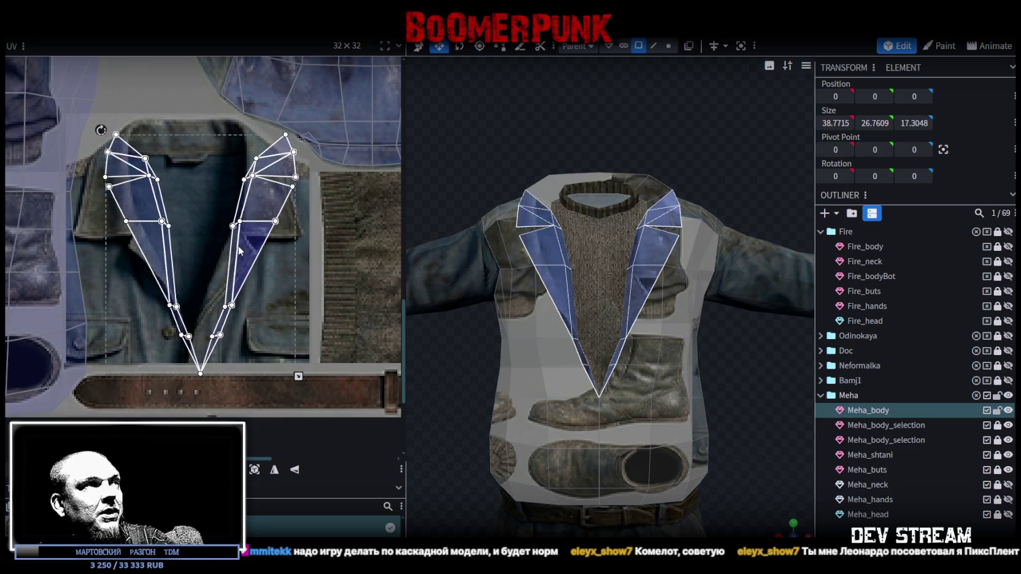
Step: Move the collar UV island up and right onto the overalls, select the whole collar ring, and view from above
{"action": "scroll", "coordinate": [258, 247], "scroll_direction": "down", "scroll_amount": 3}
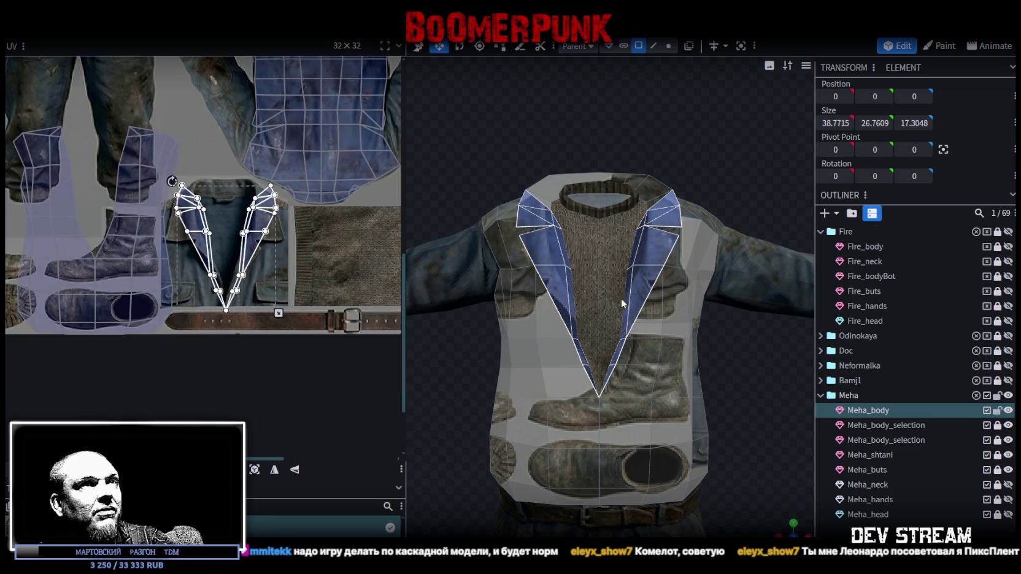
{"action": "scroll", "coordinate": [294, 221], "scroll_direction": "down", "scroll_amount": 1}
{"action": "scroll", "coordinate": [296, 223], "scroll_direction": "down", "scroll_amount": 1}
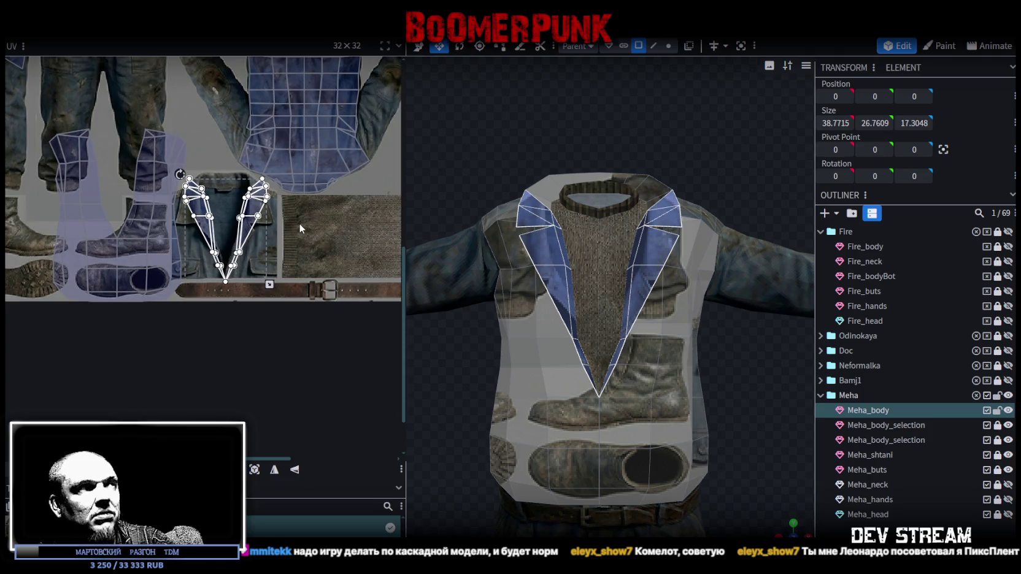
{"action": "scroll", "coordinate": [301, 226], "scroll_direction": "down", "scroll_amount": 1}
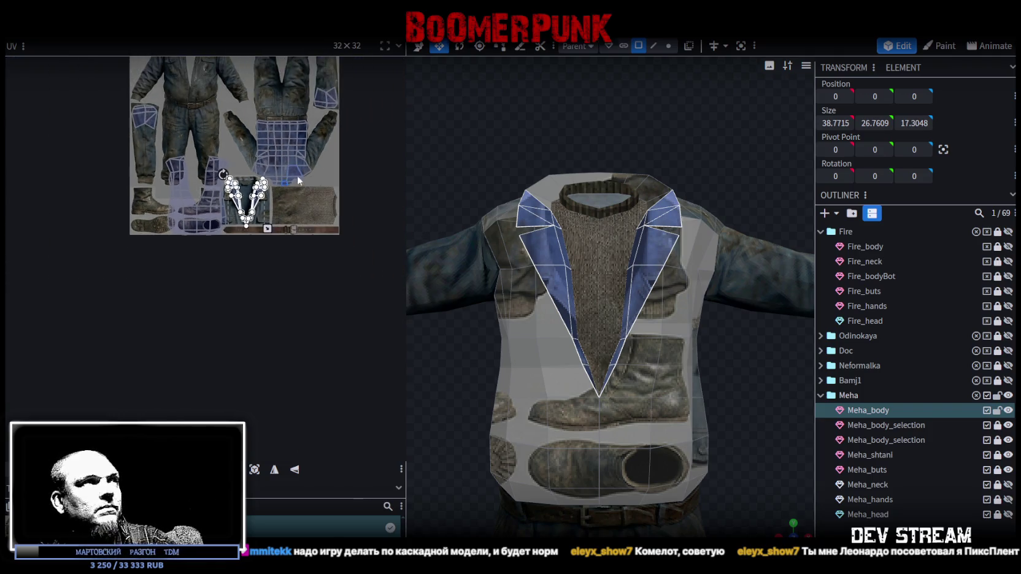
{"action": "scroll", "coordinate": [352, 305], "scroll_direction": "up", "scroll_amount": 1}
{"action": "scroll", "coordinate": [300, 312], "scroll_direction": "up", "scroll_amount": 1}
{"action": "scroll", "coordinate": [237, 329], "scroll_direction": "up", "scroll_amount": 1}
{"action": "left_click_drag", "start_coordinate": [237, 328], "coordinate": [240, 86]}
{"action": "middle_click_drag", "start_coordinate": [239, 86], "coordinate": [257, 254]}
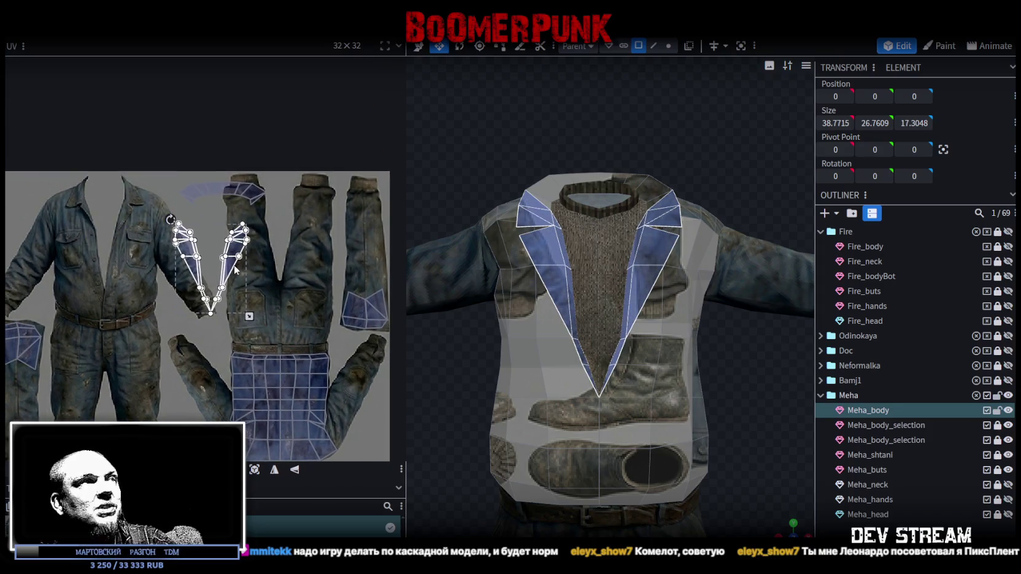
{"action": "left_click_drag", "start_coordinate": [235, 269], "coordinate": [248, 248]}
{"action": "left_click_drag", "start_coordinate": [160, 308], "coordinate": [293, 149]}
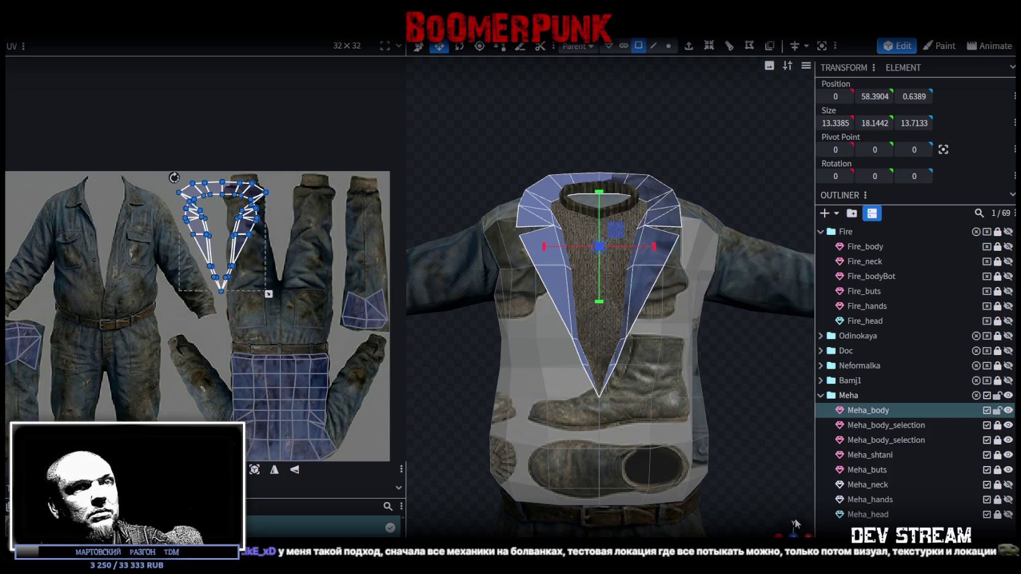
{"action": "left_click", "coordinate": [793, 527]}
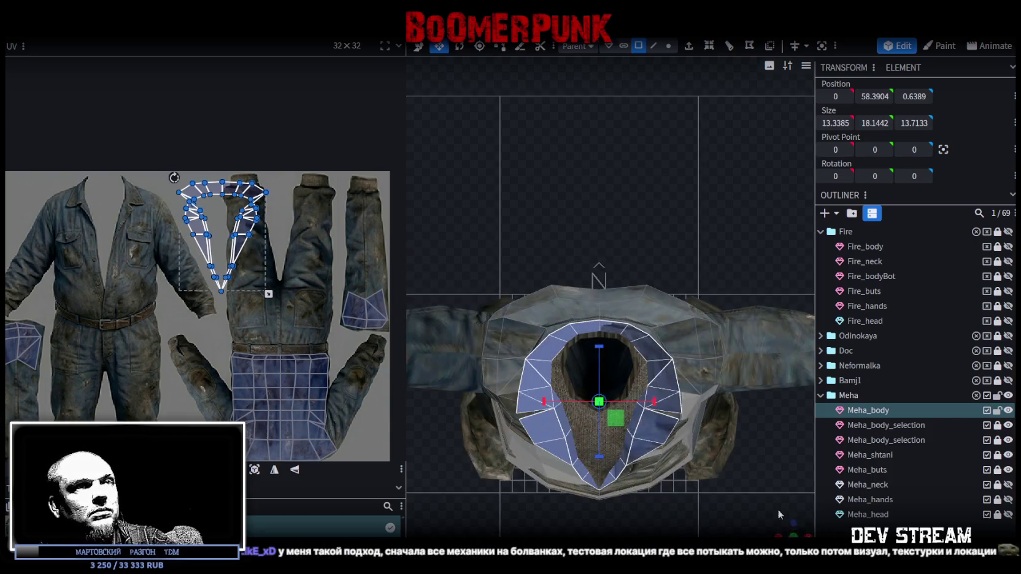
Step: Project the collar faces from the top view, then shrink and move the ring onto the jacket collar
{"action": "left_click", "coordinate": [254, 469]}
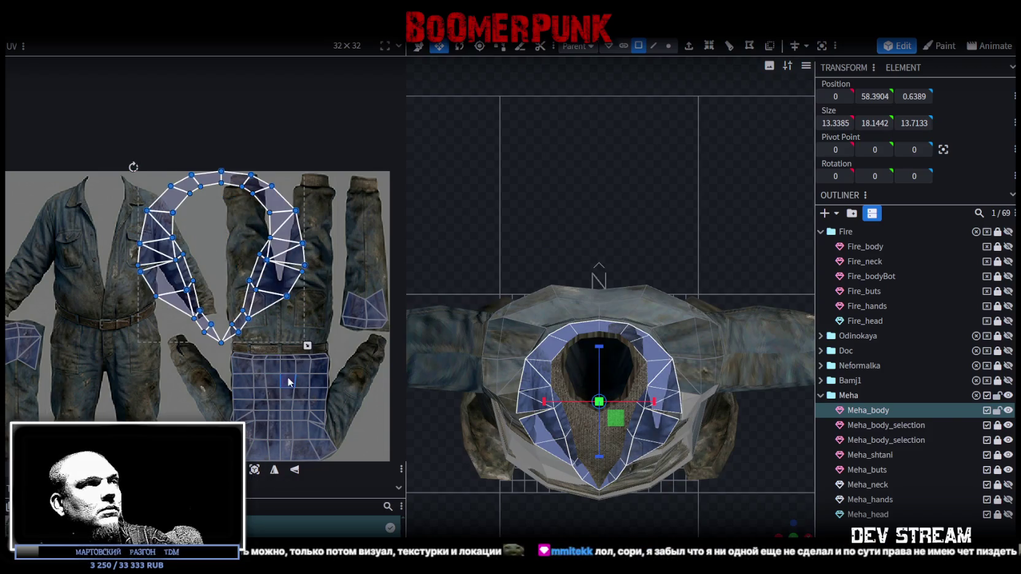
{"action": "scroll", "coordinate": [270, 196], "scroll_direction": "down", "scroll_amount": 5}
{"action": "mouse_move", "coordinate": [270, 197]}
{"action": "left_mouse_down"}
{"action": "mouse_move", "coordinate": [287, 440]}
{"action": "mouse_move", "coordinate": [275, 394]}
{"action": "mouse_move", "coordinate": [249, 371]}
{"action": "left_mouse_up"}
{"action": "scroll", "coordinate": [248, 371], "scroll_direction": "up", "scroll_amount": 2}
{"action": "scroll", "coordinate": [249, 371], "scroll_direction": "up", "scroll_amount": 3}
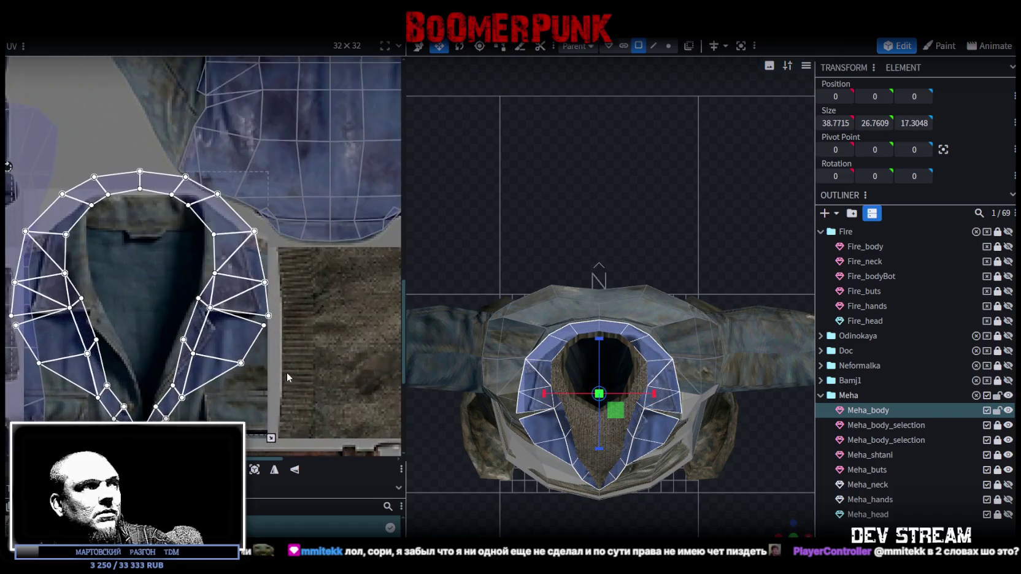
{"action": "left_click_drag", "start_coordinate": [312, 403], "coordinate": [273, 370]}
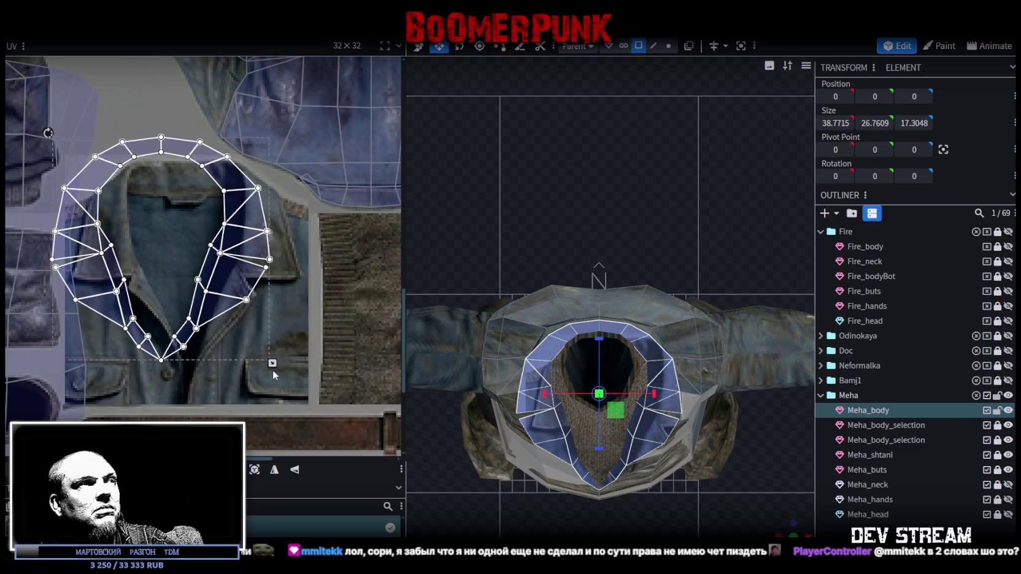
{"action": "left_click_drag", "start_coordinate": [222, 276], "coordinate": [248, 302]}
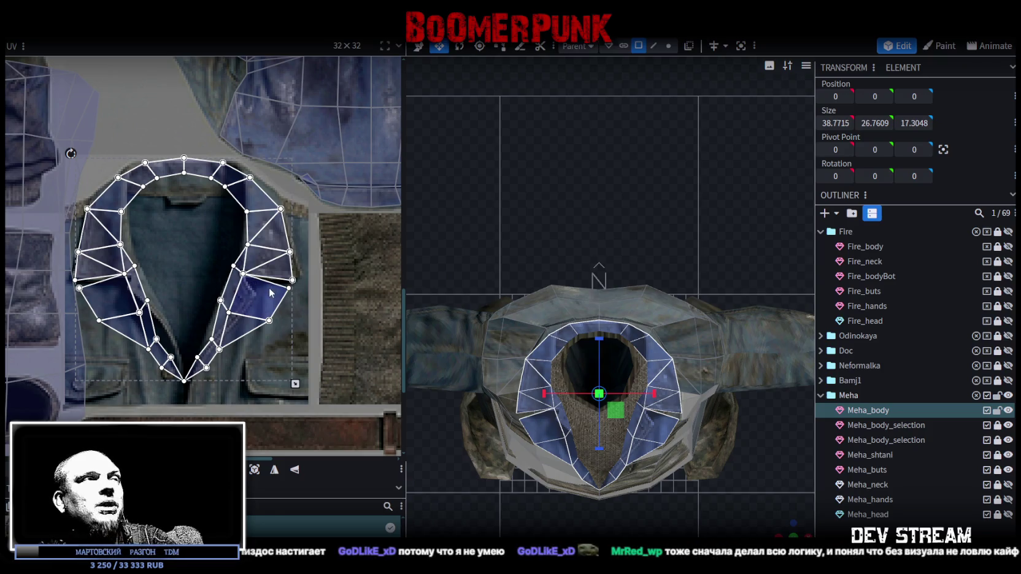
Step: Orbit the model to check the jacket front, then clear the collar vertex selection
{"action": "scroll", "coordinate": [226, 219], "scroll_direction": "up", "scroll_amount": 1}
{"action": "scroll", "coordinate": [282, 239], "scroll_direction": "up", "scroll_amount": 1}
{"action": "scroll", "coordinate": [335, 257], "scroll_direction": "up", "scroll_amount": 1}
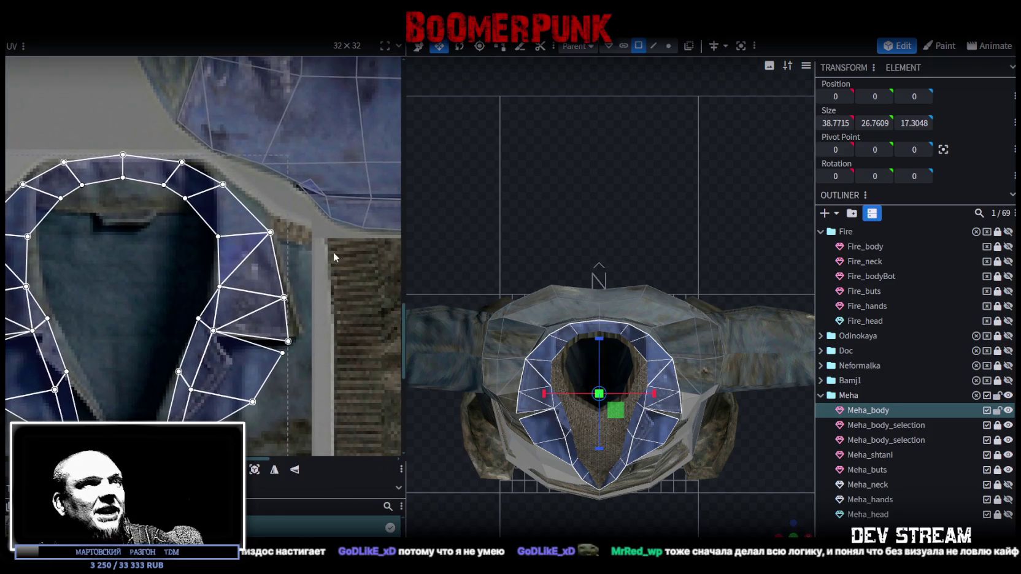
{"action": "mouse_move", "coordinate": [785, 529]}
{"action": "left_mouse_down"}
{"action": "mouse_move", "coordinate": [679, 391]}
{"action": "mouse_move", "coordinate": [675, 344]}
{"action": "left_mouse_up"}
{"action": "scroll", "coordinate": [279, 208], "scroll_direction": "down", "scroll_amount": 3}
{"action": "scroll", "coordinate": [279, 207], "scroll_direction": "down", "scroll_amount": 3}
{"action": "left_click", "coordinate": [280, 279]}
Step: Shift a small chest lapel face and pull one of its vertices up-left onto the lapel edge
{"action": "left_click", "coordinate": [249, 258]}
{"action": "scroll", "coordinate": [246, 246], "scroll_direction": "up", "scroll_amount": 2}
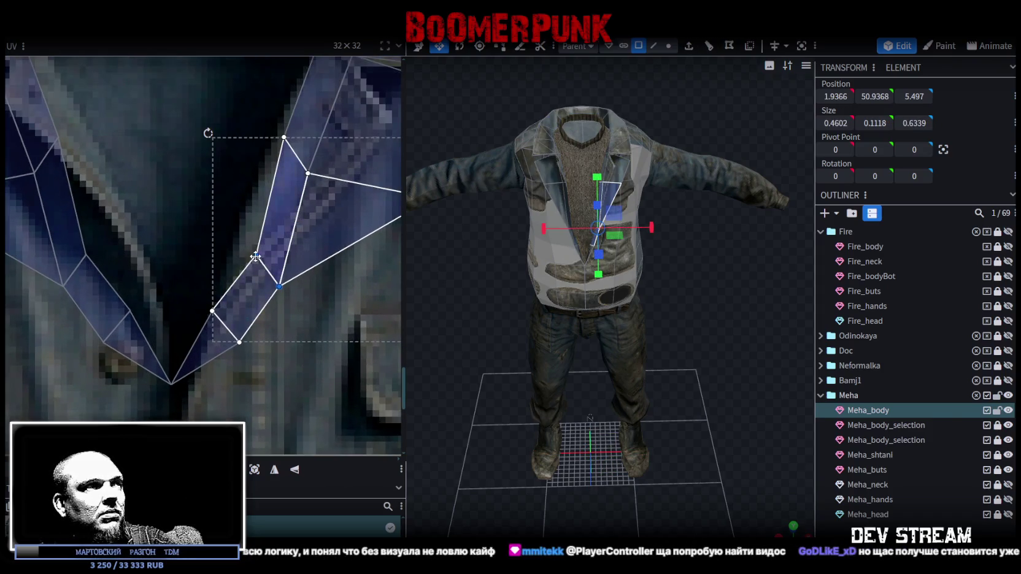
{"action": "left_click_drag", "start_coordinate": [237, 238], "coordinate": [234, 230]}
{"action": "left_click", "coordinate": [262, 263]}
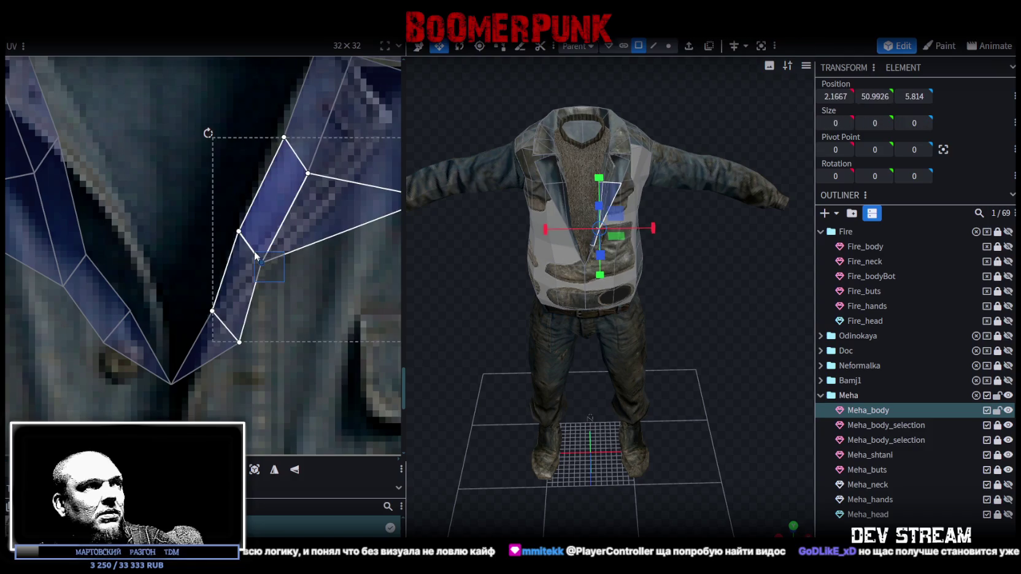
{"action": "left_click", "coordinate": [240, 342]}
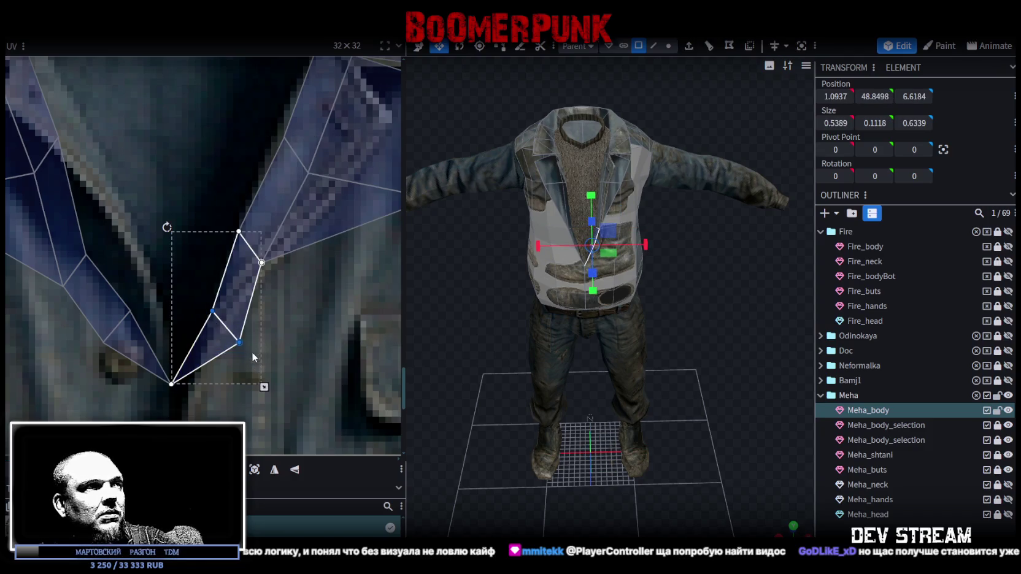
{"action": "left_click_drag", "start_coordinate": [241, 342], "coordinate": [226, 322]}
{"action": "left_click", "coordinate": [245, 302]}
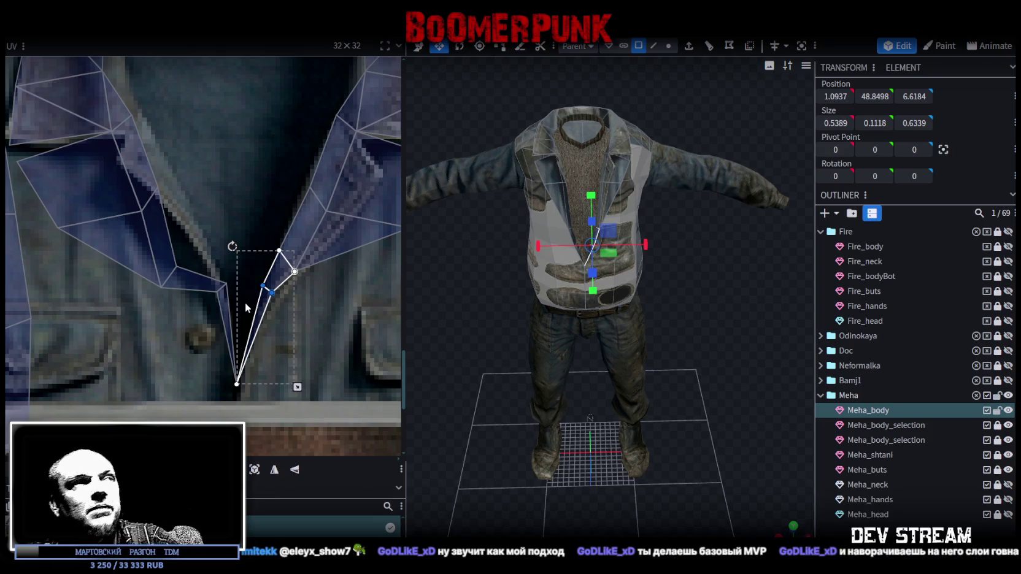
Step: Align the left lapel face's corner vertex to the texture edge and select the adjacent lapel faces
{"action": "left_click", "coordinate": [213, 290]}
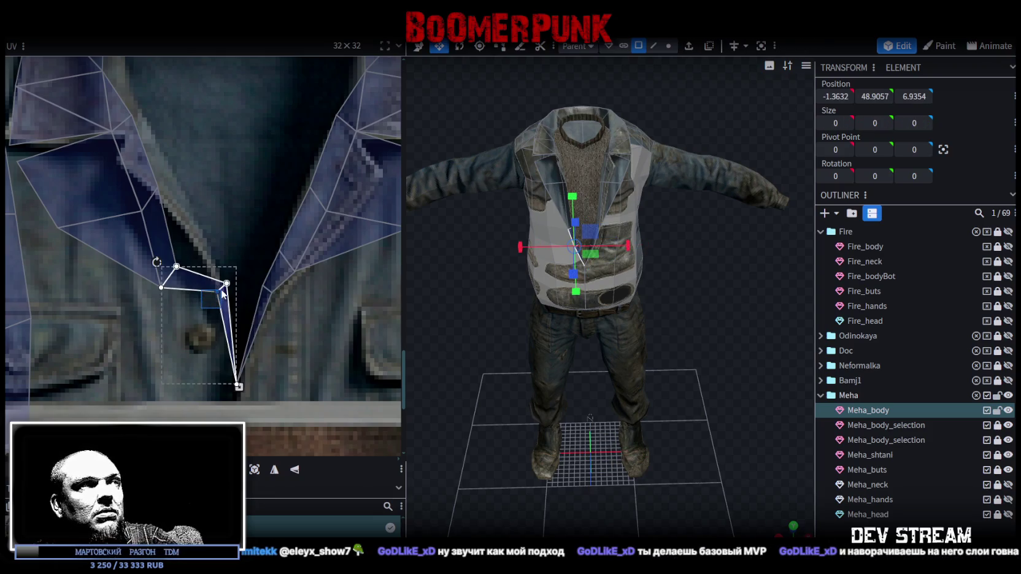
{"action": "left_click", "coordinate": [226, 285]}
{"action": "left_click_drag", "start_coordinate": [228, 283], "coordinate": [213, 294]}
{"action": "left_click", "coordinate": [216, 289]}
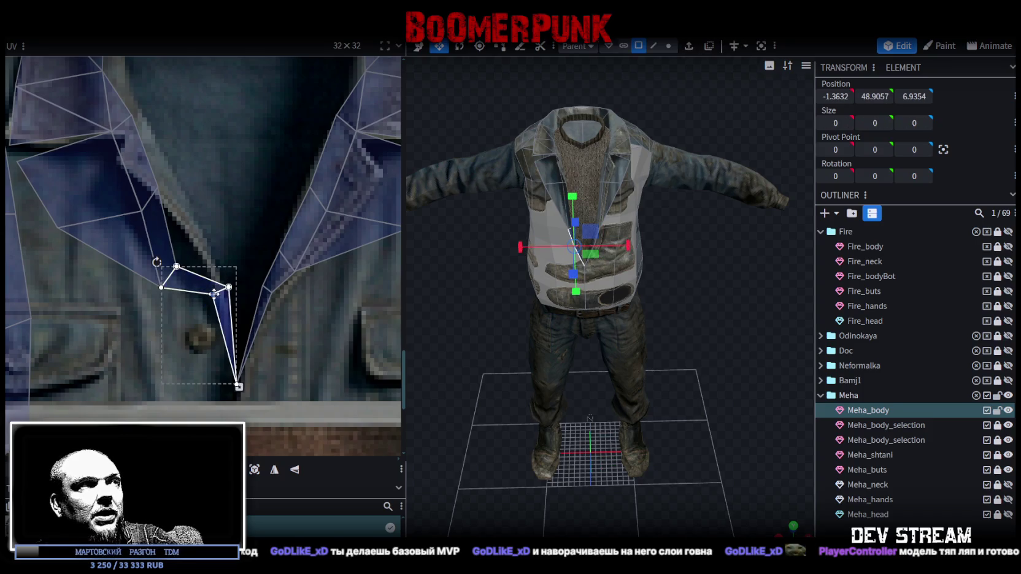
{"action": "scroll", "coordinate": [212, 297], "scroll_direction": "up", "scroll_amount": 2}
{"action": "scroll", "coordinate": [210, 303], "scroll_direction": "up", "scroll_amount": 1}
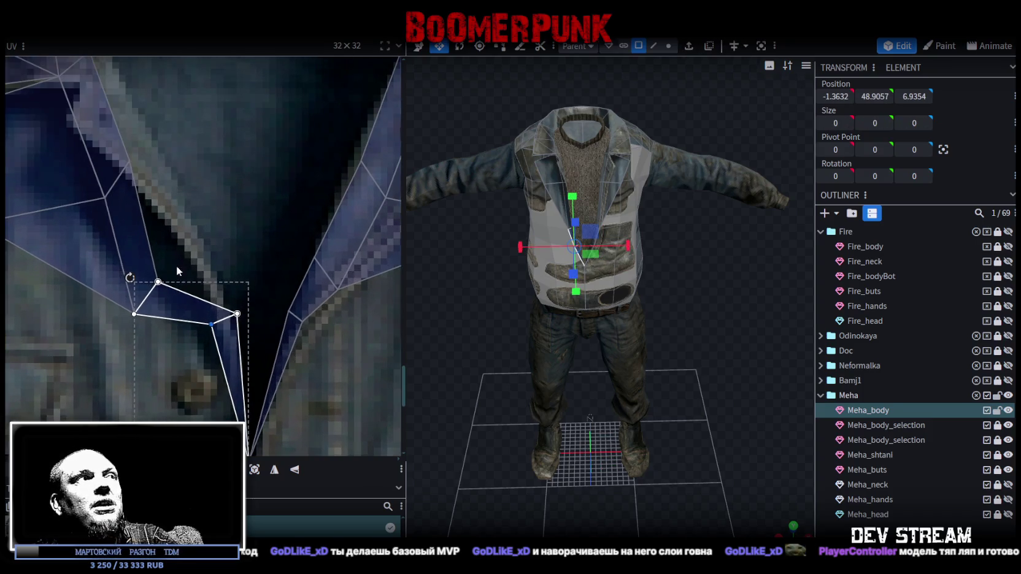
{"action": "left_click", "coordinate": [176, 266], "text": "shift"}
{"action": "left_click", "coordinate": [126, 310], "text": "shift"}
{"action": "left_click", "coordinate": [119, 307], "text": "shift"}
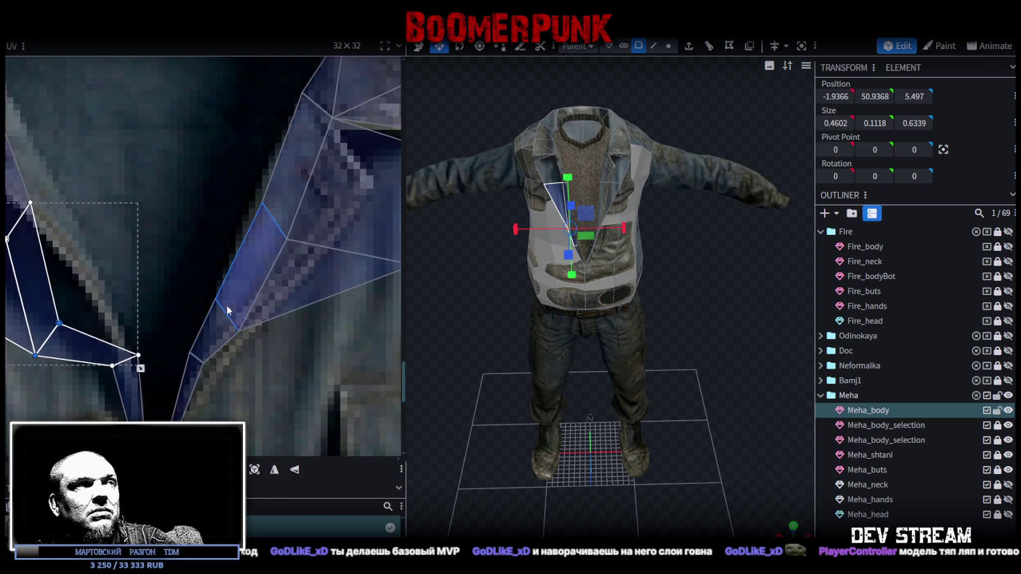
Step: Move the opposite lapel's vertex up-right along the edge and pick the lower lapel face's corner
{"action": "left_click", "coordinate": [240, 325]}
{"action": "left_click_drag", "start_coordinate": [249, 320], "coordinate": [255, 312]}
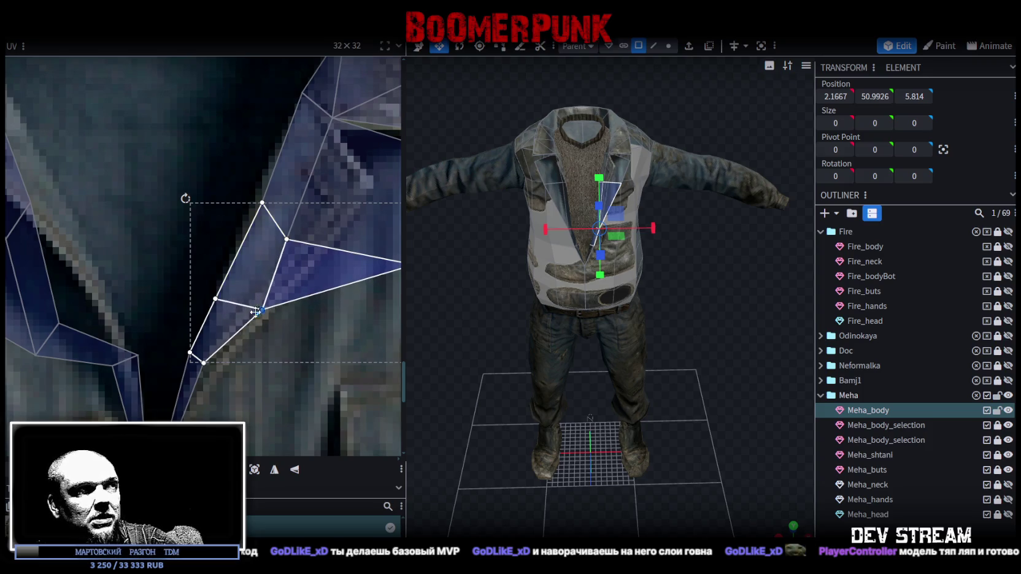
{"action": "mouse_move", "coordinate": [198, 281]}
{"action": "left_mouse_down"}
{"action": "mouse_move", "coordinate": [259, 325]}
{"action": "mouse_move", "coordinate": [267, 310]}
{"action": "left_mouse_up"}
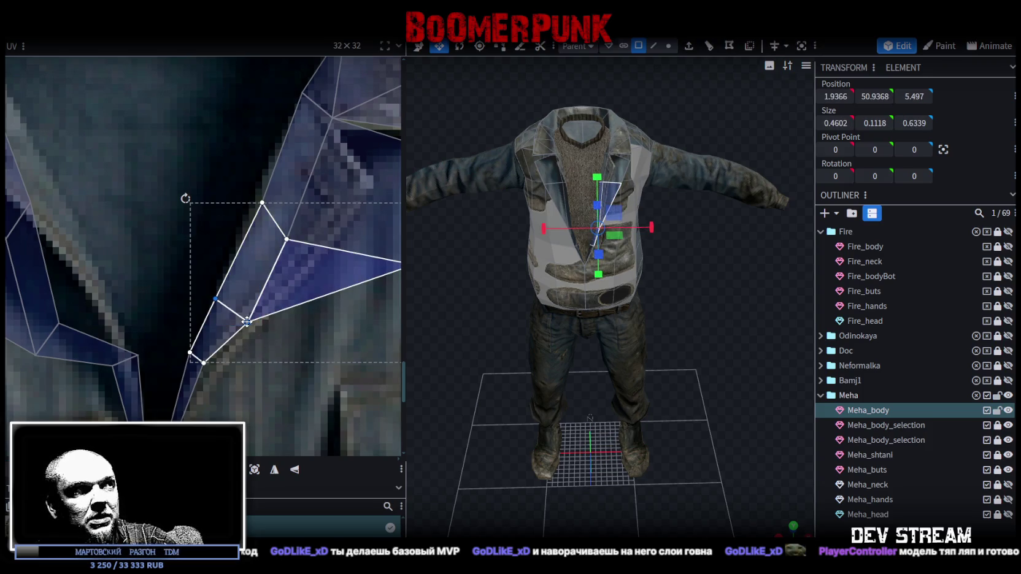
{"action": "left_click", "coordinate": [246, 372]}
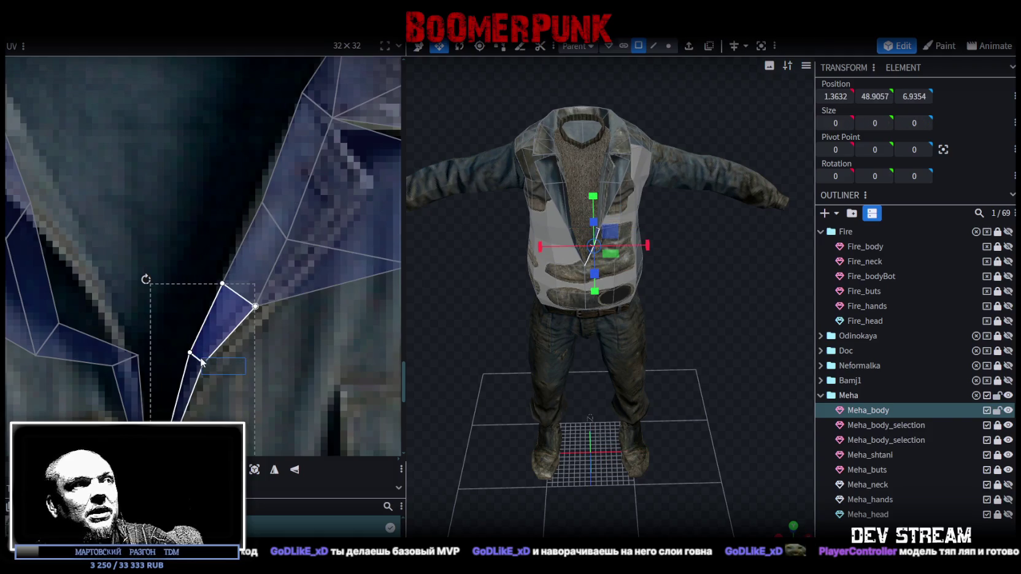
{"action": "left_click", "coordinate": [190, 353]}
{"action": "scroll", "coordinate": [218, 351], "scroll_direction": "down", "scroll_amount": 3}
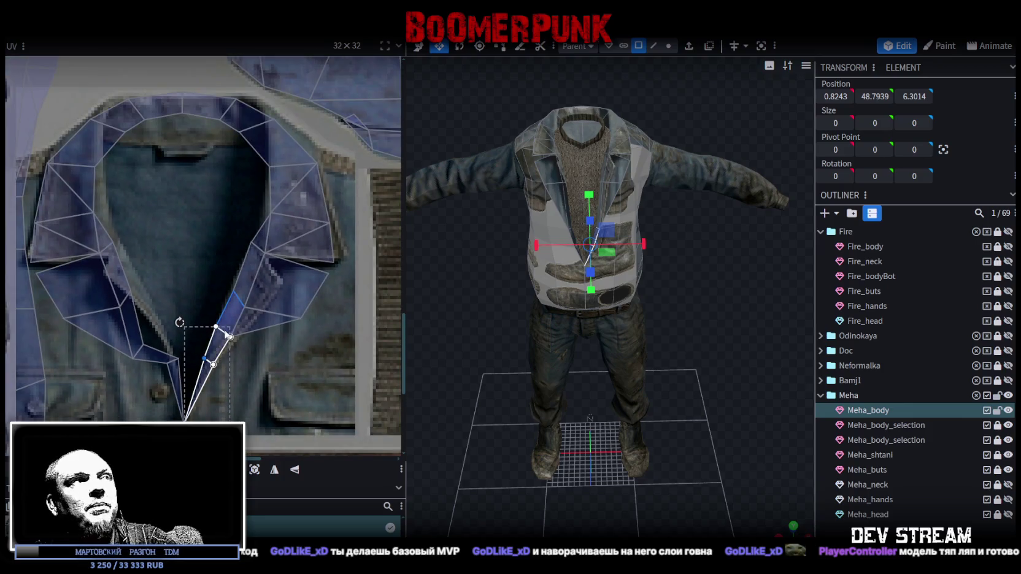
{"action": "middle_click_drag", "start_coordinate": [232, 252], "coordinate": [236, 268]}
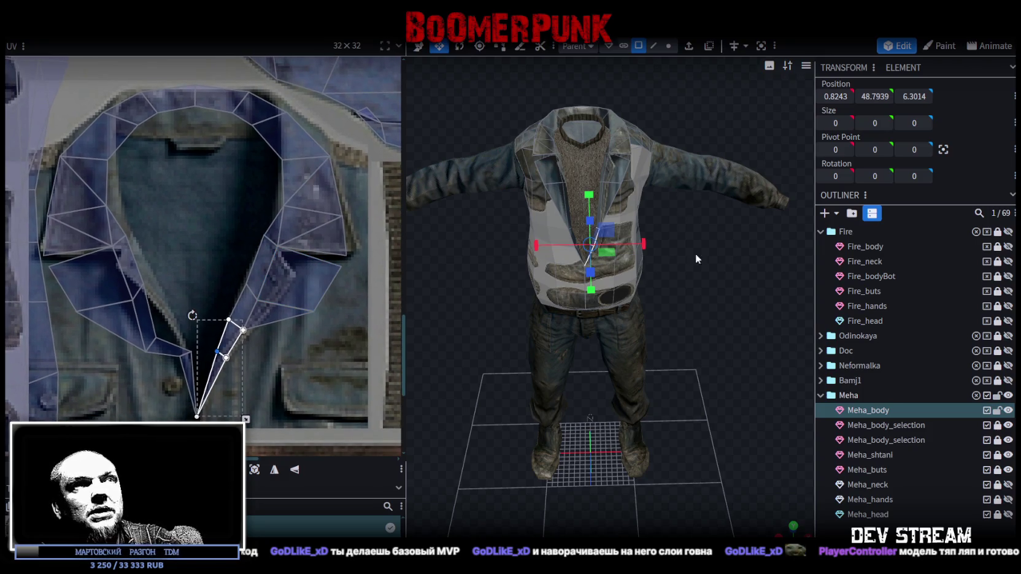
Step: Orbit the model to the side and back to front, then select a shoulder face near the neck
{"action": "left_click_drag", "start_coordinate": [652, 257], "coordinate": [617, 327]}
{"action": "mouse_move", "coordinate": [616, 284]}
{"action": "left_mouse_down"}
{"action": "mouse_move", "coordinate": [679, 279]}
{"action": "mouse_move", "coordinate": [670, 287]}
{"action": "left_mouse_up"}
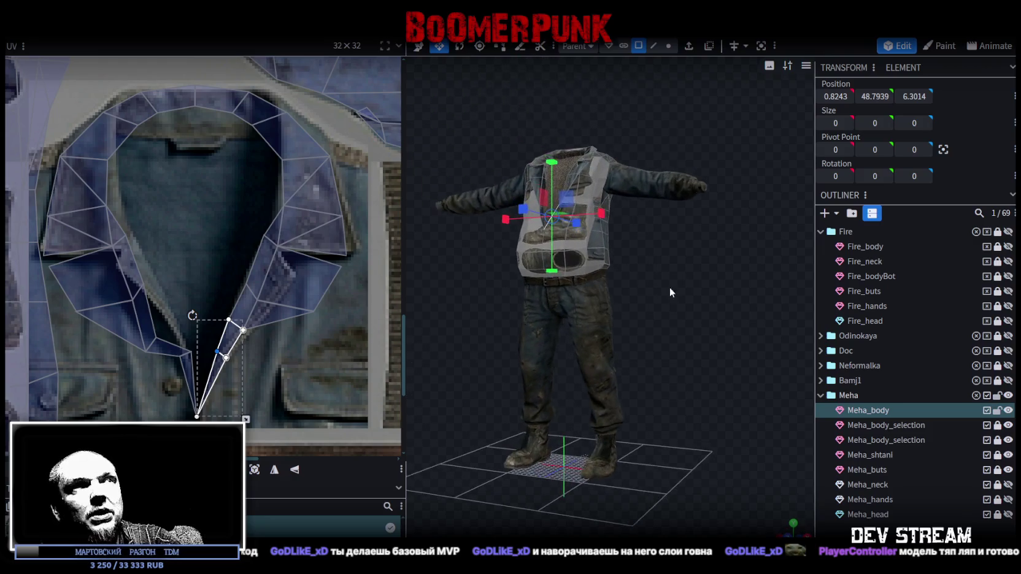
{"action": "left_click", "coordinate": [261, 152]}
Step: Shift the shoulder faces and move a collar-corner vertex up toward the collar seam
{"action": "scroll", "coordinate": [300, 211], "scroll_direction": "up", "scroll_amount": 3}
{"action": "scroll", "coordinate": [273, 212], "scroll_direction": "up", "scroll_amount": 2}
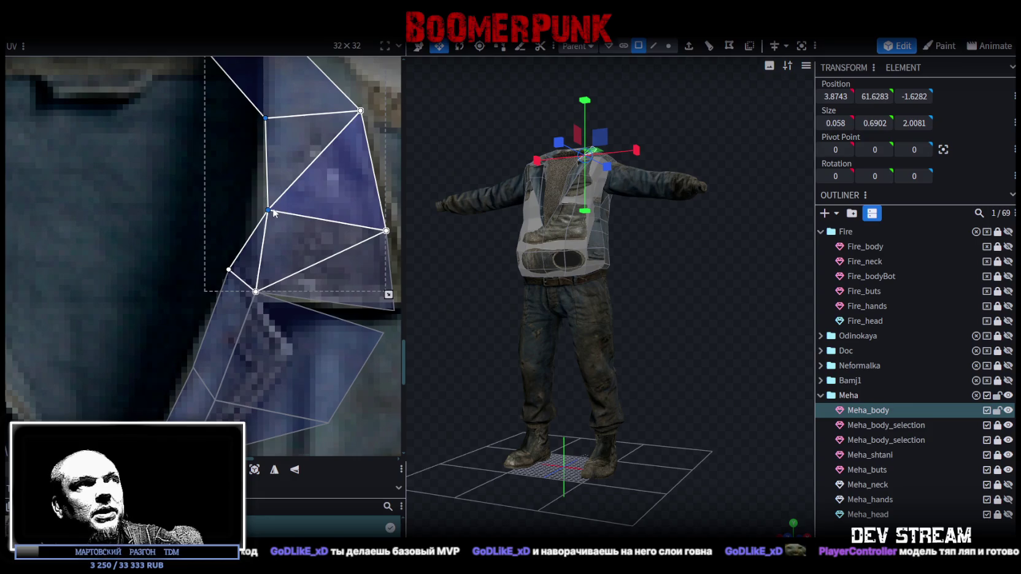
{"action": "left_click_drag", "start_coordinate": [269, 209], "coordinate": [239, 218]}
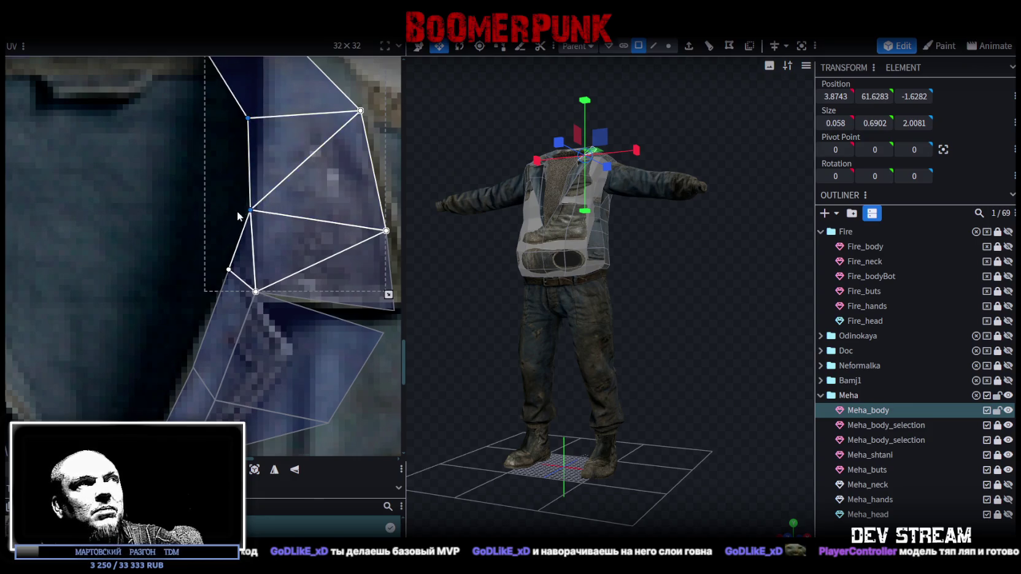
{"action": "scroll", "coordinate": [238, 221], "scroll_direction": "down", "scroll_amount": 3}
{"action": "scroll", "coordinate": [275, 276], "scroll_direction": "up", "scroll_amount": 1}
{"action": "scroll", "coordinate": [285, 189], "scroll_direction": "up", "scroll_amount": 1}
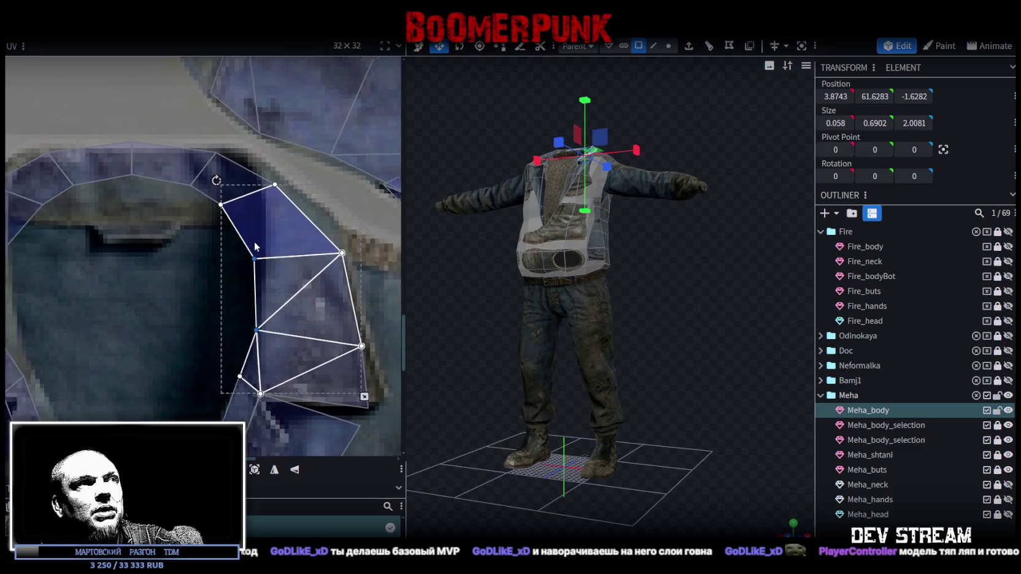
{"action": "scroll", "coordinate": [282, 166], "scroll_direction": "up", "scroll_amount": 2}
{"action": "left_click", "coordinate": [249, 189]}
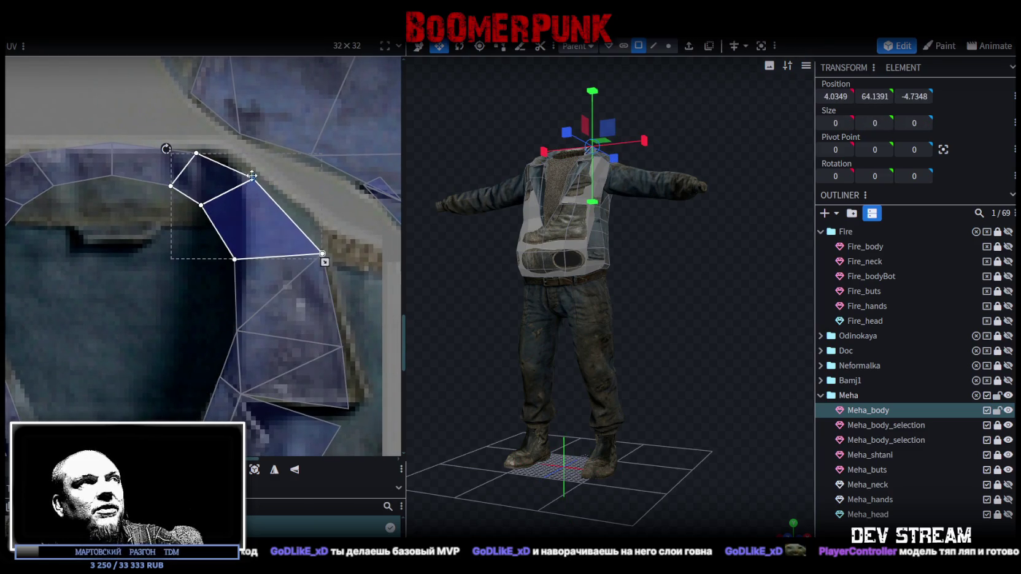
{"action": "left_click", "coordinate": [306, 268]}
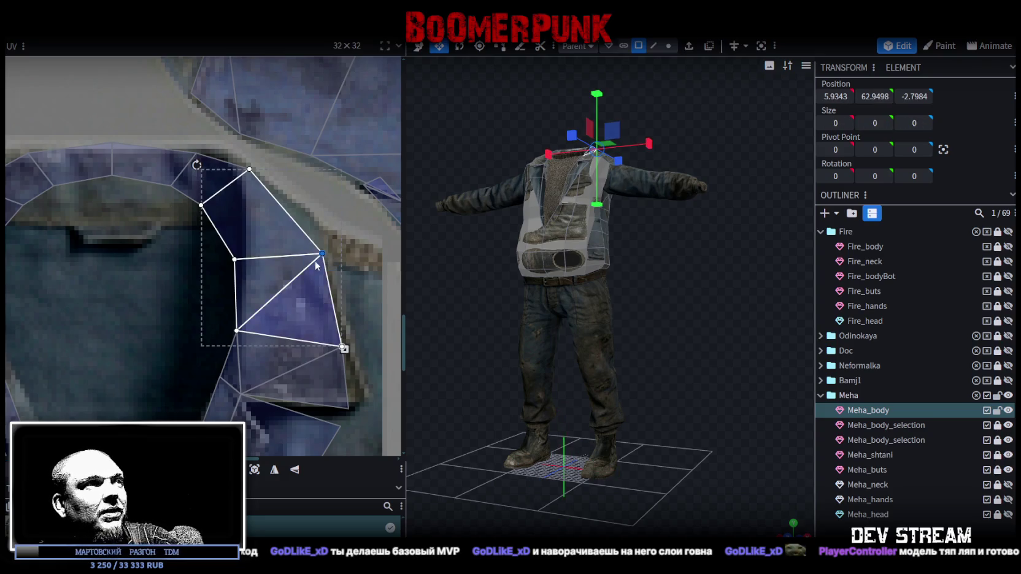
{"action": "left_click_drag", "start_coordinate": [315, 266], "coordinate": [309, 244]}
Step: Select the lower-right shoulder faces and vertices, then move them down to fit the texture
{"action": "scroll", "coordinate": [347, 332], "scroll_direction": "up", "scroll_amount": 2}
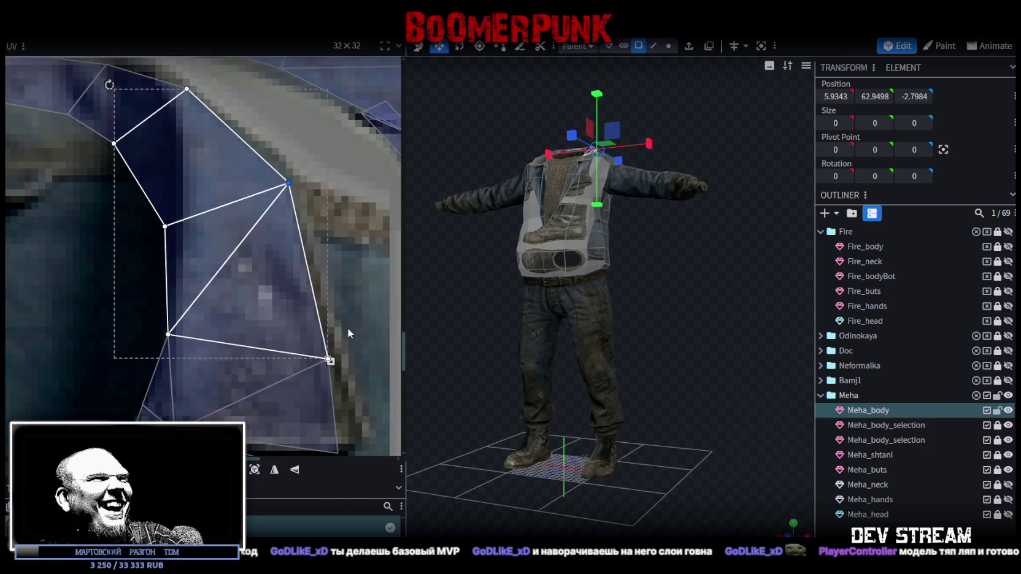
{"action": "left_click", "coordinate": [324, 368]}
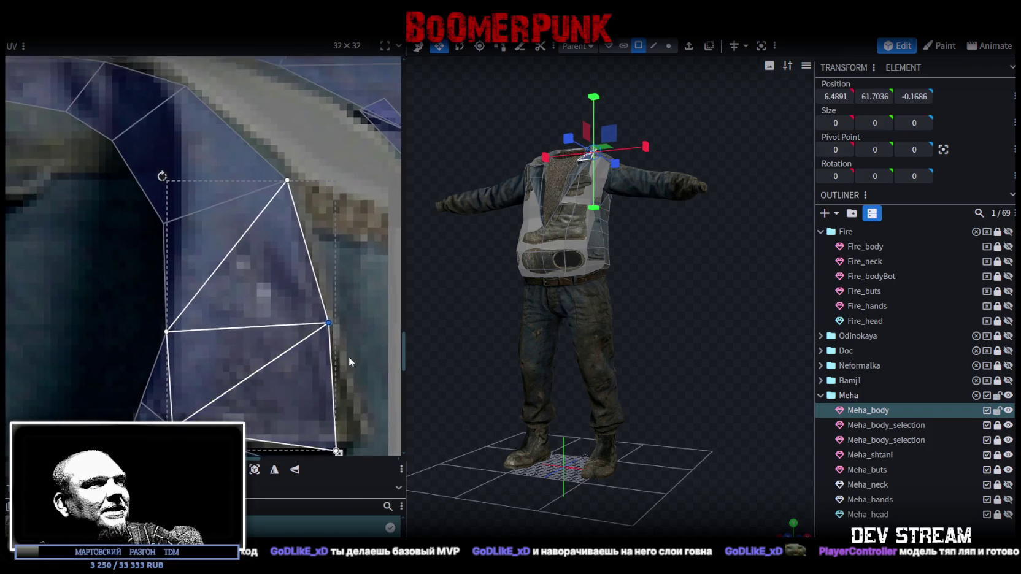
{"action": "scroll", "coordinate": [331, 307], "scroll_direction": "up", "scroll_amount": 2}
{"action": "mouse_move", "coordinate": [330, 287]}
{"action": "left_mouse_down"}
{"action": "mouse_move", "coordinate": [300, 337]}
{"action": "mouse_move", "coordinate": [330, 308]}
{"action": "left_mouse_up"}
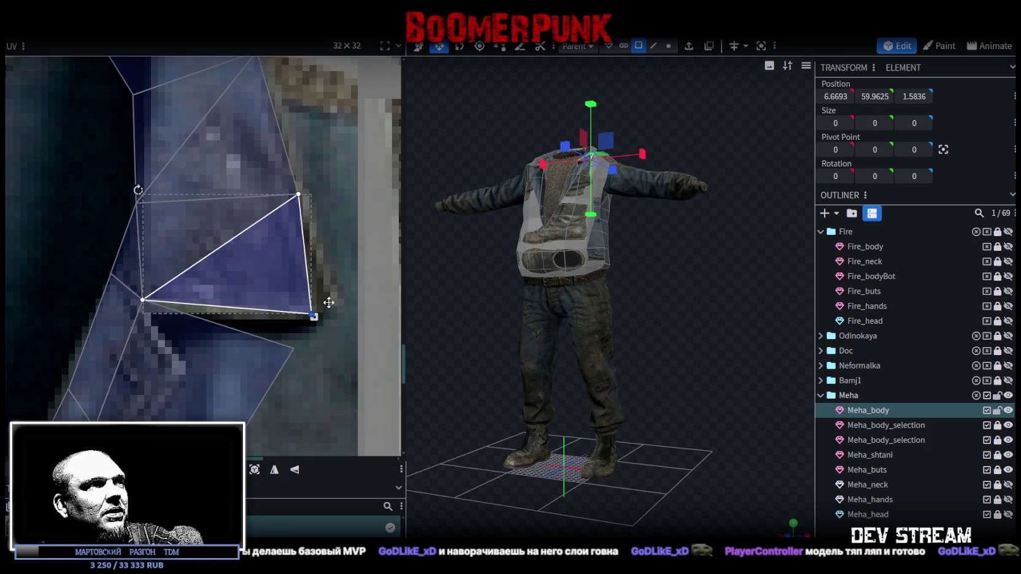
{"action": "middle_click_drag", "start_coordinate": [296, 367], "coordinate": [325, 284]}
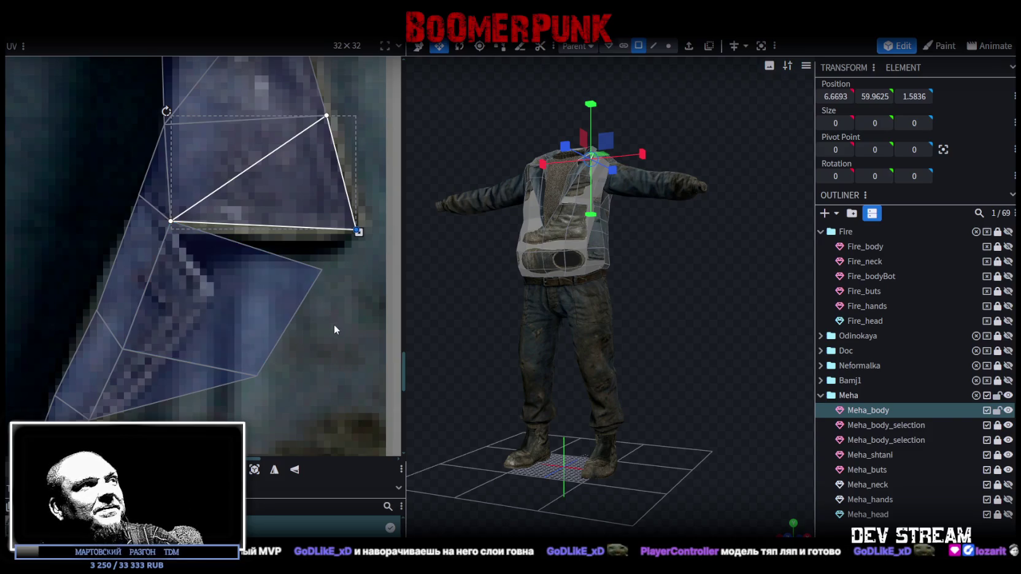
{"action": "left_click", "coordinate": [196, 227], "text": "shift"}
{"action": "left_click_drag", "start_coordinate": [195, 224], "coordinate": [196, 228]}
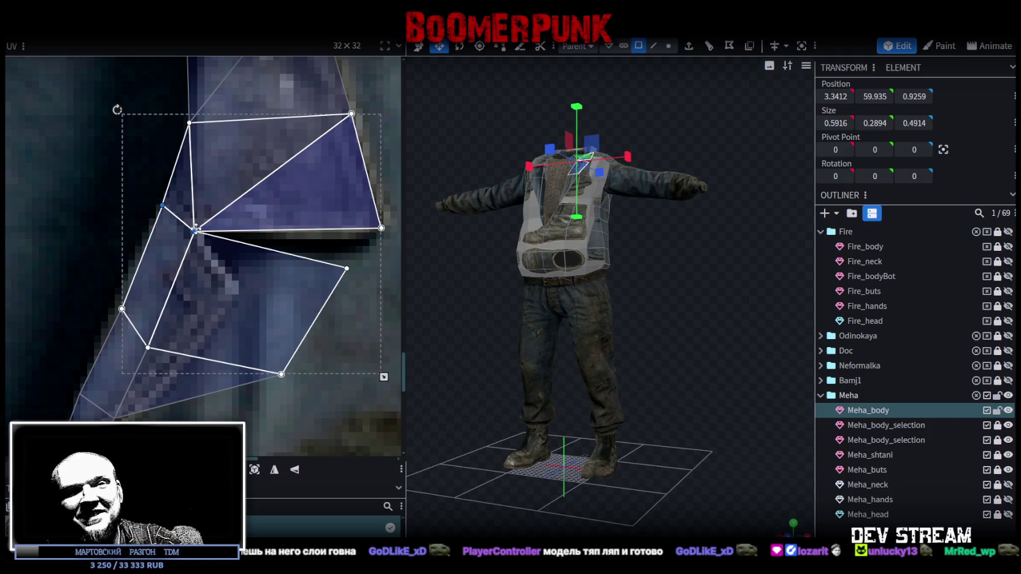
Step: Pull the right shoulder vertex left onto the jacket edge and move the inner collar vertex slightly right
{"action": "mouse_move", "coordinate": [261, 369]}
{"action": "left_mouse_down"}
{"action": "mouse_move", "coordinate": [282, 374]}
{"action": "mouse_move", "coordinate": [340, 265]}
{"action": "left_mouse_up"}
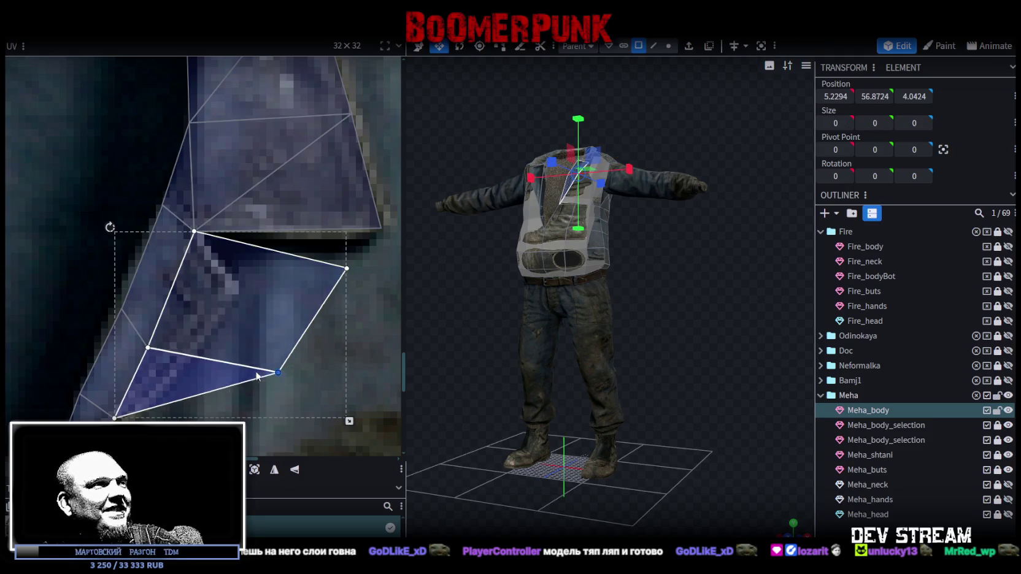
{"action": "left_click", "coordinate": [338, 265]}
{"action": "left_click_drag", "start_coordinate": [340, 267], "coordinate": [234, 288]}
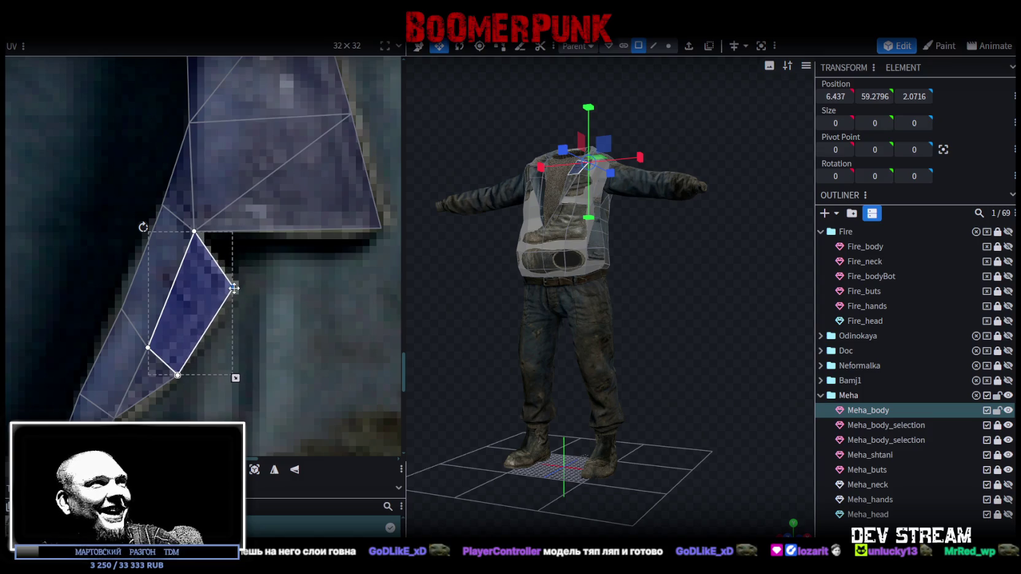
{"action": "scroll", "coordinate": [234, 288], "scroll_direction": "down", "scroll_amount": 5}
{"action": "scroll", "coordinate": [245, 237], "scroll_direction": "up", "scroll_amount": 5}
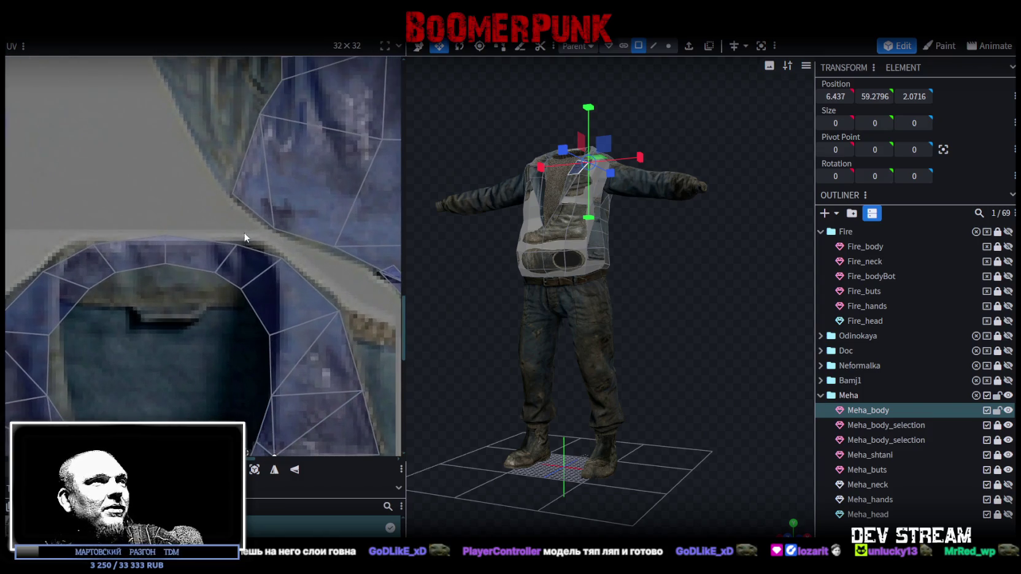
{"action": "left_click", "coordinate": [270, 335]}
{"action": "left_click_drag", "start_coordinate": [270, 335], "coordinate": [282, 331]}
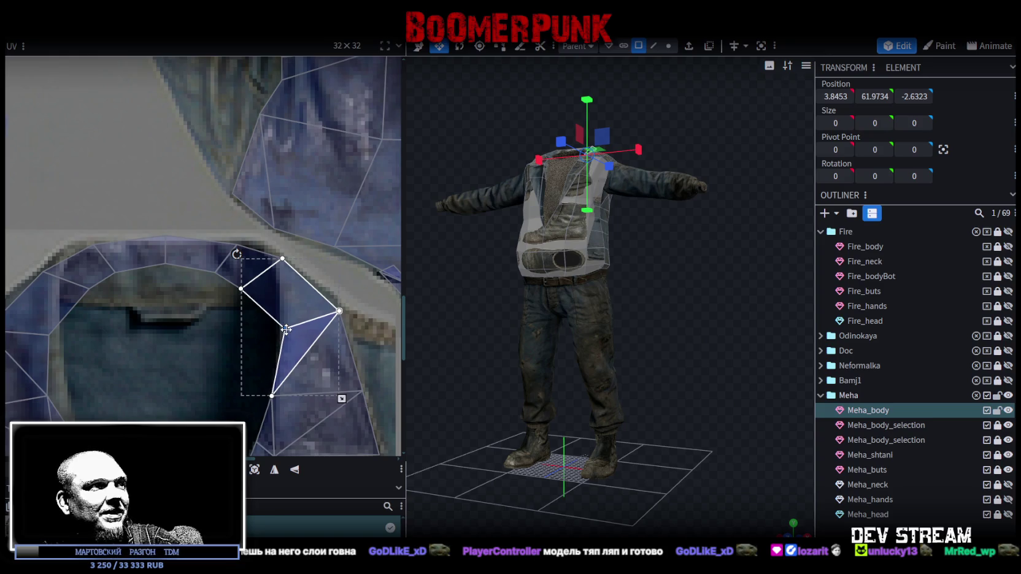
Step: Select another collar vertex, then orbit to a front view of the jacket
{"action": "scroll", "coordinate": [233, 301], "scroll_direction": "up", "scroll_amount": 2}
{"action": "left_click", "coordinate": [244, 277]}
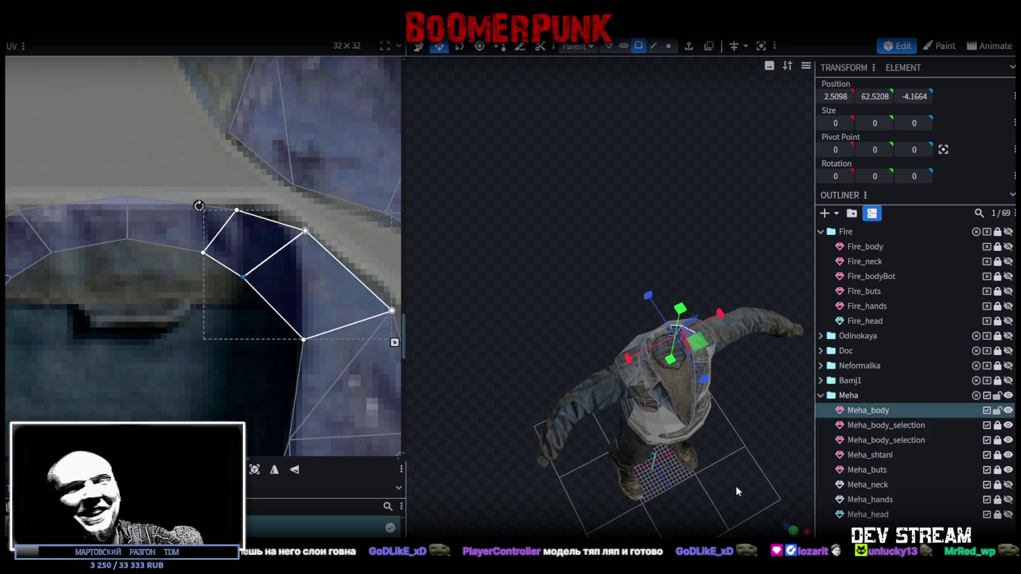
{"action": "left_click_drag", "start_coordinate": [783, 532], "coordinate": [722, 443]}
{"action": "scroll", "coordinate": [707, 429], "scroll_direction": "up", "scroll_amount": 3}
{"action": "scroll", "coordinate": [512, 254], "scroll_direction": "up", "scroll_amount": 3}
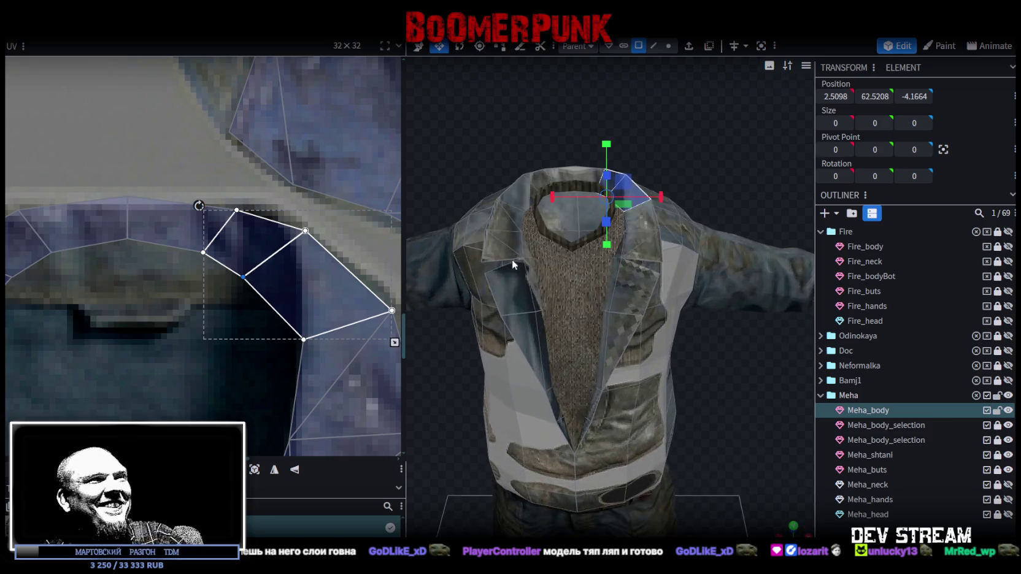
Step: Shift a collar vertex right, then lower the collar's middle-edge vertices to flatten them
{"action": "scroll", "coordinate": [246, 293], "scroll_direction": "up", "scroll_amount": 2}
{"action": "left_click", "coordinate": [243, 276]}
{"action": "left_click_drag", "start_coordinate": [244, 277], "coordinate": [297, 296]}
{"action": "scroll", "coordinate": [182, 306], "scroll_direction": "down", "scroll_amount": 1}
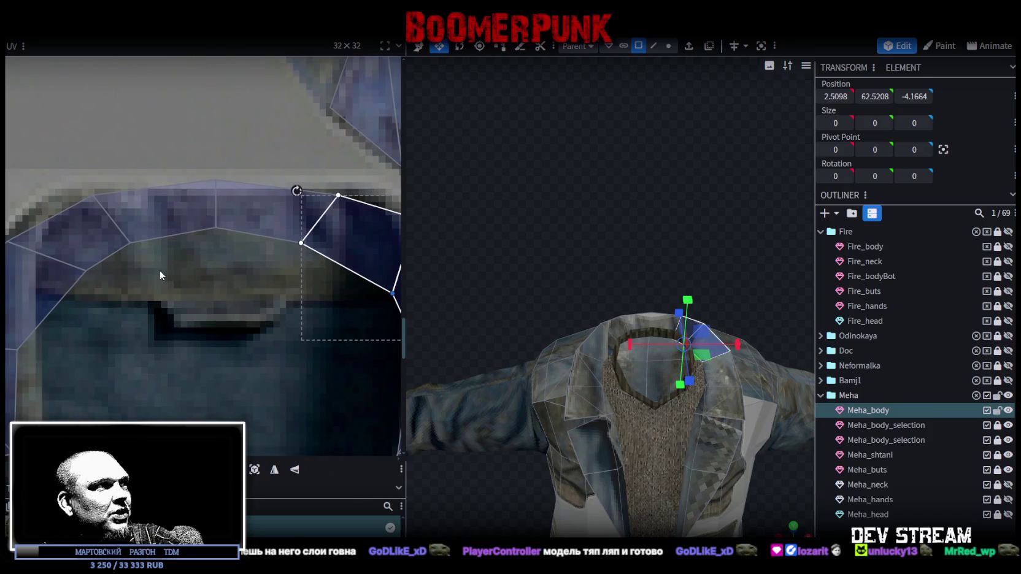
{"action": "scroll", "coordinate": [174, 268], "scroll_direction": "down", "scroll_amount": 2}
{"action": "left_click_drag", "start_coordinate": [205, 264], "coordinate": [237, 167]}
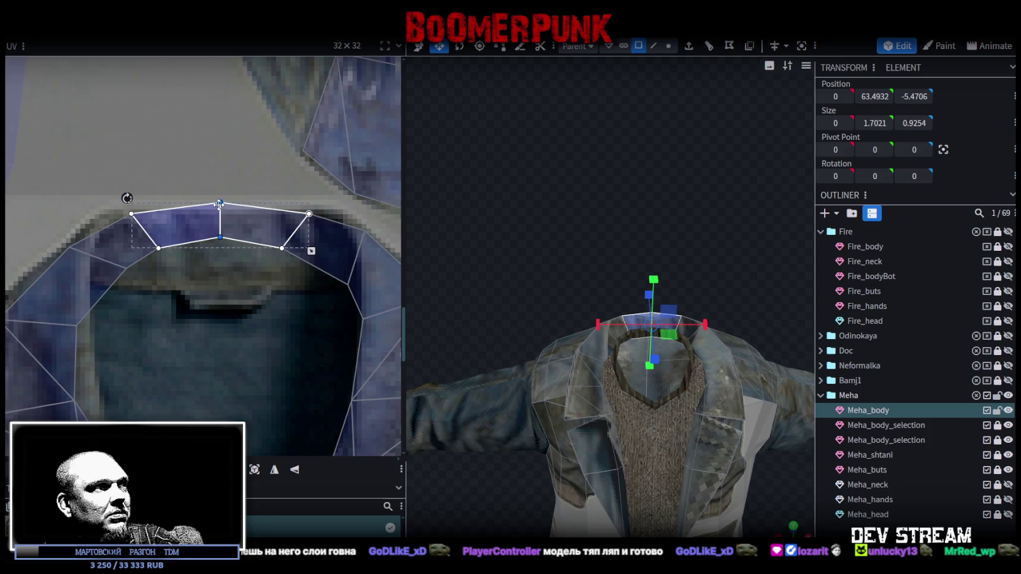
{"action": "left_click_drag", "start_coordinate": [221, 211], "coordinate": [221, 213]}
Step: Select the whole collar strip, move it onto the band's bottom, and fit the left-end corner vertices
{"action": "key", "text": "ctrl+a"}
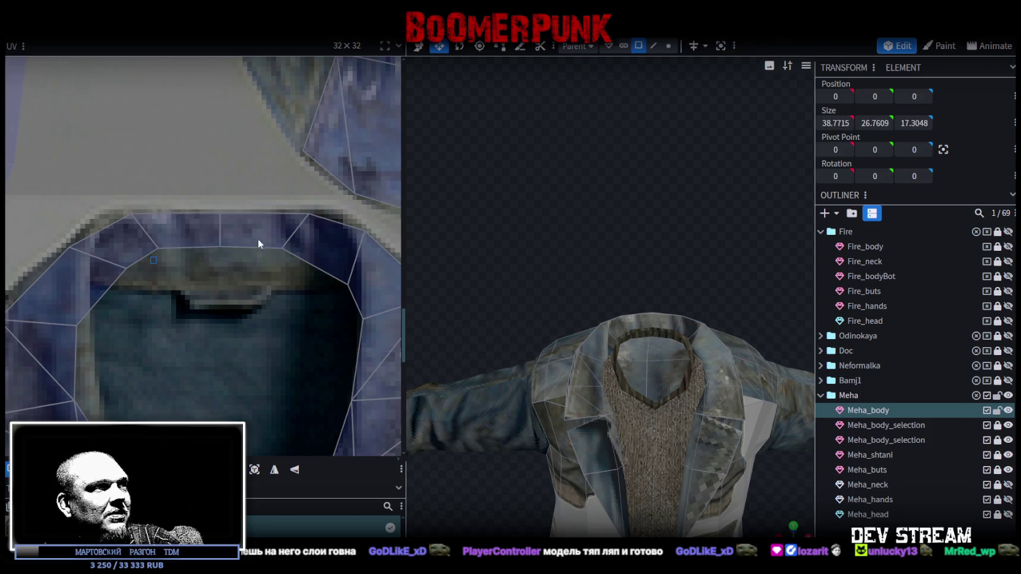
{"action": "left_click_drag", "start_coordinate": [284, 247], "coordinate": [284, 282]}
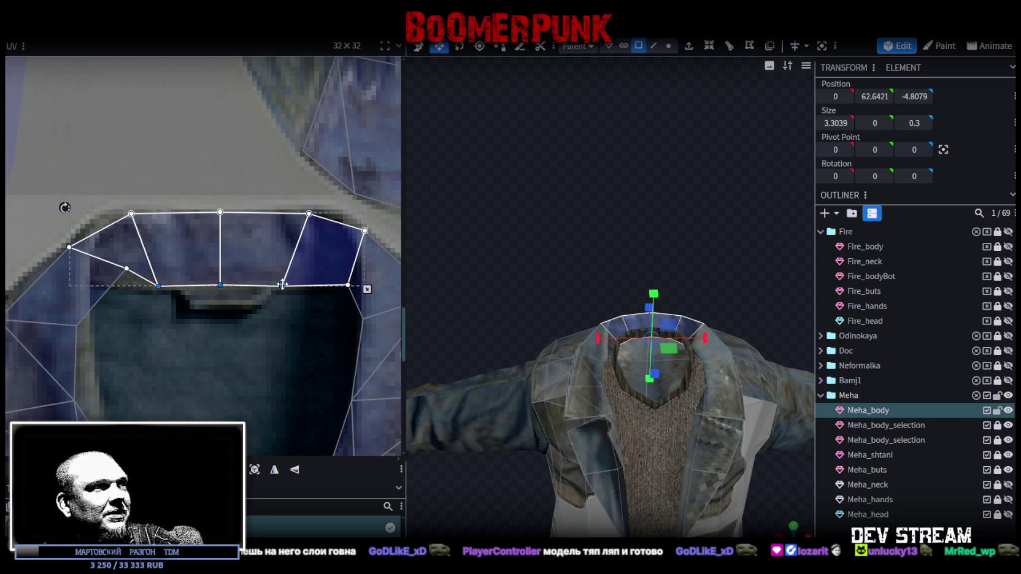
{"action": "scroll", "coordinate": [111, 288], "scroll_direction": "up", "scroll_amount": 2}
{"action": "left_click", "coordinate": [140, 259]}
{"action": "left_click_drag", "start_coordinate": [140, 259], "coordinate": [93, 279]}
{"action": "left_click", "coordinate": [53, 226]}
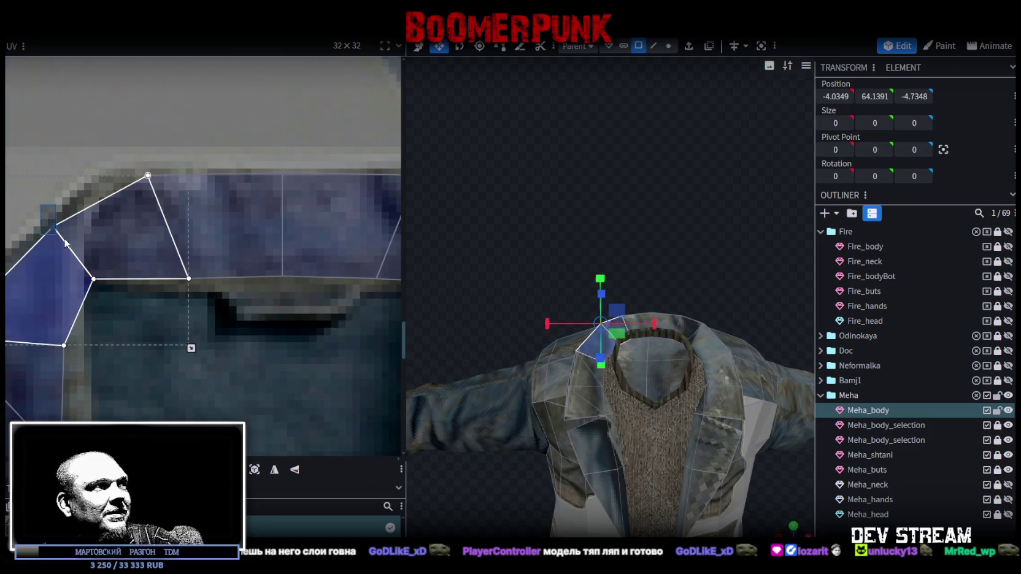
{"action": "left_click_drag", "start_coordinate": [54, 226], "coordinate": [108, 187]}
Step: Select a different back-collar face, then the lapel faces
{"action": "scroll", "coordinate": [175, 206], "scroll_direction": "down", "scroll_amount": 3}
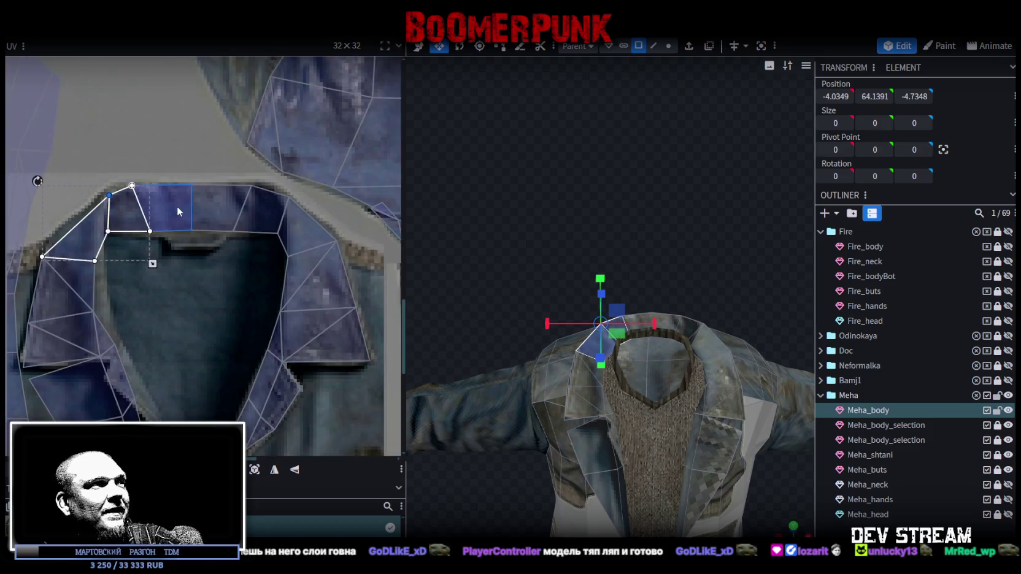
{"action": "scroll", "coordinate": [150, 211], "scroll_direction": "up", "scroll_amount": 2}
{"action": "left_click_drag", "start_coordinate": [216, 258], "coordinate": [176, 236]}
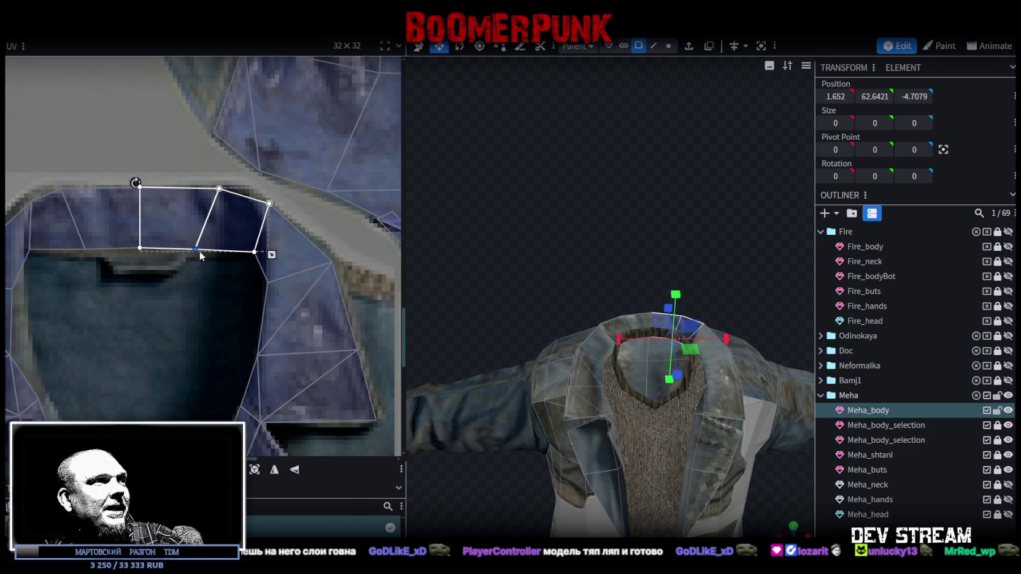
{"action": "scroll", "coordinate": [270, 236], "scroll_direction": "down", "scroll_amount": 3}
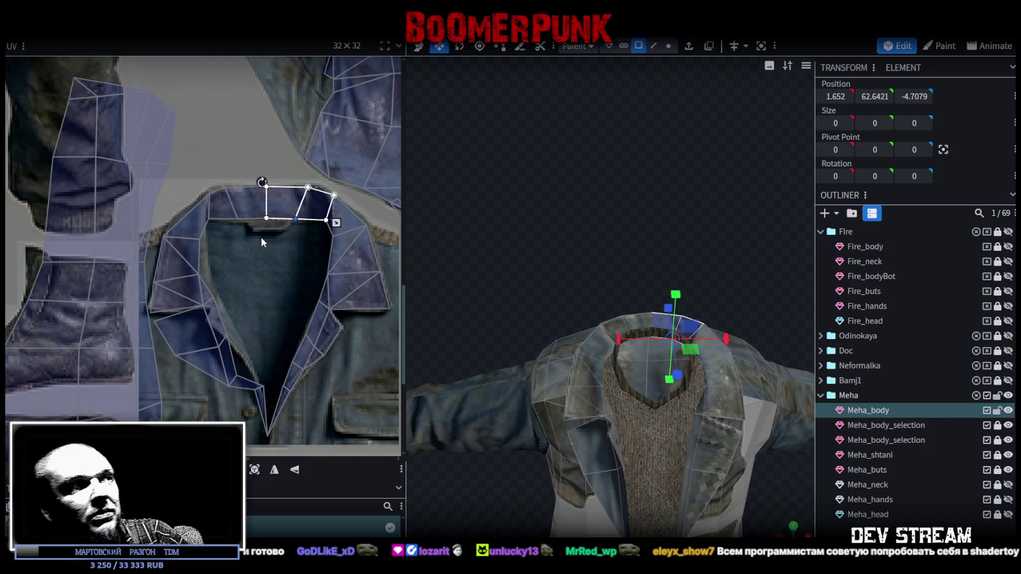
{"action": "scroll", "coordinate": [247, 349], "scroll_direction": "up", "scroll_amount": 2}
{"action": "left_click", "coordinate": [250, 353]}
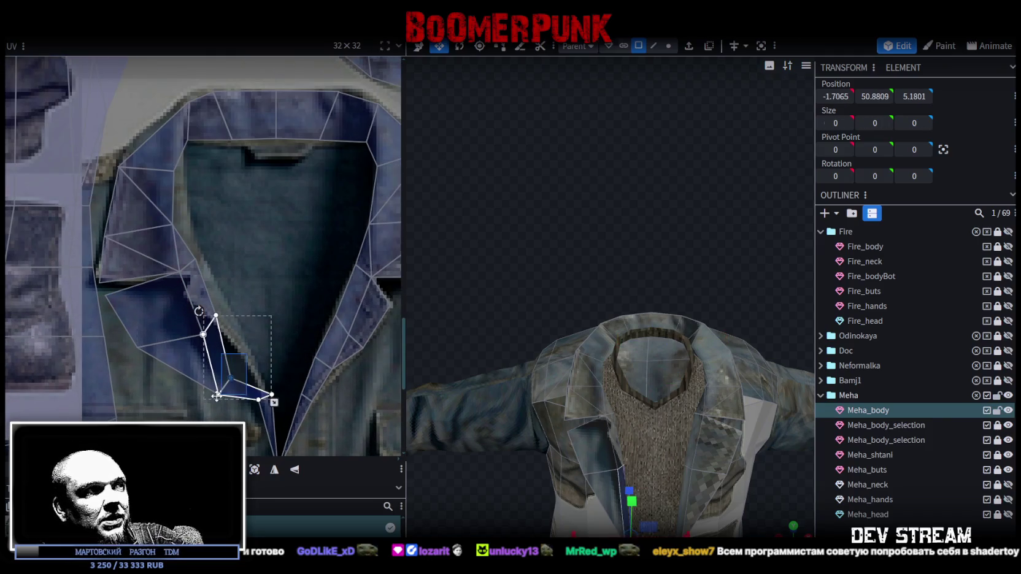
Step: Nudge a lapel vertex down onto the lapel edge
{"action": "left_click_drag", "start_coordinate": [248, 355], "coordinate": [241, 363]}
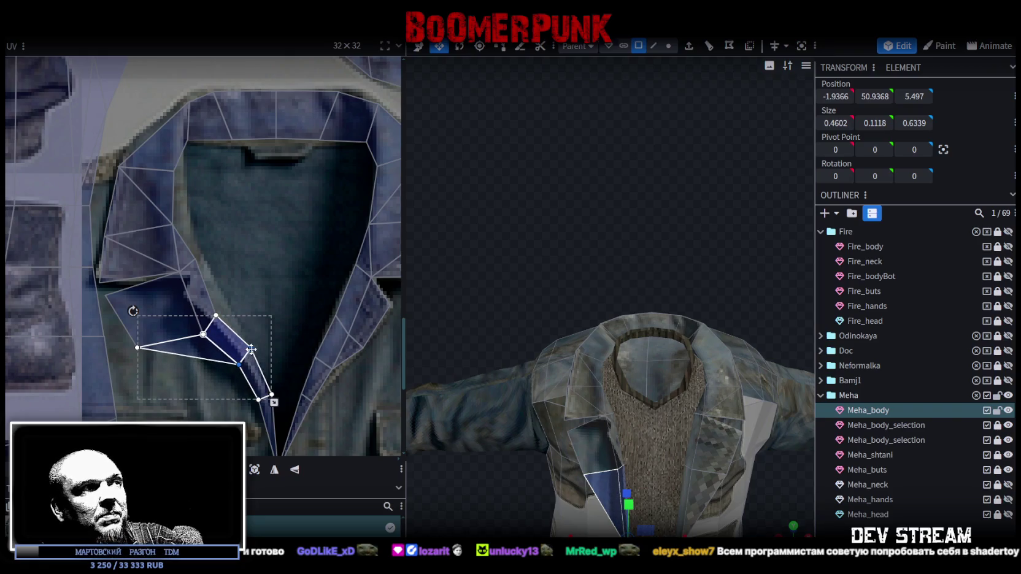
{"action": "scroll", "coordinate": [241, 366], "scroll_direction": "up", "scroll_amount": 2}
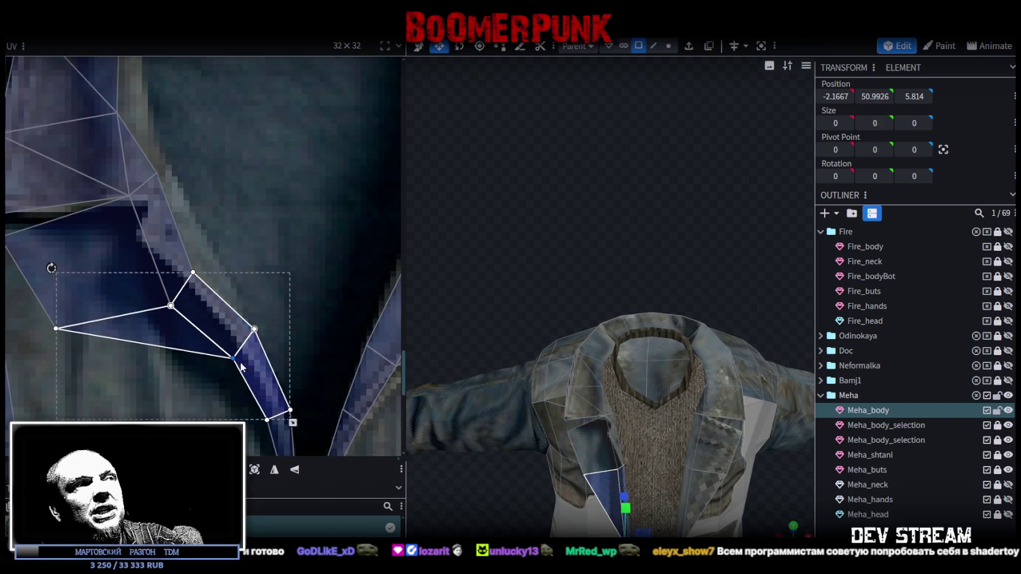
{"action": "middle_click_drag", "start_coordinate": [235, 239], "coordinate": [233, 292]}
Step: Select the next lapel face down with its left neighbour and move a vertex up-right onto the edge
{"action": "left_click", "coordinate": [201, 338]}
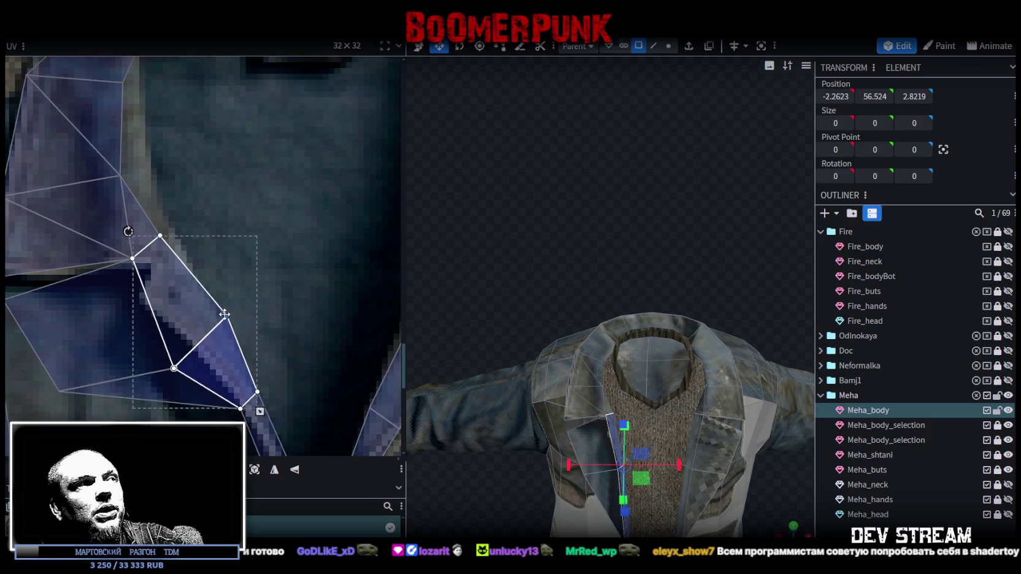
{"action": "left_click", "coordinate": [92, 334], "text": "shift"}
{"action": "scroll", "coordinate": [221, 359], "scroll_direction": "down", "scroll_amount": 2}
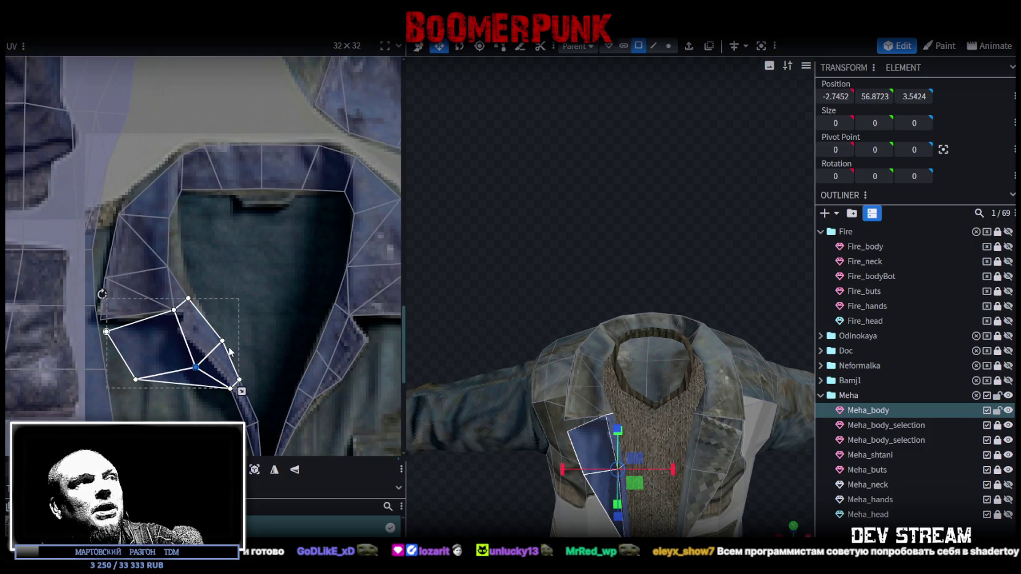
{"action": "scroll", "coordinate": [209, 370], "scroll_direction": "up", "scroll_amount": 1}
{"action": "scroll", "coordinate": [236, 361], "scroll_direction": "down", "scroll_amount": 1}
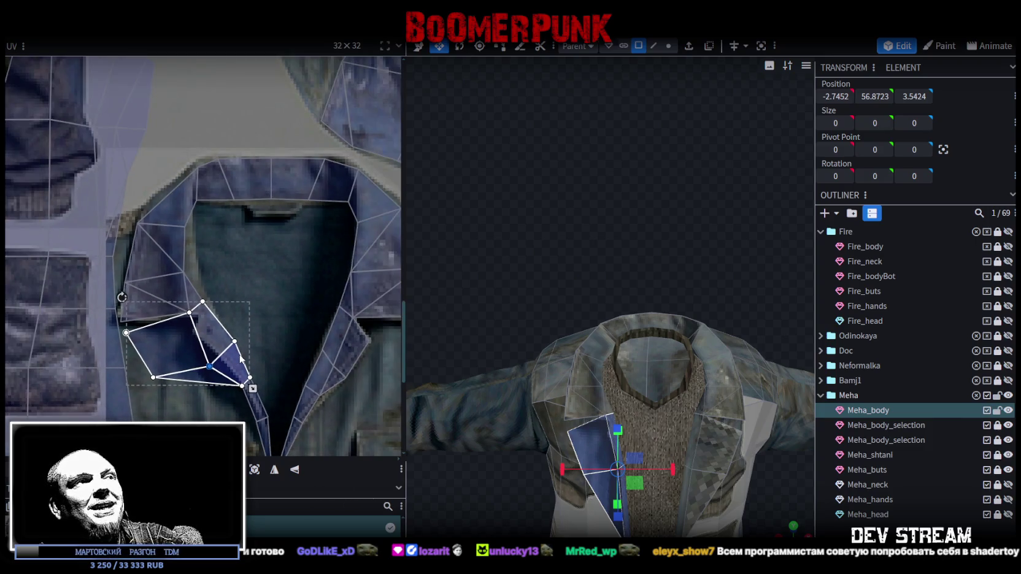
{"action": "scroll", "coordinate": [236, 361], "scroll_direction": "up", "scroll_amount": 1}
{"action": "left_click_drag", "start_coordinate": [193, 366], "coordinate": [217, 343]}
Step: Move another lapel vertex up-right to reshape the face, then select the chest faces beside the lapel
{"action": "scroll", "coordinate": [218, 343], "scroll_direction": "down", "scroll_amount": 1}
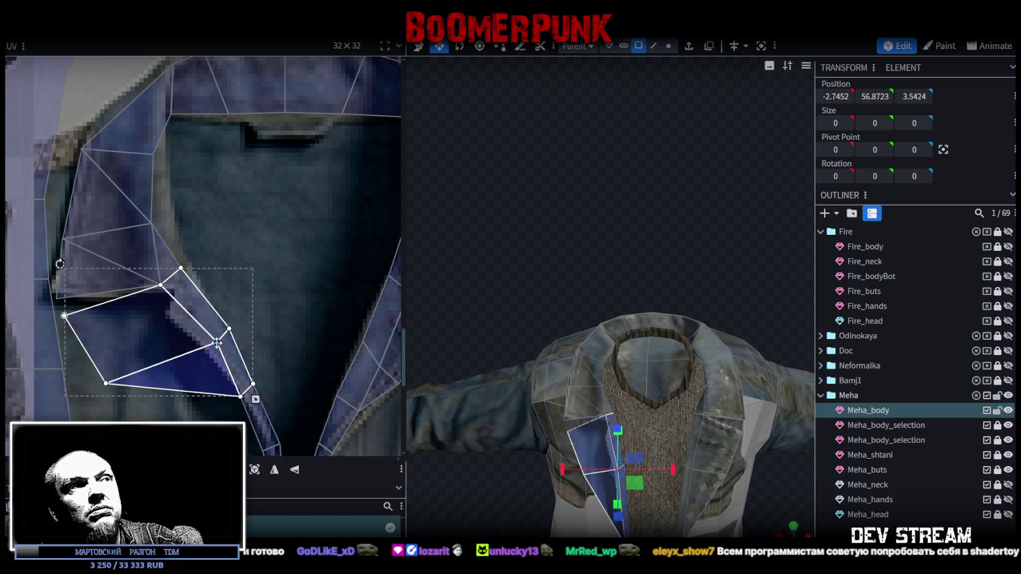
{"action": "scroll", "coordinate": [204, 331], "scroll_direction": "up", "scroll_amount": 1}
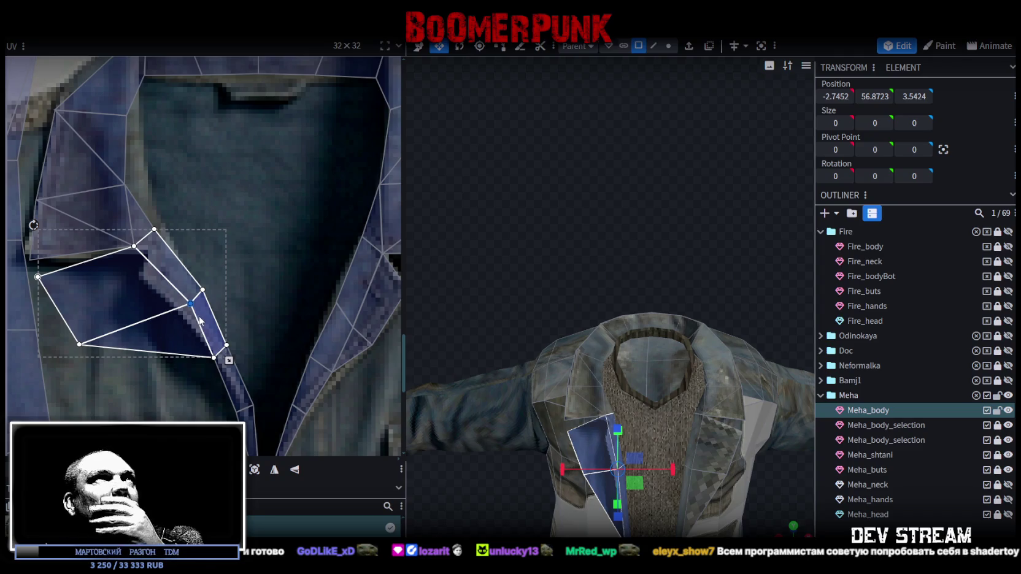
{"action": "scroll", "coordinate": [209, 322], "scroll_direction": "down", "scroll_amount": 1}
{"action": "scroll", "coordinate": [225, 331], "scroll_direction": "up", "scroll_amount": 1}
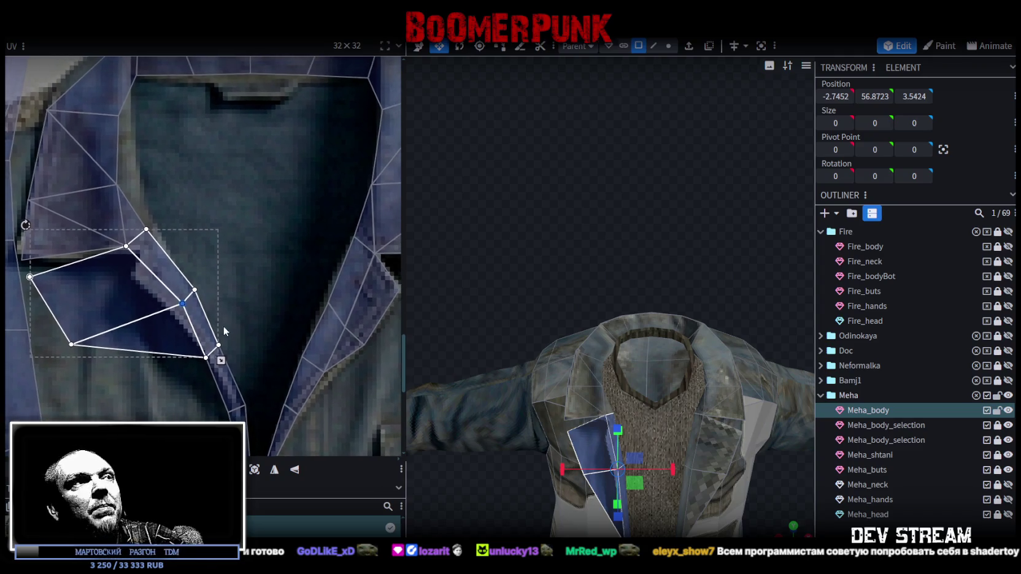
{"action": "scroll", "coordinate": [225, 332], "scroll_direction": "down", "scroll_amount": 1}
{"action": "scroll", "coordinate": [221, 333], "scroll_direction": "up", "scroll_amount": 1}
{"action": "scroll", "coordinate": [222, 337], "scroll_direction": "down", "scroll_amount": 1}
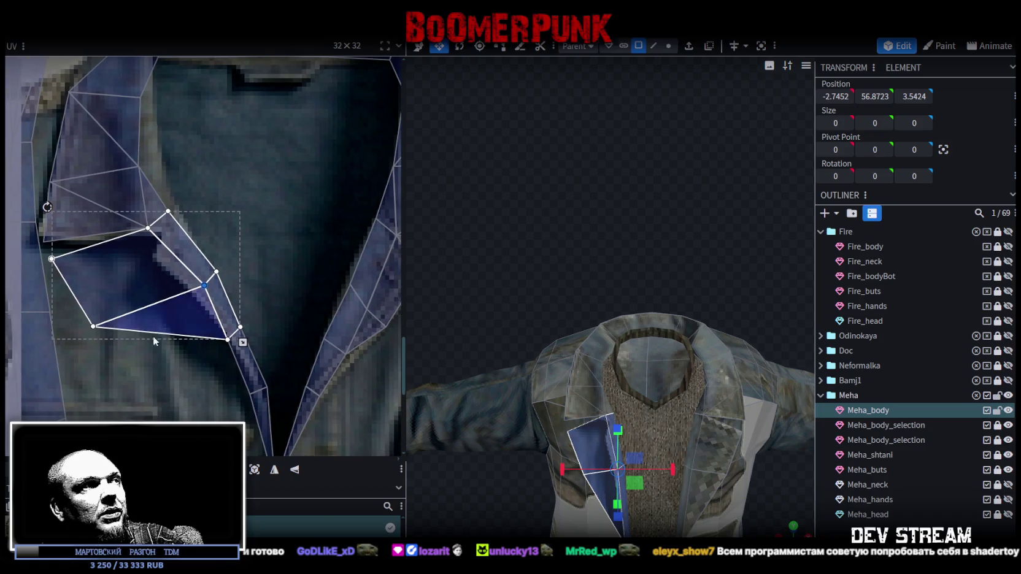
{"action": "left_click", "coordinate": [161, 318]}
{"action": "left_click_drag", "start_coordinate": [161, 318], "coordinate": [233, 293]}
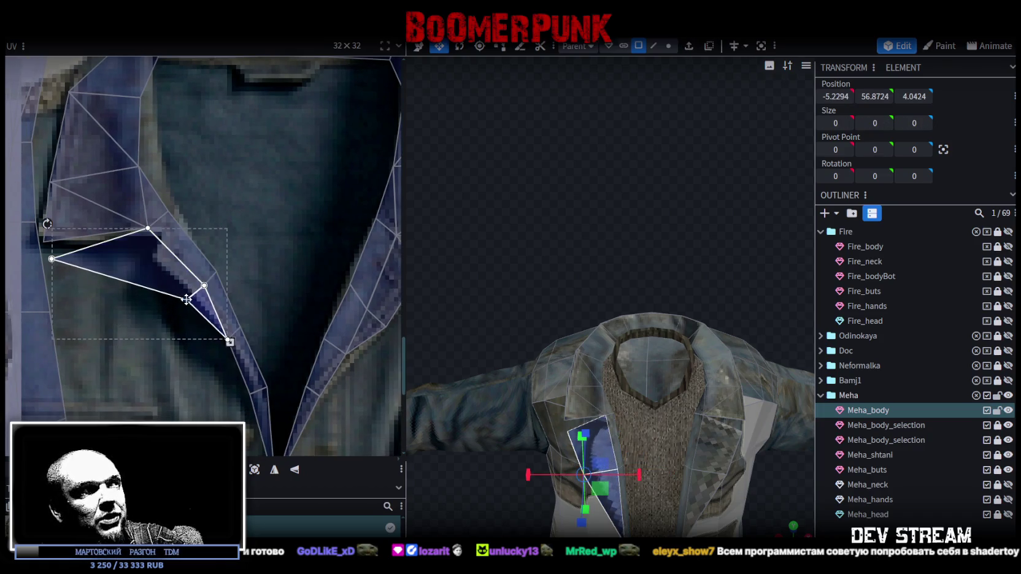
{"action": "scroll", "coordinate": [127, 336], "scroll_direction": "up", "scroll_amount": 1}
{"action": "left_click", "coordinate": [176, 247]}
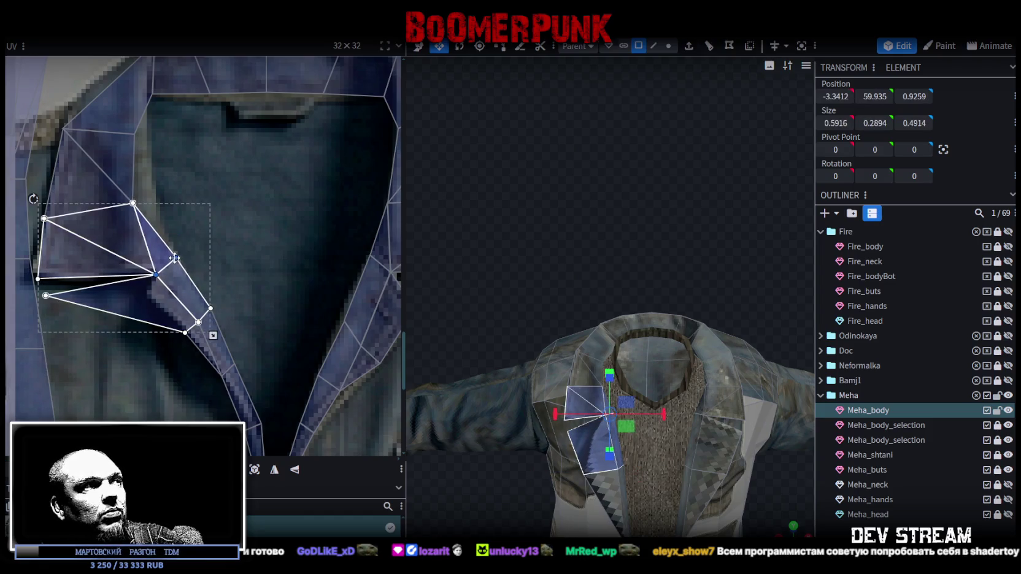
Step: Select the narrow lapel-edge and upper lapel faces, then drag the edge vertex onto the lapel border
{"action": "left_click", "coordinate": [52, 314]}
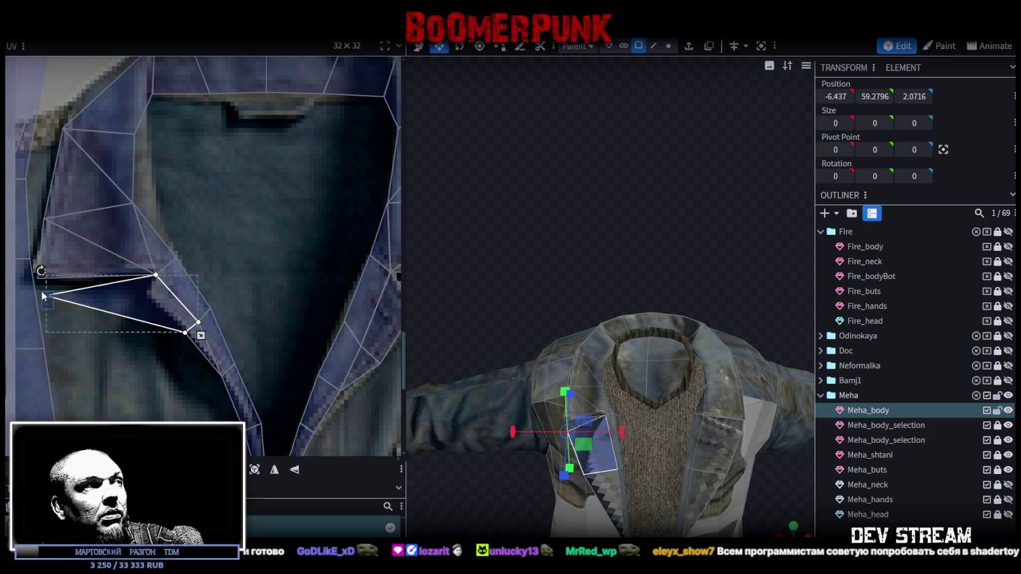
{"action": "left_click", "coordinate": [147, 293]}
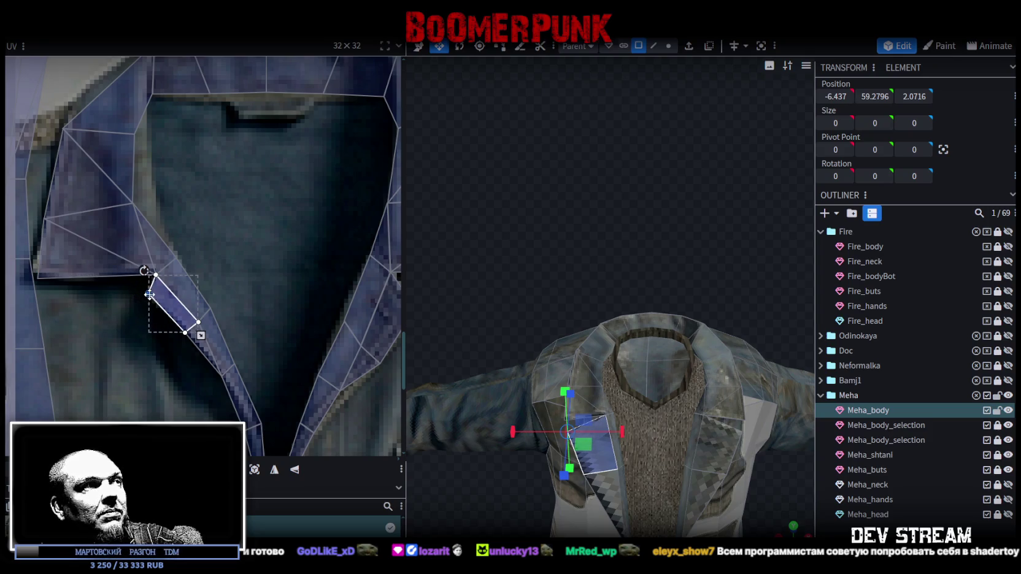
{"action": "scroll", "coordinate": [148, 289], "scroll_direction": "down", "scroll_amount": 2}
{"action": "scroll", "coordinate": [143, 187], "scroll_direction": "up", "scroll_amount": 3}
{"action": "left_click", "coordinate": [142, 187], "text": "shift"}
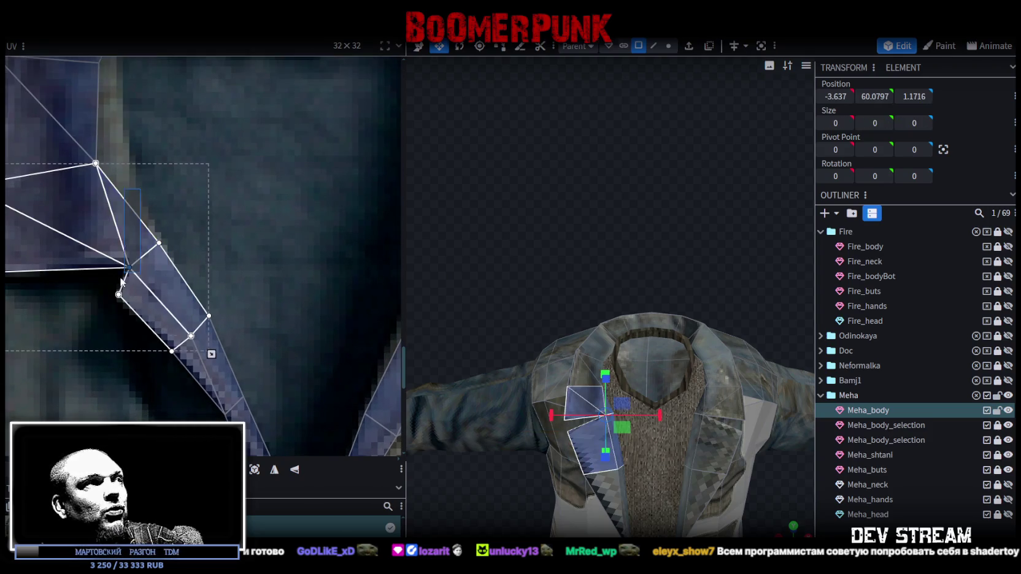
{"action": "left_click_drag", "start_coordinate": [129, 266], "coordinate": [141, 249]}
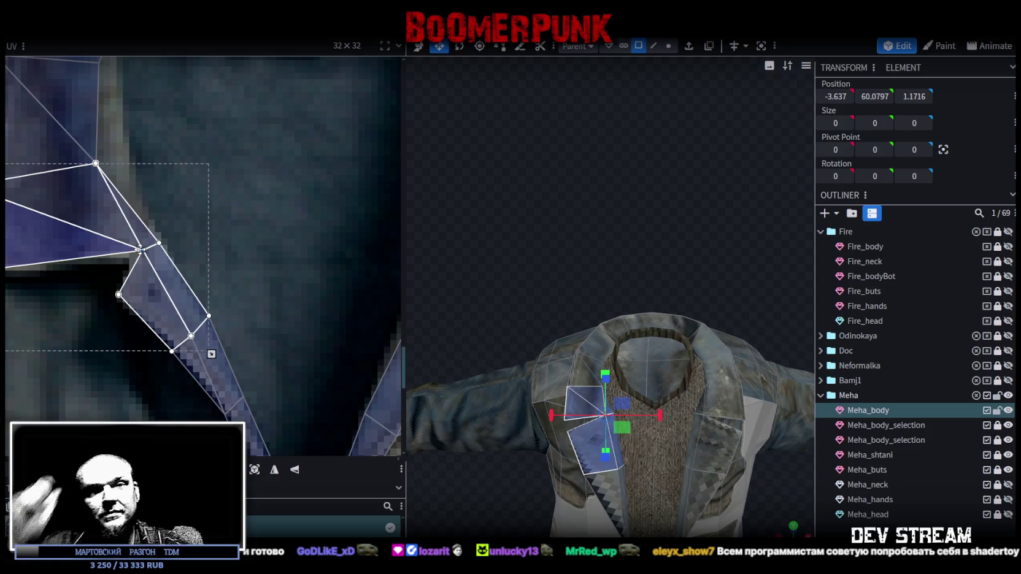
{"action": "left_click", "coordinate": [141, 250]}
{"action": "scroll", "coordinate": [110, 203], "scroll_direction": "down", "scroll_amount": 5}
{"action": "scroll", "coordinate": [137, 166], "scroll_direction": "up", "scroll_amount": 4}
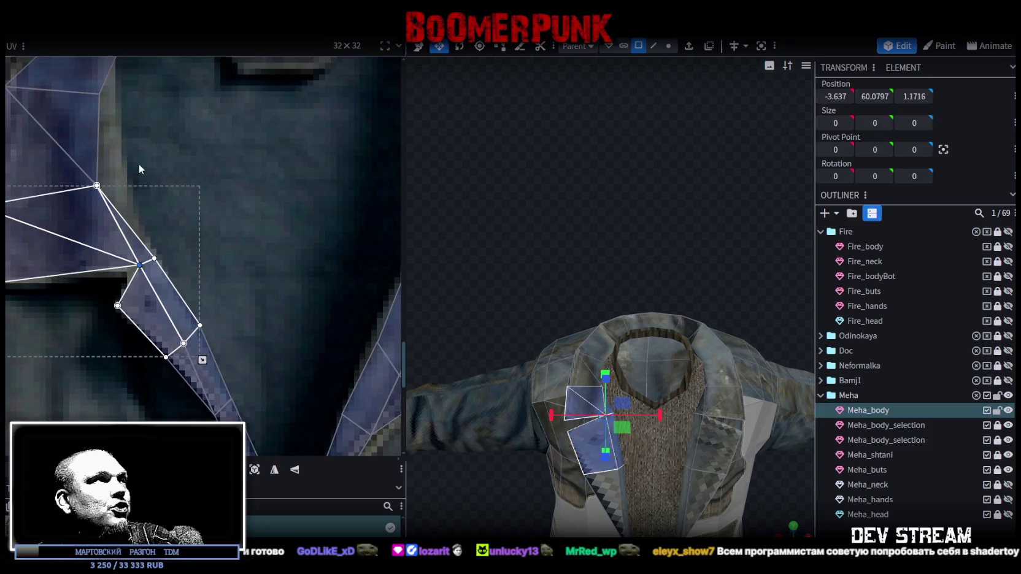
{"action": "scroll", "coordinate": [212, 271], "scroll_direction": "down", "scroll_amount": 2}
Step: Shift the shoulder faces beside the collar right onto the texture, then switch to the VK Video browser
{"action": "left_click", "coordinate": [191, 178]}
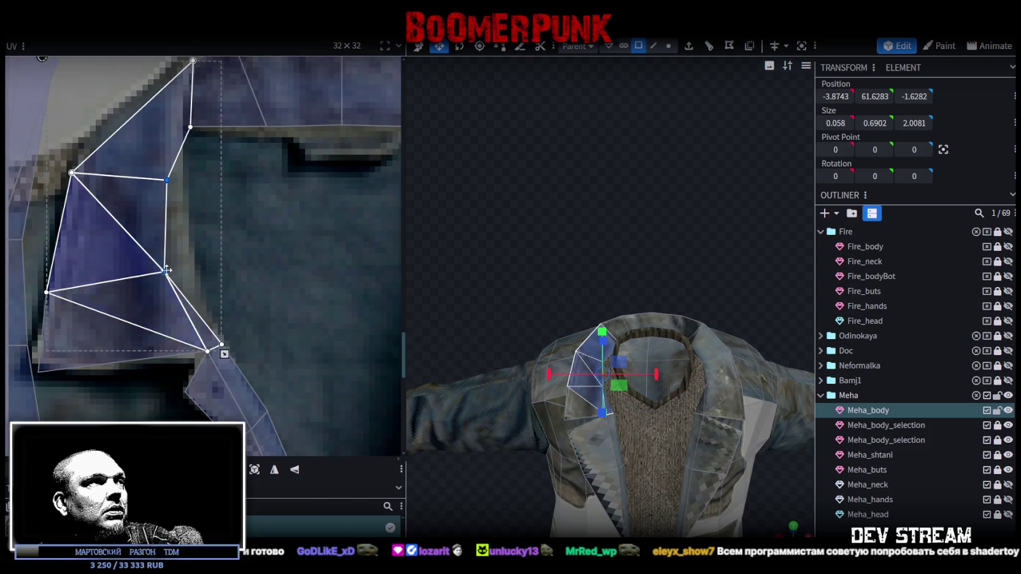
{"action": "left_click_drag", "start_coordinate": [167, 270], "coordinate": [180, 273]}
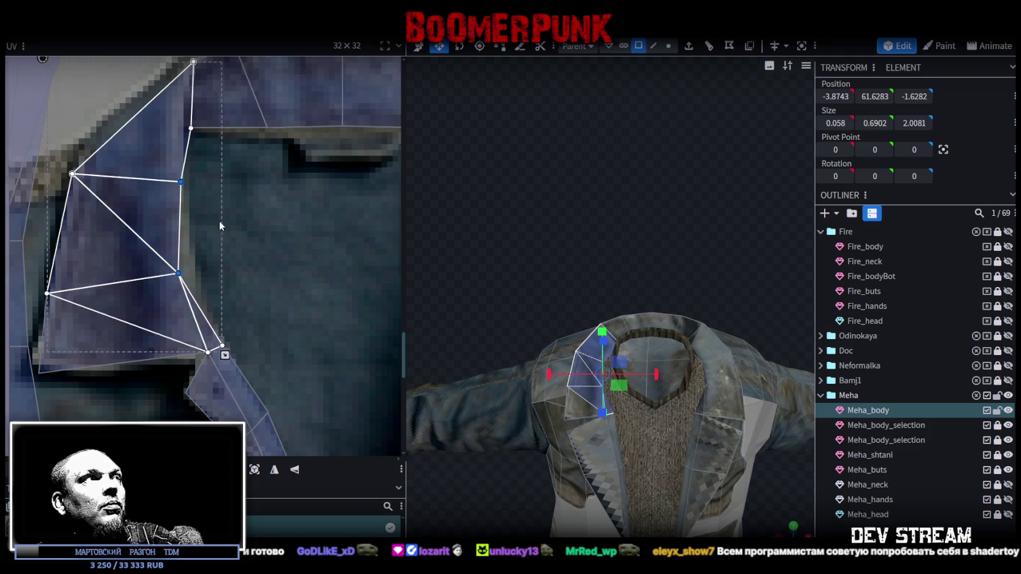
{"action": "left_click", "coordinate": [220, 226]}
{"action": "left_click", "coordinate": [229, 225]}
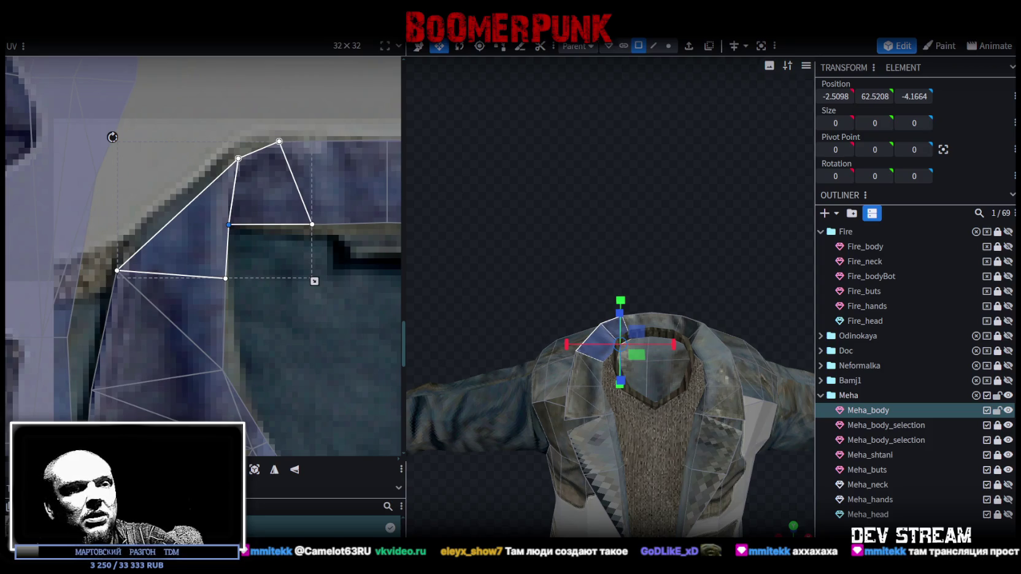
{"action": "key", "text": "alt+Tab"}
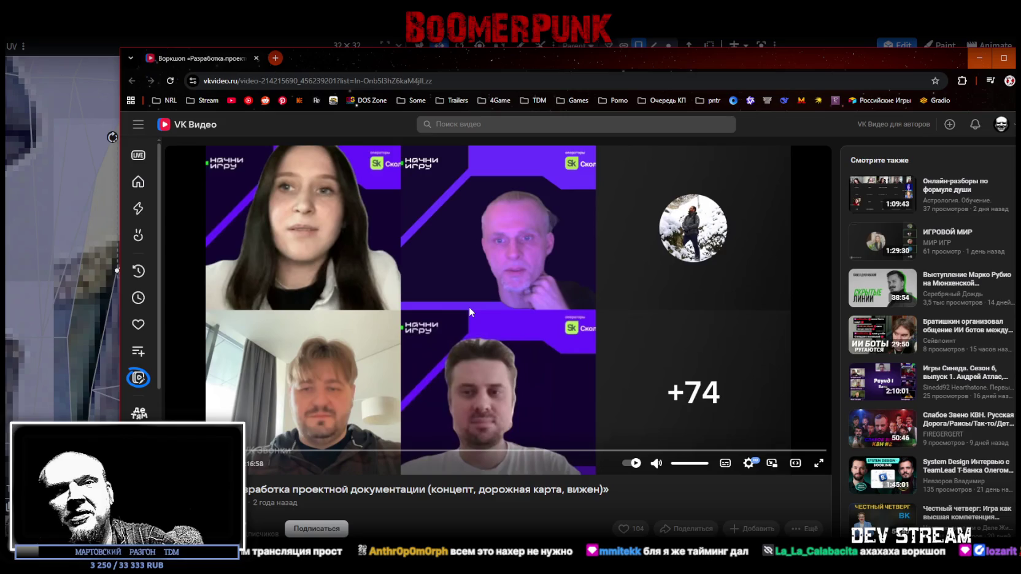
{"action": "mouse_move", "coordinate": [468, 307]}
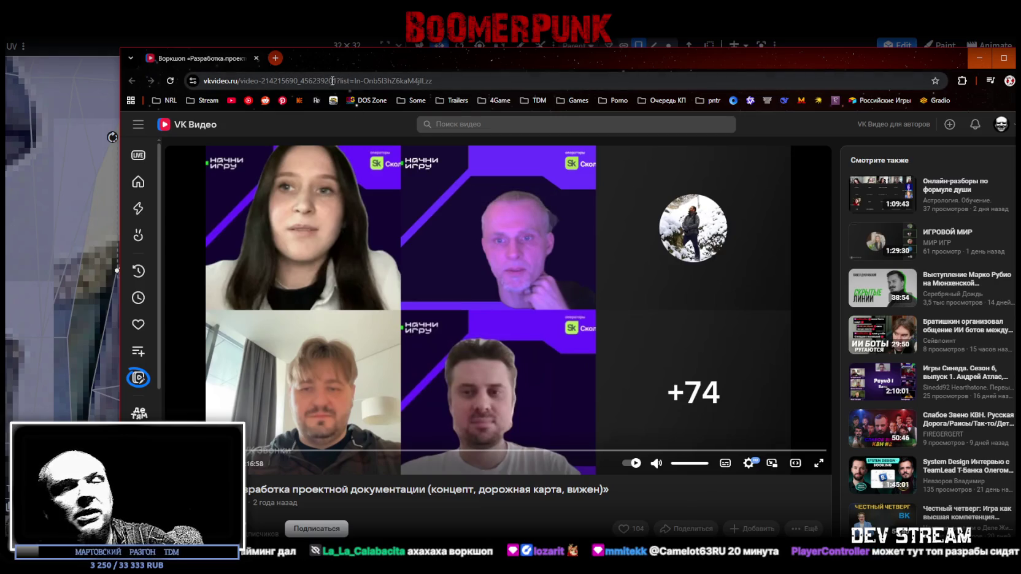
{"action": "mouse_move", "coordinate": [399, 375]}
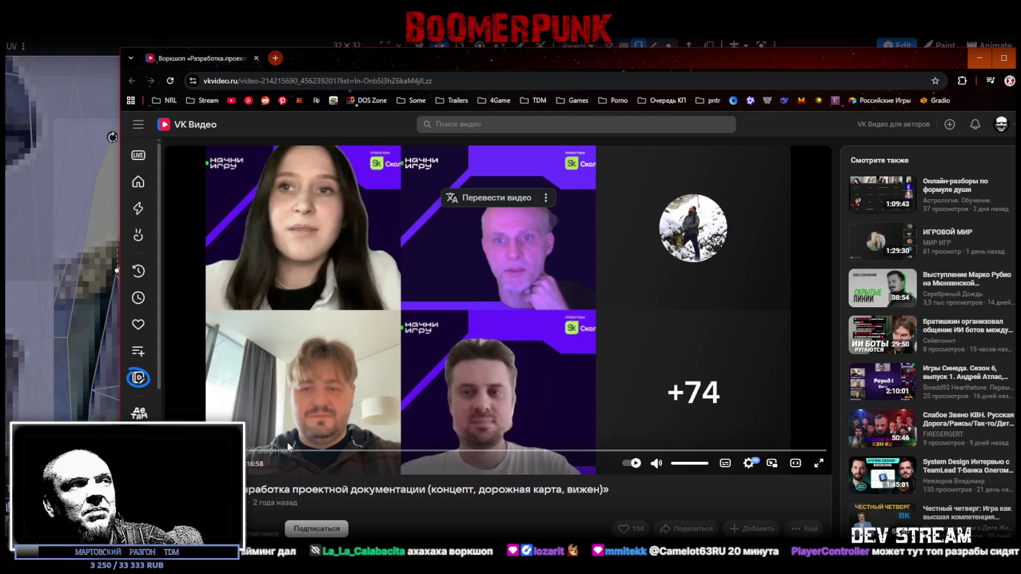
{"action": "mouse_move", "coordinate": [340, 452]}
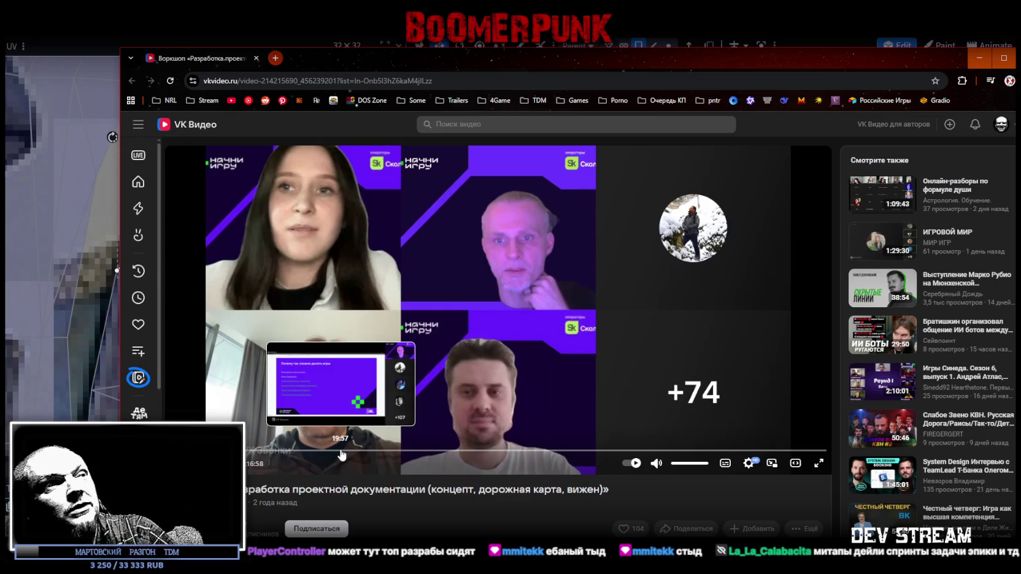
Step: Jump the workshop video to the «Почему так сложно делать игры» slide and make the browser full screen
{"action": "left_click", "coordinate": [342, 452]}
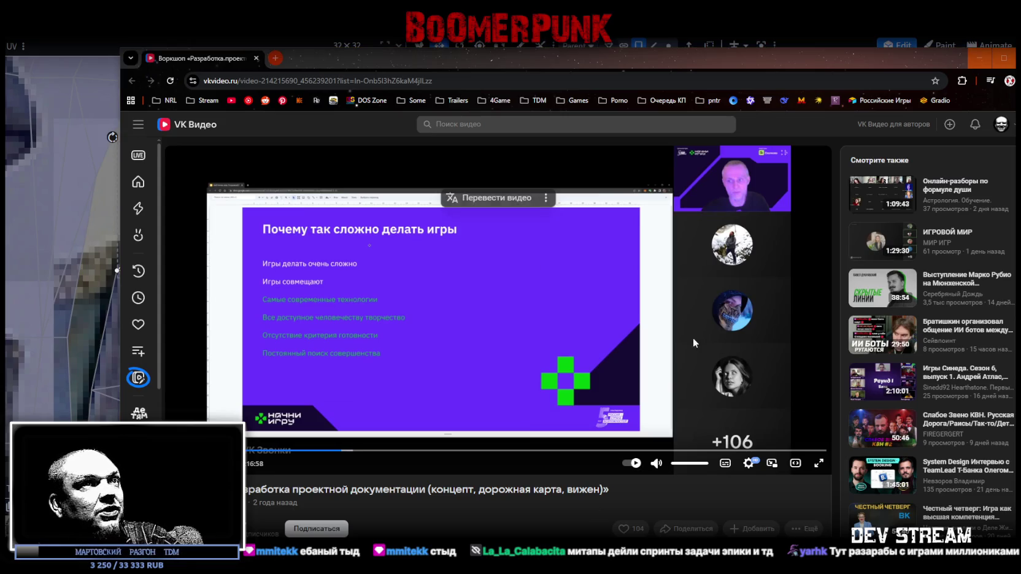
{"action": "key", "text": "F11"}
Step: Put the VK Video player in full screen and resume playback
{"action": "key", "text": "f"}
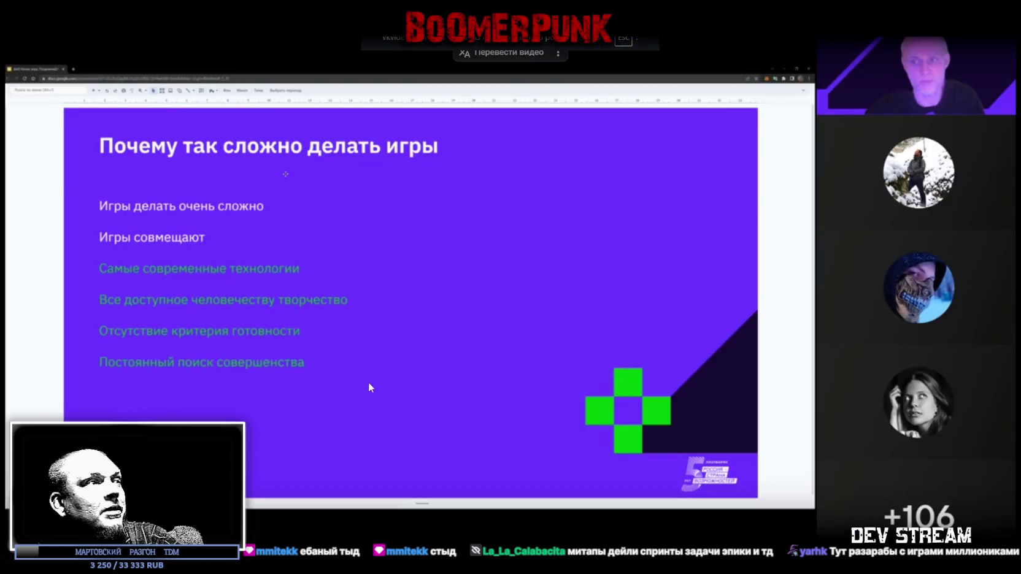
{"action": "key", "text": "space"}
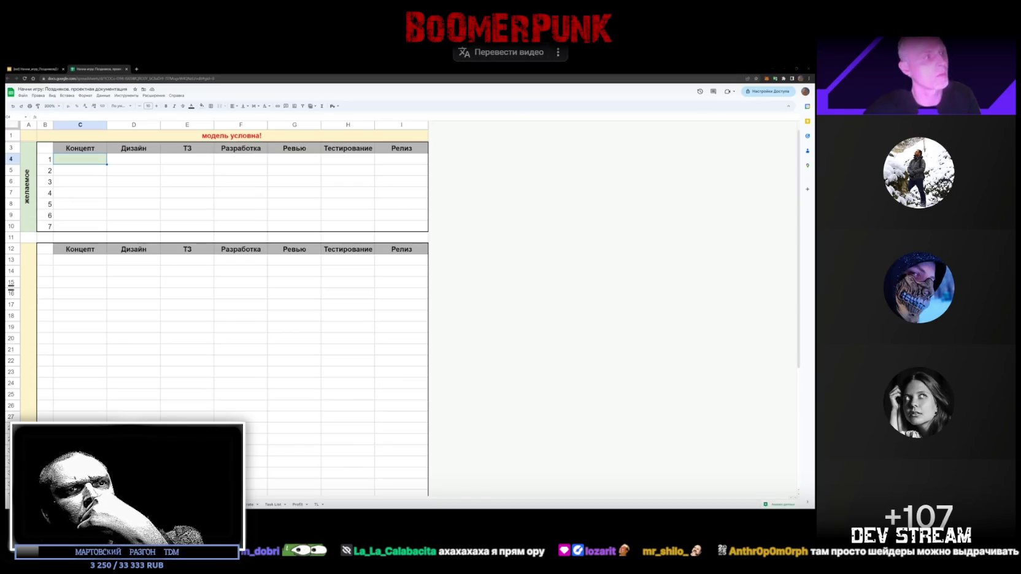
Step: Change the video's playback speed twice in the player settings
{"action": "left_click", "coordinate": [948, 510]}
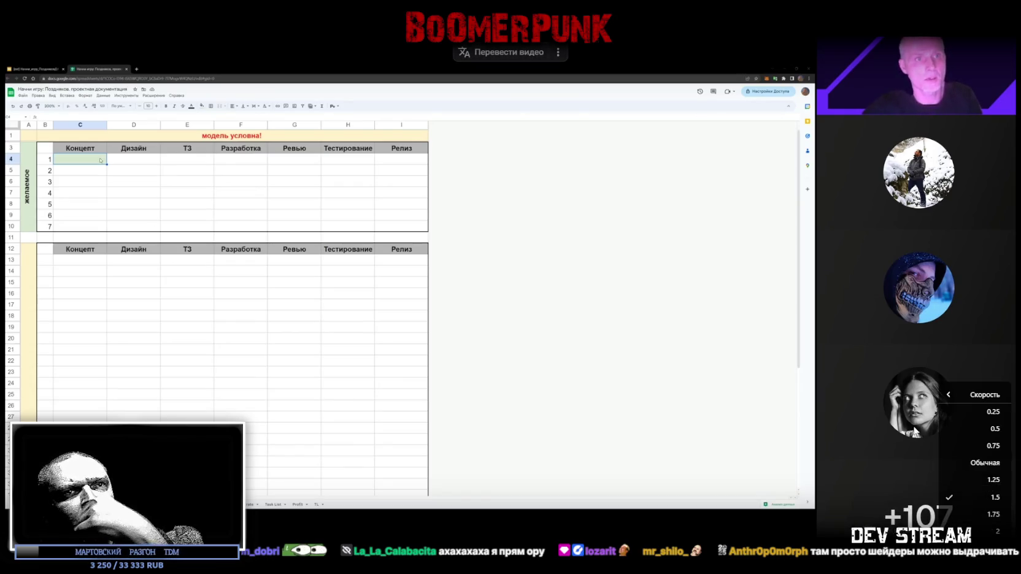
{"action": "left_click", "coordinate": [960, 475]}
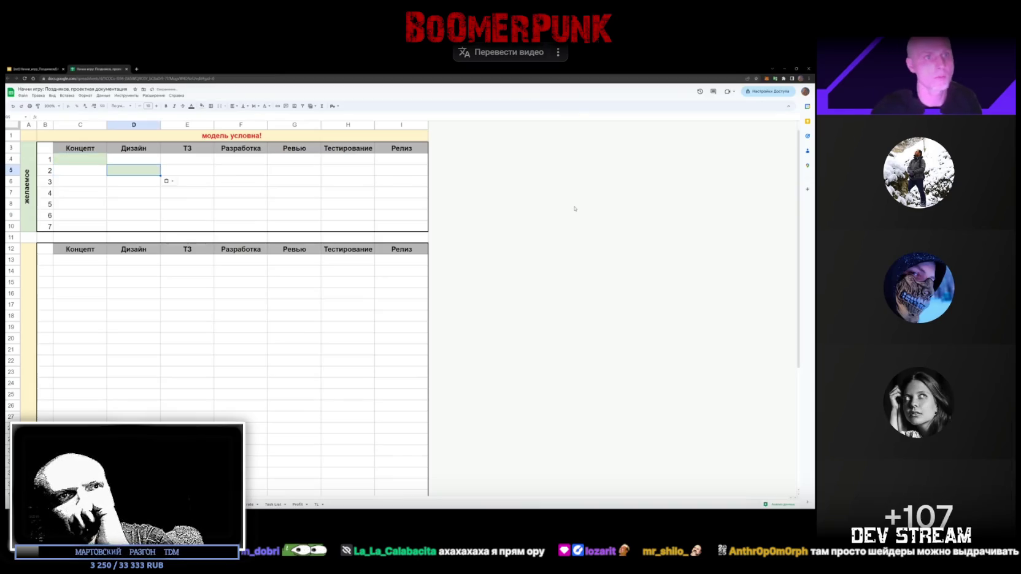
{"action": "left_click", "coordinate": [948, 510]}
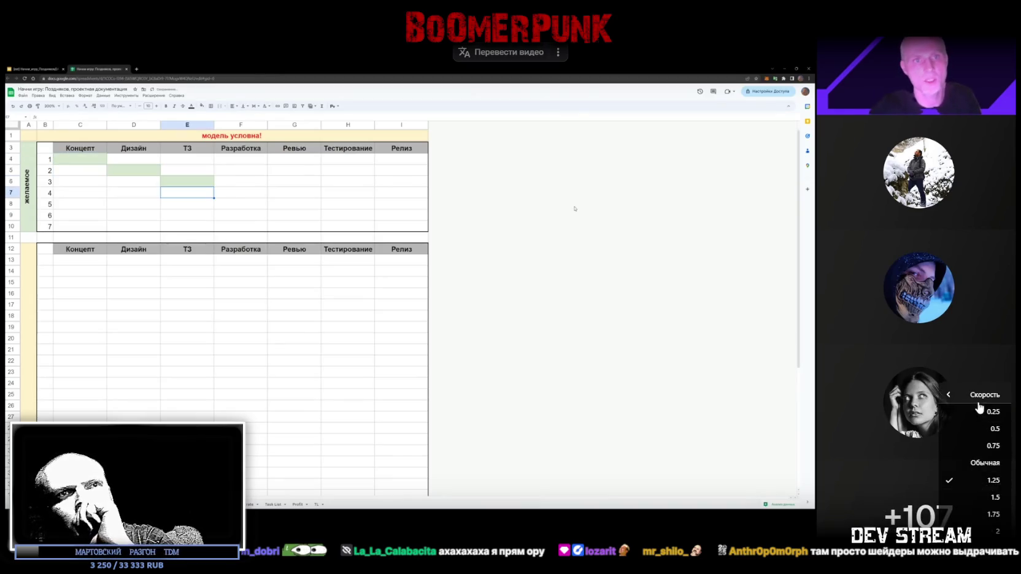
{"action": "left_click", "coordinate": [962, 466]}
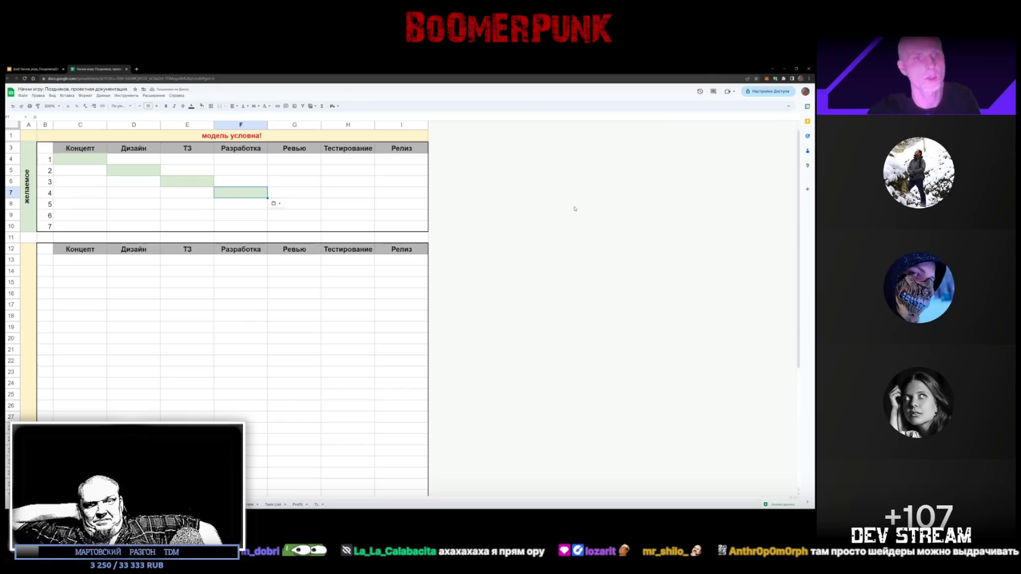
Step: Follow the green diagonal filling G8, H9 and I10 in the top table, then pause the stream
{"action": "key", "text": "Down"}
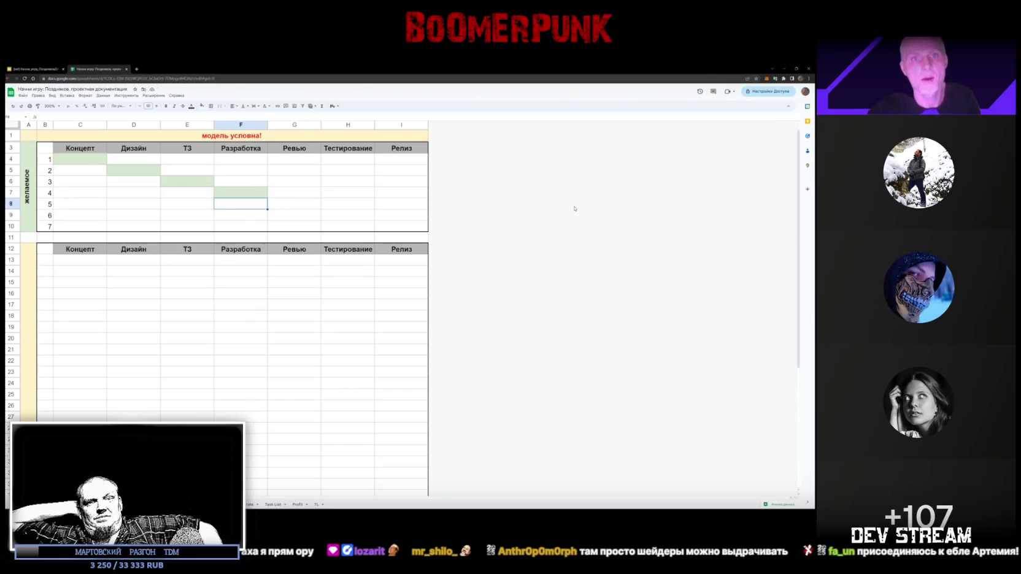
{"action": "key", "text": "Right"}
{"action": "key", "text": "ctrl+v"}
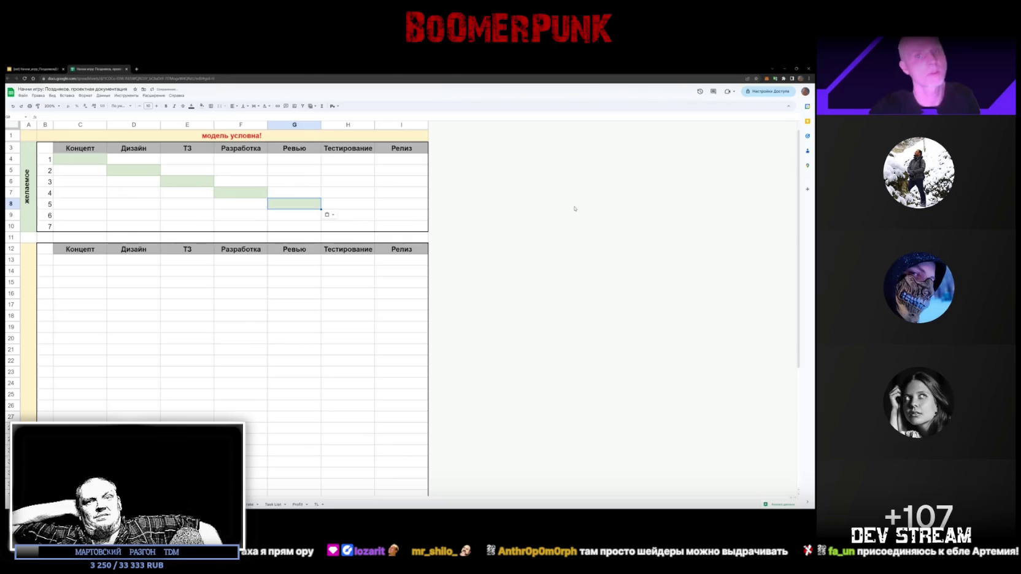
{"action": "key", "text": "Down"}
{"action": "key", "text": "Right"}
{"action": "key", "text": "ctrl+v"}
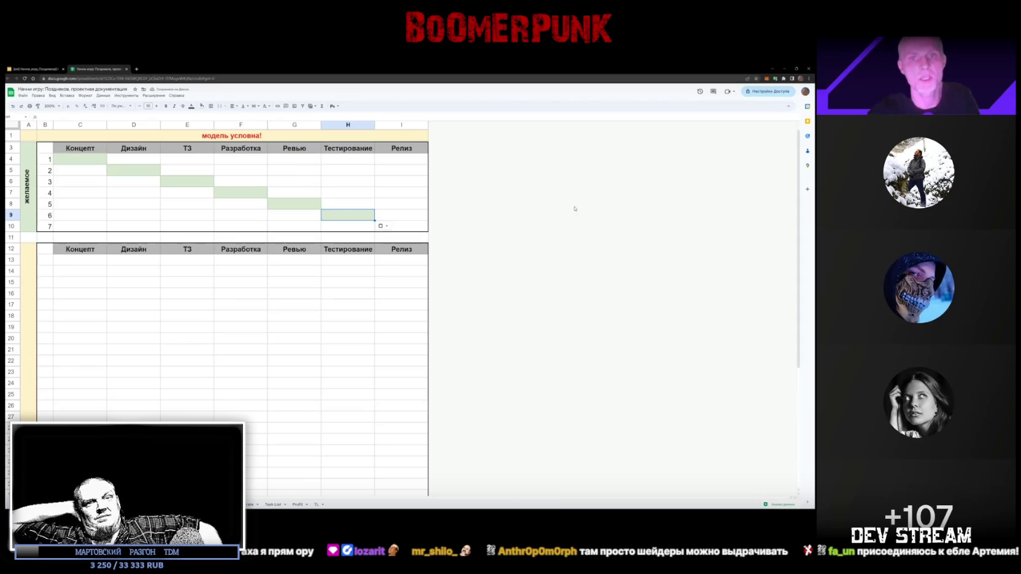
{"action": "key", "text": "Down"}
{"action": "key", "text": "Right"}
{"action": "key", "text": "ctrl+v"}
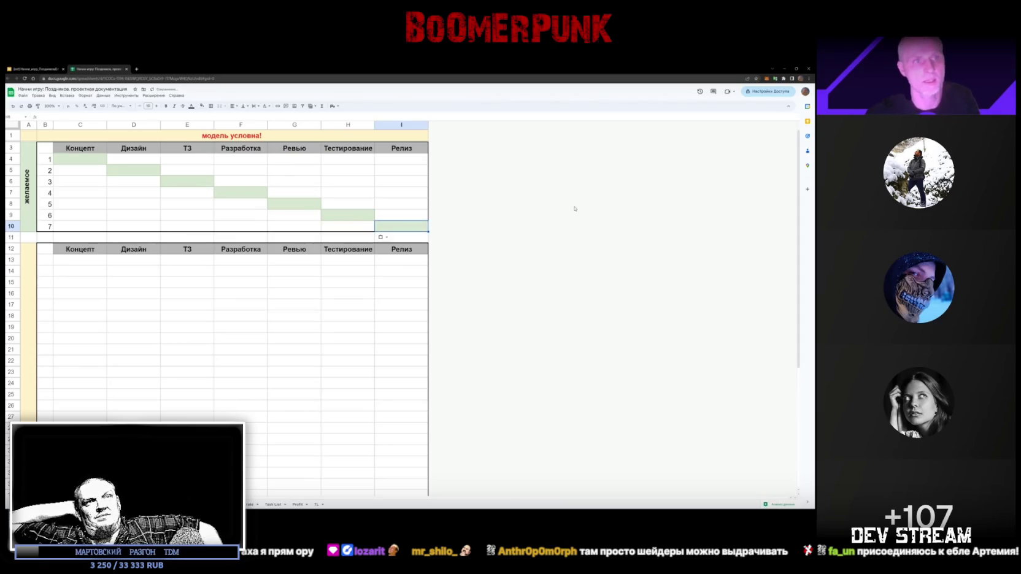
{"action": "left_click", "coordinate": [46, 159]}
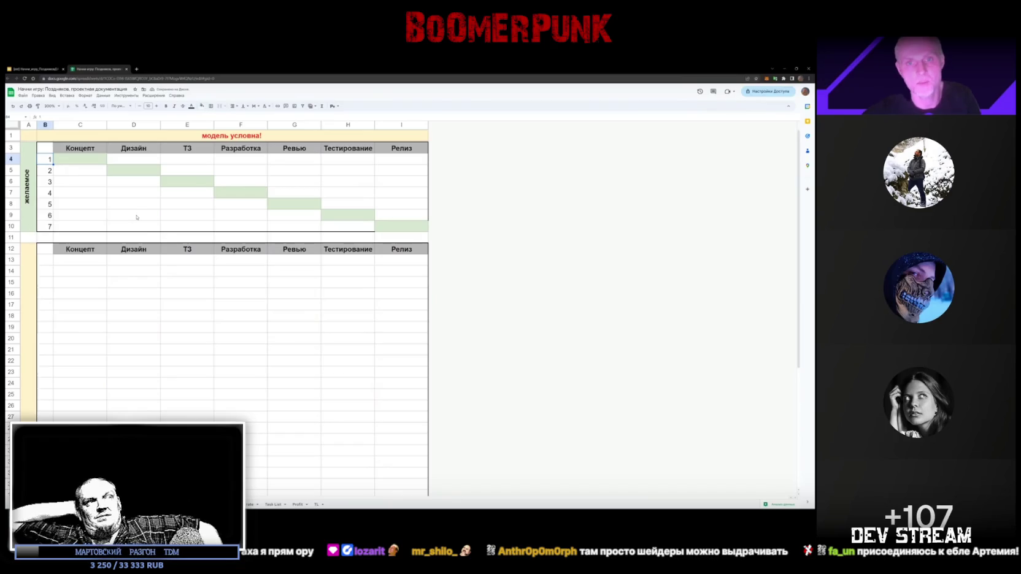
{"action": "left_click", "coordinate": [514, 322]}
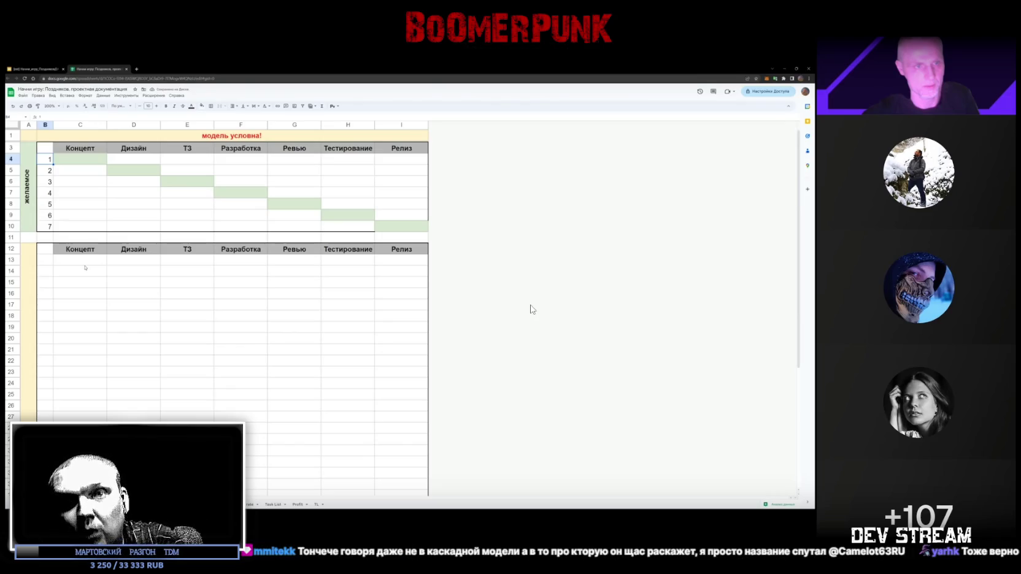
Step: Resume the stream as green fill goes into C14, D15, C16, D17 and E18
{"action": "left_click", "coordinate": [491, 331]}
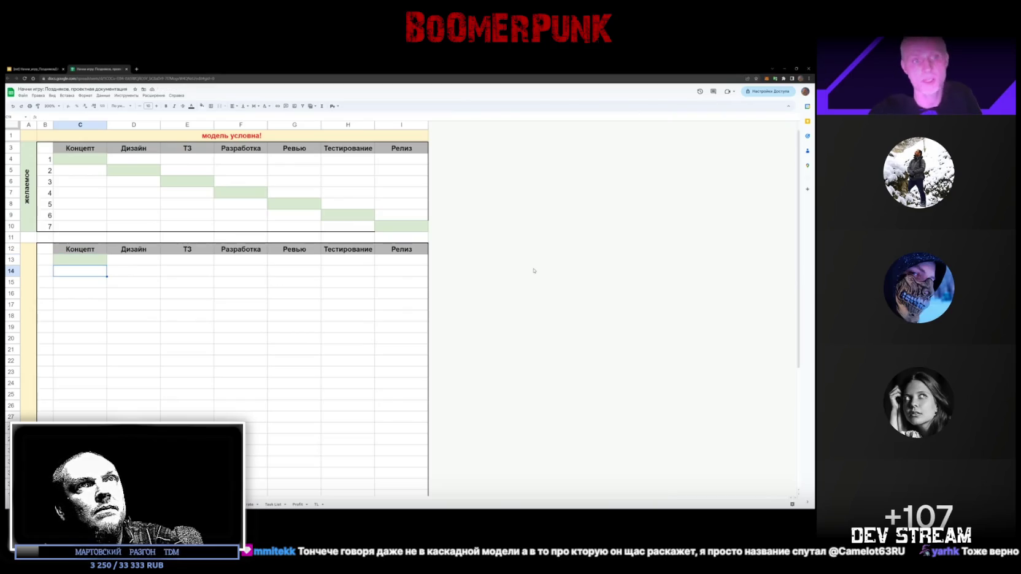
{"action": "key", "text": "ctrl+v"}
{"action": "key", "text": "Down"}
{"action": "key", "text": "Right"}
{"action": "key", "text": "ctrl+v"}
{"action": "key", "text": "Down"}
{"action": "key", "text": "Left"}
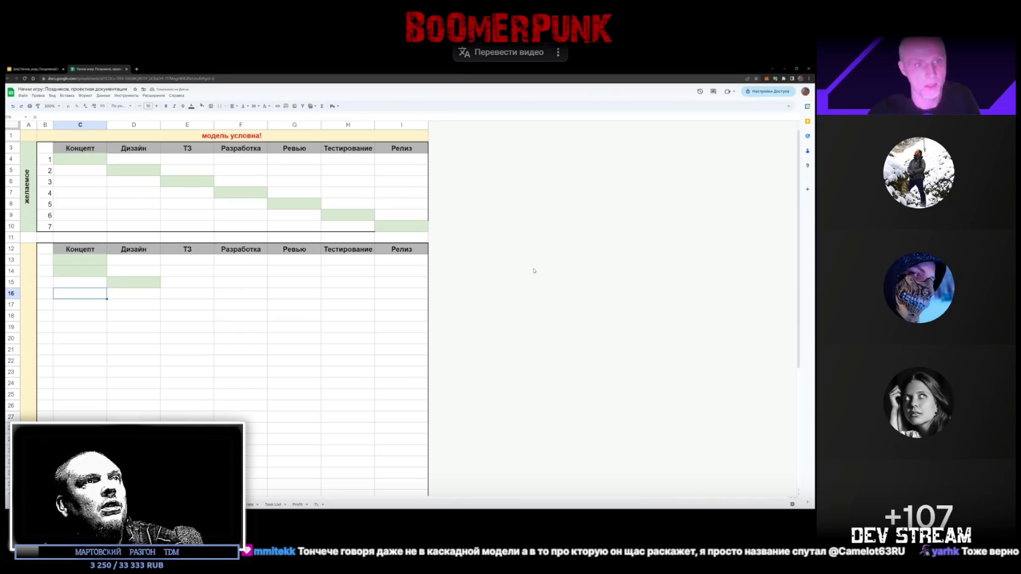
{"action": "key", "text": "ctrl+v"}
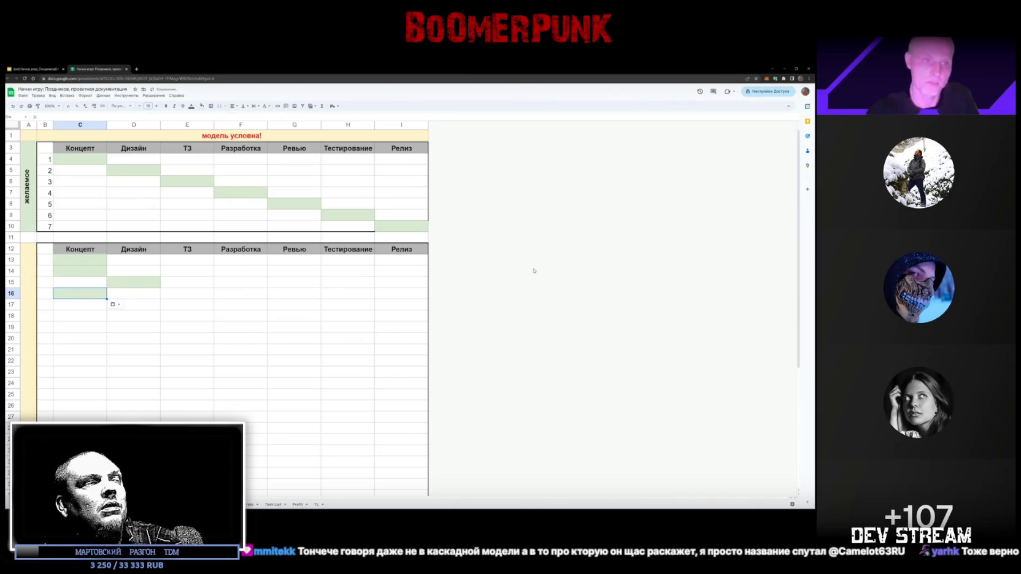
{"action": "key", "text": "Down"}
{"action": "key", "text": "Right"}
{"action": "key", "text": "ctrl+v"}
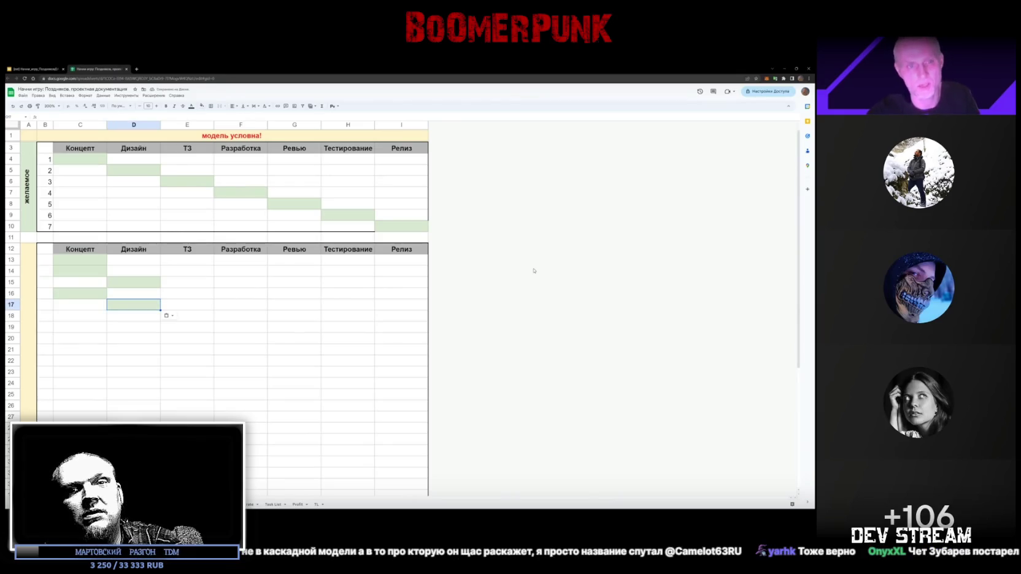
{"action": "key", "text": "Down"}
{"action": "key", "text": "Right"}
{"action": "key", "text": "ctrl+v"}
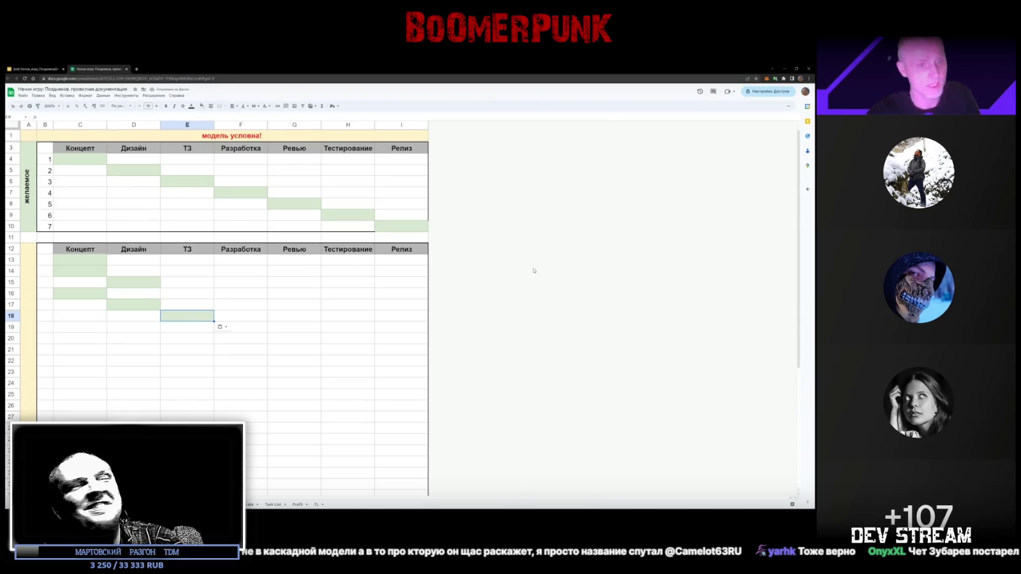
Step: Continue the green zigzag through D19, C20, D21, E22, F23 and E24
{"action": "key", "text": "Down"}
{"action": "key", "text": "Left"}
{"action": "key", "text": "ctrl+v"}
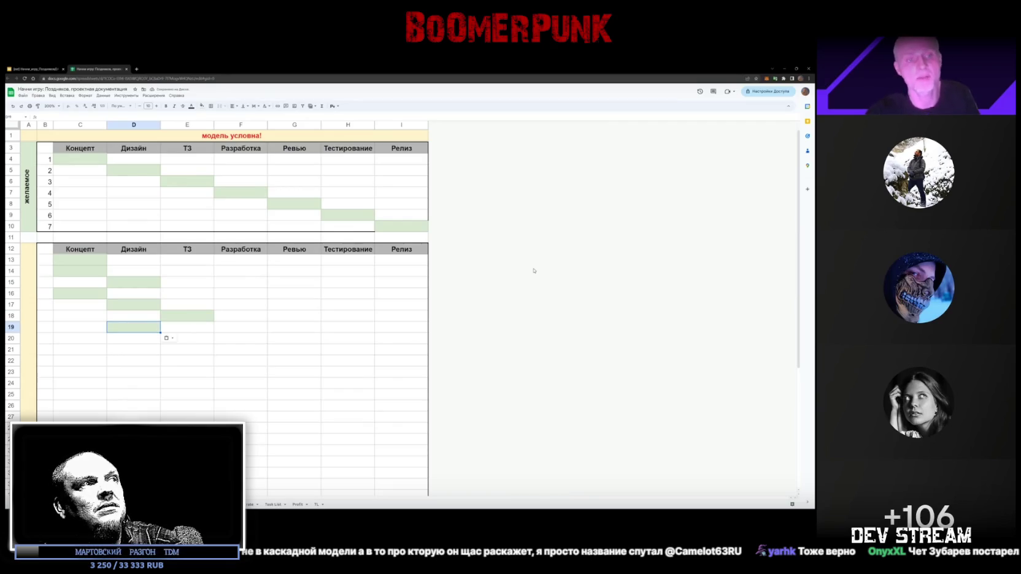
{"action": "key", "text": "Left"}
{"action": "key", "text": "Down"}
{"action": "key", "text": "ctrl+v"}
{"action": "key", "text": "Down"}
{"action": "key", "text": "Right"}
{"action": "key", "text": "ctrl+v"}
{"action": "key", "text": "Right"}
{"action": "key", "text": "Down"}
{"action": "key", "text": "ctrl+v"}
{"action": "key", "text": "Down"}
{"action": "key", "text": "Right"}
{"action": "key", "text": "ctrl+v"}
{"action": "key", "text": "Down"}
{"action": "key", "text": "Right"}
{"action": "key", "text": "Left"}
Step: Undo the stray D24 fill, add green to D25, E26 and D27, then pause the stream
{"action": "key", "text": "Left"}
{"action": "key", "text": "ctrl+v"}
{"action": "key", "text": "Left"}
{"action": "key", "text": "ctrl+v"}
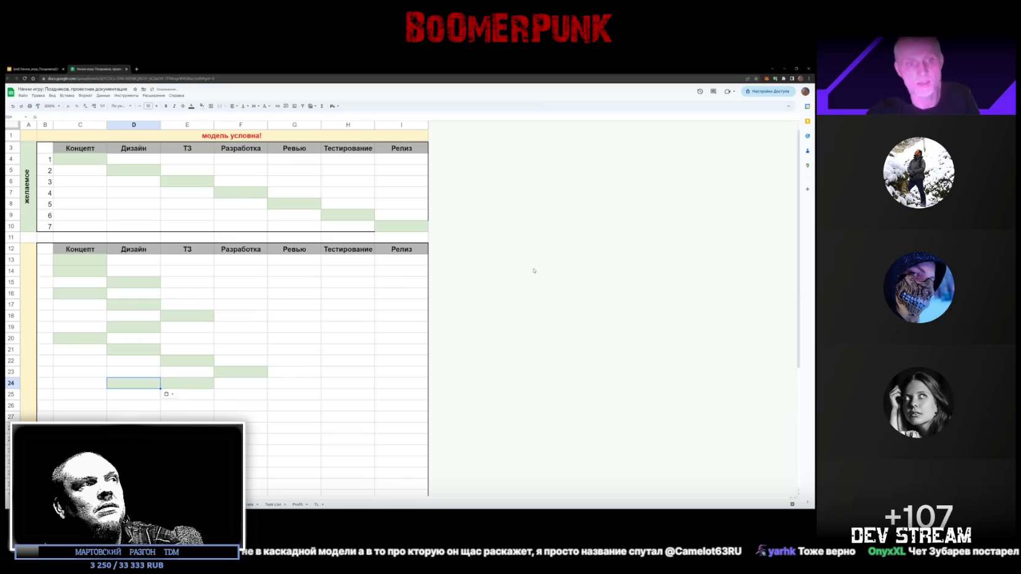
{"action": "key", "text": "Right"}
{"action": "key", "text": "ctrl+v"}
{"action": "key", "text": "Left"}
{"action": "key", "text": "Delete"}
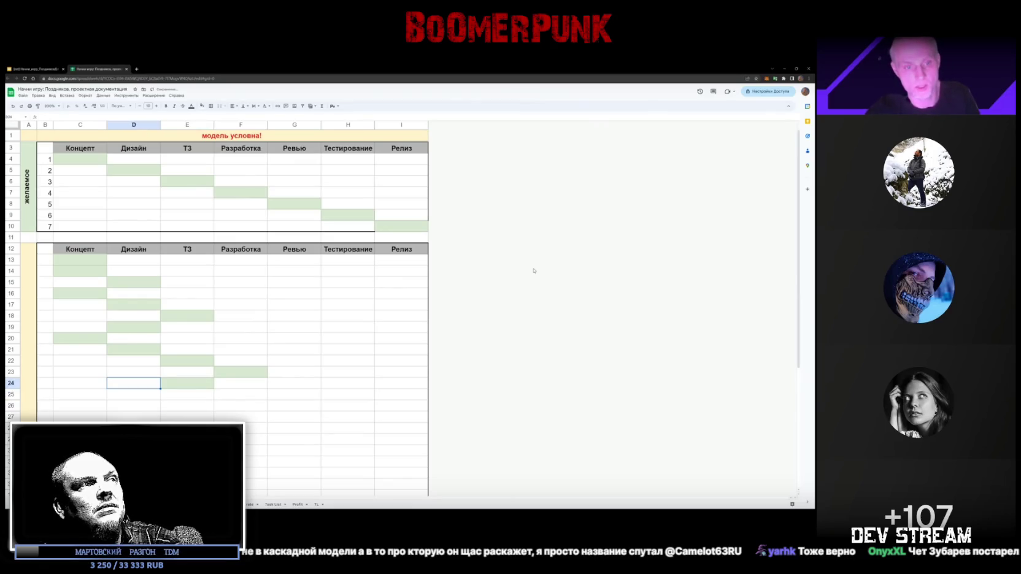
{"action": "key", "text": "Down"}
{"action": "key", "text": "ctrl+v"}
{"action": "key", "text": "Down"}
{"action": "key", "text": "Right"}
{"action": "key", "text": "ctrl+v"}
{"action": "key", "text": "Down"}
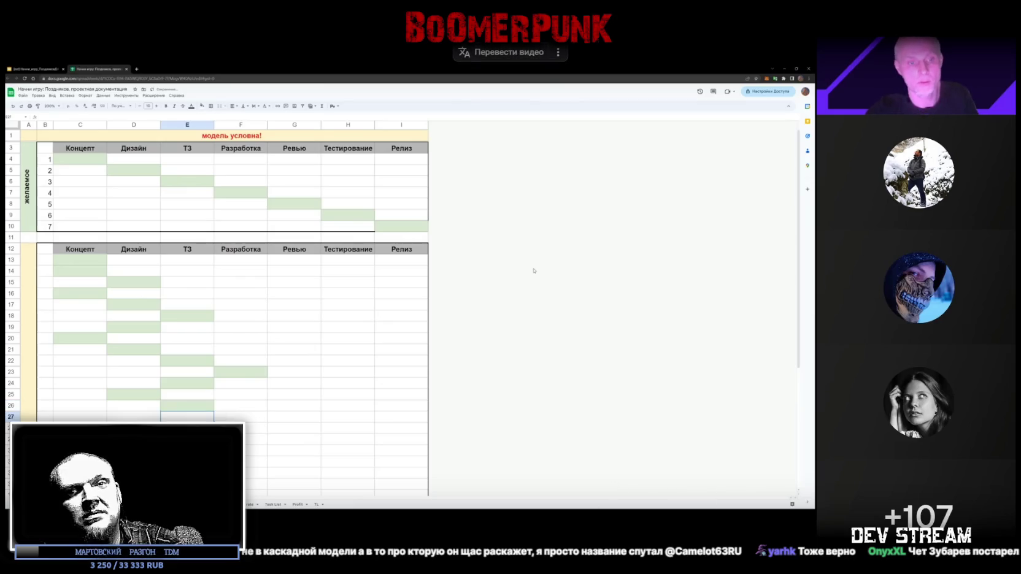
{"action": "key", "text": "Left"}
{"action": "key", "text": "ctrl+v"}
{"action": "key", "text": "Left"}
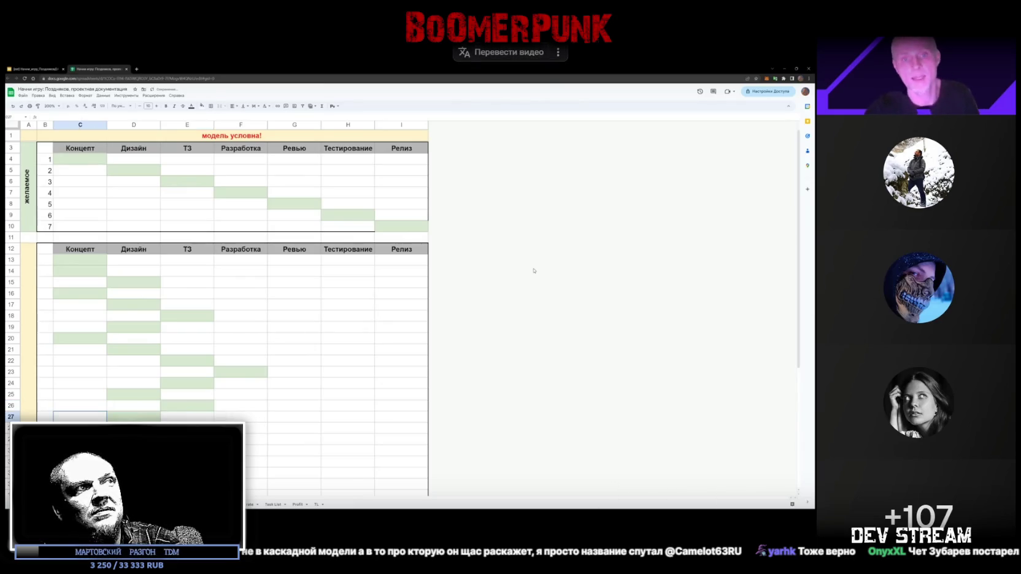
{"action": "left_click", "coordinate": [620, 380]}
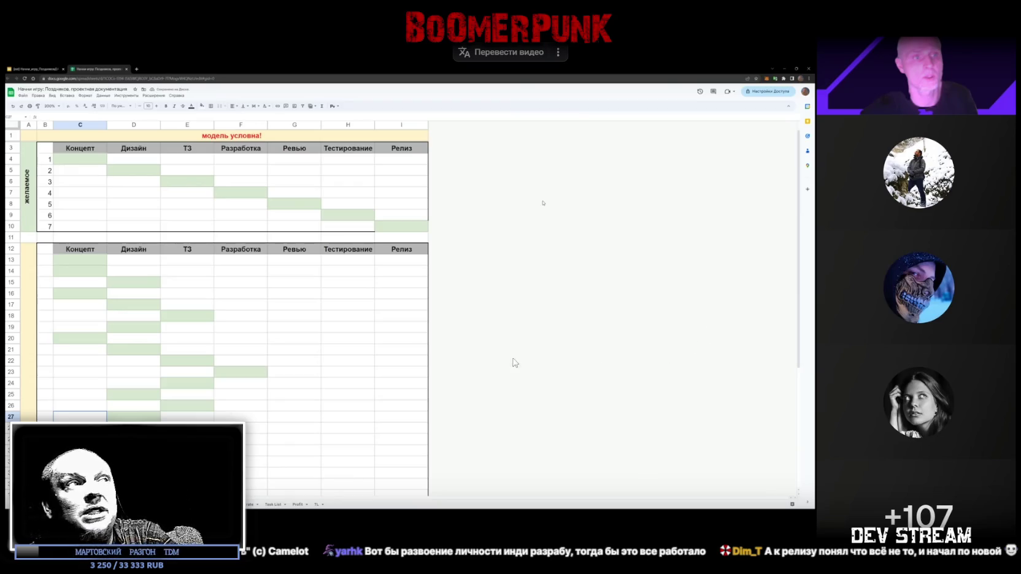
Step: Resume the stream until the «А еще...» slide with the «Следите за руками» link appears
{"action": "left_click", "coordinate": [521, 340]}
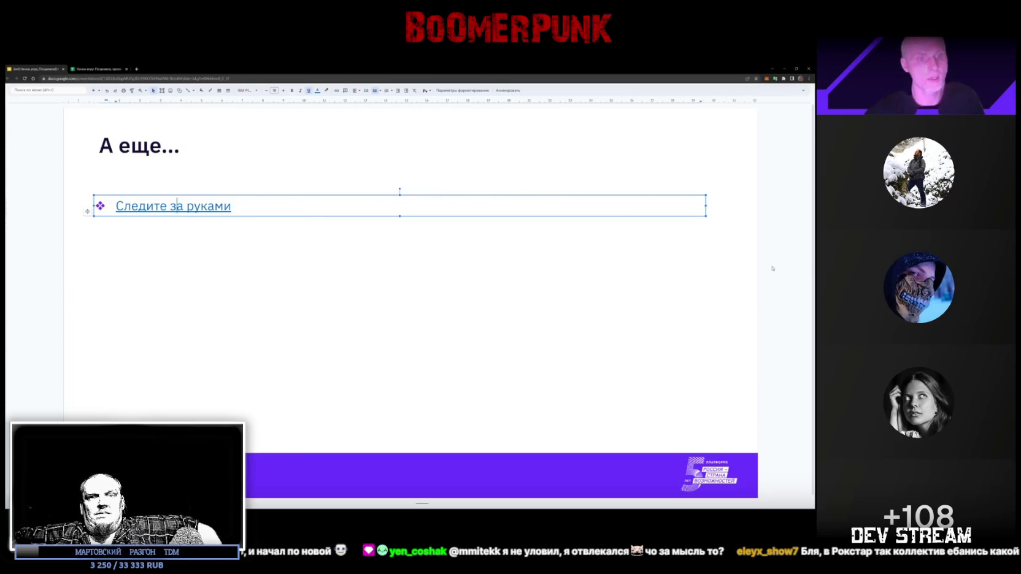
{"action": "mouse_move", "coordinate": [813, 272]}
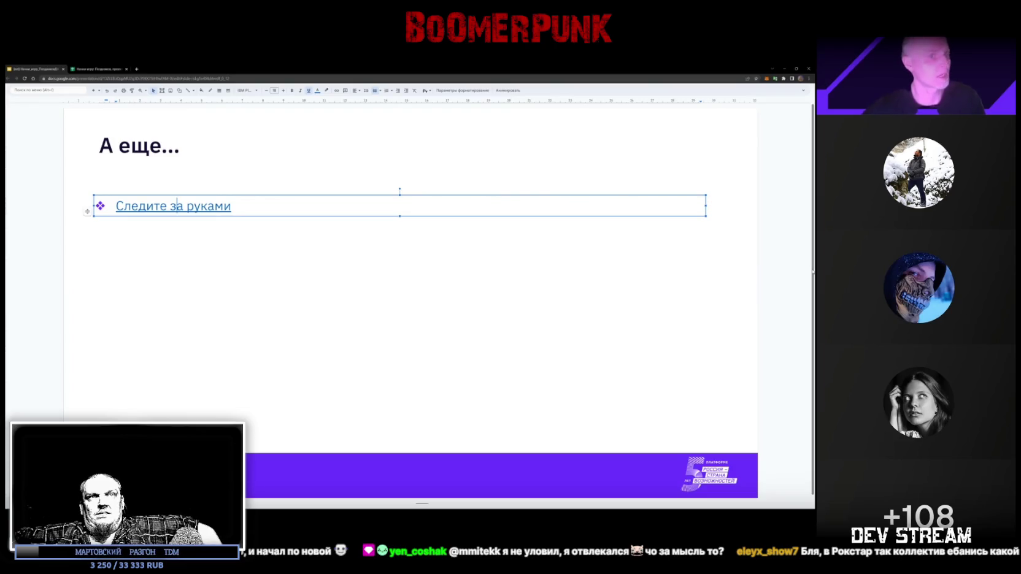
Step: Scroll through the spreadsheet's lower rows, then return to the slides and scroll to «Первичная упаковка продукта»
{"action": "left_click", "coordinate": [788, 277]}
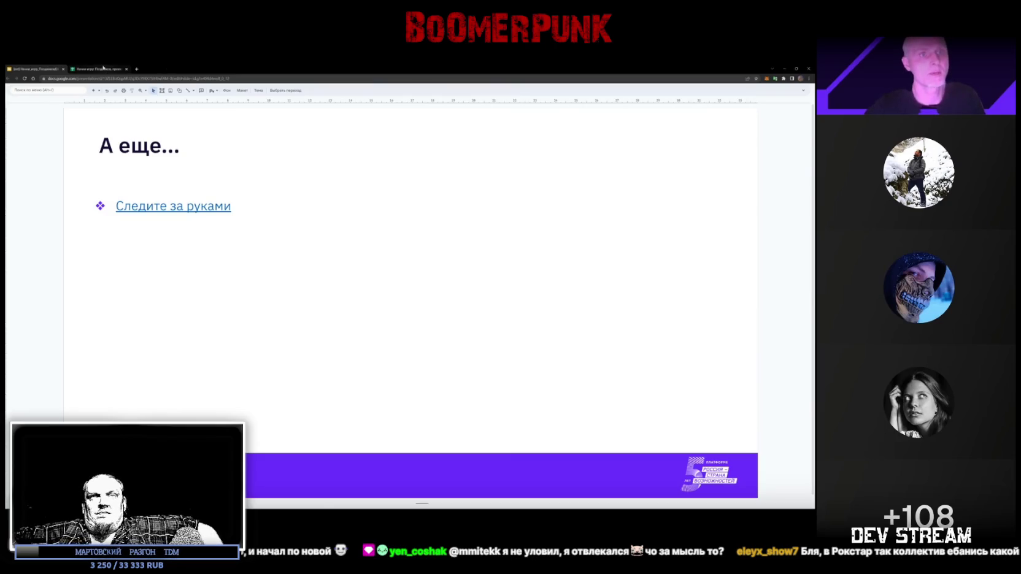
{"action": "left_click", "coordinate": [99, 69]}
{"action": "scroll", "coordinate": [140, 408], "scroll_direction": "down", "scroll_amount": 4}
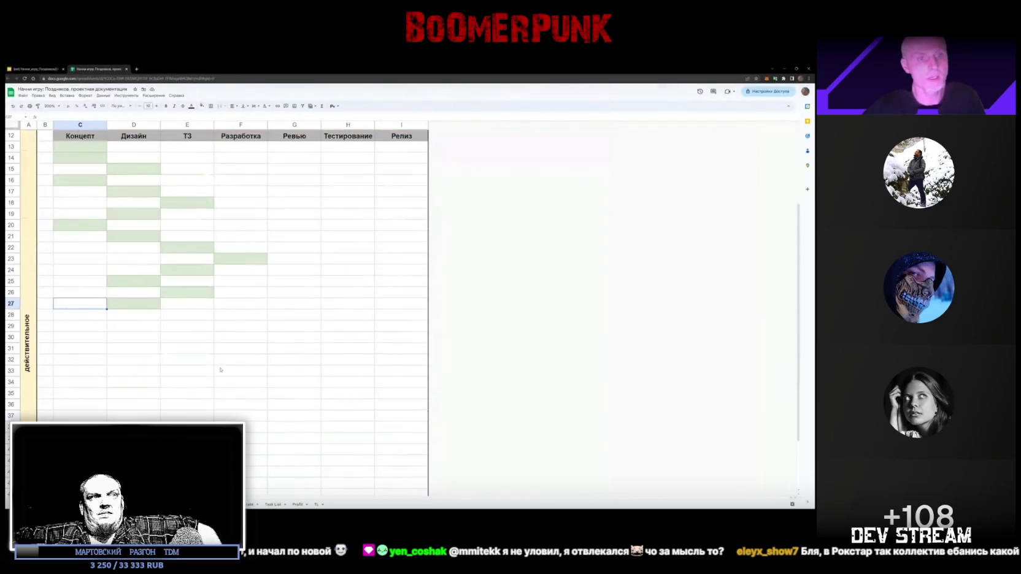
{"action": "scroll", "coordinate": [217, 365], "scroll_direction": "down", "scroll_amount": 1}
{"action": "scroll", "coordinate": [241, 359], "scroll_direction": "down", "scroll_amount": 1}
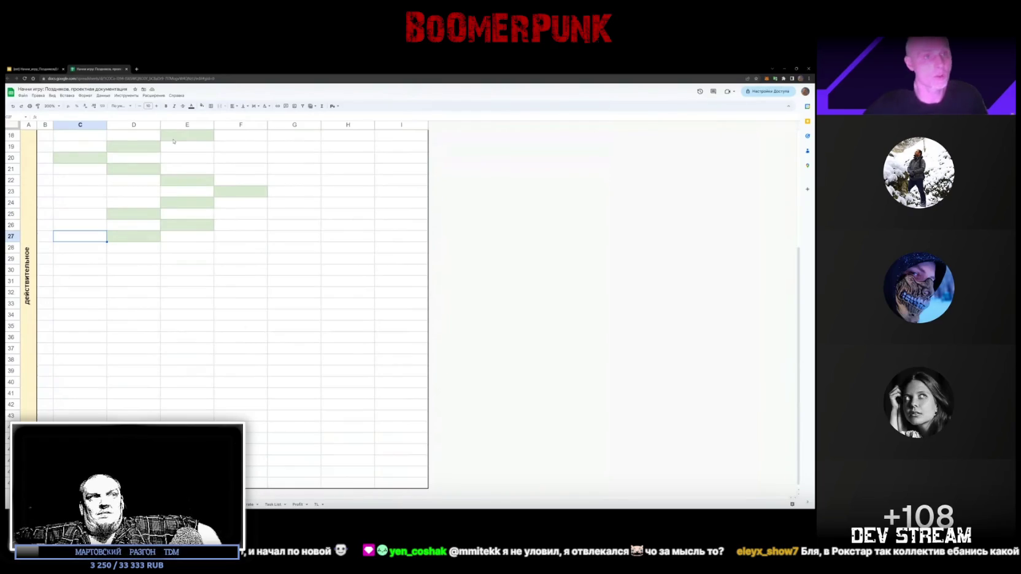
{"action": "left_click", "coordinate": [27, 70]}
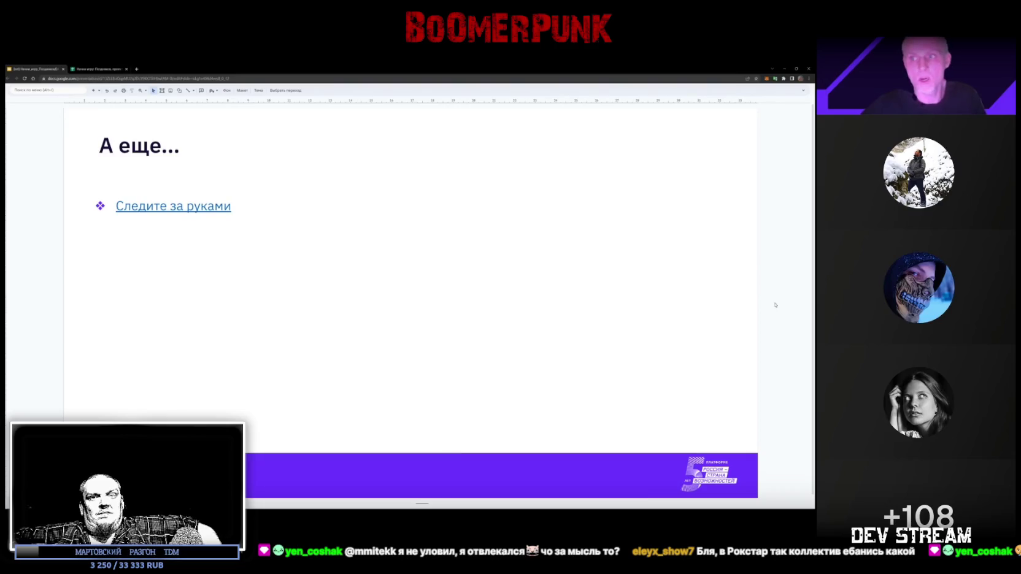
{"action": "scroll", "coordinate": [791, 312], "scroll_direction": "down", "scroll_amount": 1}
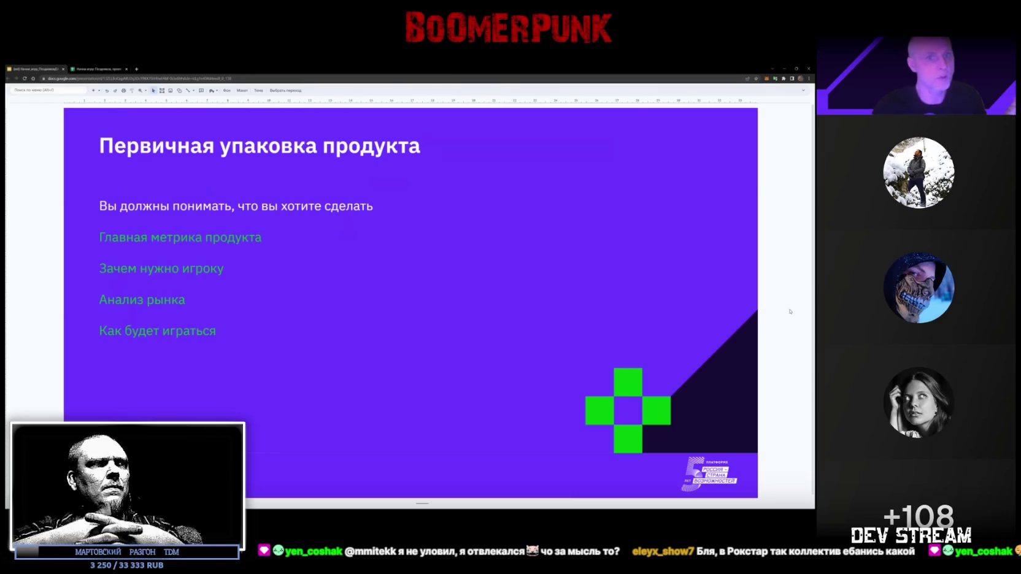
Step: Glance back at the stage spreadsheet, then step through the slides to «Главная метрика продукта»
{"action": "key", "text": "Down"}
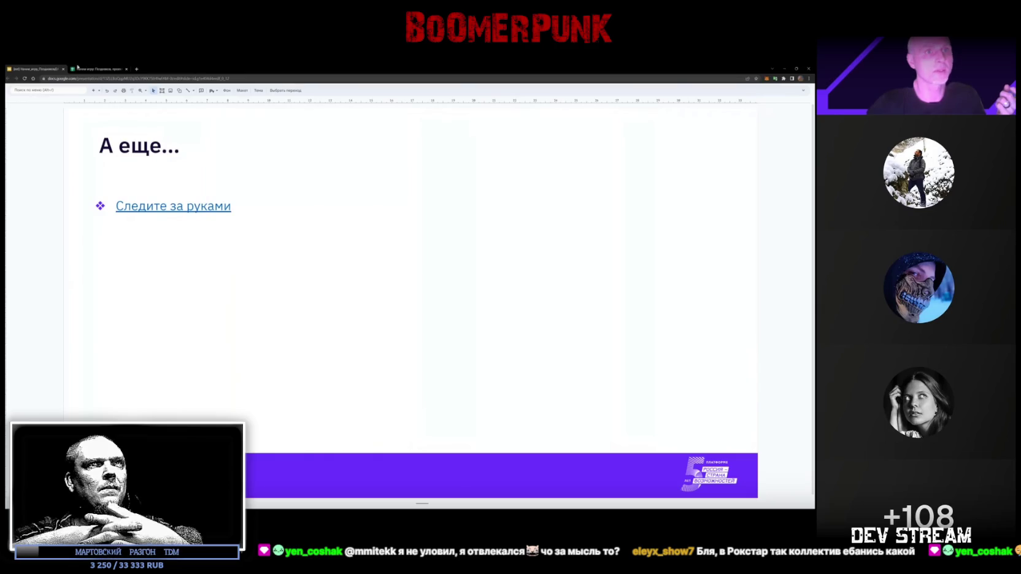
{"action": "key", "text": "ctrl+Tab"}
{"action": "scroll", "coordinate": [261, 301], "scroll_direction": "up", "scroll_amount": 3}
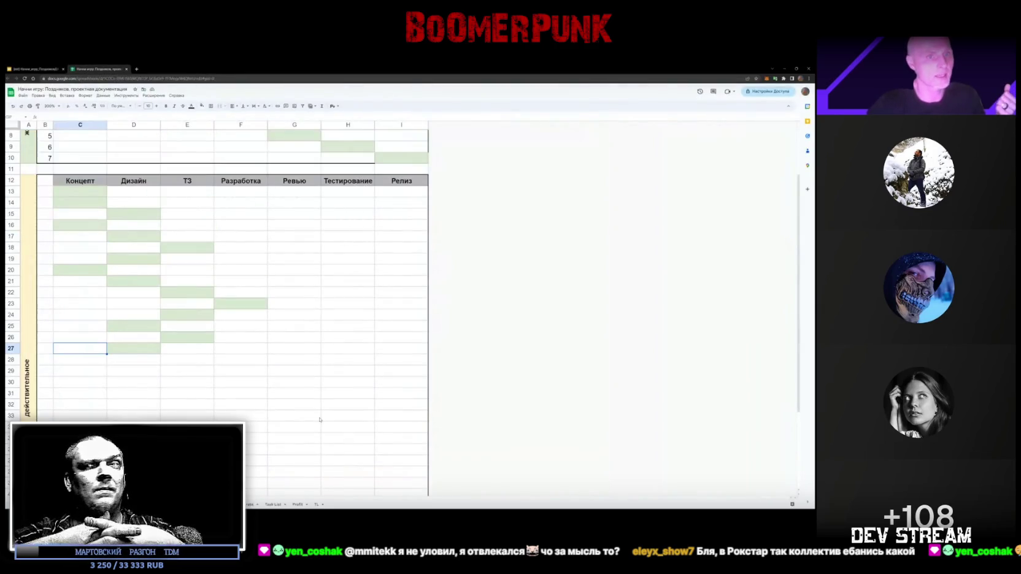
{"action": "scroll", "coordinate": [258, 280], "scroll_direction": "up", "scroll_amount": 2}
{"action": "key", "text": "ctrl+Tab"}
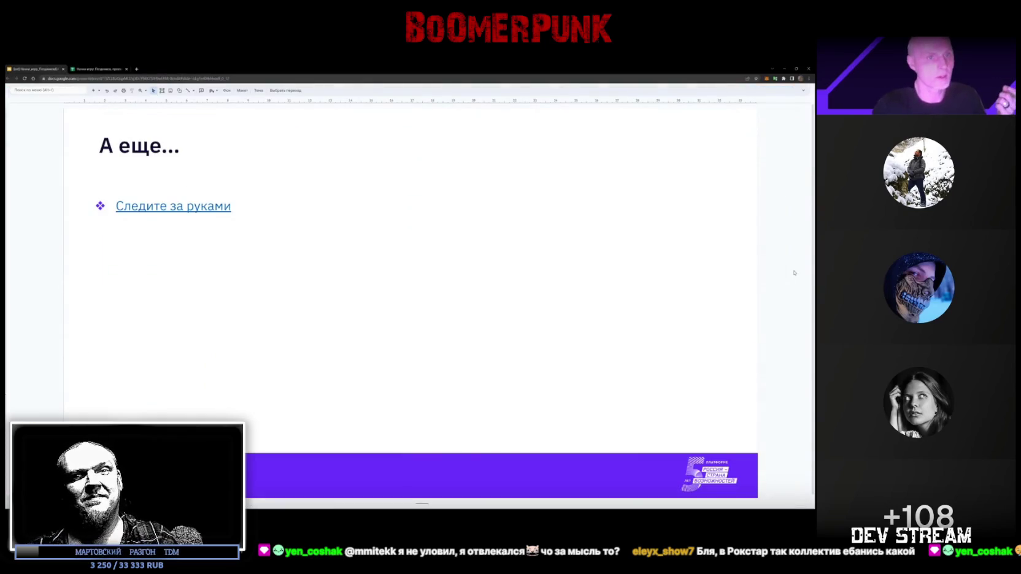
{"action": "key", "text": "Down"}
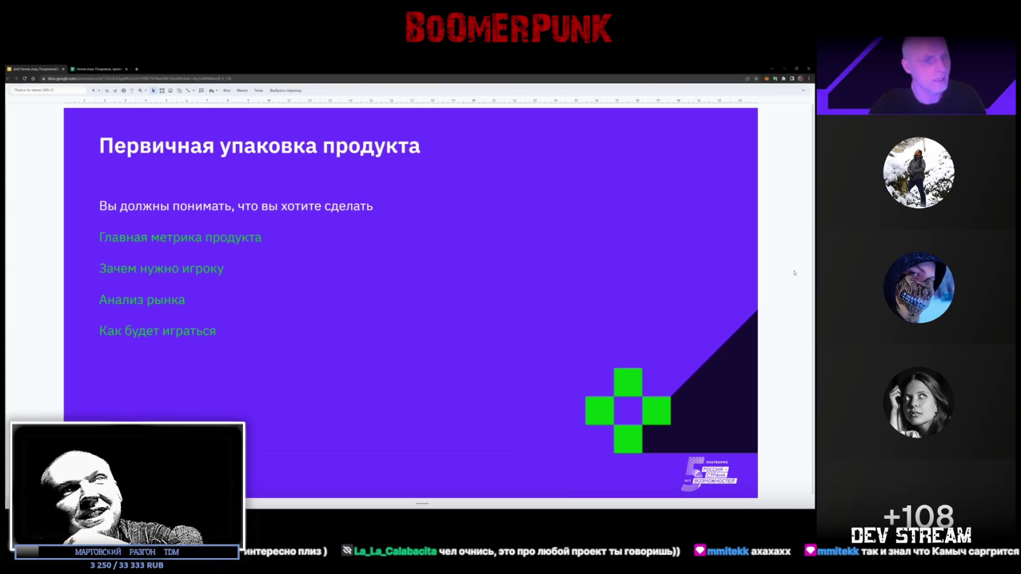
{"action": "key", "text": "Down"}
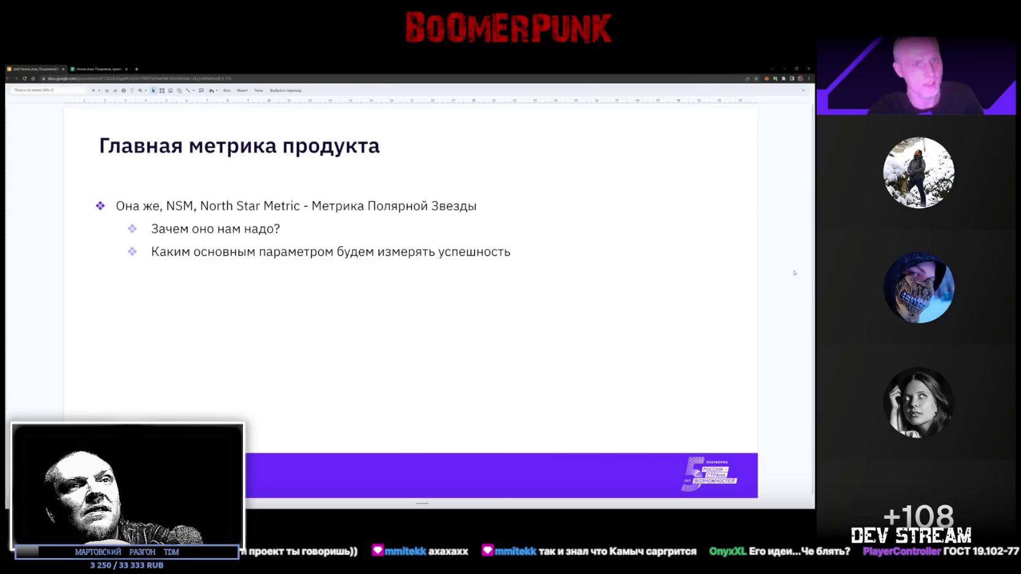
Step: Return to the spreadsheet, whose top stage table now has only the first Концепт cell green
{"action": "left_click", "coordinate": [722, 376]}
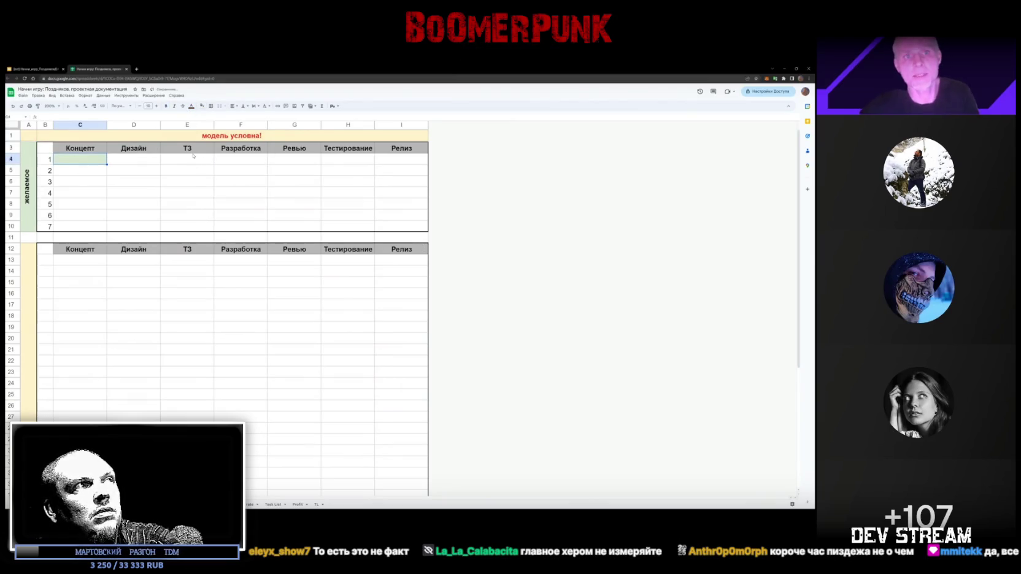
{"action": "left_click", "coordinate": [451, 292]}
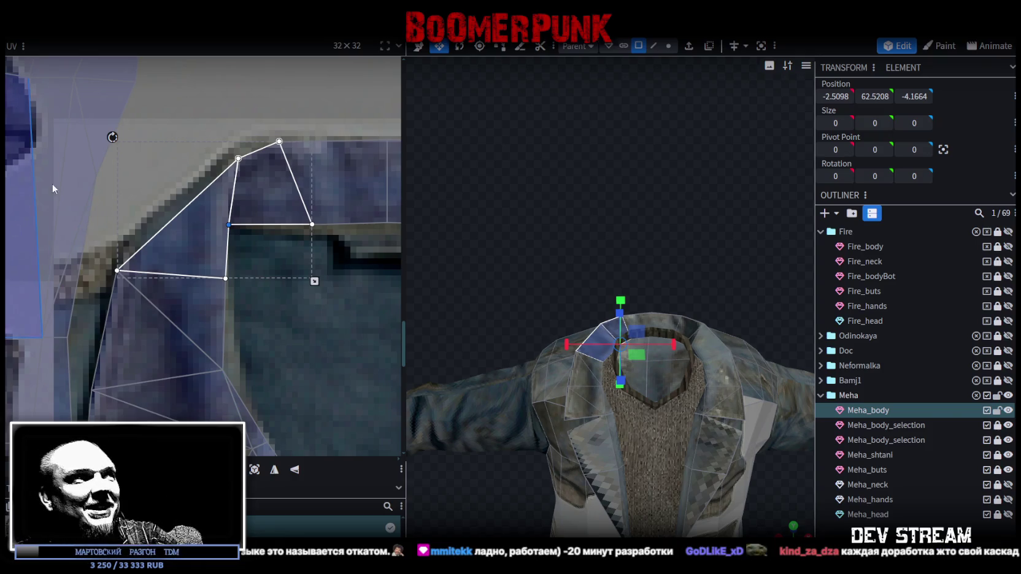
Step: Pull the top UV corners of both mirrored shoulder faces onto the collar band
{"action": "left_click_drag", "start_coordinate": [238, 158], "coordinate": [228, 164]}
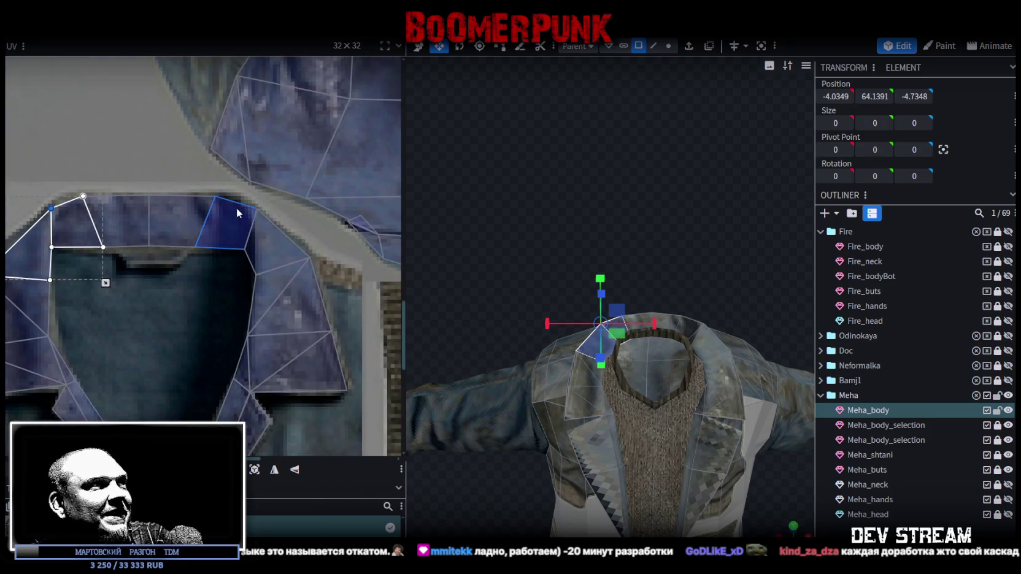
{"action": "left_click", "coordinate": [270, 212]}
{"action": "left_click_drag", "start_coordinate": [263, 210], "coordinate": [254, 211]}
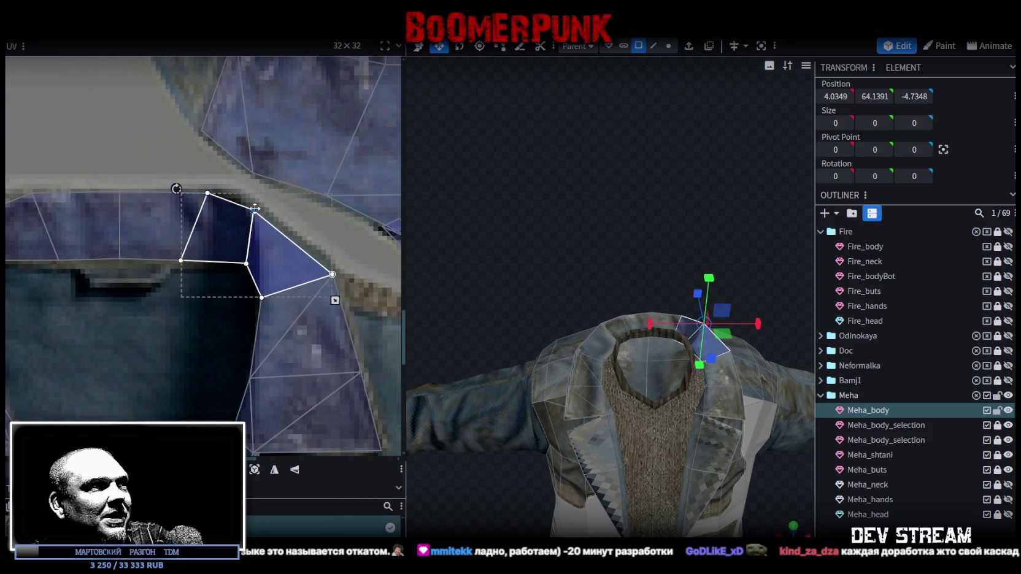
{"action": "left_click", "coordinate": [244, 262]}
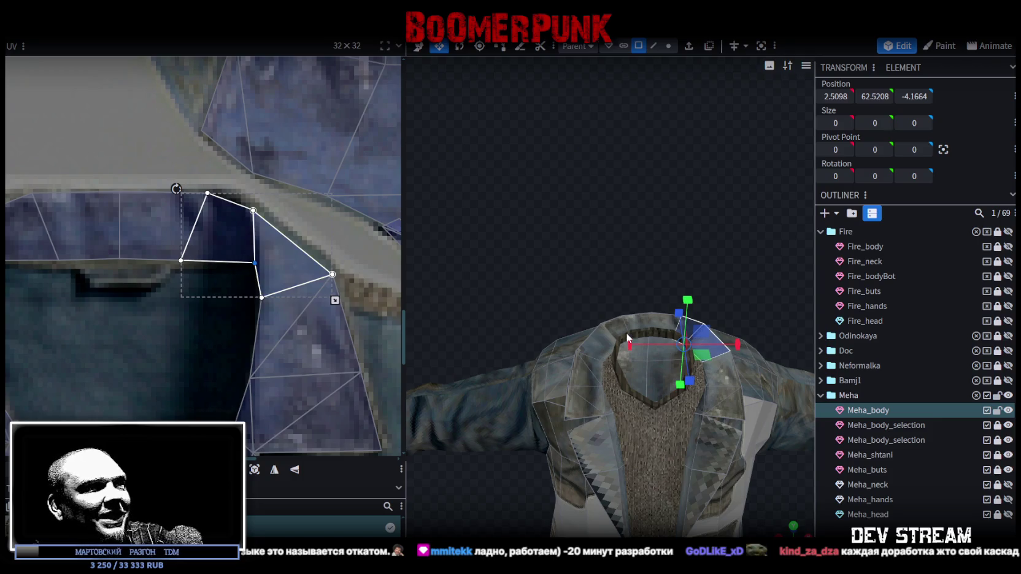
Step: Reselect Meha_body and select the two back-of-collar UV faces together on the collar strip
{"action": "left_click", "coordinate": [691, 393]}
{"action": "left_click", "coordinate": [634, 307]}
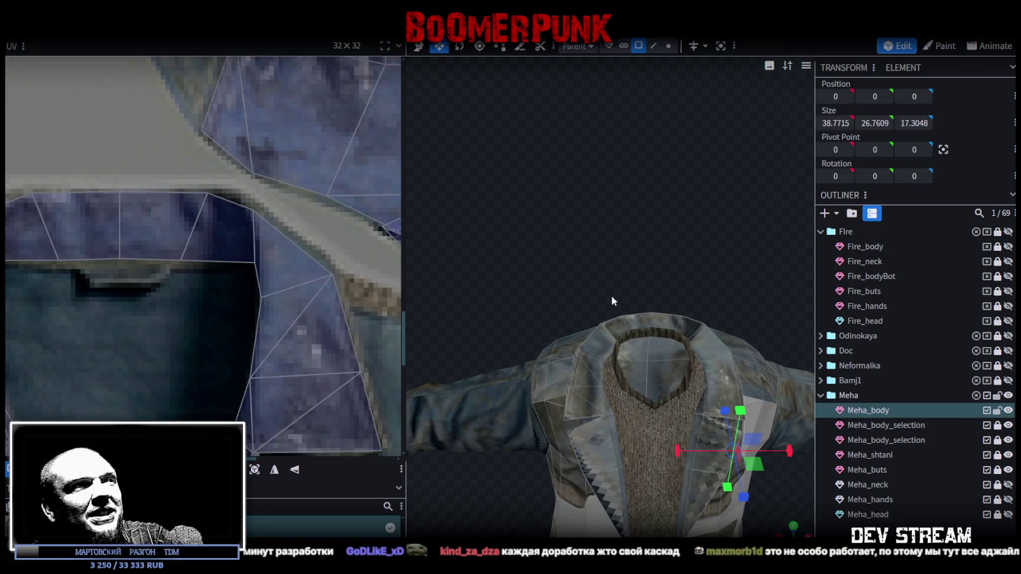
{"action": "left_click_drag", "start_coordinate": [166, 283], "coordinate": [114, 183]}
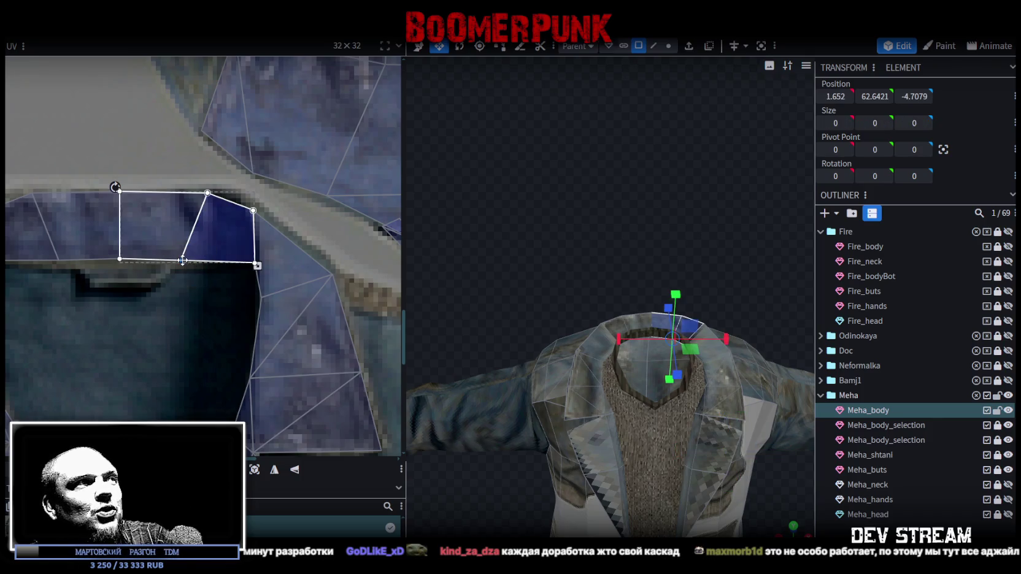
{"action": "left_click_drag", "start_coordinate": [32, 280], "coordinate": [86, 274]}
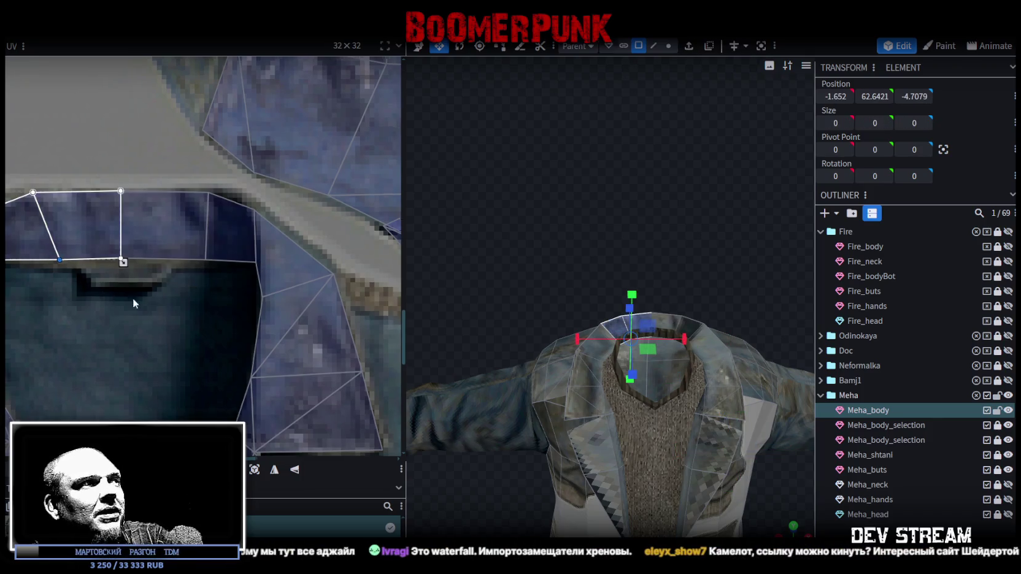
{"action": "middle_click_drag", "start_coordinate": [126, 304], "coordinate": [203, 270]}
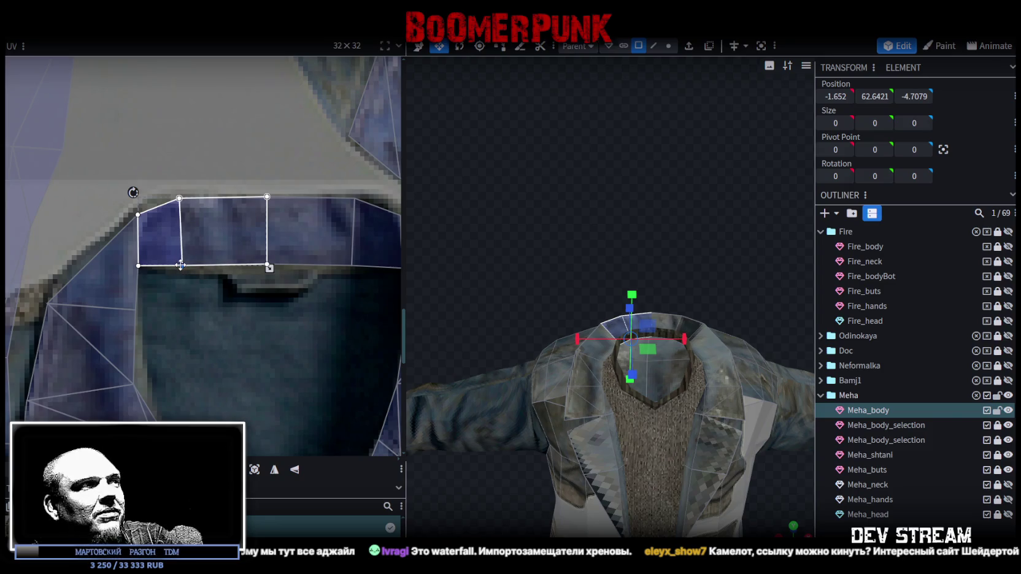
{"action": "left_click", "coordinate": [273, 268]}
{"action": "left_click", "coordinate": [272, 268]}
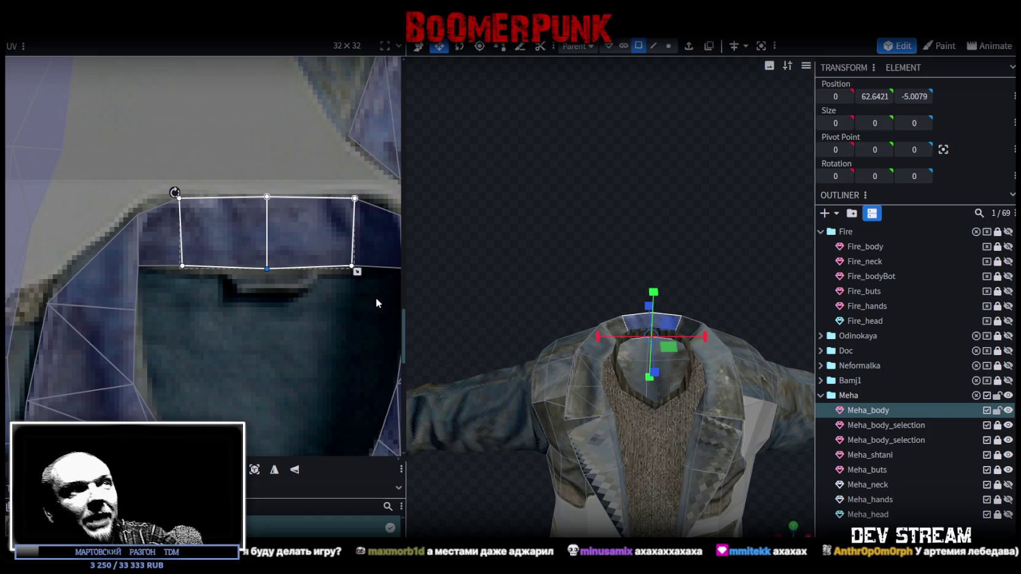
Step: Select all four collar faces, lower their top edge onto the band, and adjust the corner vertices
{"action": "middle_click_drag", "start_coordinate": [370, 306], "coordinate": [326, 313]}
{"action": "left_click_drag", "start_coordinate": [79, 181], "coordinate": [327, 241]}
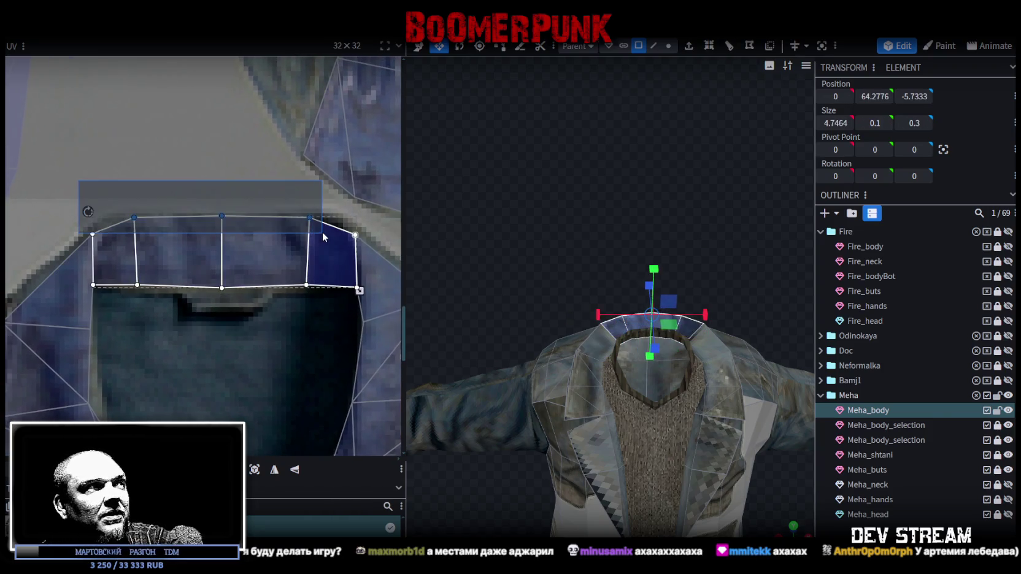
{"action": "mouse_move", "coordinate": [120, 195]}
{"action": "left_mouse_down"}
{"action": "mouse_move", "coordinate": [322, 242]}
{"action": "mouse_move", "coordinate": [311, 222]}
{"action": "left_mouse_up"}
{"action": "left_click_drag", "start_coordinate": [134, 222], "coordinate": [154, 299]}
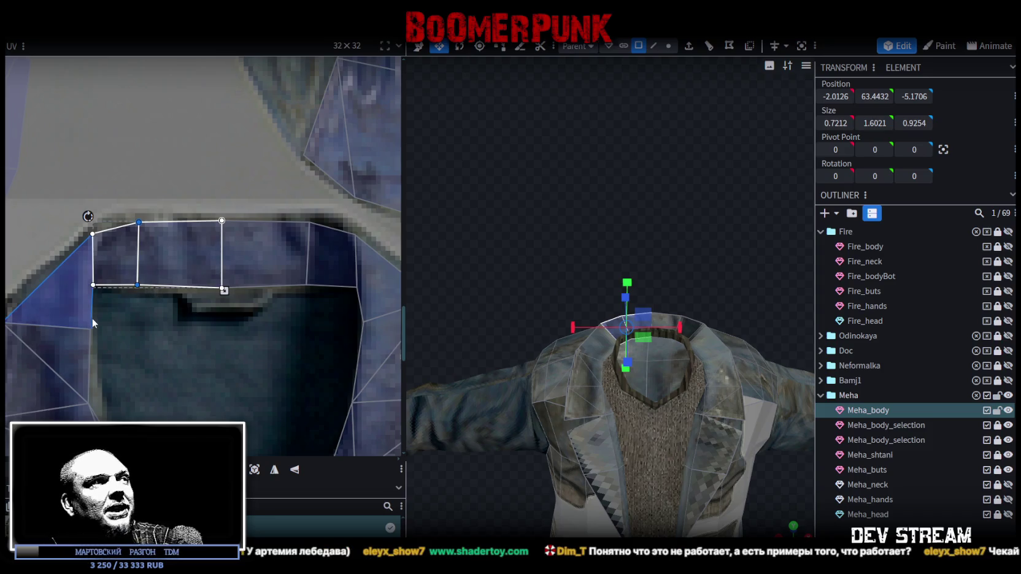
{"action": "left_click_drag", "start_coordinate": [115, 312], "coordinate": [82, 286]}
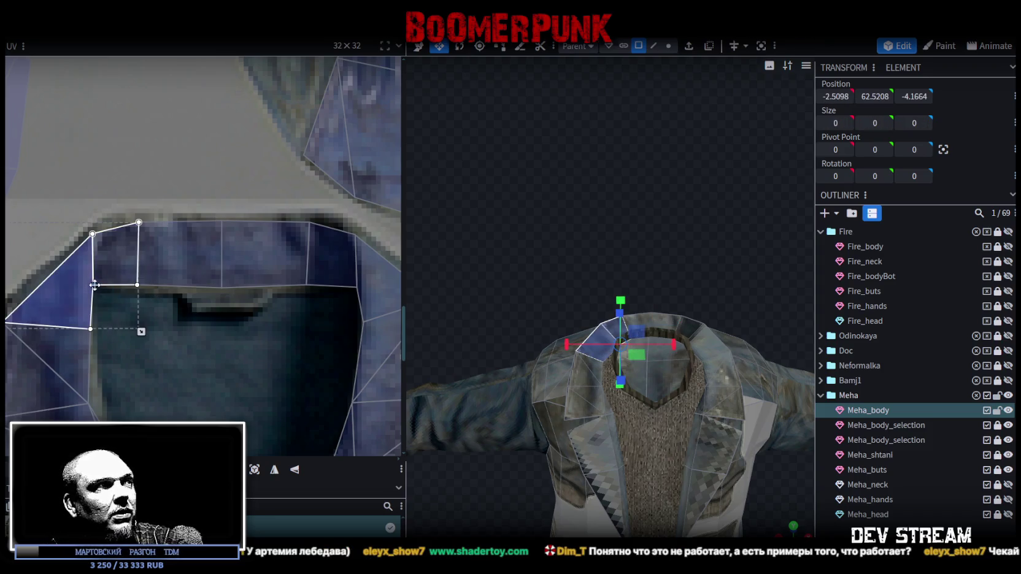
{"action": "left_click", "coordinate": [335, 257]}
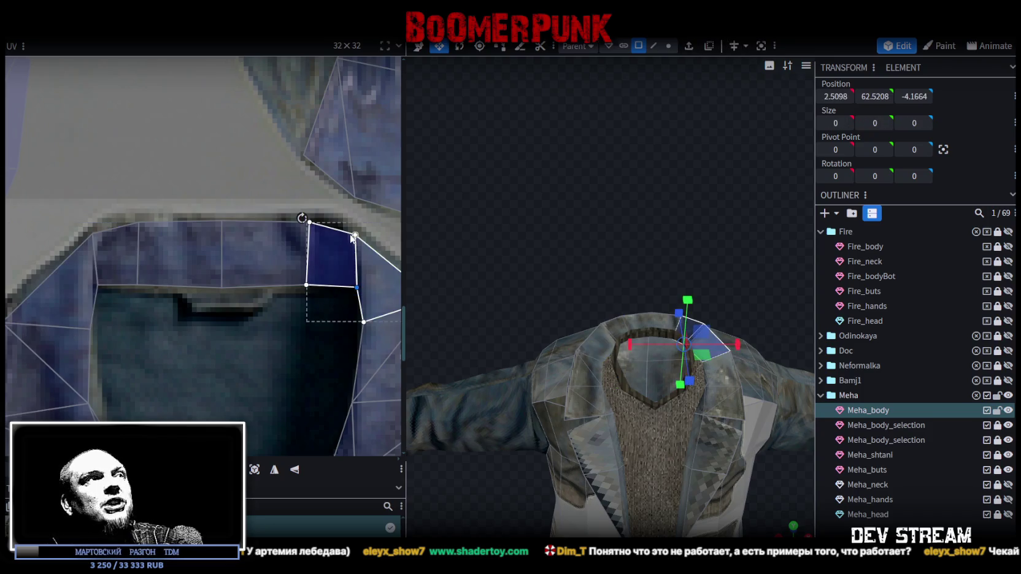
{"action": "left_click_drag", "start_coordinate": [348, 226], "coordinate": [366, 242]}
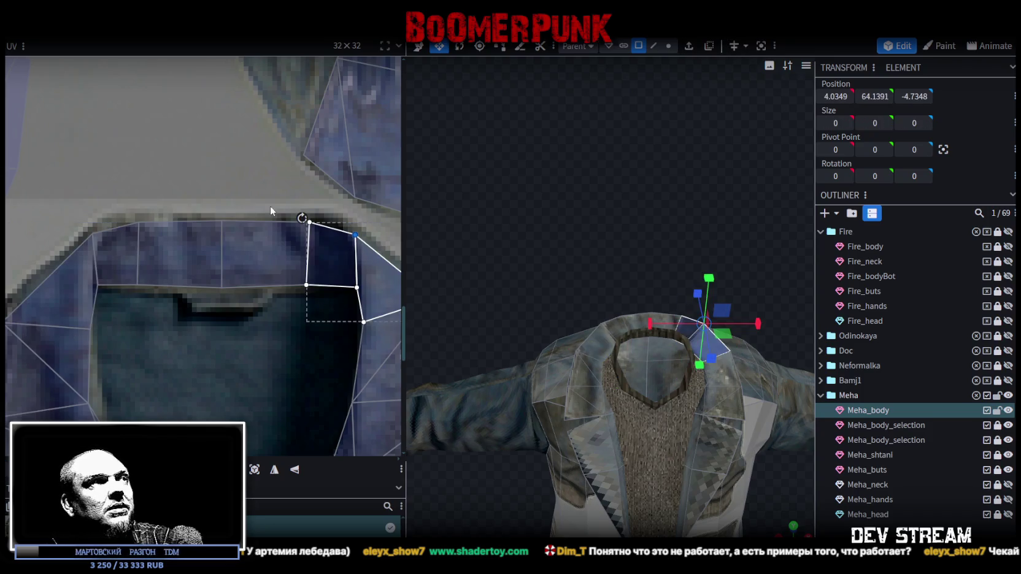
{"action": "left_click_drag", "start_coordinate": [53, 208], "coordinate": [349, 246]}
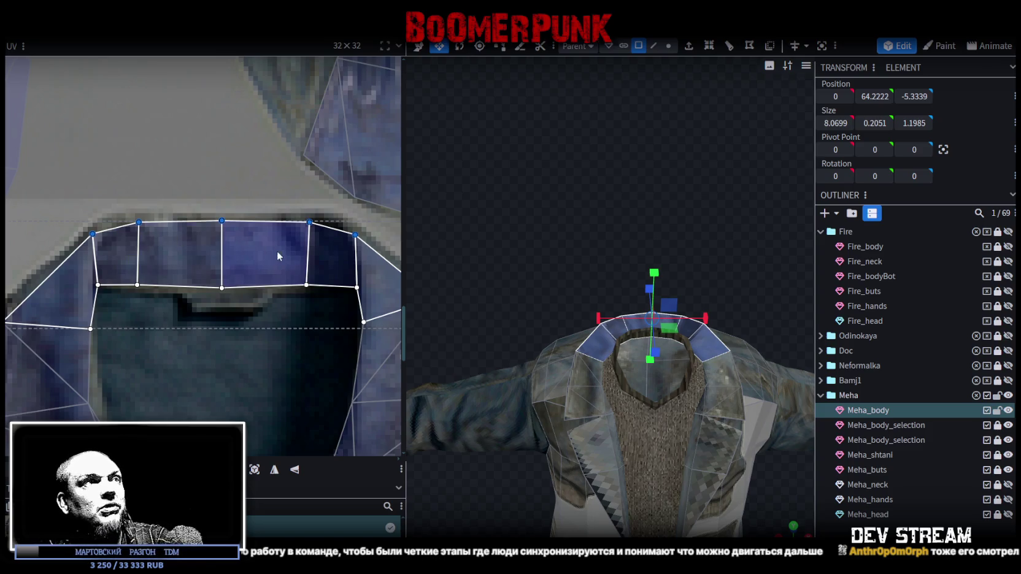
Step: Check the left and right collar-end shoulder faces and corners, then orbit the whole character
{"action": "left_click", "coordinate": [347, 243]}
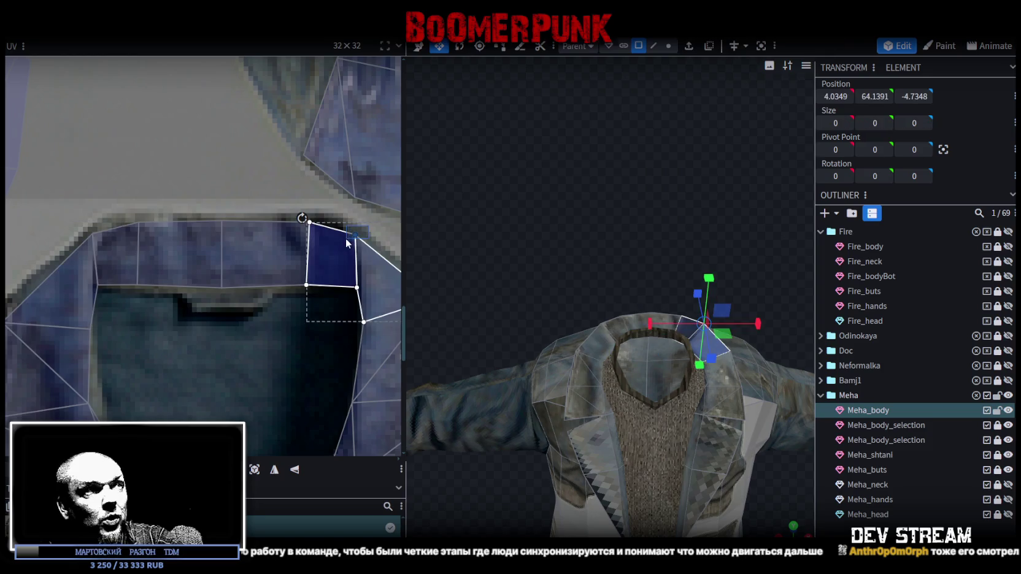
{"action": "left_click", "coordinate": [356, 235]}
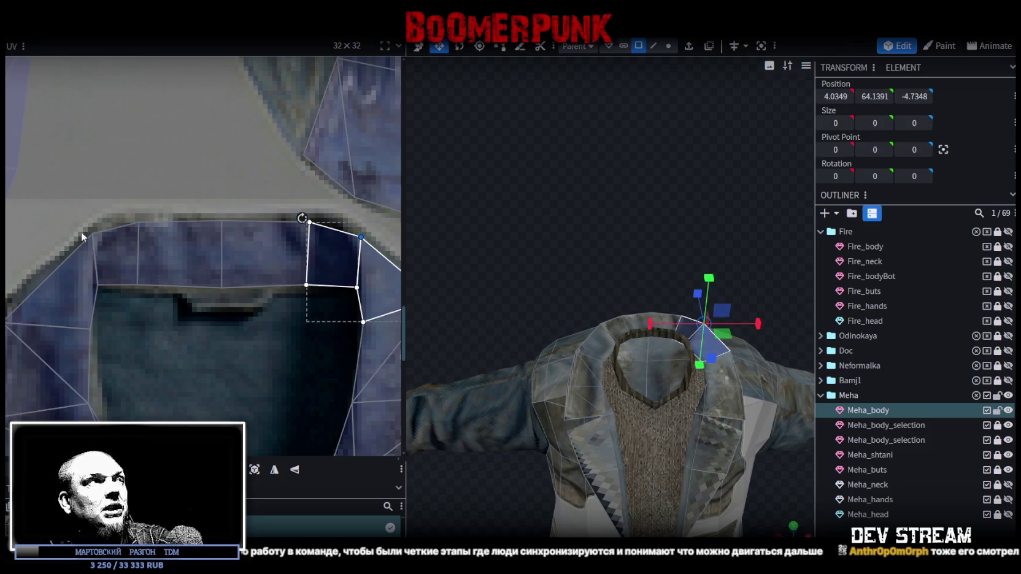
{"action": "left_click", "coordinate": [98, 216]}
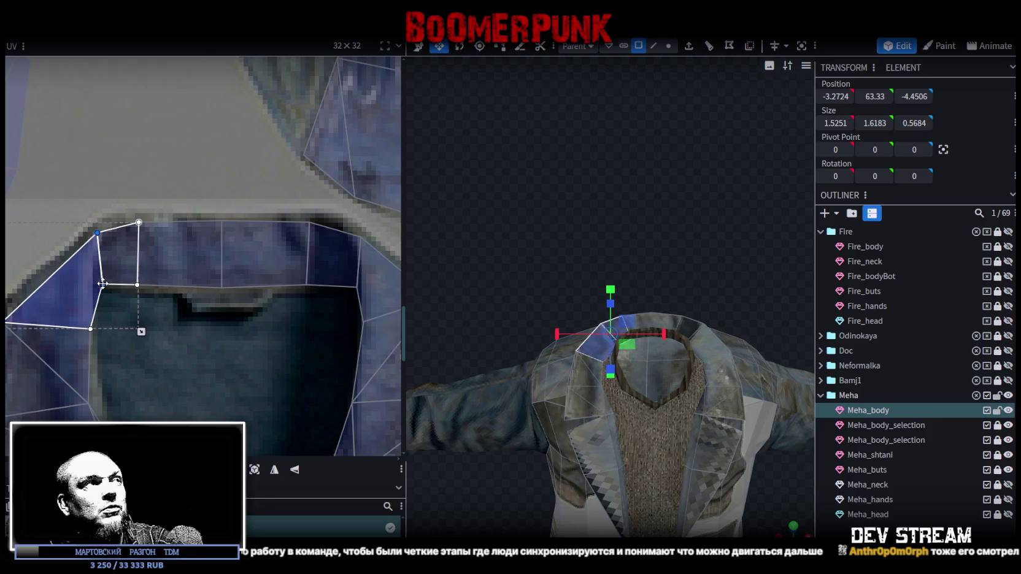
{"action": "left_click", "coordinate": [86, 328]}
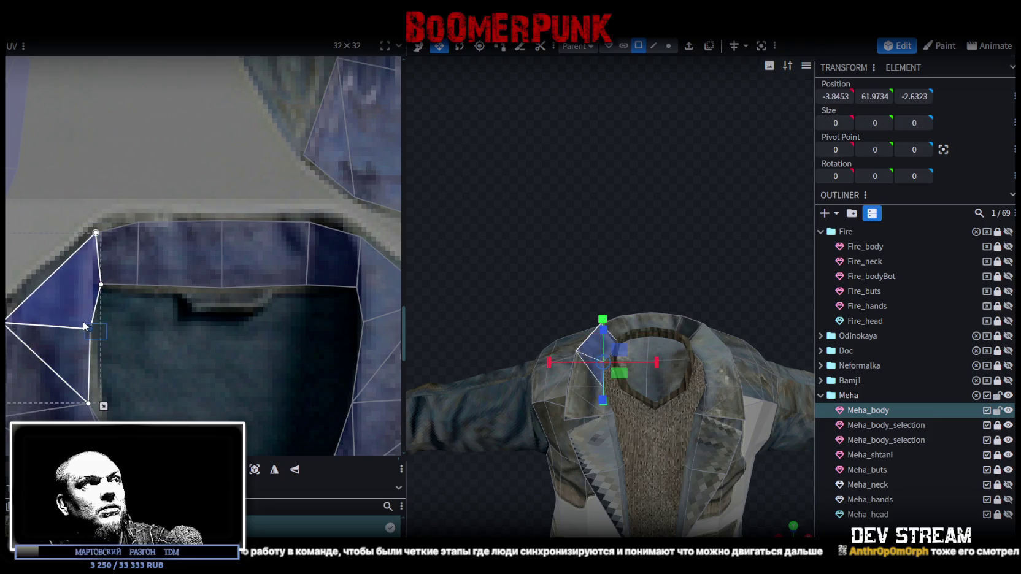
{"action": "scroll", "coordinate": [633, 437], "scroll_direction": "down", "scroll_amount": 5}
{"action": "mouse_move", "coordinate": [700, 444]}
{"action": "left_mouse_down"}
{"action": "mouse_move", "coordinate": [630, 409]}
{"action": "mouse_move", "coordinate": [702, 421]}
{"action": "left_mouse_up"}
{"action": "scroll", "coordinate": [702, 421], "scroll_direction": "up", "scroll_amount": 3}
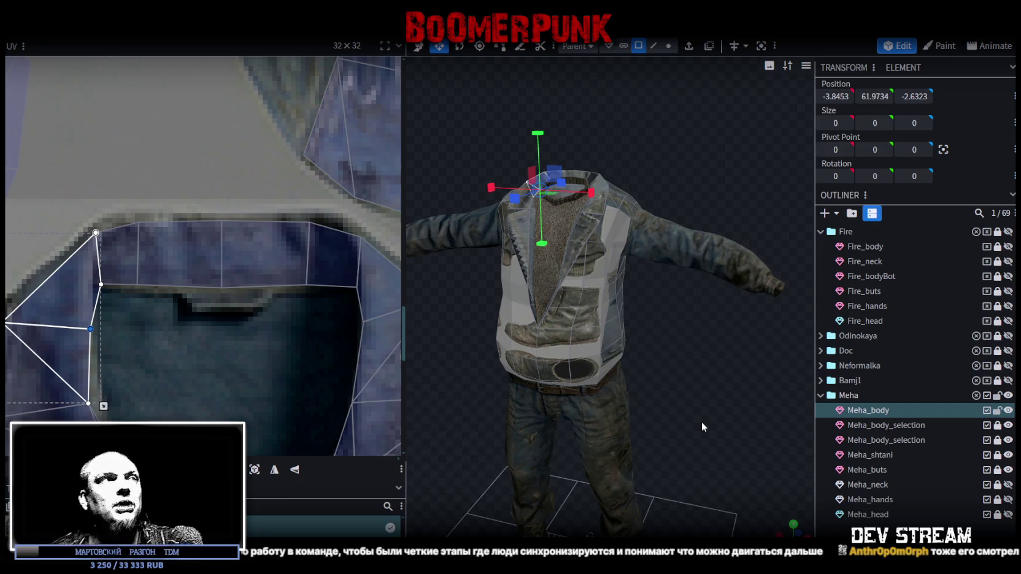
Step: Select the jacket torso UV faces and try moving the island upward, undoing the move
{"action": "left_click", "coordinate": [582, 312]}
{"action": "scroll", "coordinate": [234, 260], "scroll_direction": "down", "scroll_amount": 5}
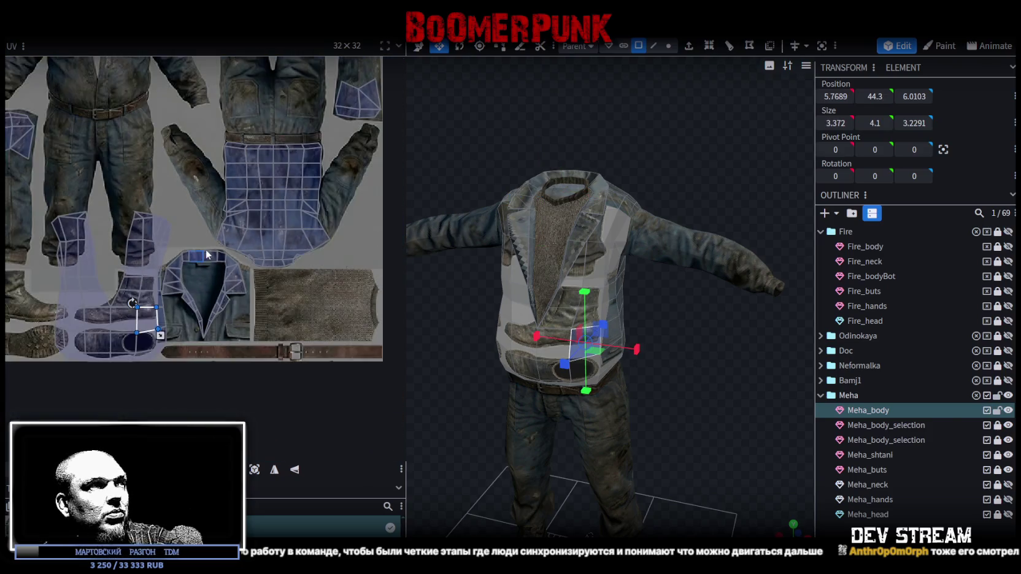
{"action": "scroll", "coordinate": [247, 302], "scroll_direction": "up", "scroll_amount": 2}
{"action": "scroll", "coordinate": [195, 233], "scroll_direction": "up", "scroll_amount": 3}
{"action": "scroll", "coordinate": [209, 282], "scroll_direction": "up", "scroll_amount": 2}
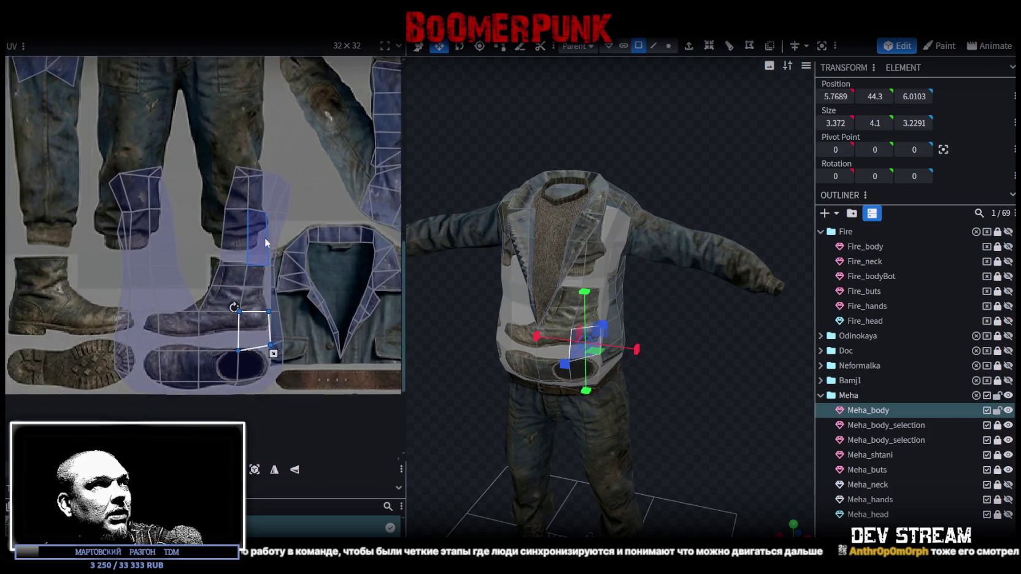
{"action": "left_click", "coordinate": [214, 329]}
{"action": "left_click_drag", "start_coordinate": [214, 329], "coordinate": [272, 358]}
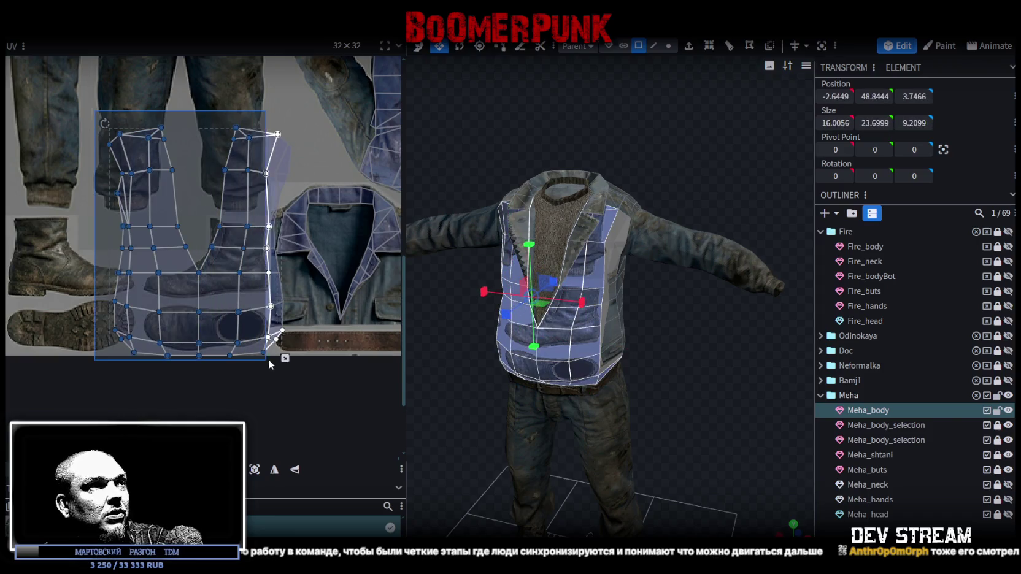
{"action": "left_click_drag", "start_coordinate": [243, 319], "coordinate": [243, 230]}
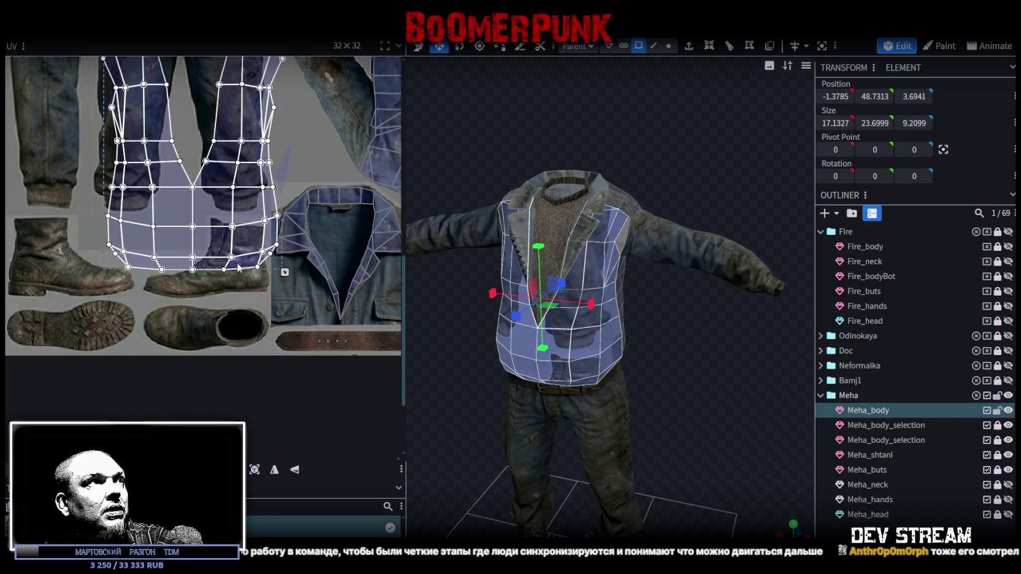
{"action": "middle_click_drag", "start_coordinate": [239, 262], "coordinate": [238, 342]}
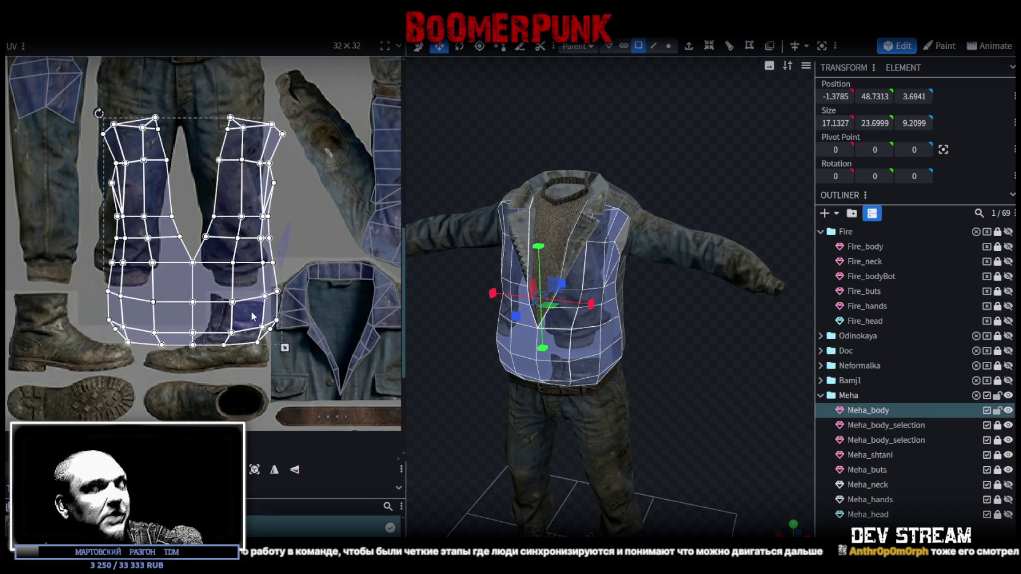
{"action": "key", "text": "ctrl+z"}
Step: Box-select all torso UV points and drag the island onto the jacket torso artwork
{"action": "left_click_drag", "start_coordinate": [83, 177], "coordinate": [273, 445]}
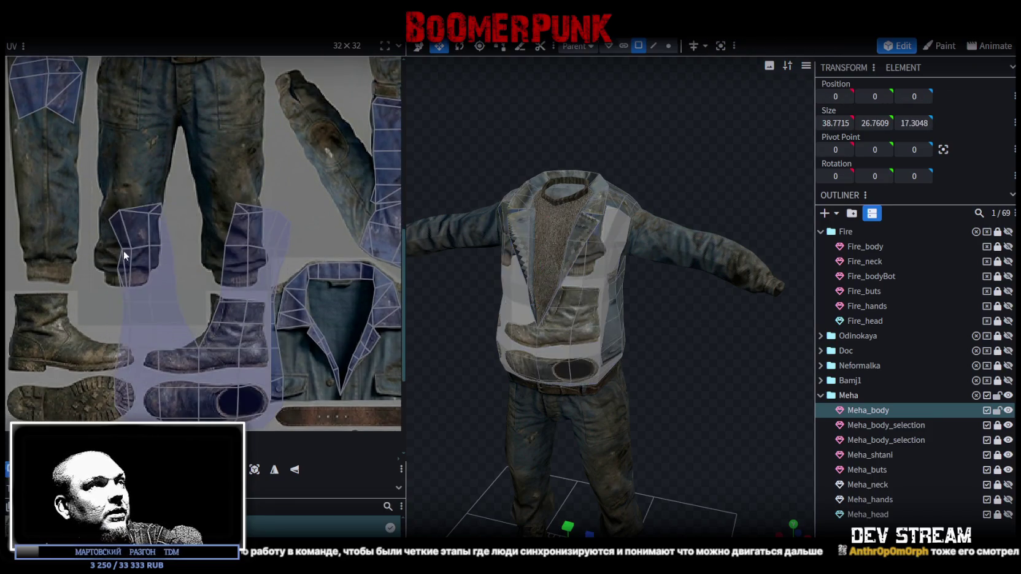
{"action": "left_click_drag", "start_coordinate": [273, 445], "coordinate": [276, 445]}
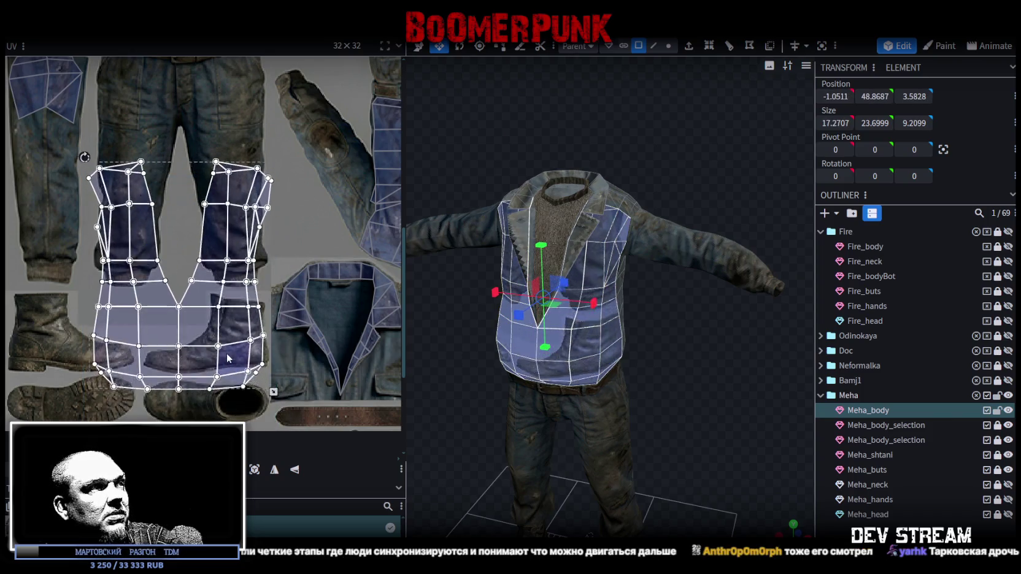
{"action": "scroll", "coordinate": [297, 349], "scroll_direction": "down", "scroll_amount": 2}
{"action": "scroll", "coordinate": [297, 349], "scroll_direction": "up", "scroll_amount": 3}
{"action": "mouse_move", "coordinate": [198, 415]}
{"action": "left_mouse_down"}
{"action": "mouse_move", "coordinate": [262, 315]}
{"action": "mouse_move", "coordinate": [244, 288]}
{"action": "mouse_move", "coordinate": [255, 264]}
{"action": "left_mouse_up"}
{"action": "scroll", "coordinate": [179, 267], "scroll_direction": "up", "scroll_amount": 1}
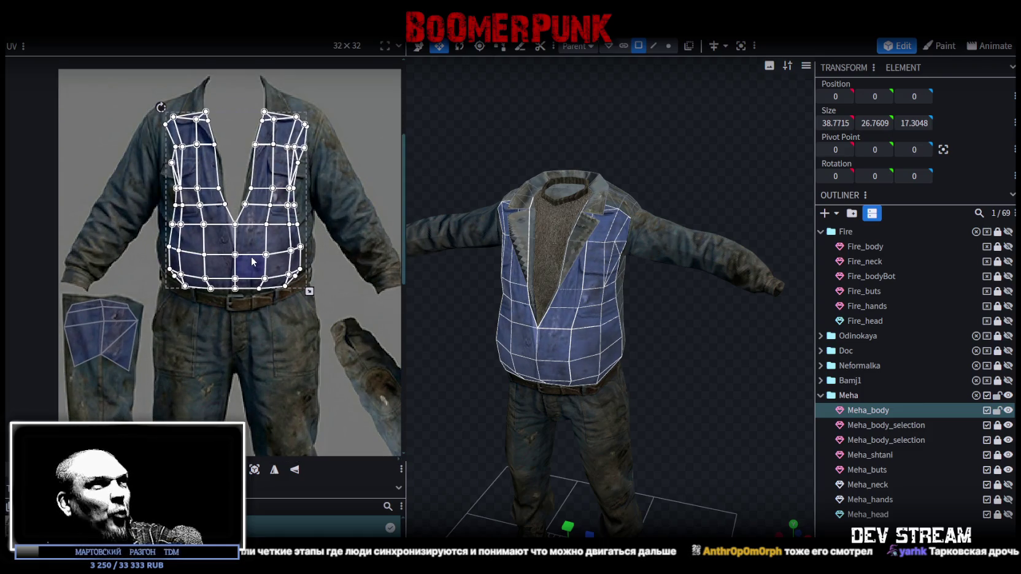
Step: Move the torso UV island up and left over the jacket's upper torso
{"action": "scroll", "coordinate": [243, 258], "scroll_direction": "up", "scroll_amount": 1}
{"action": "left_click_drag", "start_coordinate": [255, 277], "coordinate": [261, 282]}
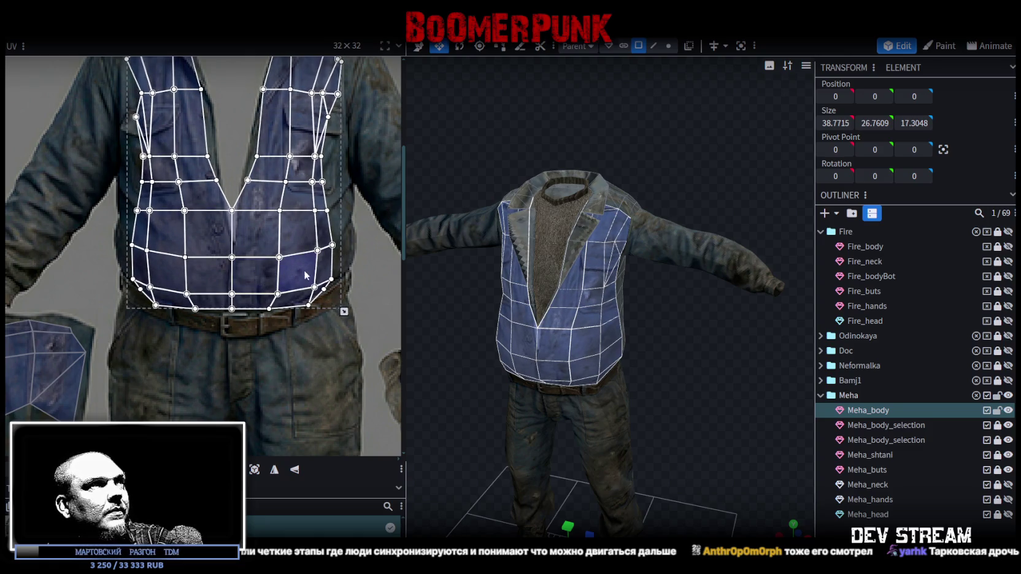
{"action": "middle_click_drag", "start_coordinate": [302, 270], "coordinate": [300, 341]}
{"action": "left_click_drag", "start_coordinate": [253, 311], "coordinate": [235, 284]}
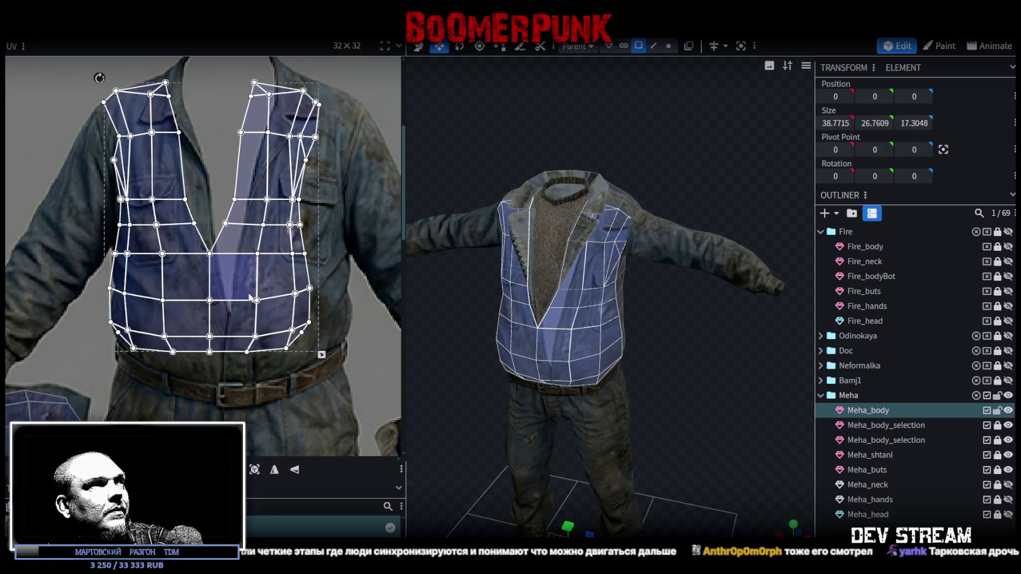
Step: Scale the torso UV island to span the jacket front from shoulders down to the belt
{"action": "mouse_move", "coordinate": [320, 355]}
{"action": "left_mouse_down"}
{"action": "mouse_move", "coordinate": [358, 371]}
{"action": "mouse_move", "coordinate": [342, 371]}
{"action": "left_mouse_up"}
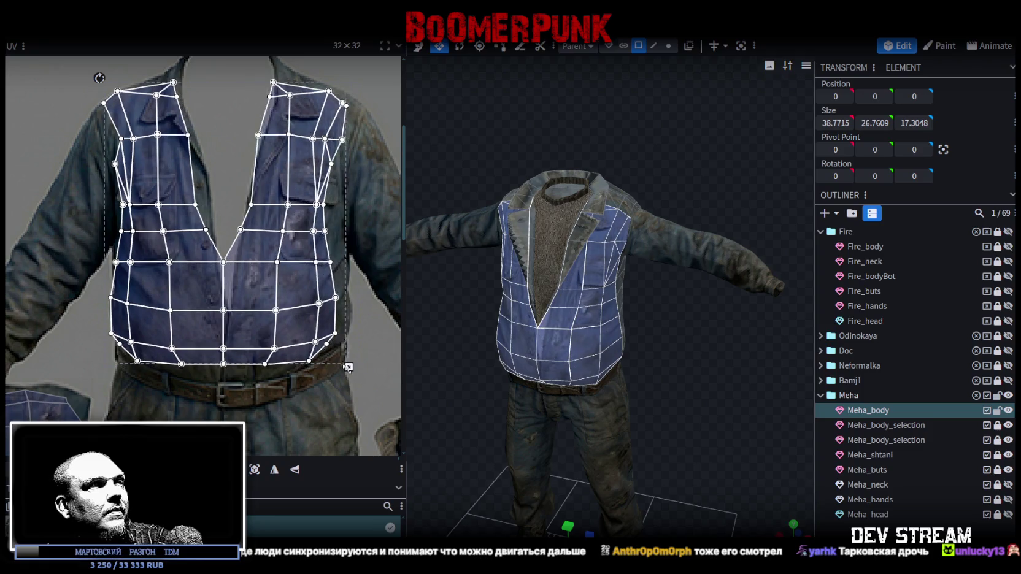
{"action": "left_click_drag", "start_coordinate": [247, 319], "coordinate": [248, 300]}
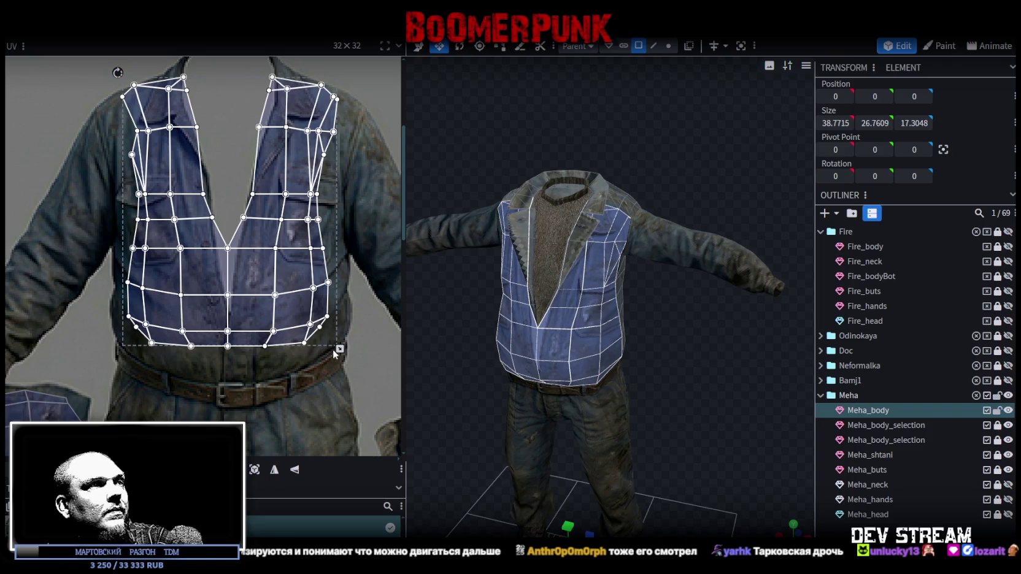
{"action": "left_click_drag", "start_coordinate": [332, 355], "coordinate": [362, 386]}
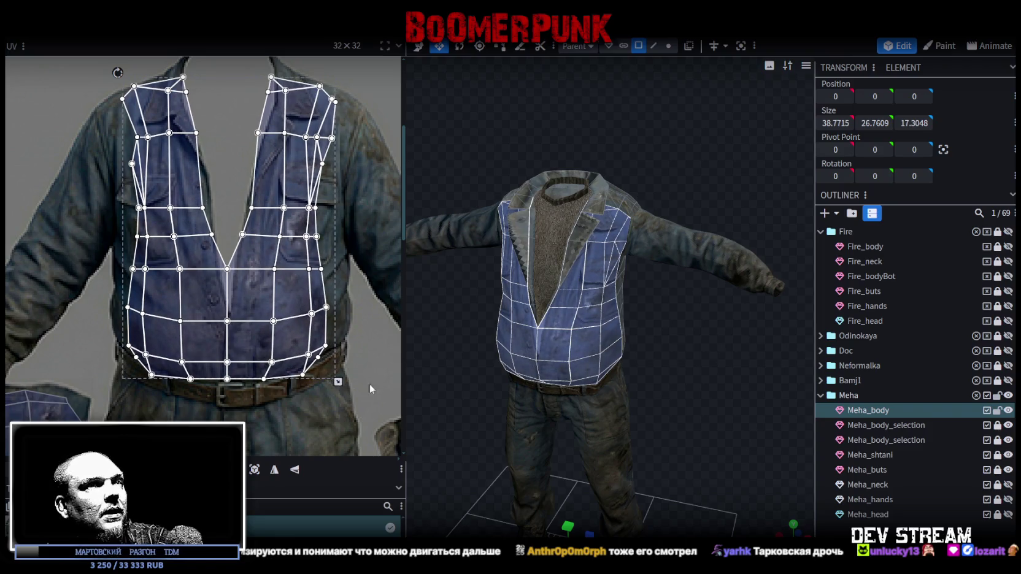
{"action": "left_click_drag", "start_coordinate": [666, 362], "coordinate": [892, 368]}
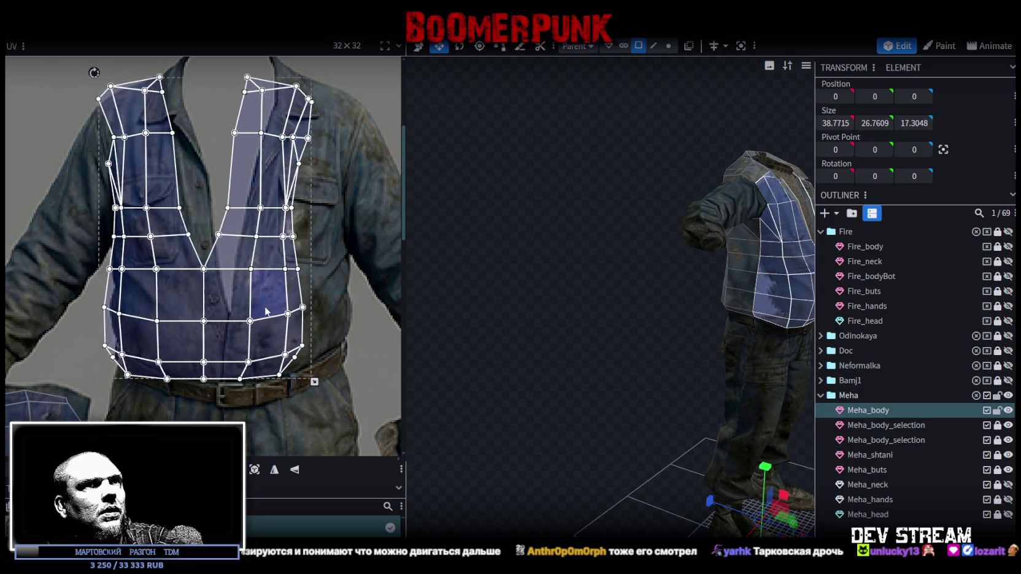
{"action": "left_click_drag", "start_coordinate": [289, 312], "coordinate": [382, 332]}
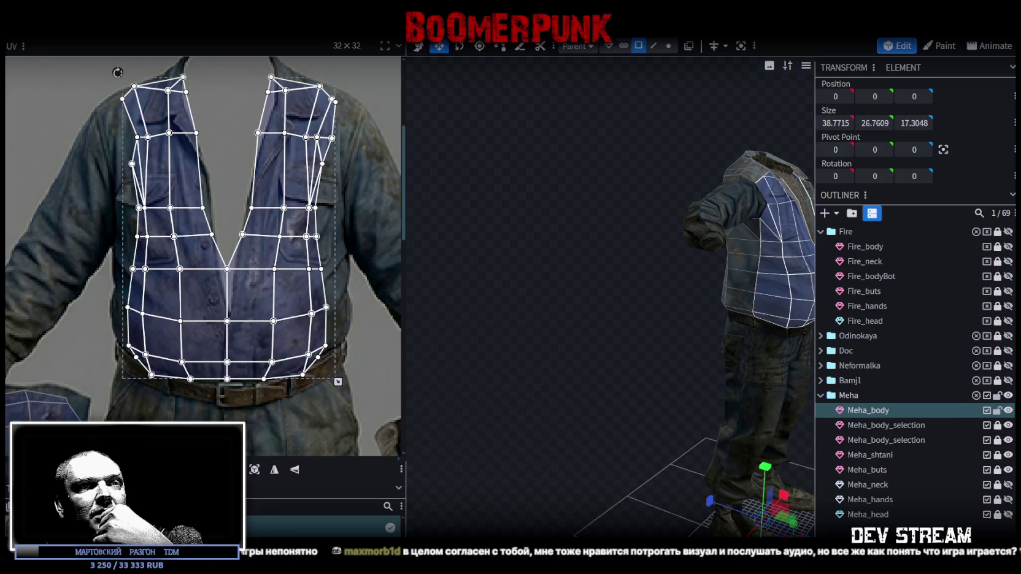
{"action": "key", "text": "alt+Tab"}
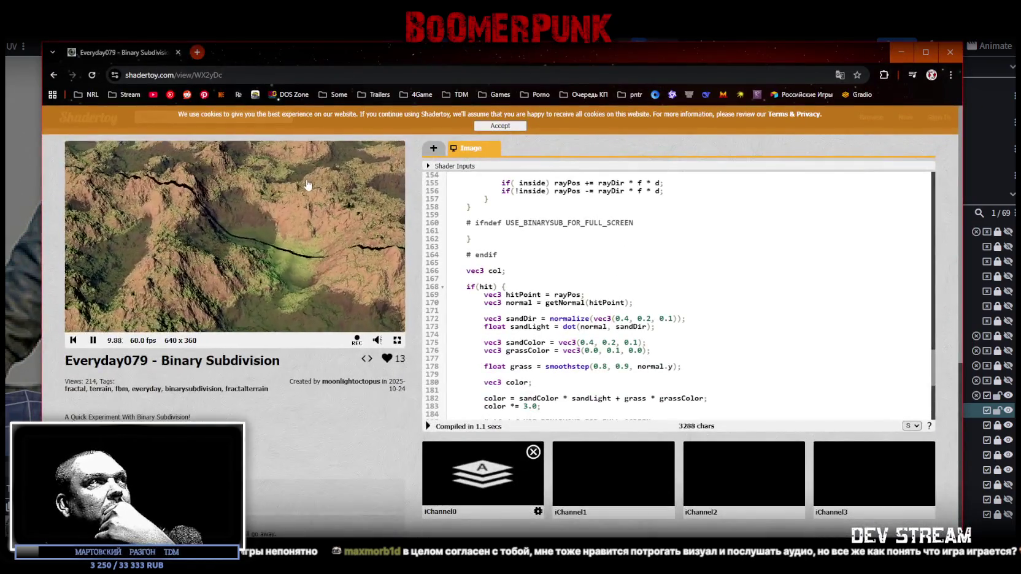
Step: Go back to the author's profile page and reload it, confirming resubmission
{"action": "key", "text": "alt+Left"}
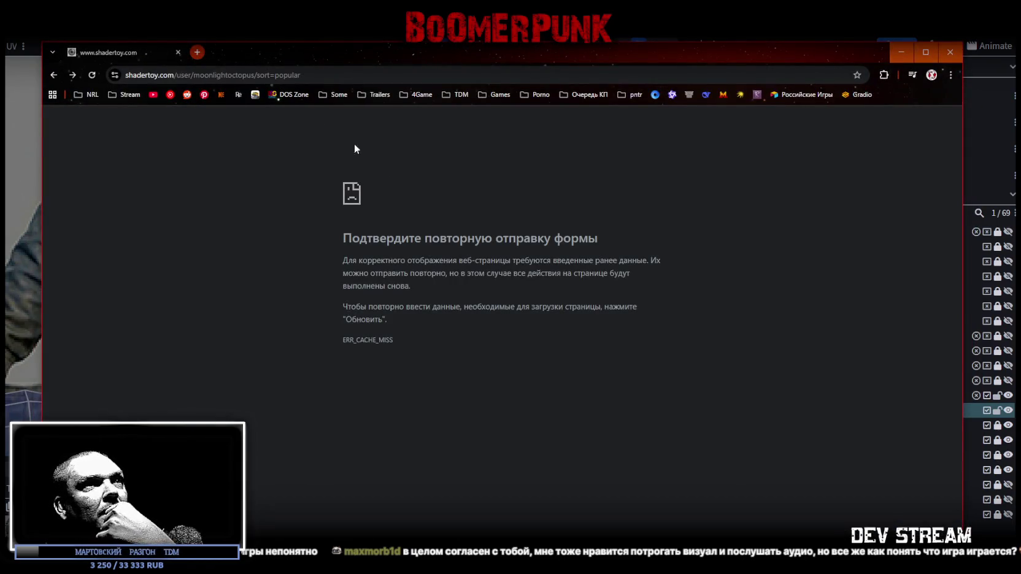
{"action": "left_click", "coordinate": [92, 75]}
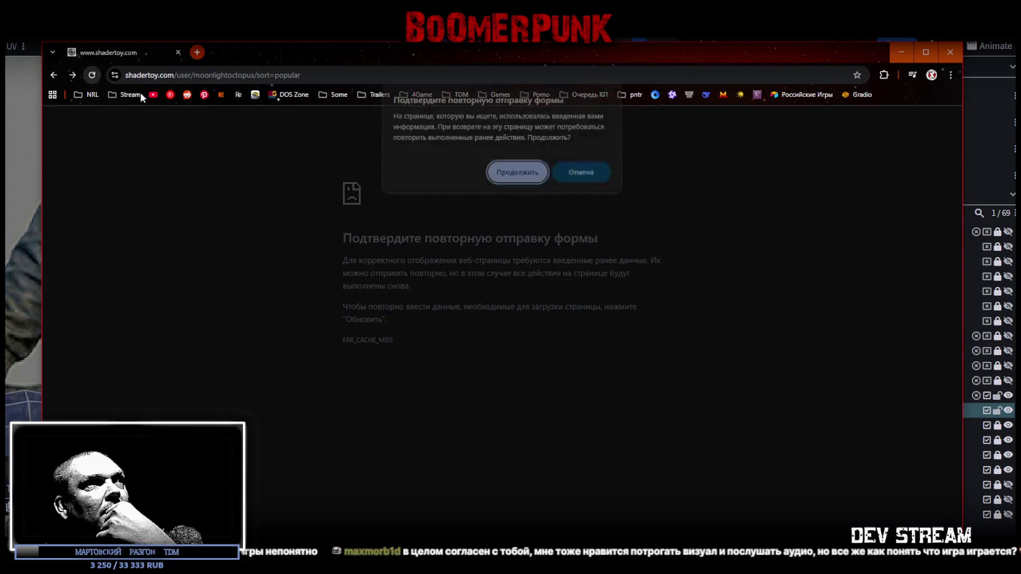
{"action": "left_click", "coordinate": [517, 174]}
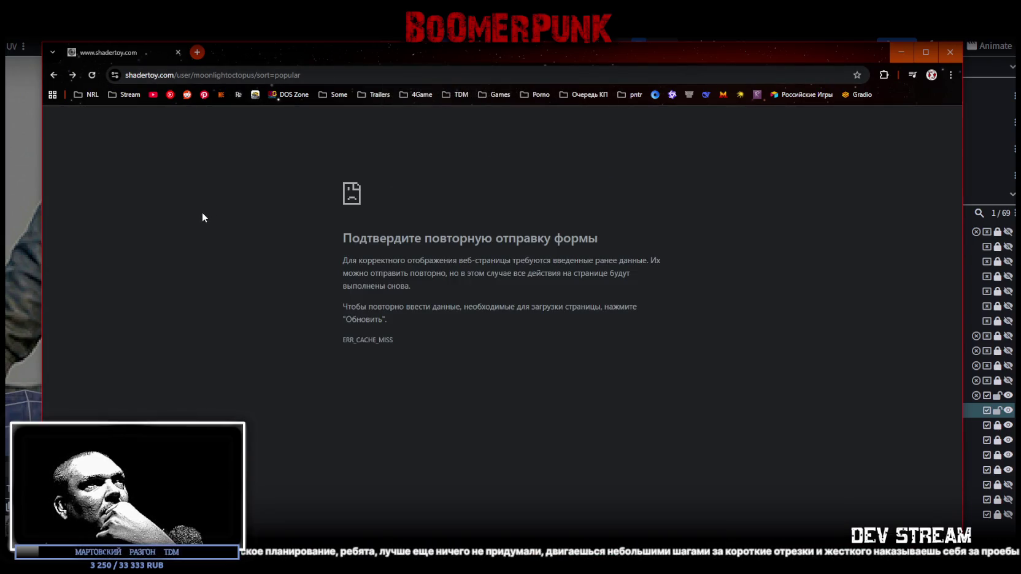
{"action": "left_click", "coordinate": [93, 75]}
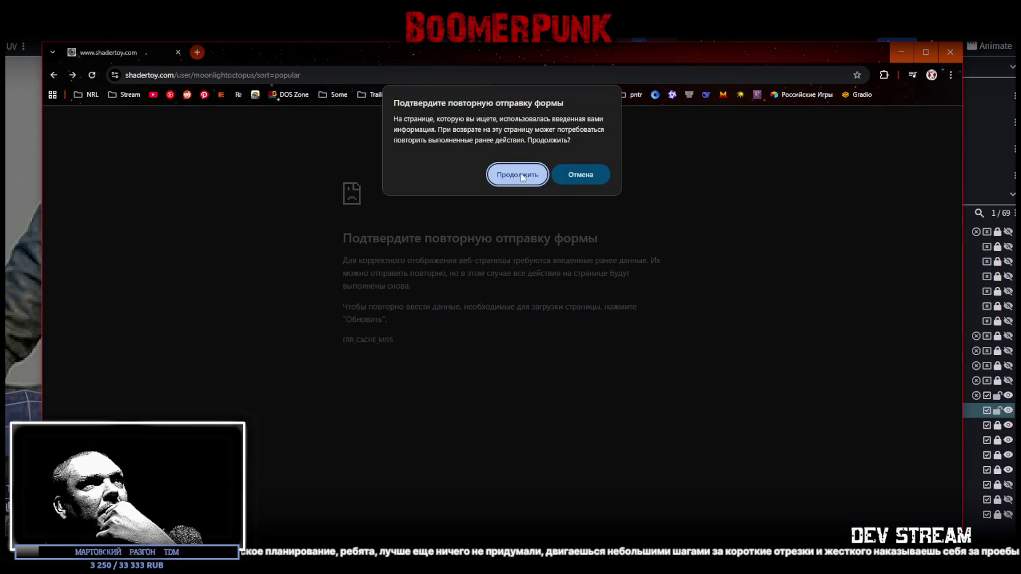
{"action": "left_click", "coordinate": [522, 176]}
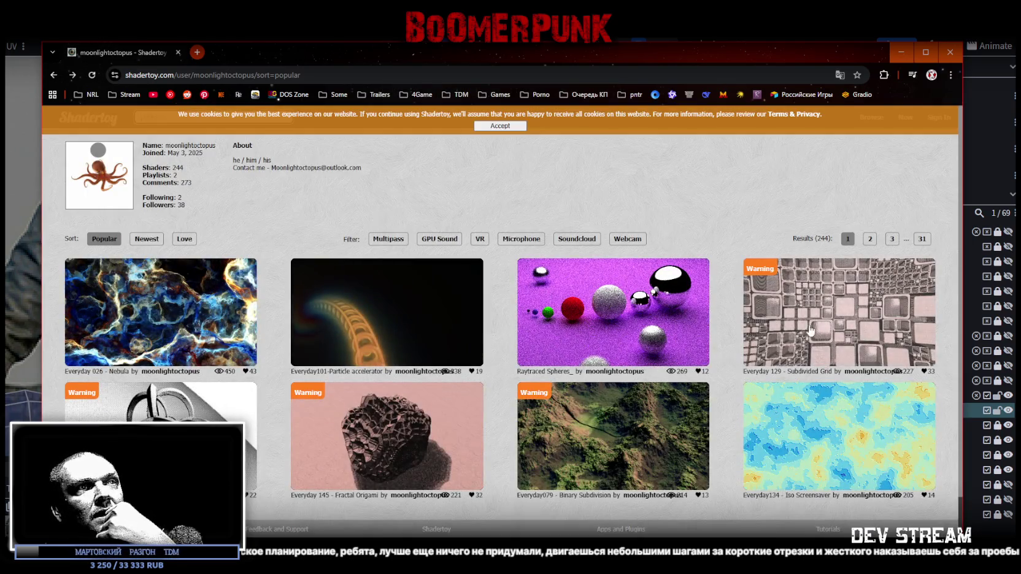
Step: Open Raytraced Spheres and Everyday134 - Iso Screensaver in new tabs, then return to the profile
{"action": "middle_click", "coordinate": [600, 309]}
{"action": "middle_click", "coordinate": [599, 308]}
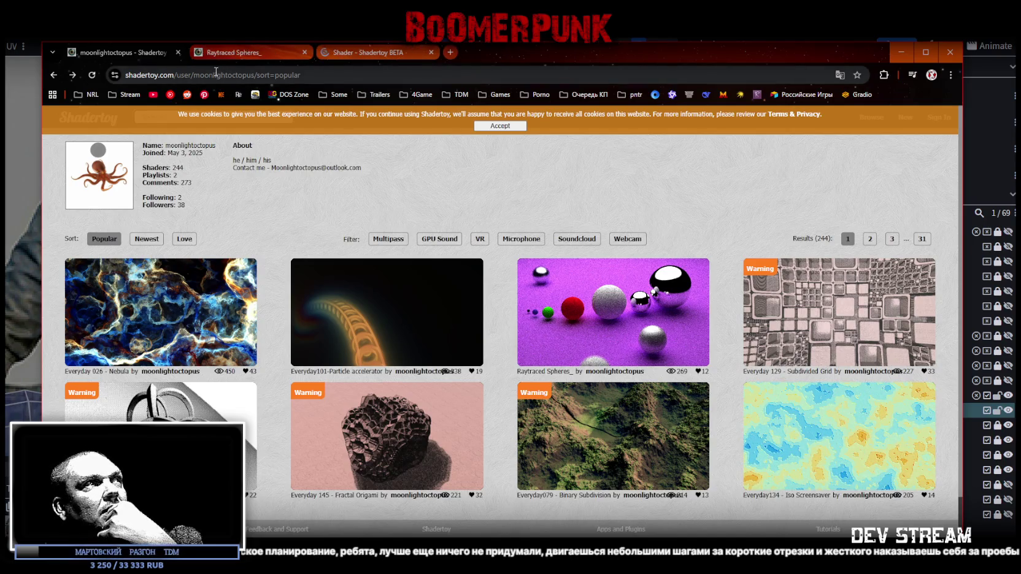
{"action": "left_click", "coordinate": [254, 54]}
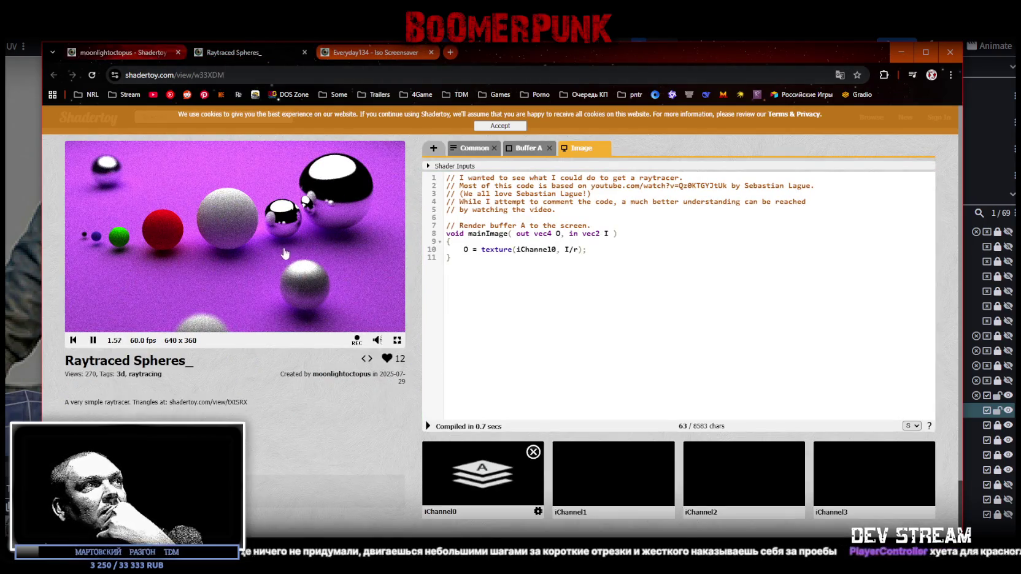
{"action": "left_click", "coordinate": [359, 52]}
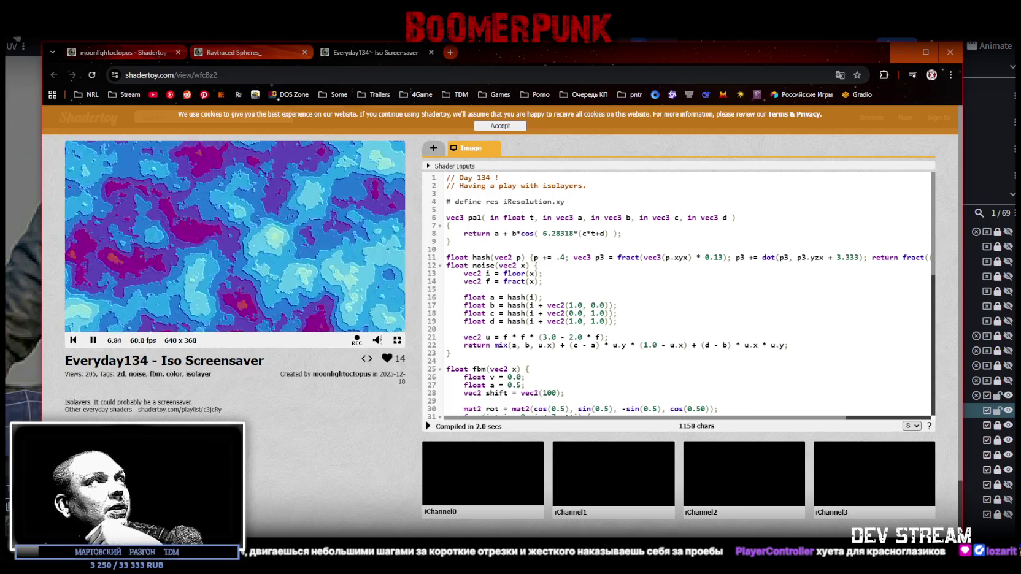
{"action": "left_click", "coordinate": [116, 54]}
{"action": "scroll", "coordinate": [416, 328], "scroll_direction": "down", "scroll_amount": 1}
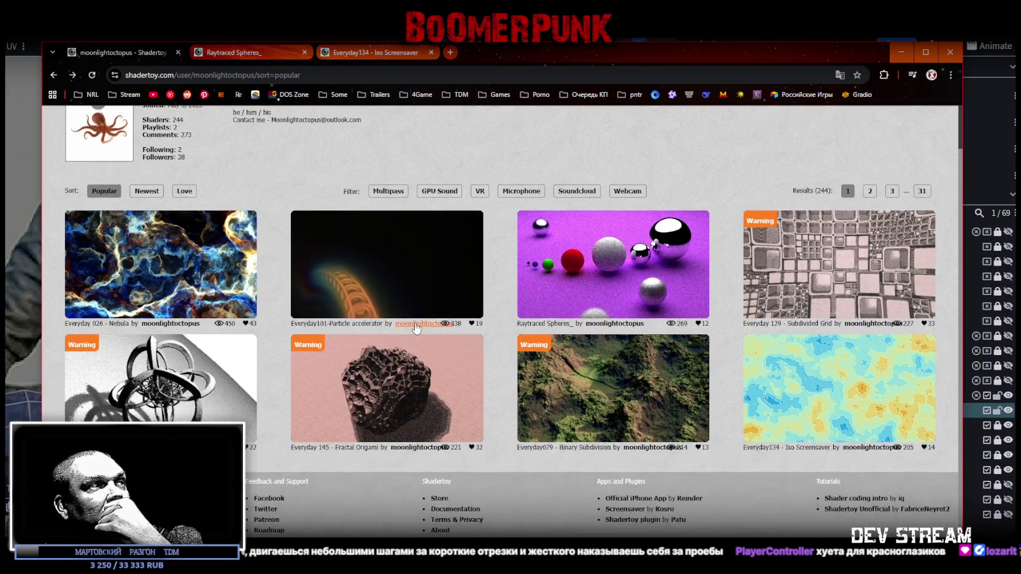
Step: Open Everyday 026 - Nebula in a new tab, scroll through its code, then return to Blockbench
{"action": "middle_click", "coordinate": [140, 276]}
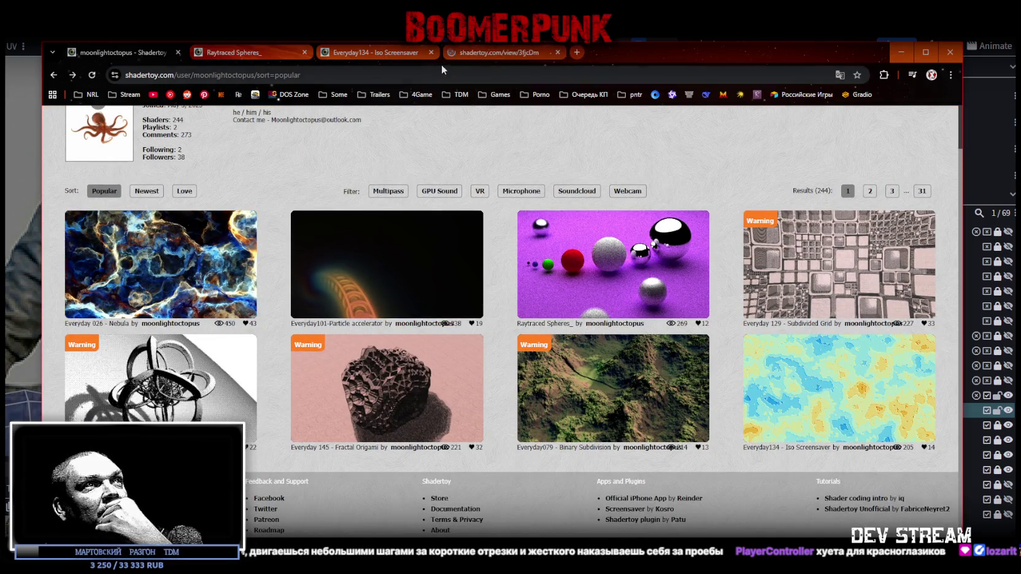
{"action": "left_click", "coordinate": [491, 53]}
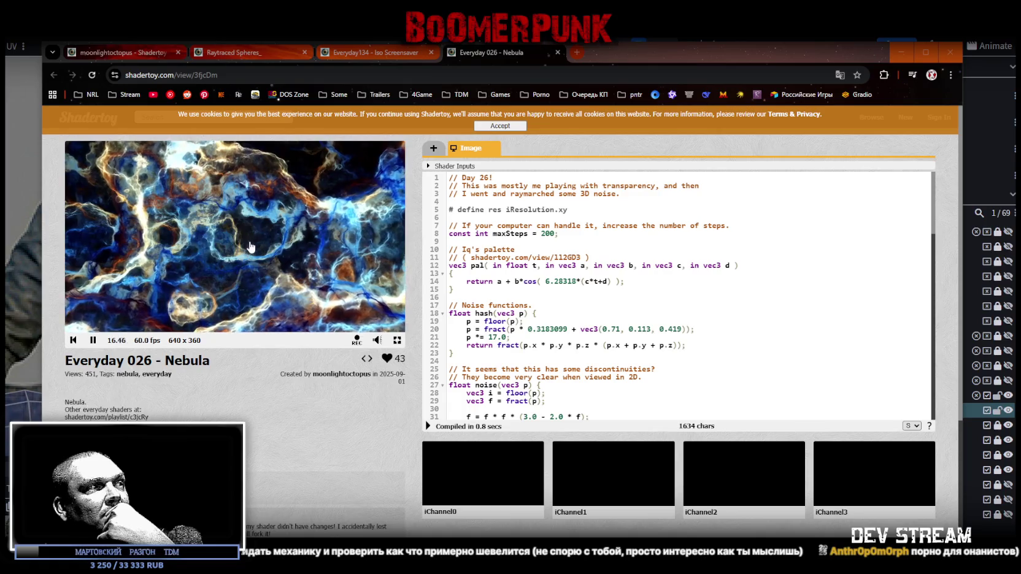
{"action": "scroll", "coordinate": [604, 284], "scroll_direction": "down", "scroll_amount": 3}
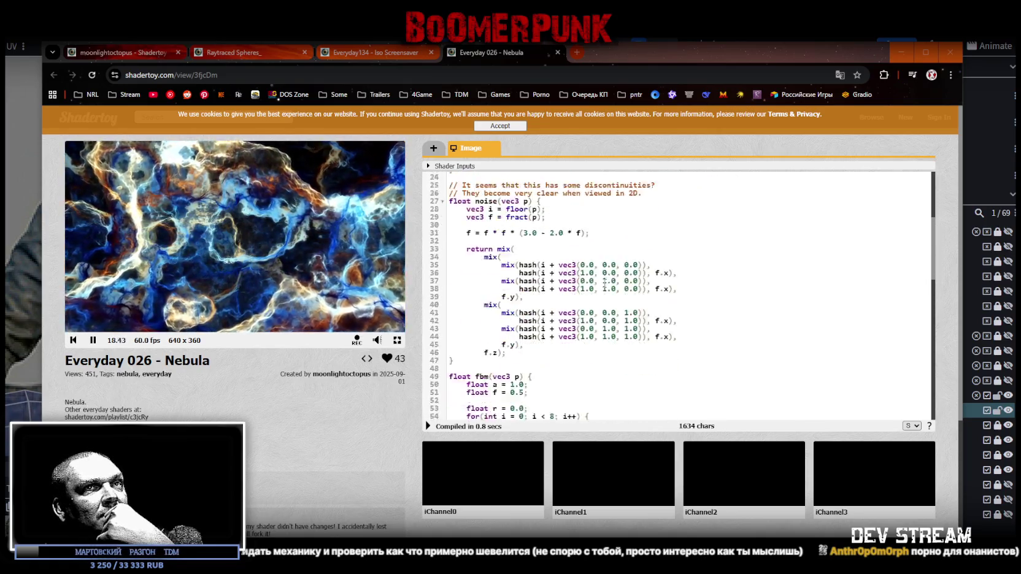
{"action": "scroll", "coordinate": [604, 284], "scroll_direction": "down", "scroll_amount": 9}
{"action": "scroll", "coordinate": [604, 284], "scroll_direction": "up", "scroll_amount": 5}
{"action": "scroll", "coordinate": [602, 281], "scroll_direction": "up", "scroll_amount": 3}
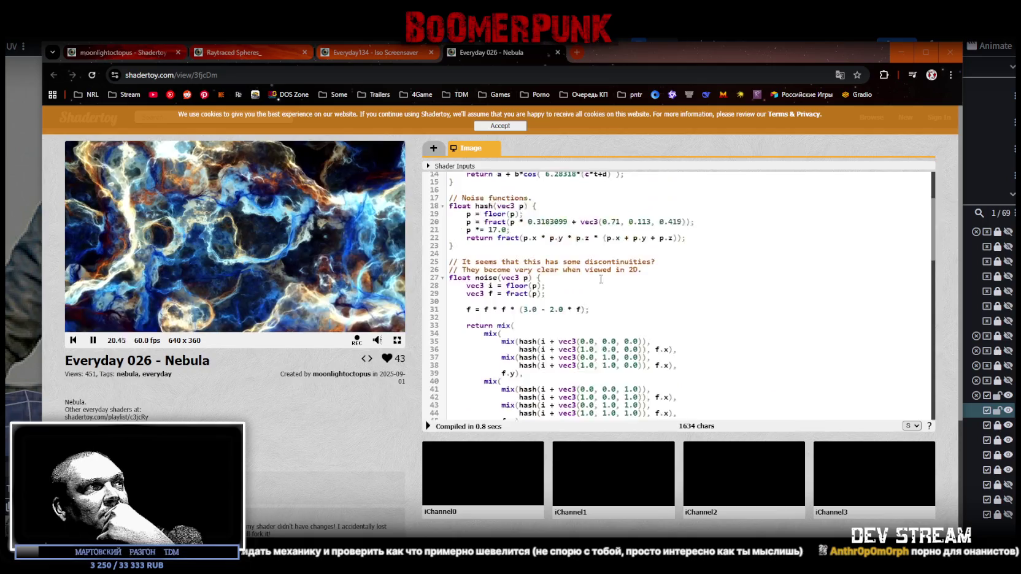
{"action": "scroll", "coordinate": [597, 278], "scroll_direction": "up", "scroll_amount": 4}
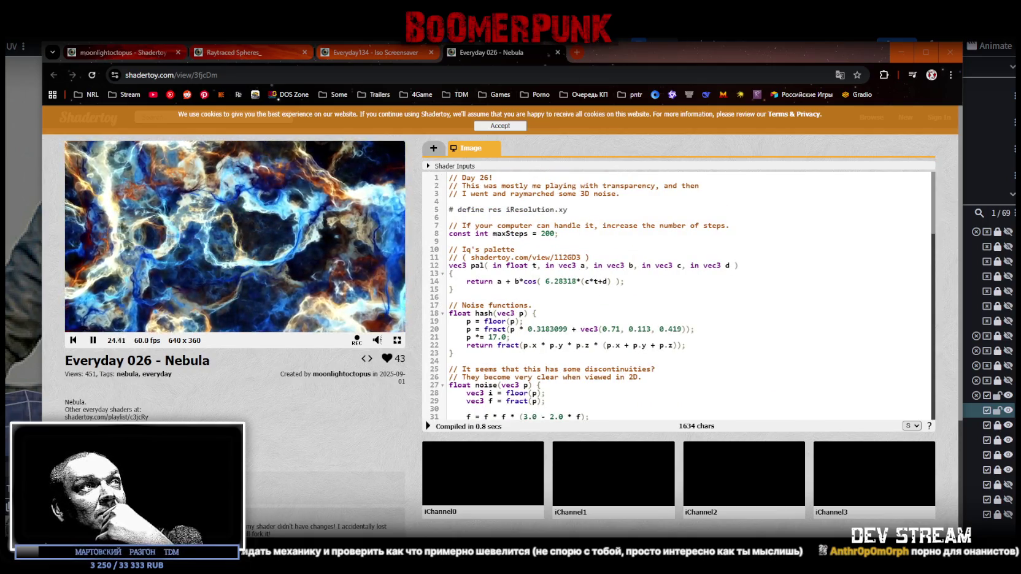
{"action": "key", "text": "alt+Tab"}
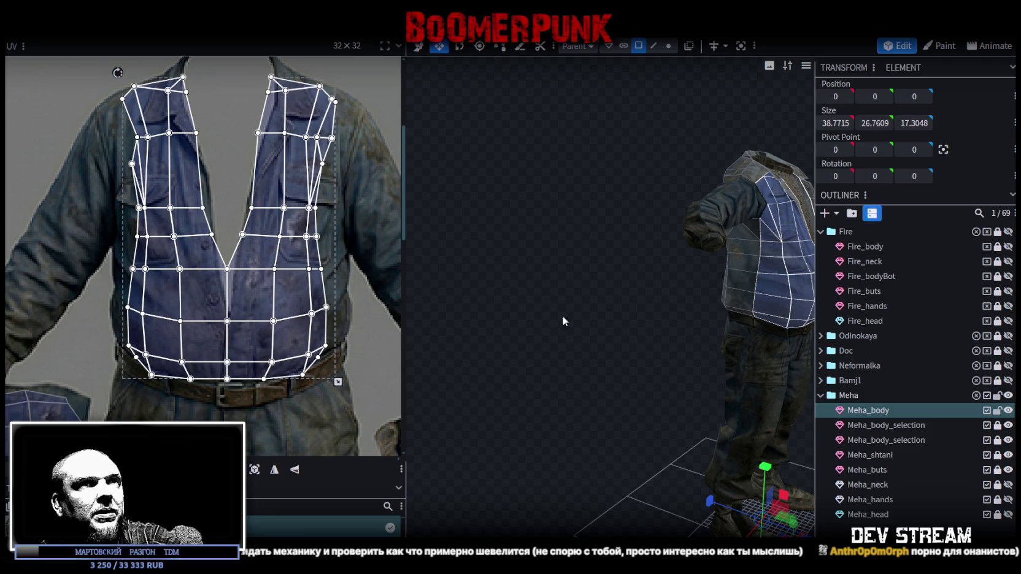
Step: Select the jacket's bottom row of faces and pull the left side hem corner onto the jacket edge
{"action": "key", "text": "f"}
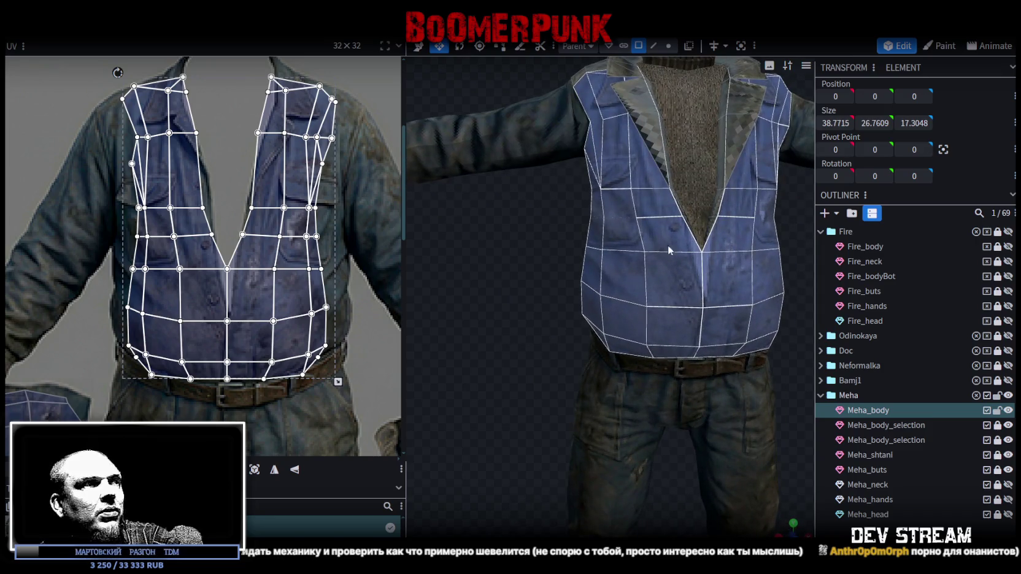
{"action": "middle_click_drag", "start_coordinate": [264, 421], "coordinate": [262, 388]}
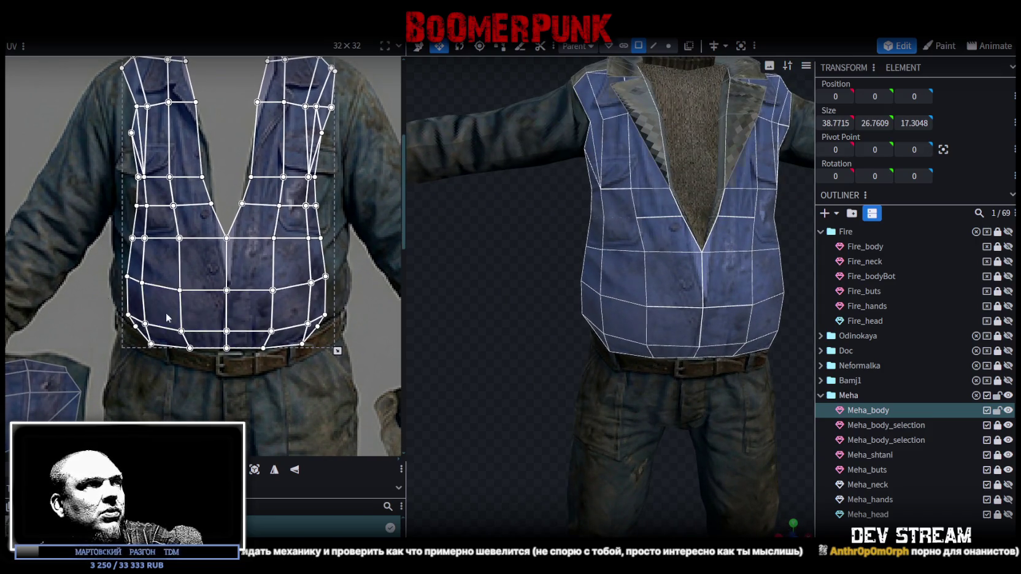
{"action": "left_click_drag", "start_coordinate": [106, 297], "coordinate": [349, 324]}
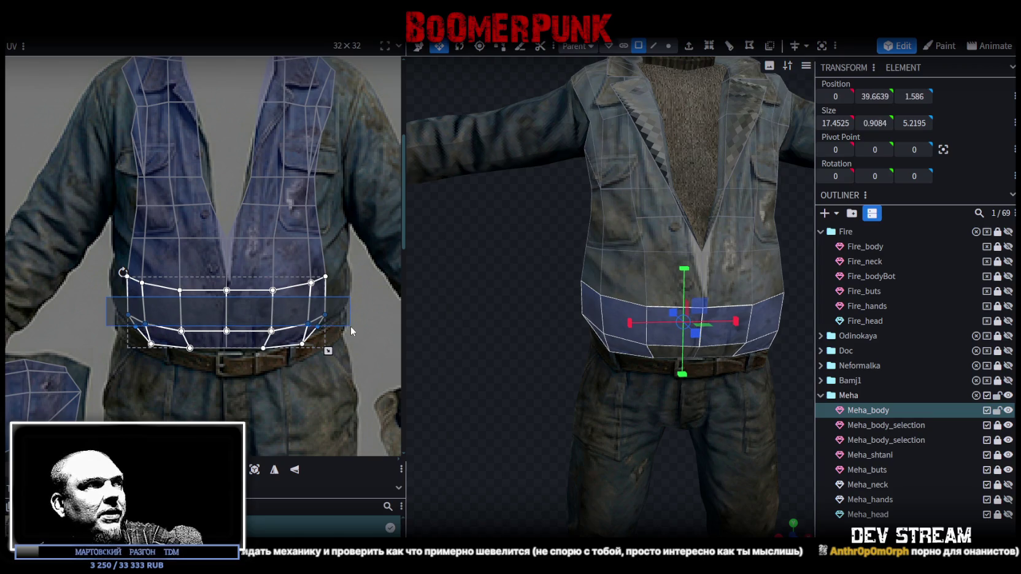
{"action": "left_click_drag", "start_coordinate": [350, 325], "coordinate": [353, 324]}
{"action": "scroll", "coordinate": [178, 375], "scroll_direction": "up", "scroll_amount": 2}
{"action": "scroll", "coordinate": [220, 374], "scroll_direction": "up", "scroll_amount": 2}
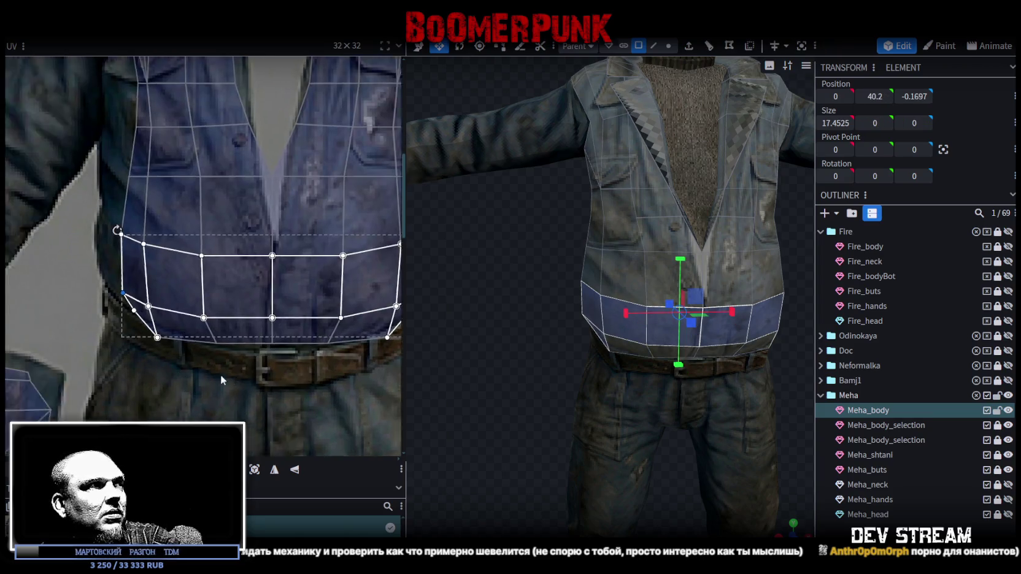
{"action": "middle_click_drag", "start_coordinate": [220, 374], "coordinate": [275, 375]}
{"action": "left_click_drag", "start_coordinate": [170, 277], "coordinate": [182, 299]}
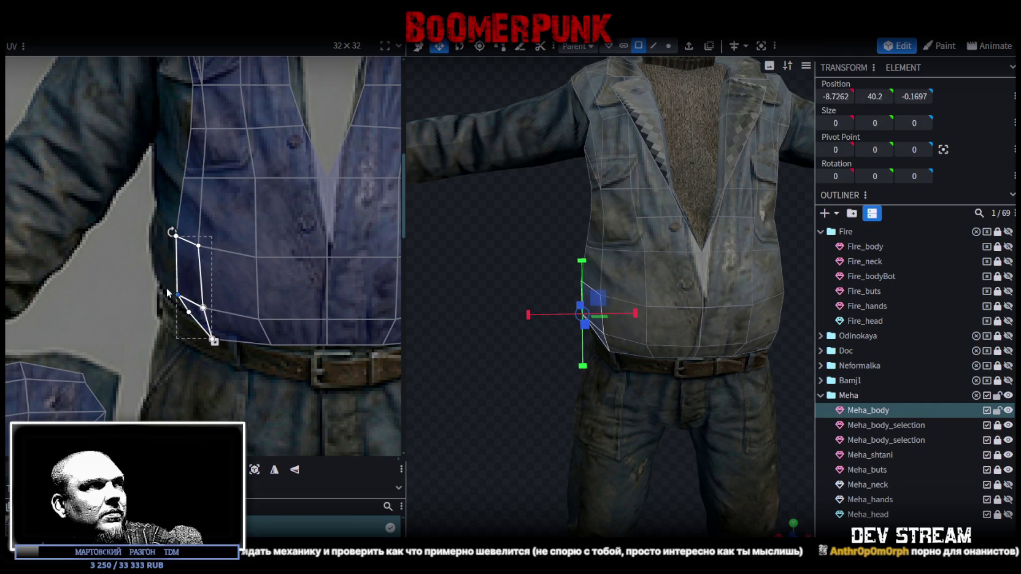
{"action": "mouse_move", "coordinate": [178, 296]}
{"action": "left_mouse_down"}
{"action": "mouse_move", "coordinate": [154, 268]}
{"action": "mouse_move", "coordinate": [170, 281]}
{"action": "left_mouse_up"}
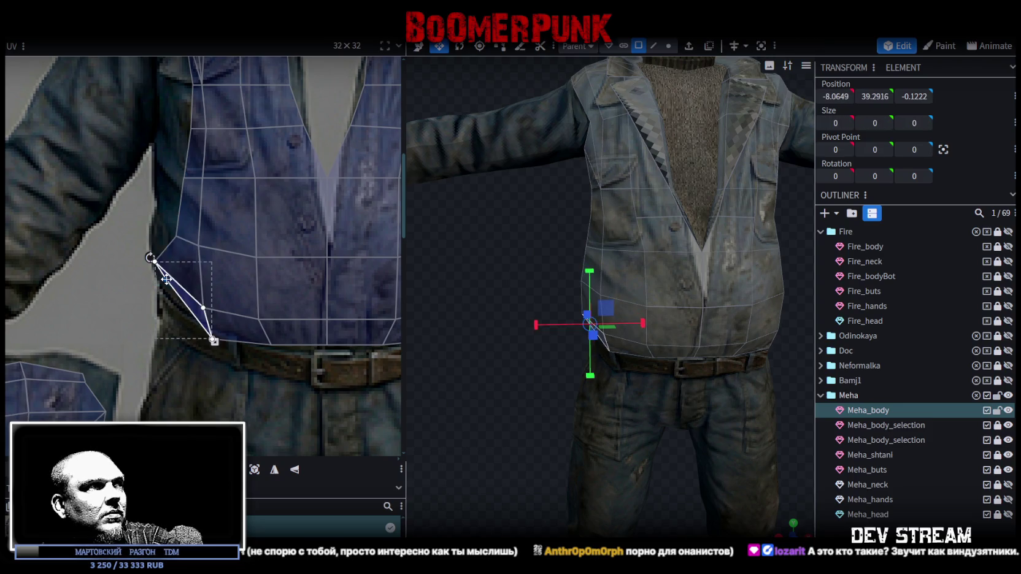
Step: Lower the neighbouring and four central hem vertices down onto the belt edge
{"action": "left_click", "coordinate": [216, 339], "text": "shift"}
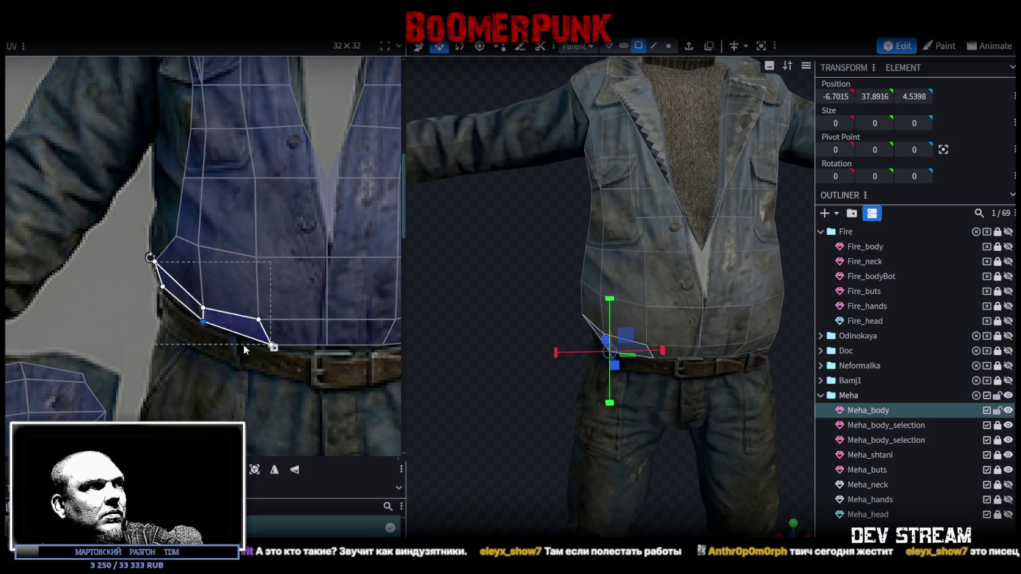
{"action": "left_click", "coordinate": [260, 314], "text": "shift"}
{"action": "left_click_drag", "start_coordinate": [259, 320], "coordinate": [262, 324]}
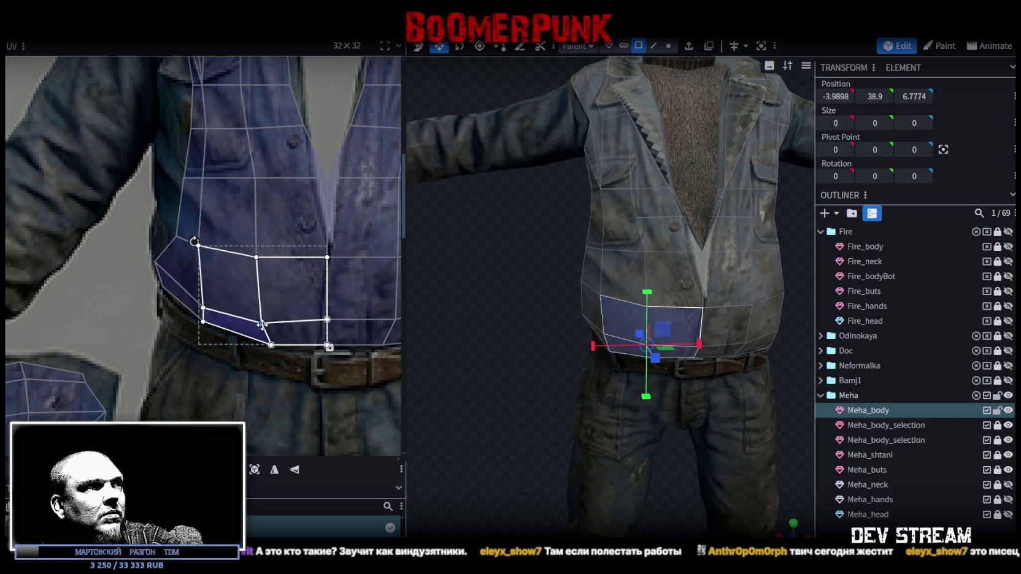
{"action": "scroll", "coordinate": [271, 335], "scroll_direction": "up", "scroll_amount": 1}
{"action": "scroll", "coordinate": [279, 373], "scroll_direction": "up", "scroll_amount": 2}
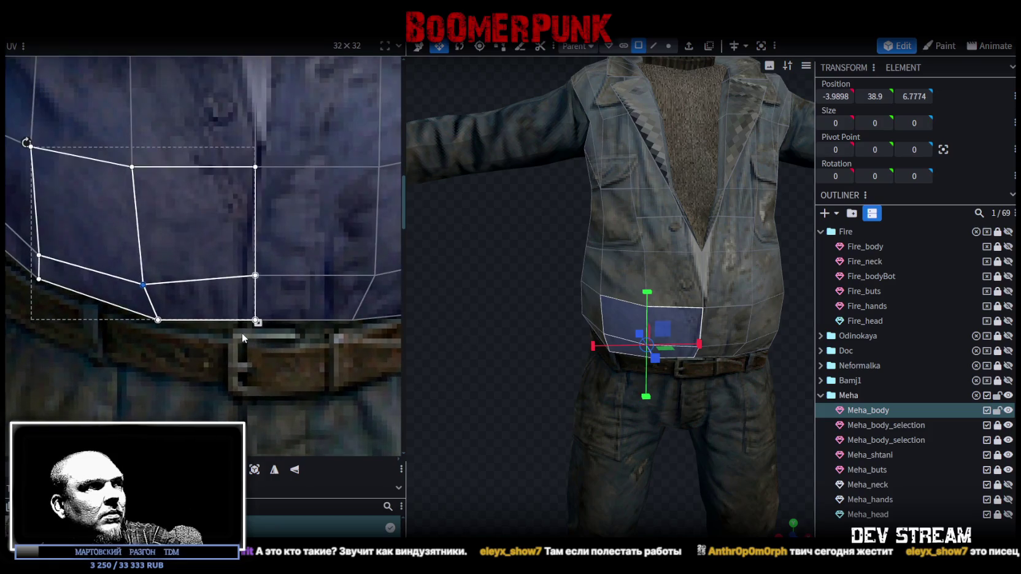
{"action": "left_click", "coordinate": [245, 329]}
{"action": "left_click_drag", "start_coordinate": [258, 321], "coordinate": [258, 328]}
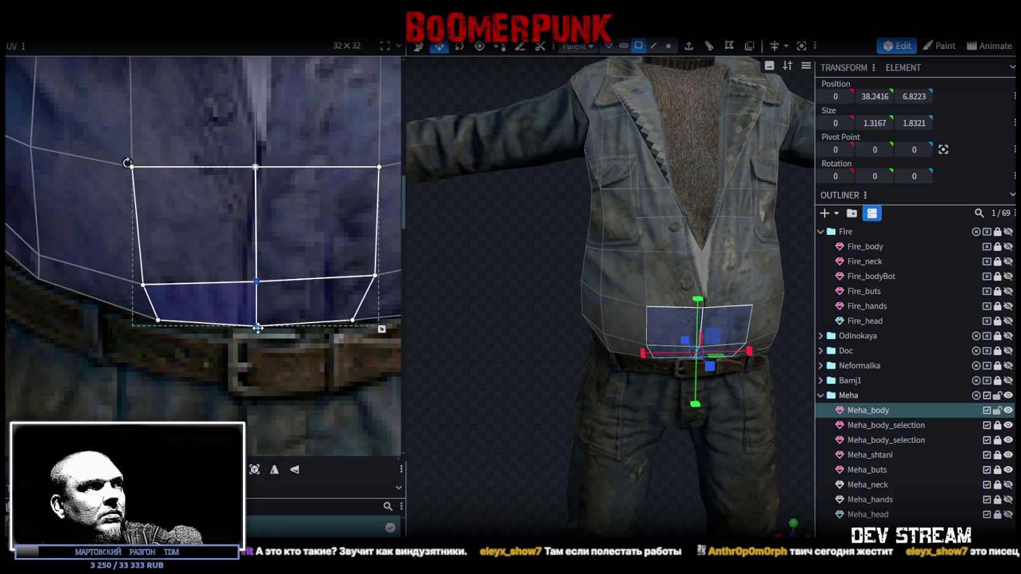
{"action": "scroll", "coordinate": [314, 391], "scroll_direction": "down", "scroll_amount": 1}
{"action": "scroll", "coordinate": [291, 329], "scroll_direction": "down", "scroll_amount": 2}
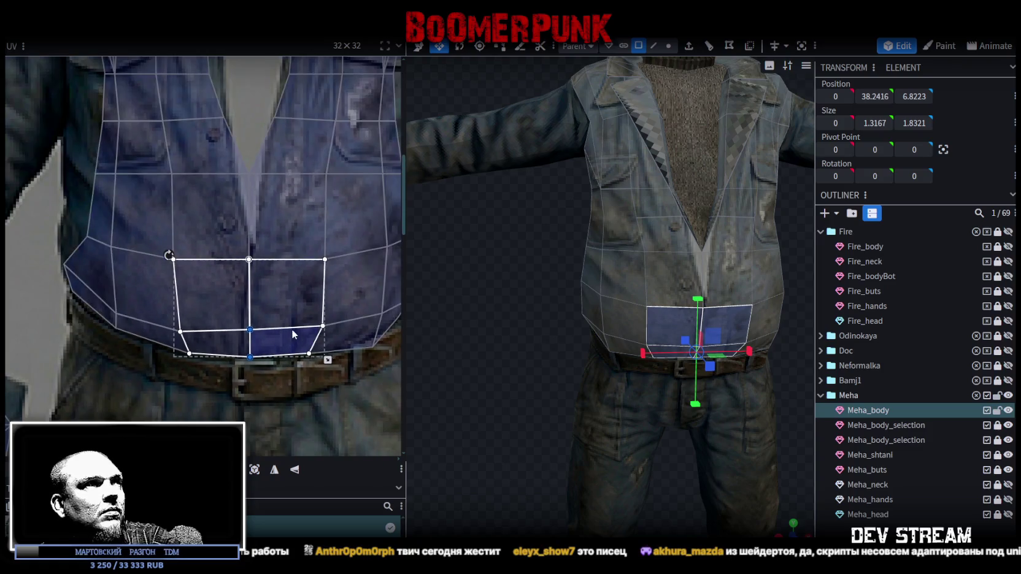
Step: Select the faces around the V-neck and align the right chest face with its edge
{"action": "left_click", "coordinate": [270, 241]}
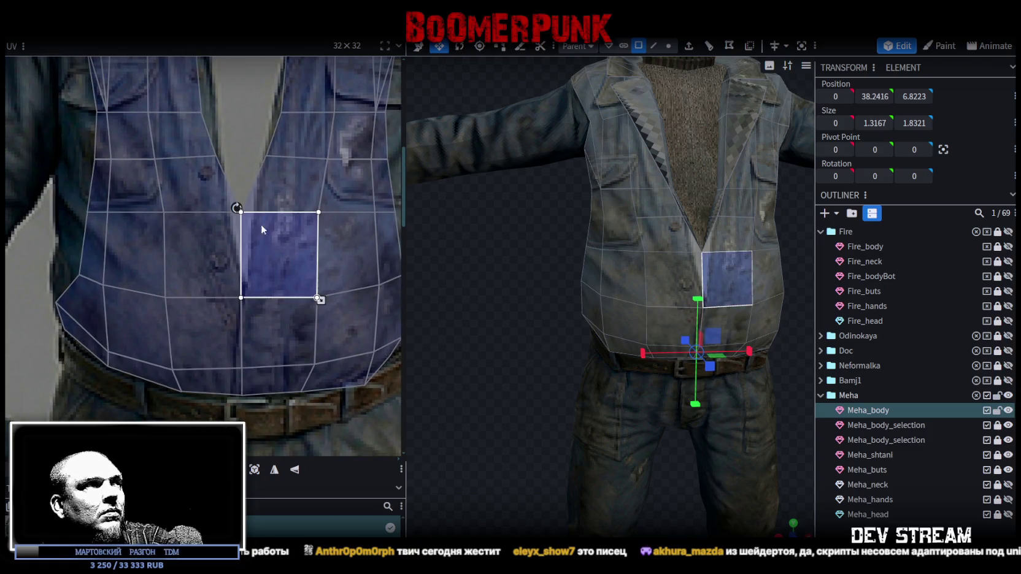
{"action": "left_click_drag", "start_coordinate": [237, 184], "coordinate": [251, 238]}
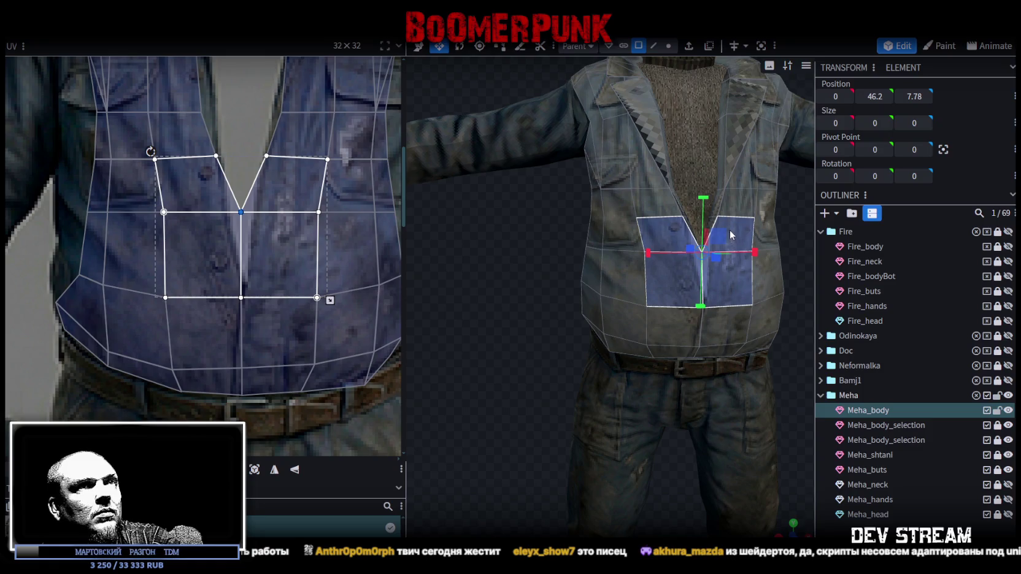
{"action": "left_click", "coordinate": [655, 240], "text": "shift"}
{"action": "left_click", "coordinate": [664, 287], "text": "shift"}
{"action": "scroll", "coordinate": [264, 184], "scroll_direction": "up", "scroll_amount": 1}
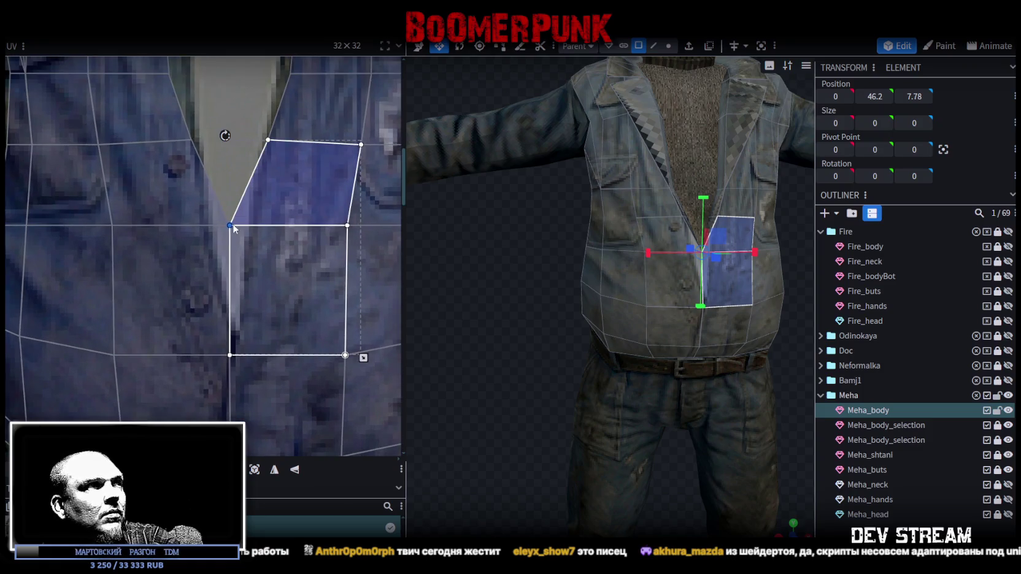
{"action": "left_click_drag", "start_coordinate": [231, 224], "coordinate": [254, 236]}
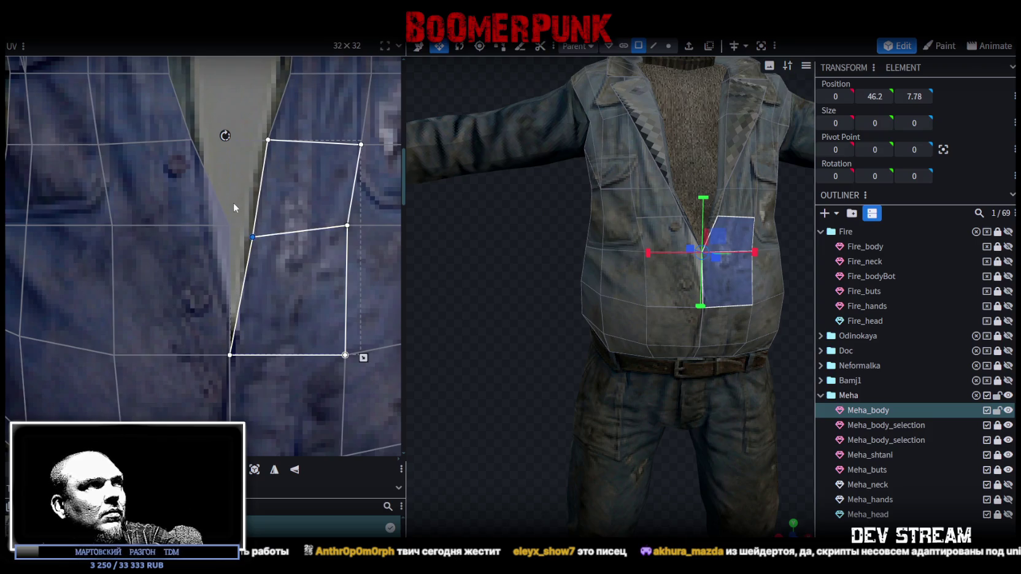
Step: Pull the left chest vertex onto the V-neck and widen the lapel-side face to the opening
{"action": "left_click", "coordinate": [231, 216]}
{"action": "mouse_move", "coordinate": [230, 224]}
{"action": "left_mouse_down"}
{"action": "mouse_move", "coordinate": [204, 226]}
{"action": "mouse_move", "coordinate": [210, 289]}
{"action": "left_mouse_up"}
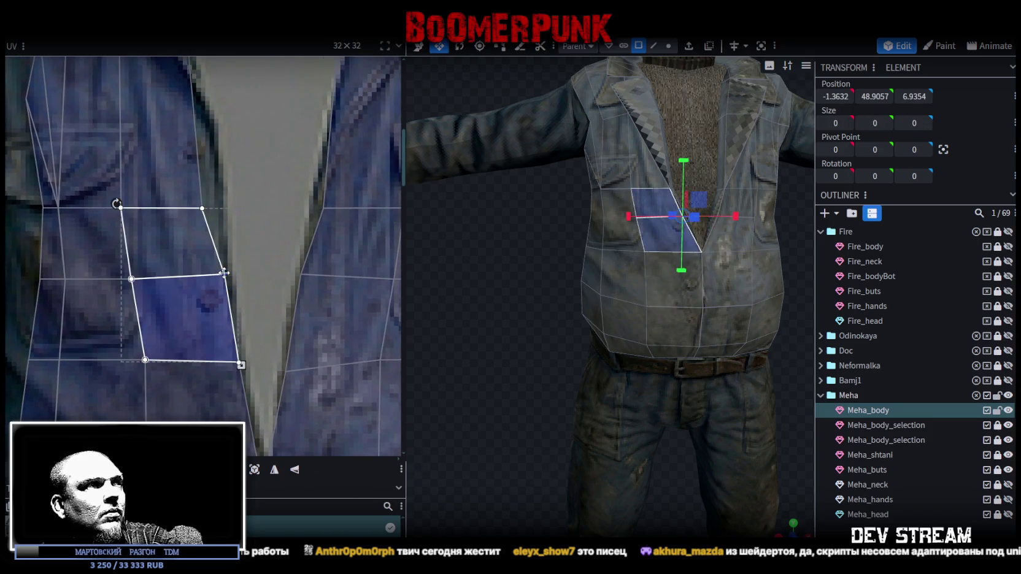
{"action": "left_click", "coordinate": [228, 307]}
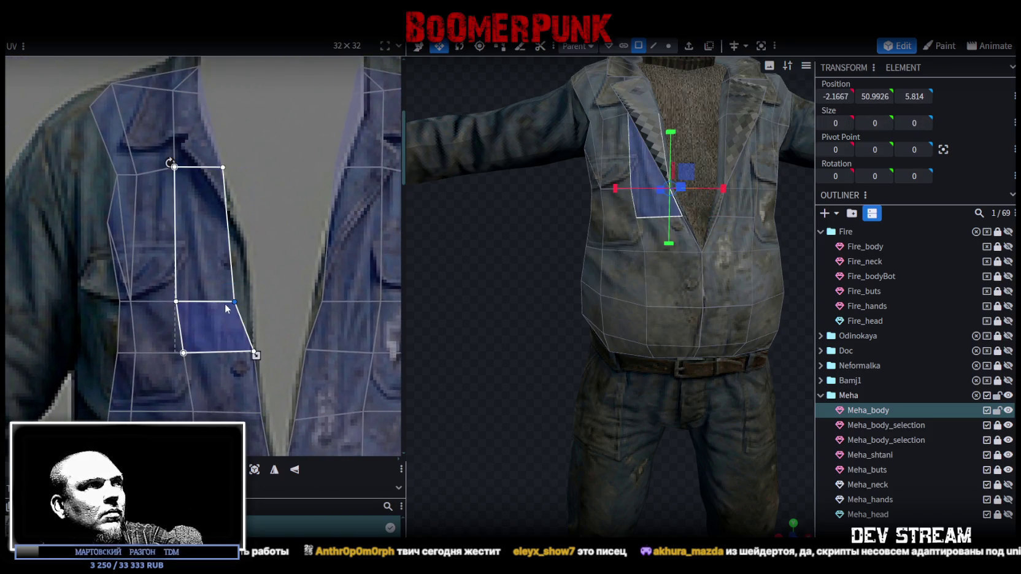
{"action": "left_click_drag", "start_coordinate": [233, 300], "coordinate": [247, 299]}
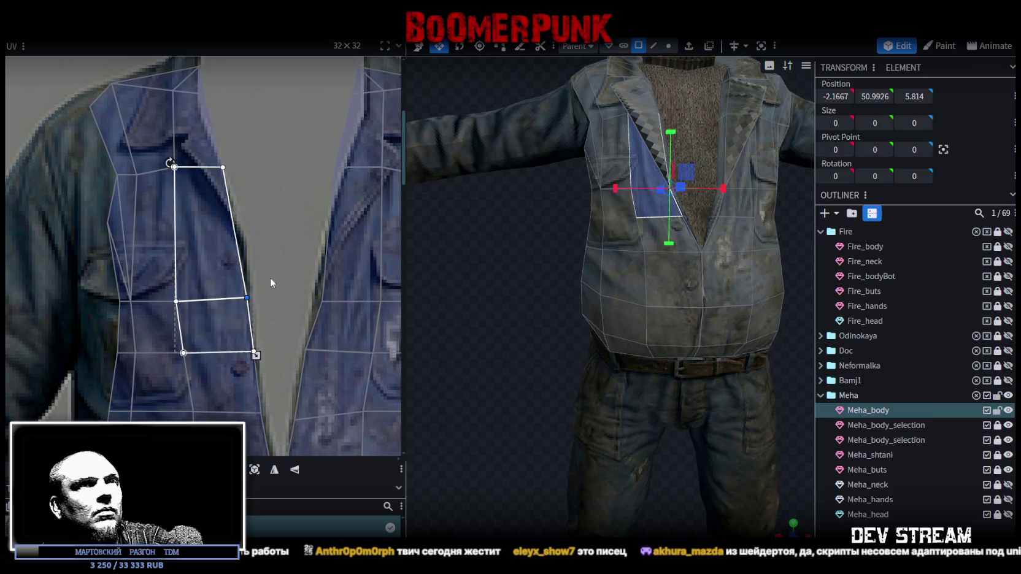
{"action": "scroll", "coordinate": [262, 301], "scroll_direction": "up", "scroll_amount": 3}
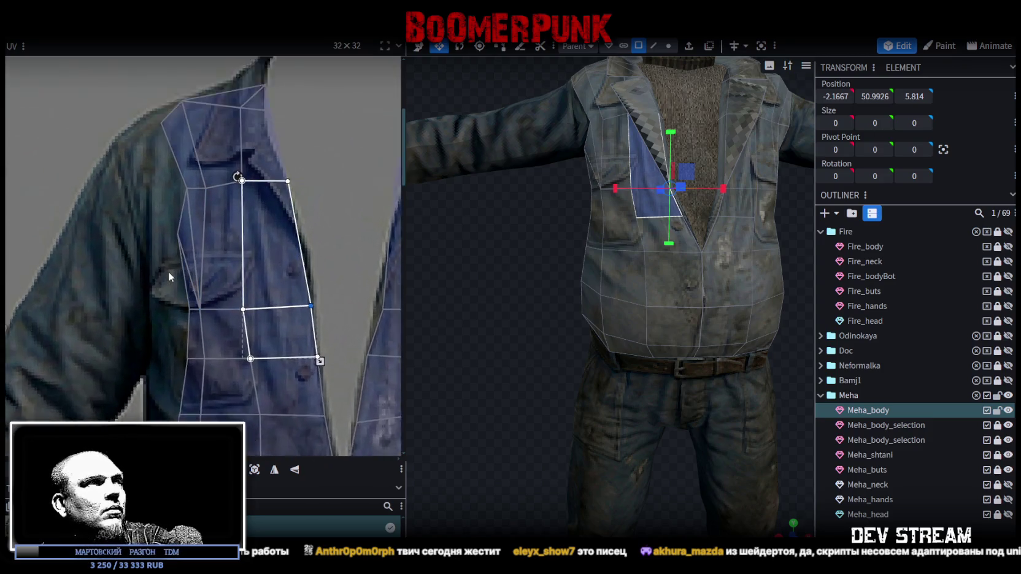
{"action": "left_click", "coordinate": [184, 276]}
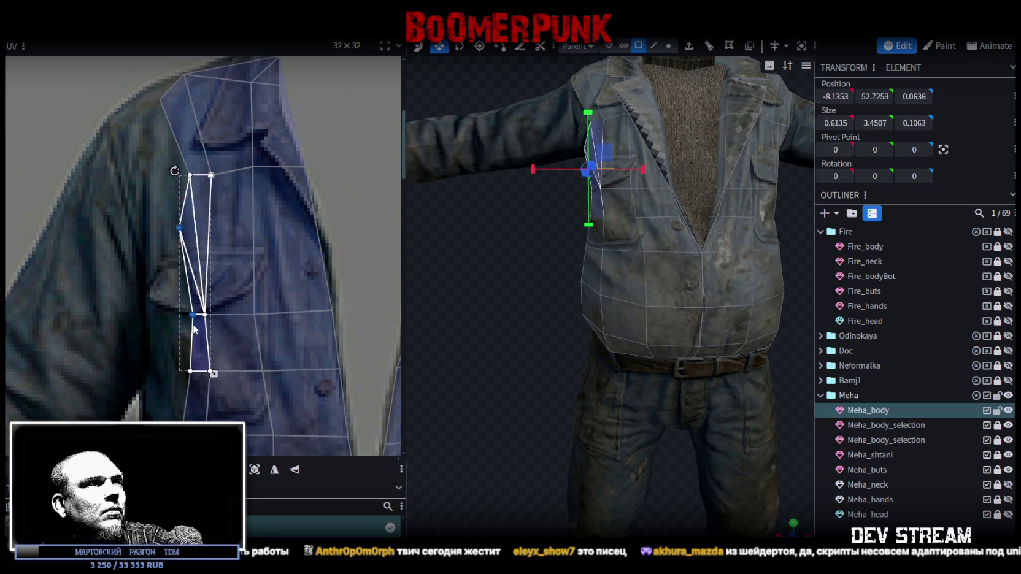
Step: Select the lower side face vertices and shift them onto the sleeve seam
{"action": "left_click_drag", "start_coordinate": [193, 315], "coordinate": [147, 316]}
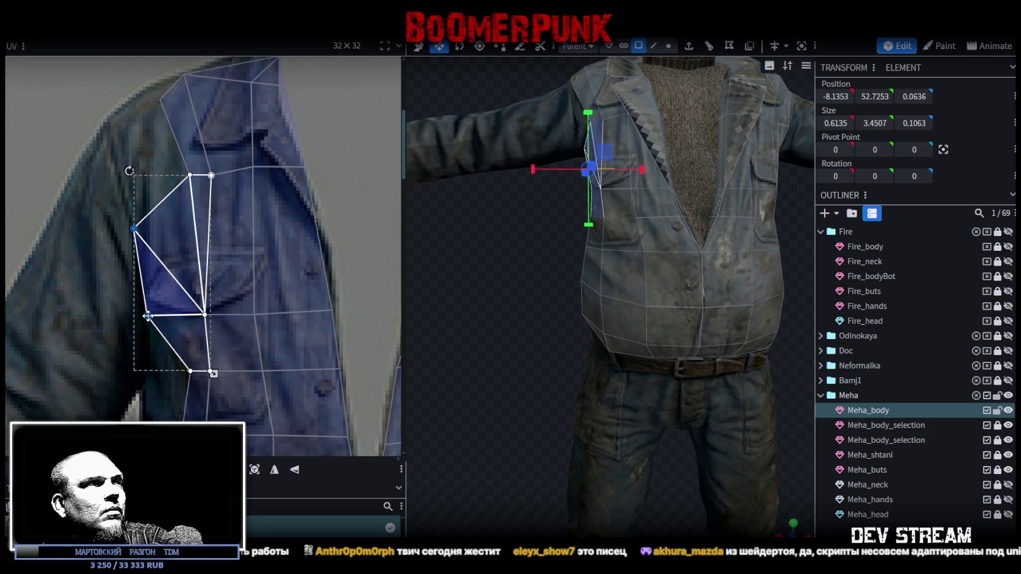
{"action": "key", "text": "ctrl+z"}
{"action": "key", "text": "ctrl+z"}
{"action": "key", "text": "ctrl+z"}
{"action": "key", "text": "ctrl+z"}
{"action": "key", "text": "ctrl+z"}
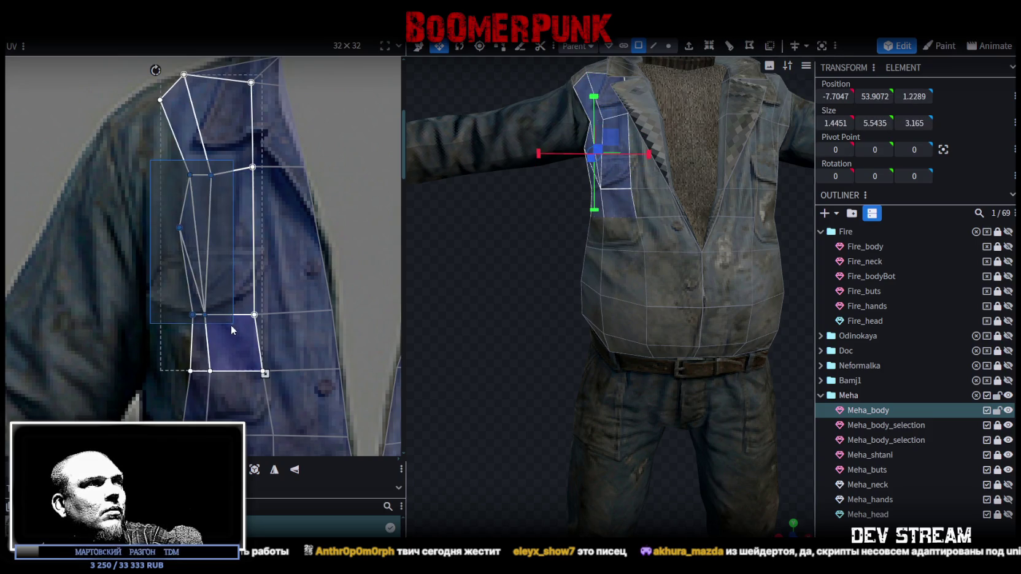
{"action": "scroll", "coordinate": [188, 309], "scroll_direction": "down", "scroll_amount": 2}
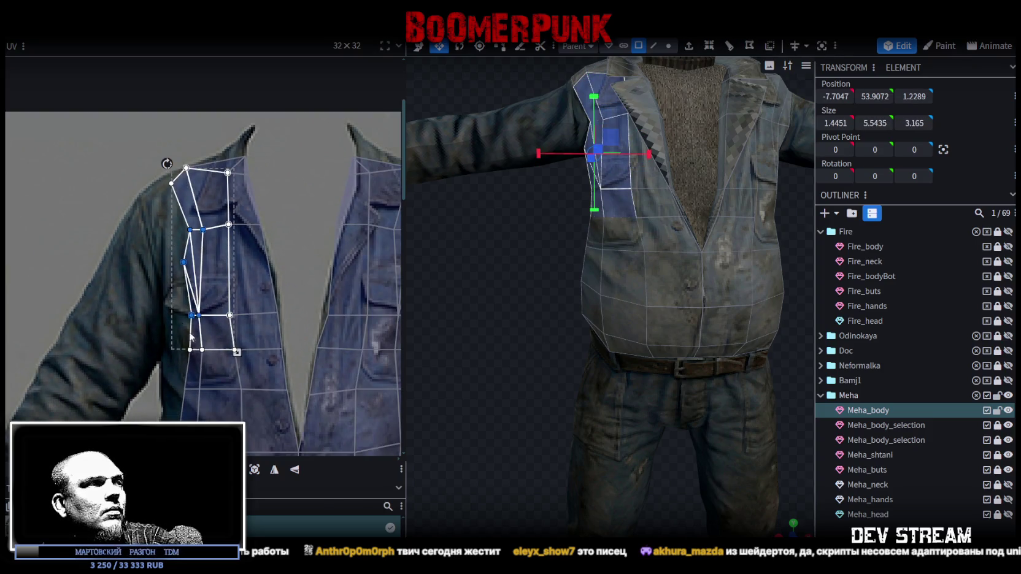
{"action": "scroll", "coordinate": [191, 336], "scroll_direction": "down", "scroll_amount": 2}
{"action": "left_click", "coordinate": [192, 391]}
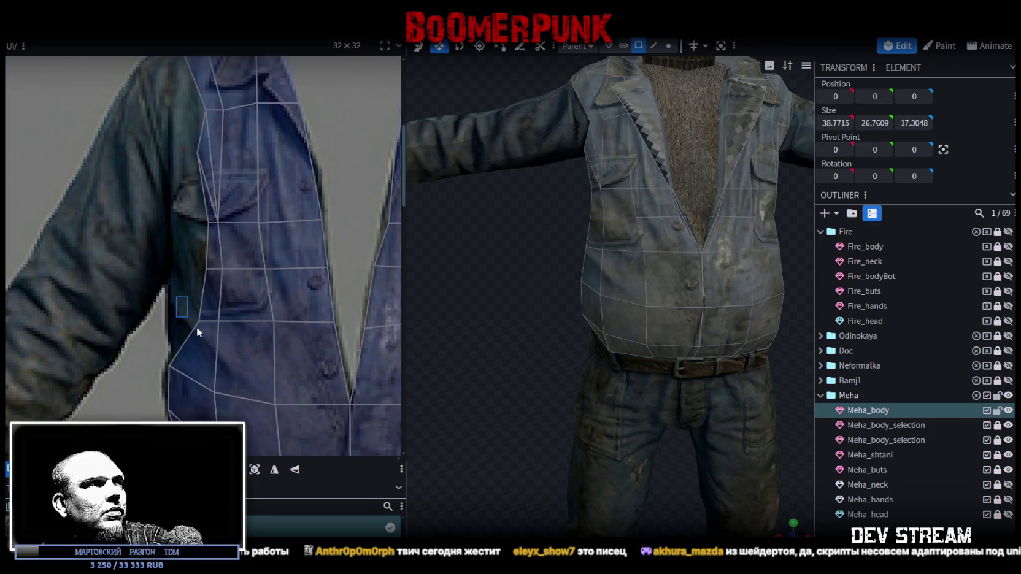
{"action": "left_click_drag", "start_coordinate": [168, 366], "coordinate": [202, 327]}
{"action": "left_click", "coordinate": [173, 309]}
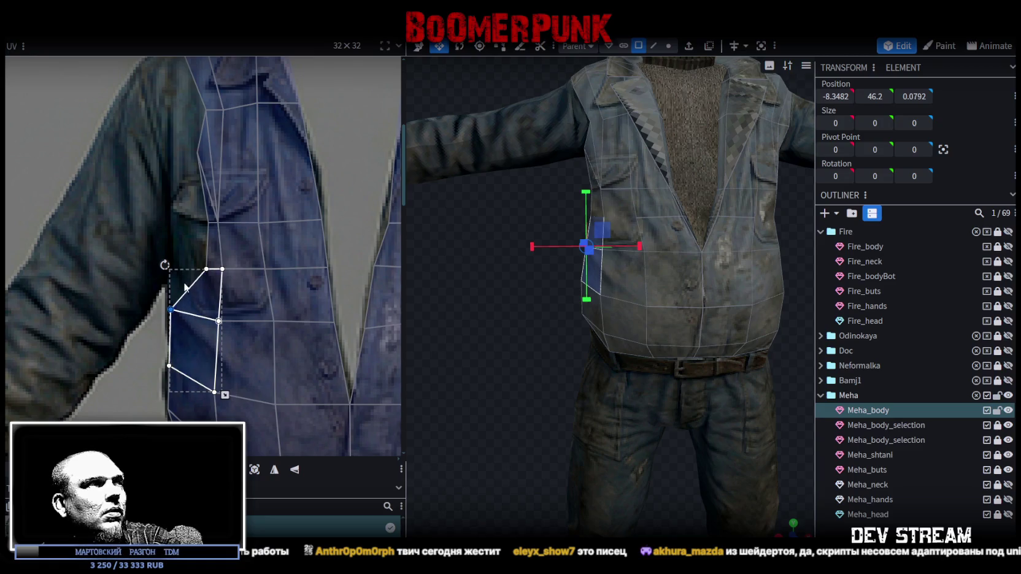
{"action": "left_click", "coordinate": [208, 222], "text": "shift"}
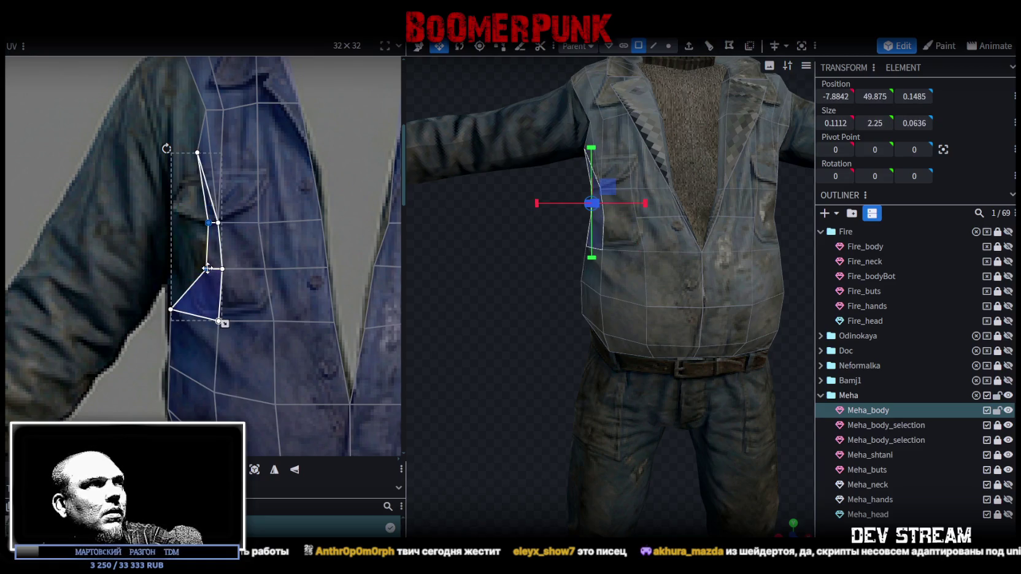
{"action": "left_click_drag", "start_coordinate": [208, 268], "coordinate": [167, 262]}
Step: Fit the upper side panel's vertices to the texture, pulling one out to the sleeve edge
{"action": "middle_click_drag", "start_coordinate": [194, 245], "coordinate": [222, 370]}
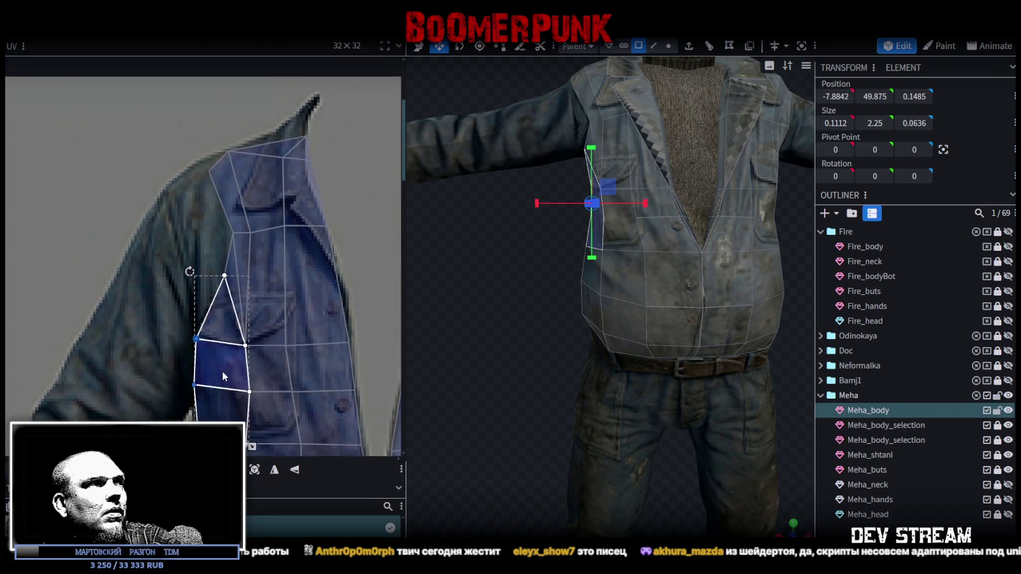
{"action": "left_click", "coordinate": [233, 237], "text": "shift"}
{"action": "left_click_drag", "start_coordinate": [234, 236], "coordinate": [201, 232]}
{"action": "left_click_drag", "start_coordinate": [196, 342], "coordinate": [192, 275]}
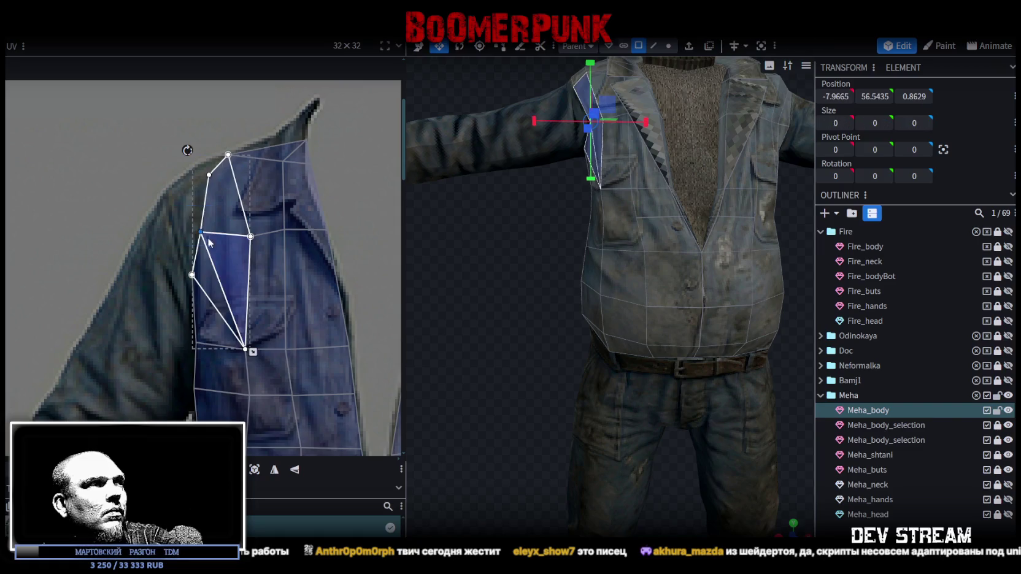
{"action": "left_click_drag", "start_coordinate": [201, 232], "coordinate": [175, 232]}
Step: Move the upper shoulder vertex up onto the collar edge and view the model from above
{"action": "mouse_move", "coordinate": [182, 155]}
{"action": "left_mouse_down"}
{"action": "mouse_move", "coordinate": [215, 181]}
{"action": "mouse_move", "coordinate": [165, 196]}
{"action": "left_mouse_up"}
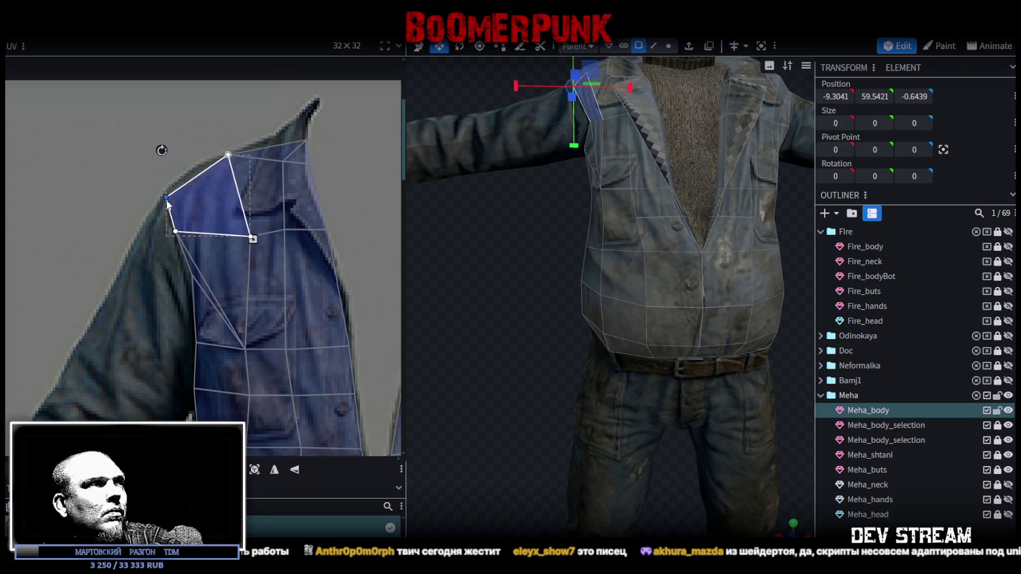
{"action": "left_click", "coordinate": [310, 144]}
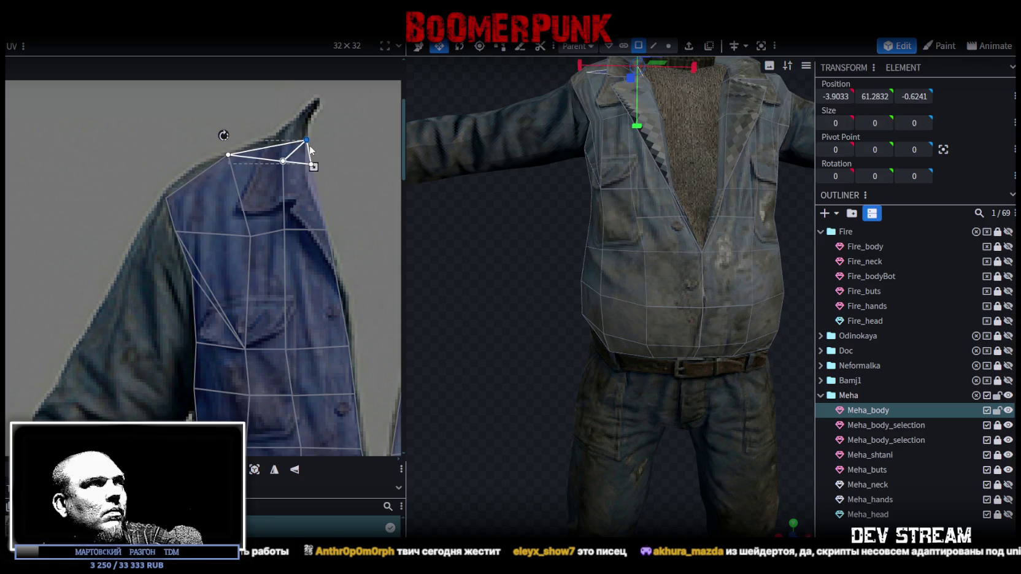
{"action": "left_click_drag", "start_coordinate": [305, 141], "coordinate": [295, 125]}
{"action": "mouse_move", "coordinate": [474, 355]}
{"action": "left_mouse_down"}
{"action": "mouse_move", "coordinate": [473, 389]}
{"action": "mouse_move", "coordinate": [573, 443]}
{"action": "mouse_move", "coordinate": [481, 341]}
{"action": "mouse_move", "coordinate": [572, 473]}
{"action": "left_mouse_up"}
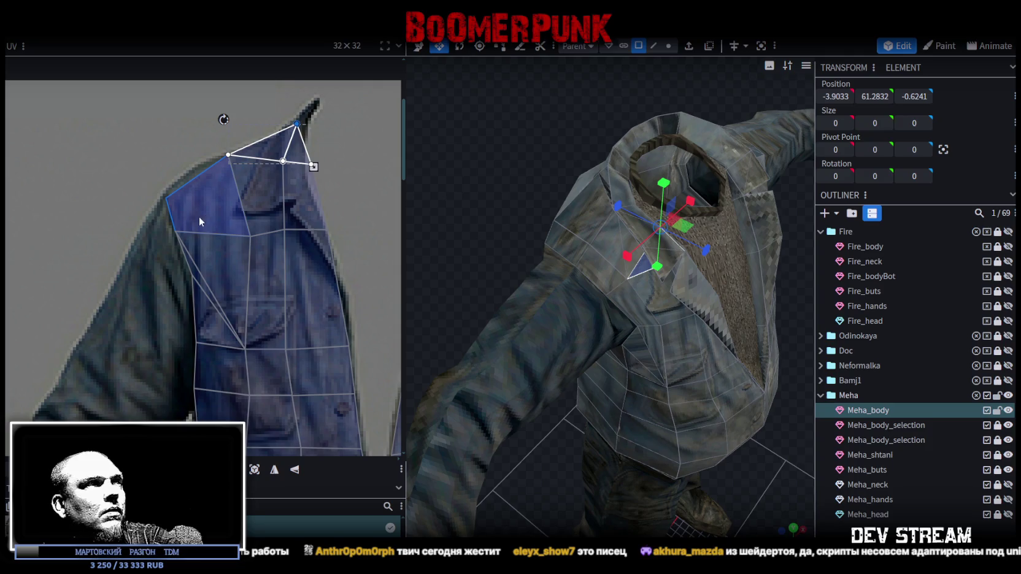
Step: Pull the shoulder and collar UV vertices left and down to fit the collar and shoulder
{"action": "left_click", "coordinate": [244, 145], "text": "shift"}
{"action": "left_click", "coordinate": [265, 250], "text": "shift"}
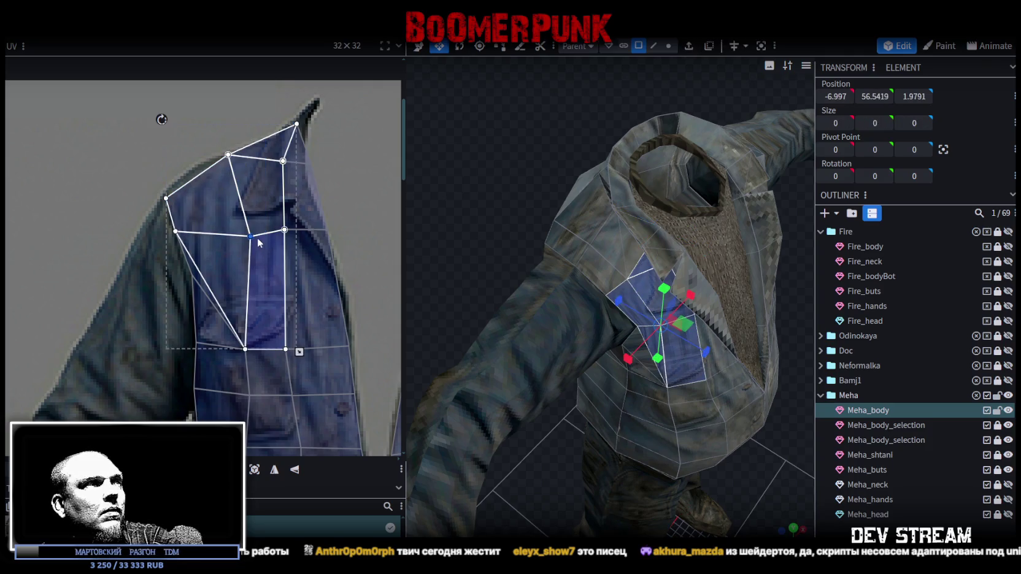
{"action": "left_click_drag", "start_coordinate": [251, 237], "coordinate": [226, 236]}
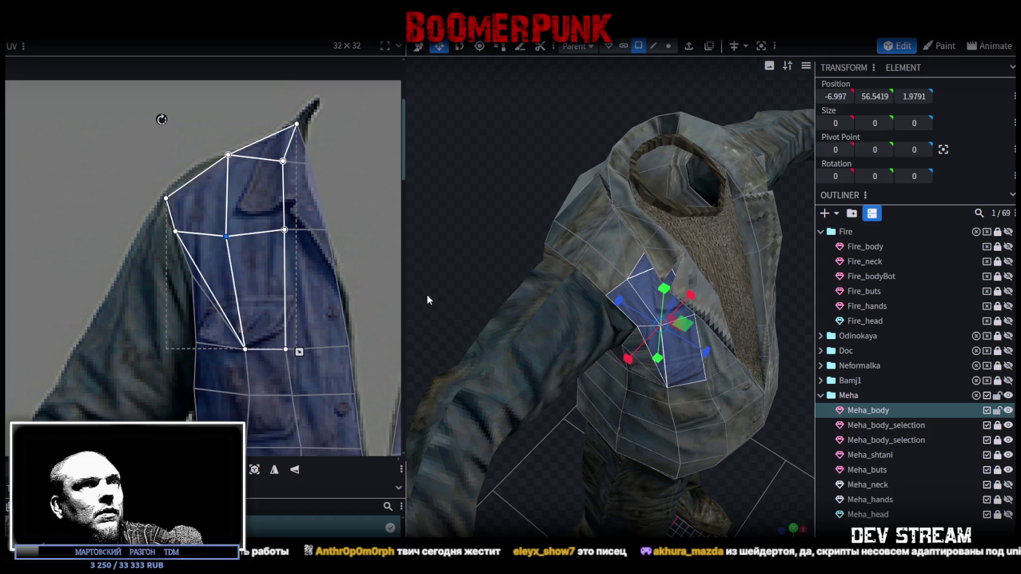
{"action": "left_click_drag", "start_coordinate": [325, 192], "coordinate": [268, 233]}
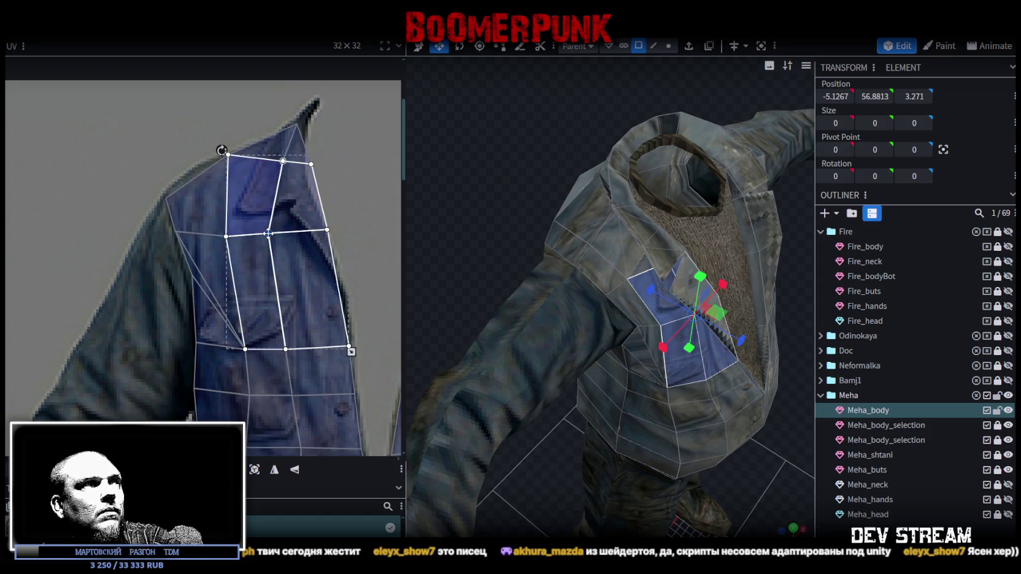
{"action": "left_click_drag", "start_coordinate": [283, 160], "coordinate": [263, 158]}
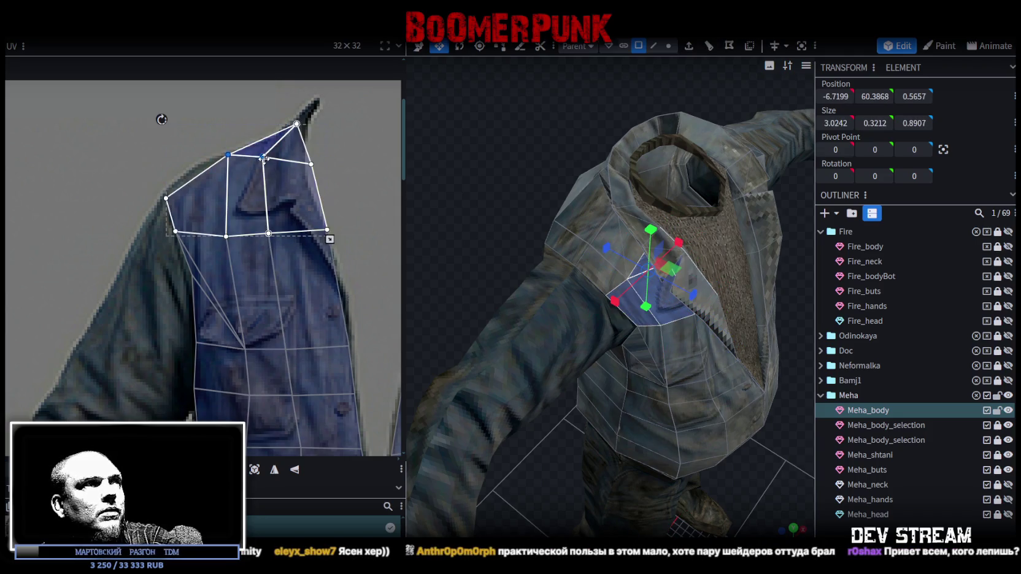
{"action": "left_click_drag", "start_coordinate": [257, 160], "coordinate": [232, 174]}
{"action": "mouse_move", "coordinate": [272, 123]}
{"action": "left_mouse_down"}
{"action": "mouse_move", "coordinate": [325, 173]}
{"action": "mouse_move", "coordinate": [273, 184]}
{"action": "mouse_move", "coordinate": [268, 164]}
{"action": "left_mouse_up"}
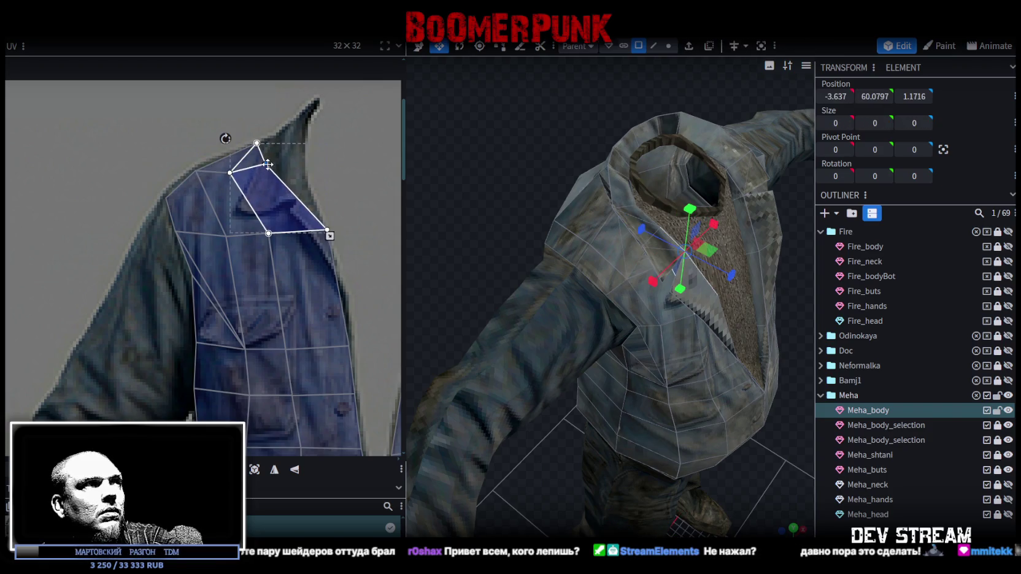
Step: From a frontal view, select a block of chest faces and narrow it to a diagonal strip
{"action": "right_click_drag", "start_coordinate": [466, 231], "coordinate": [452, 208]}
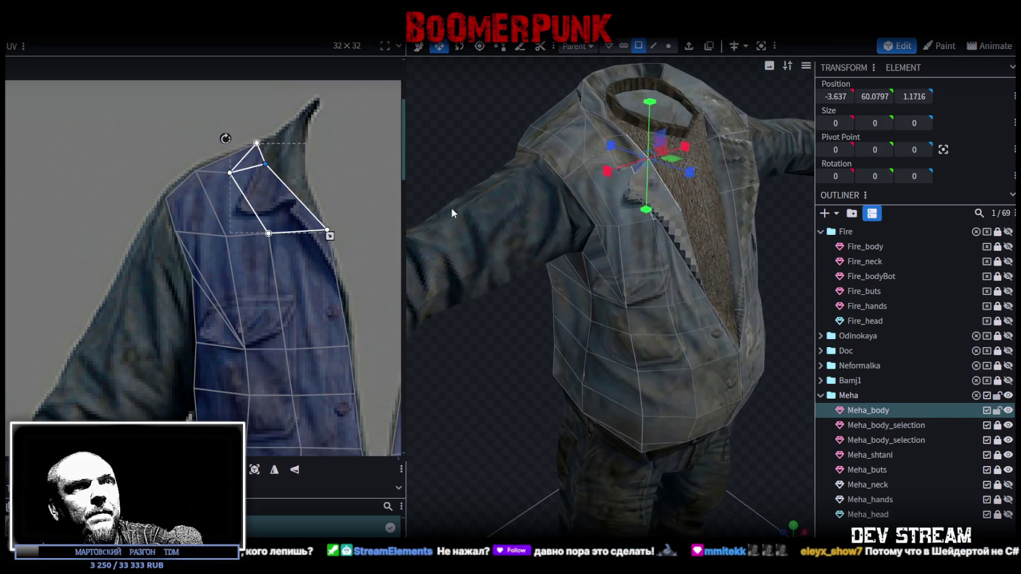
{"action": "scroll", "coordinate": [306, 163], "scroll_direction": "up", "scroll_amount": 2}
{"action": "left_click_drag", "start_coordinate": [178, 154], "coordinate": [364, 377]}
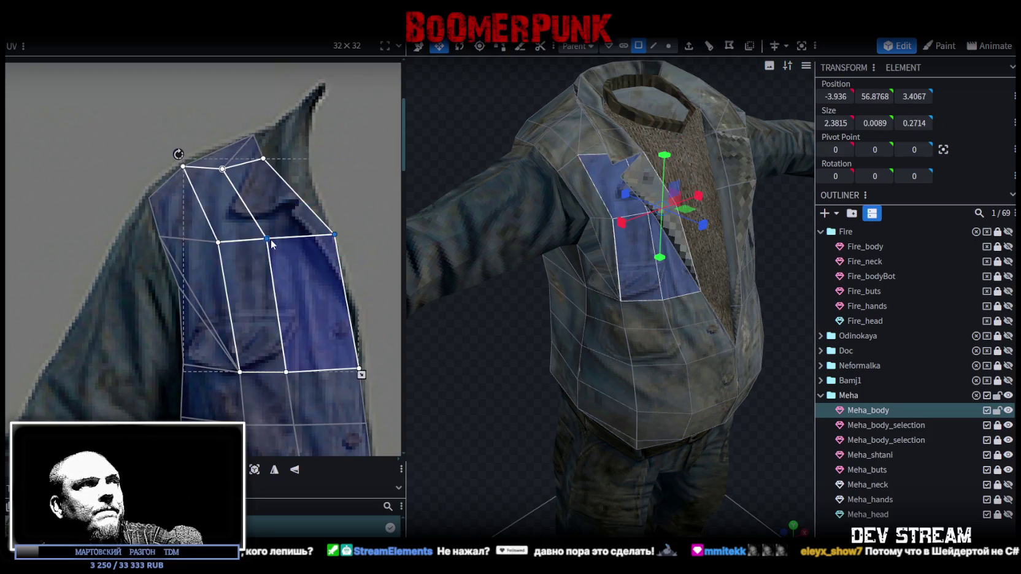
{"action": "left_click", "coordinate": [318, 224]}
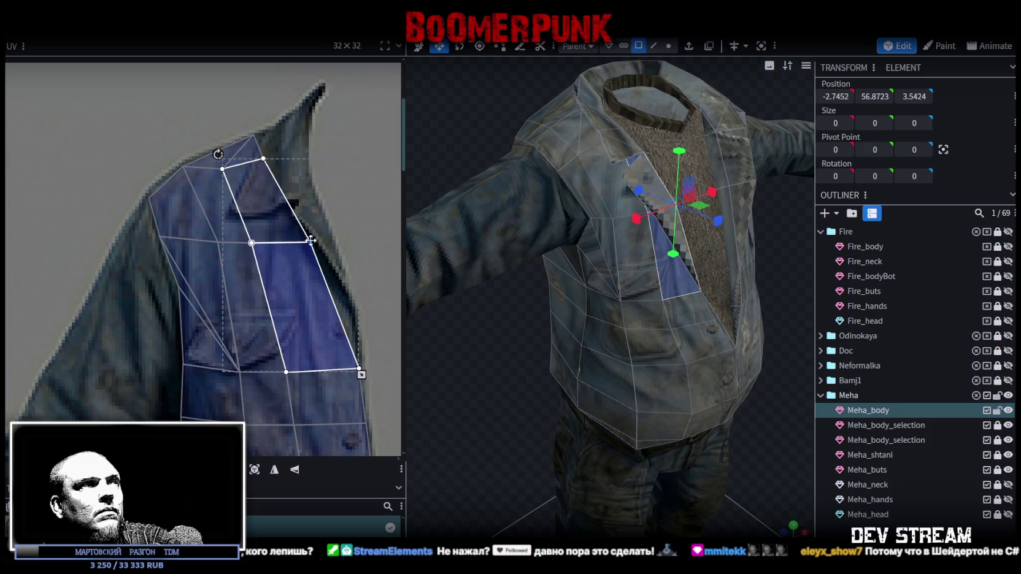
{"action": "left_click", "coordinate": [777, 481]}
Step: Reselect Meha_body and pull the side triangle's middle UV vertex left, then deselect
{"action": "mouse_move", "coordinate": [777, 475]}
{"action": "left_mouse_down"}
{"action": "mouse_move", "coordinate": [741, 415]}
{"action": "mouse_move", "coordinate": [699, 390]}
{"action": "mouse_move", "coordinate": [800, 379]}
{"action": "mouse_move", "coordinate": [700, 244]}
{"action": "left_mouse_up"}
{"action": "left_click", "coordinate": [700, 246]}
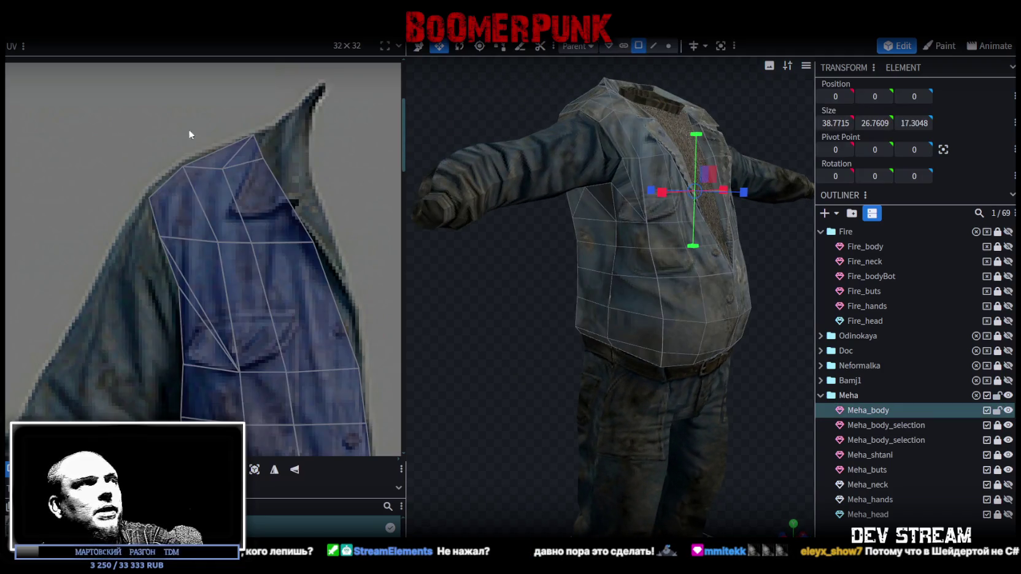
{"action": "left_click", "coordinate": [177, 292]}
{"action": "left_click_drag", "start_coordinate": [179, 292], "coordinate": [153, 301]}
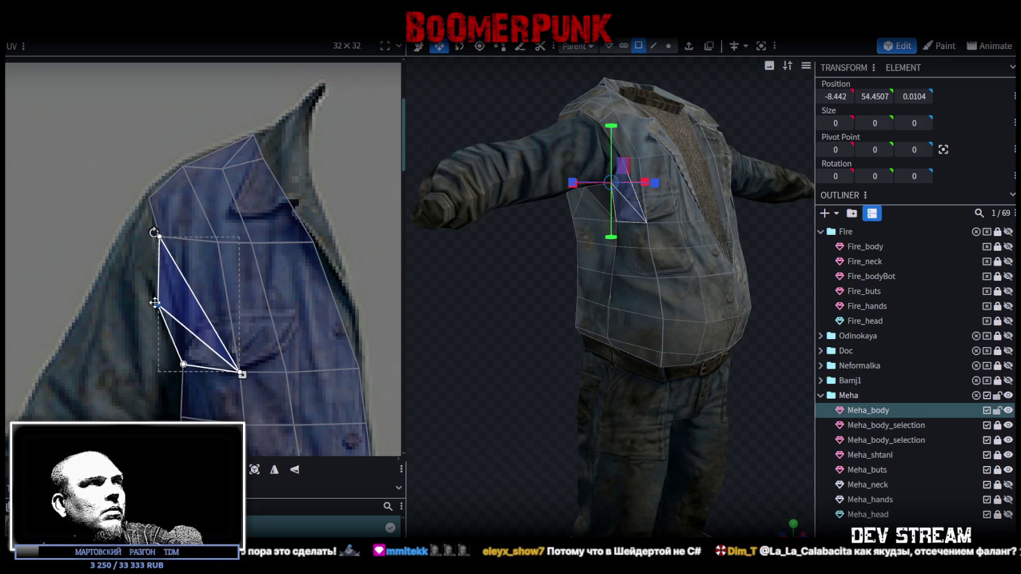
{"action": "left_click", "coordinate": [692, 389]}
{"action": "mouse_move", "coordinate": [692, 389]}
{"action": "left_mouse_down"}
{"action": "mouse_move", "coordinate": [734, 379]}
{"action": "mouse_move", "coordinate": [702, 373]}
{"action": "mouse_move", "coordinate": [752, 356]}
{"action": "mouse_move", "coordinate": [718, 370]}
{"action": "mouse_move", "coordinate": [620, 380]}
{"action": "mouse_move", "coordinate": [692, 379]}
{"action": "mouse_move", "coordinate": [671, 350]}
{"action": "left_mouse_up"}
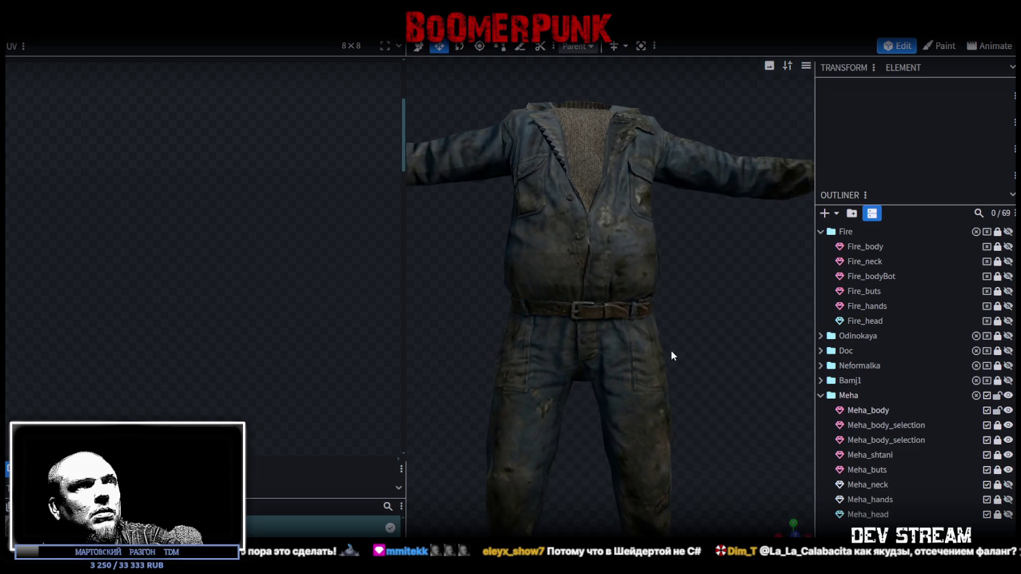
Step: Reselect Meha_body and pick the UV vertex at the bottom of the V-neck
{"action": "left_click", "coordinate": [598, 256]}
{"action": "middle_click_drag", "start_coordinate": [295, 385], "coordinate": [204, 140]}
{"action": "scroll", "coordinate": [331, 247], "scroll_direction": "up", "scroll_amount": 2}
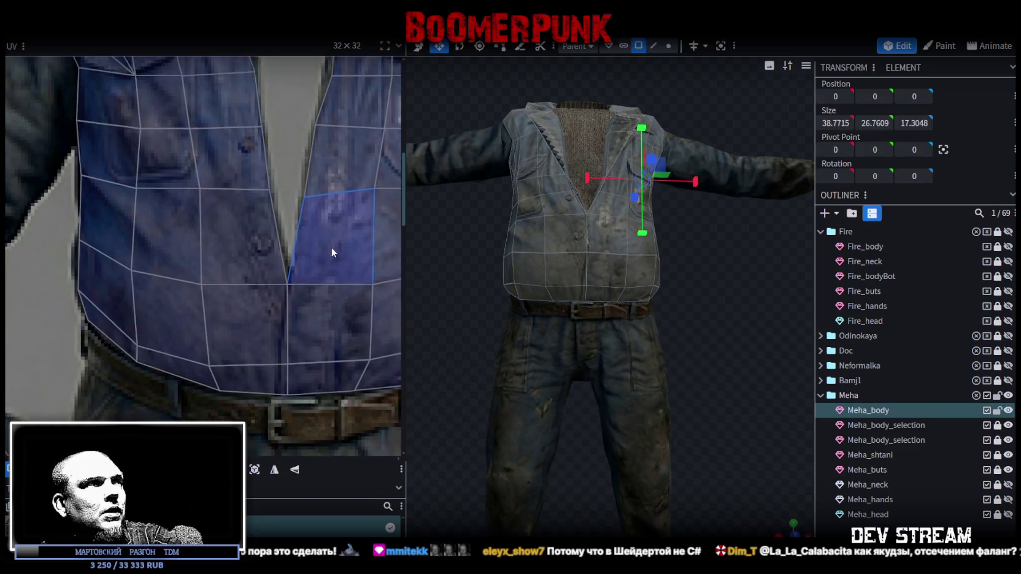
{"action": "scroll", "coordinate": [290, 235], "scroll_direction": "up", "scroll_amount": 1}
{"action": "mouse_move", "coordinate": [269, 241]}
{"action": "left_mouse_down"}
{"action": "mouse_move", "coordinate": [285, 333]}
{"action": "mouse_move", "coordinate": [289, 321]}
{"action": "left_mouse_up"}
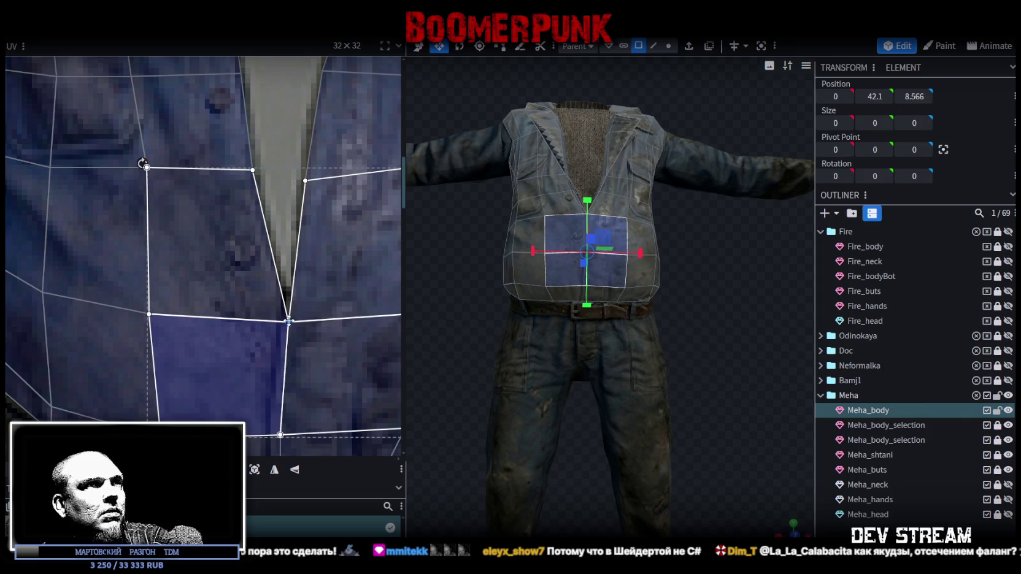
{"action": "scroll", "coordinate": [602, 297], "scroll_direction": "up", "scroll_amount": 2}
Step: In vertex mode, move the jacket's front-opening vertex slightly down on Y
{"action": "mouse_move", "coordinate": [692, 316]}
{"action": "left_mouse_down"}
{"action": "mouse_move", "coordinate": [652, 341]}
{"action": "mouse_move", "coordinate": [720, 325]}
{"action": "left_mouse_up"}
{"action": "scroll", "coordinate": [720, 321], "scroll_direction": "up", "scroll_amount": 3}
{"action": "left_click", "coordinate": [668, 46]}
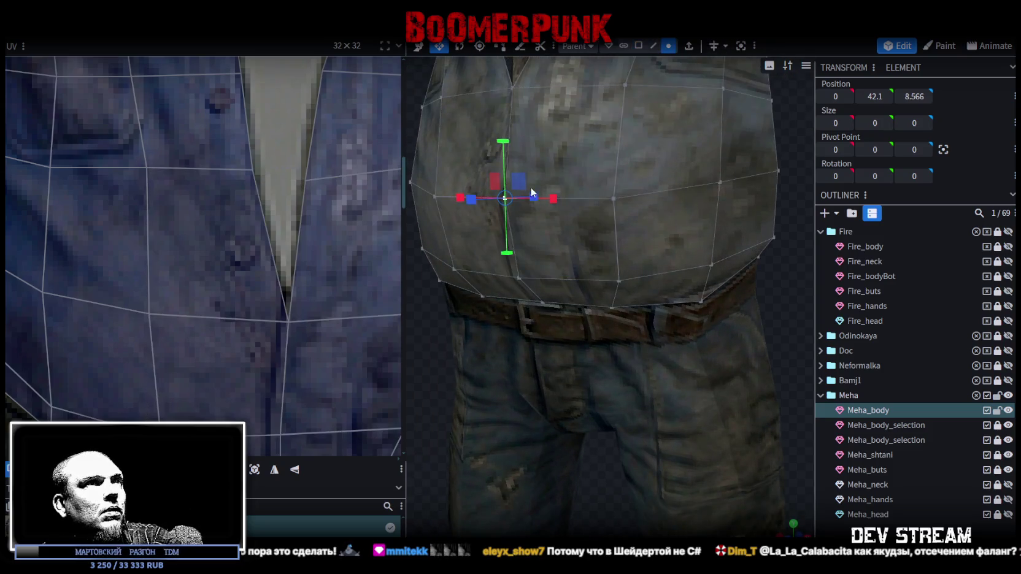
{"action": "key", "text": "v"}
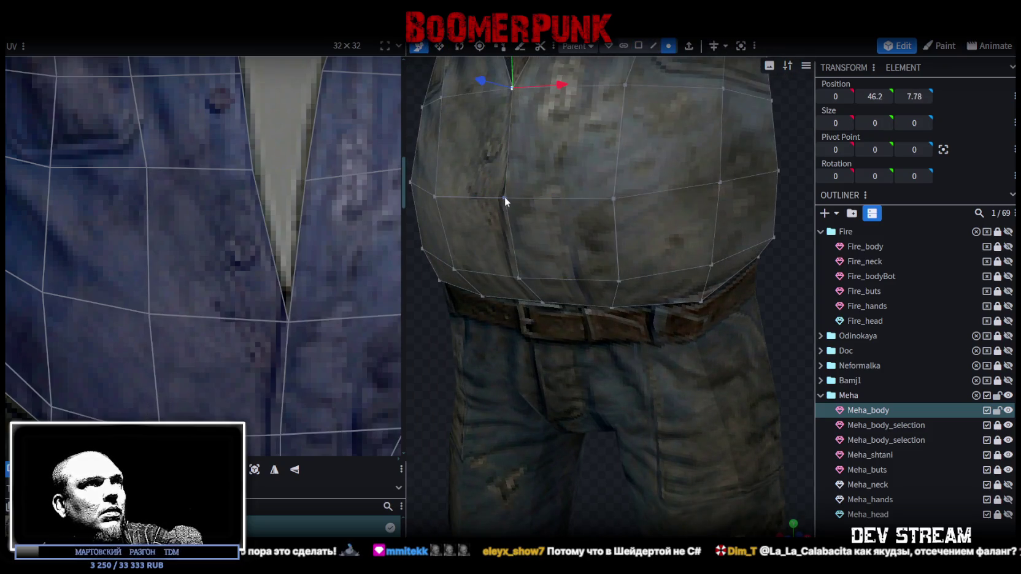
{"action": "left_click_drag", "start_coordinate": [501, 141], "coordinate": [498, 143]}
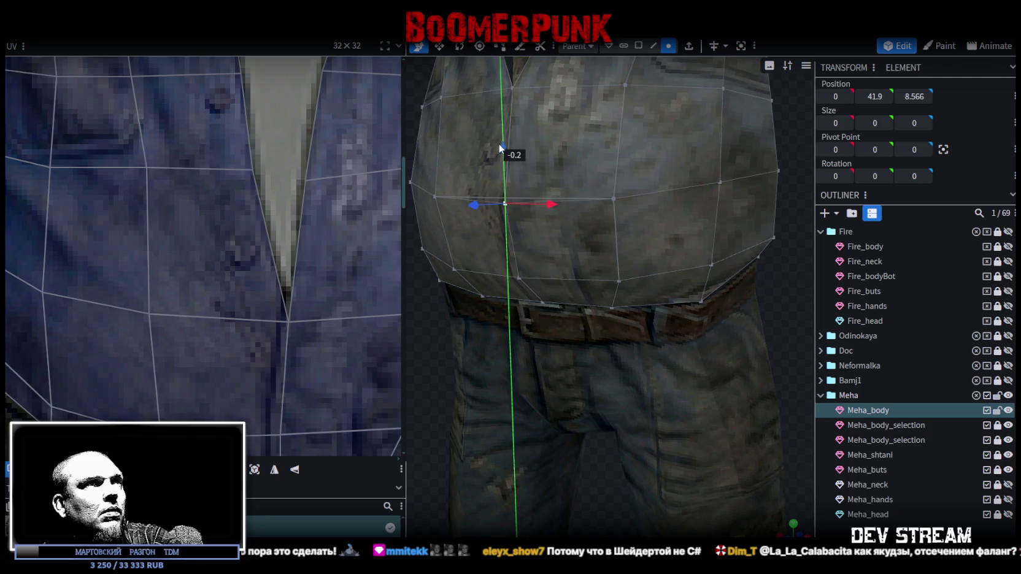
{"action": "scroll", "coordinate": [500, 303], "scroll_direction": "down", "scroll_amount": 3}
Step: In front view, select the matching UV vertex beside the V-neck and view the whole vest UV layout
{"action": "key", "text": "KP_1"}
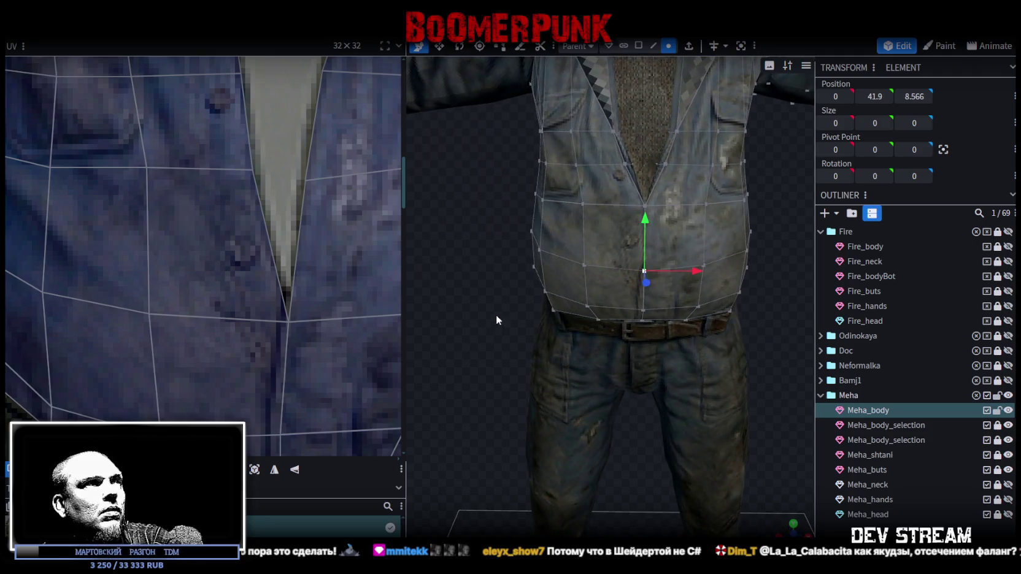
{"action": "mouse_move", "coordinate": [302, 151]}
{"action": "left_mouse_down"}
{"action": "mouse_move", "coordinate": [318, 195]}
{"action": "mouse_move", "coordinate": [310, 169]}
{"action": "left_mouse_up"}
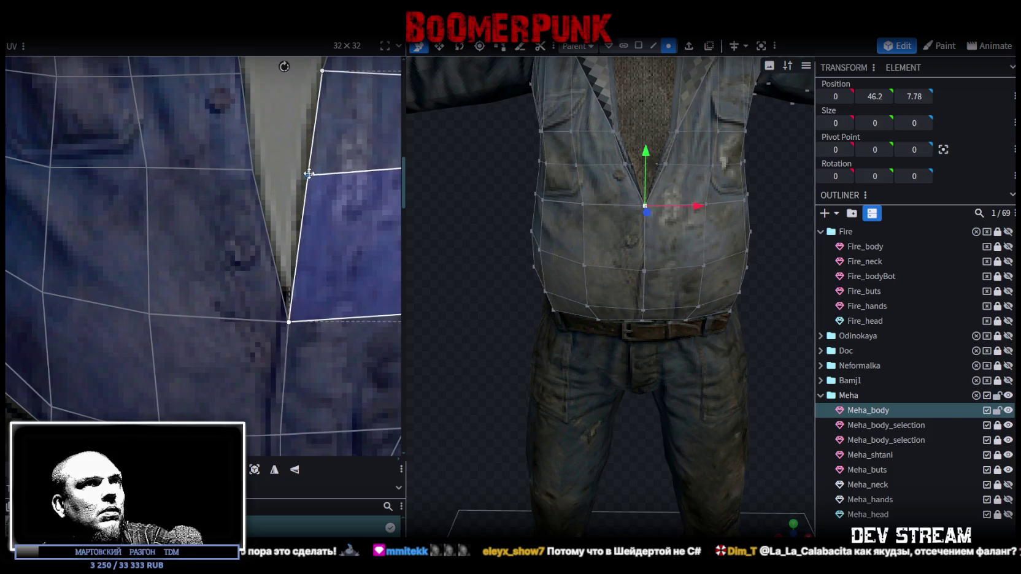
{"action": "scroll", "coordinate": [338, 197], "scroll_direction": "down", "scroll_amount": 2}
{"action": "scroll", "coordinate": [338, 196], "scroll_direction": "down", "scroll_amount": 2}
{"action": "middle_click_drag", "start_coordinate": [337, 196], "coordinate": [213, 268]}
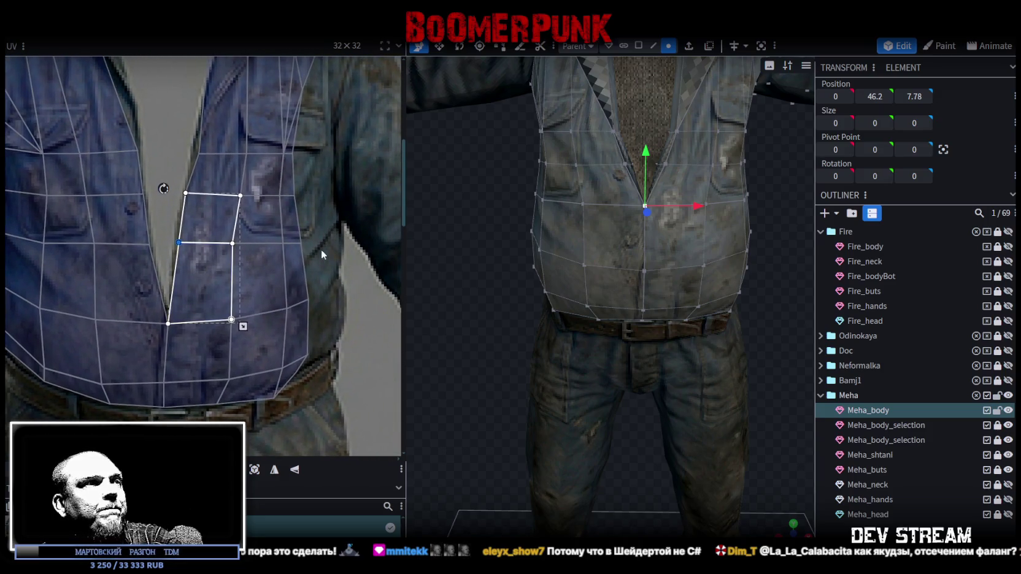
{"action": "scroll", "coordinate": [325, 244], "scroll_direction": "down", "scroll_amount": 2}
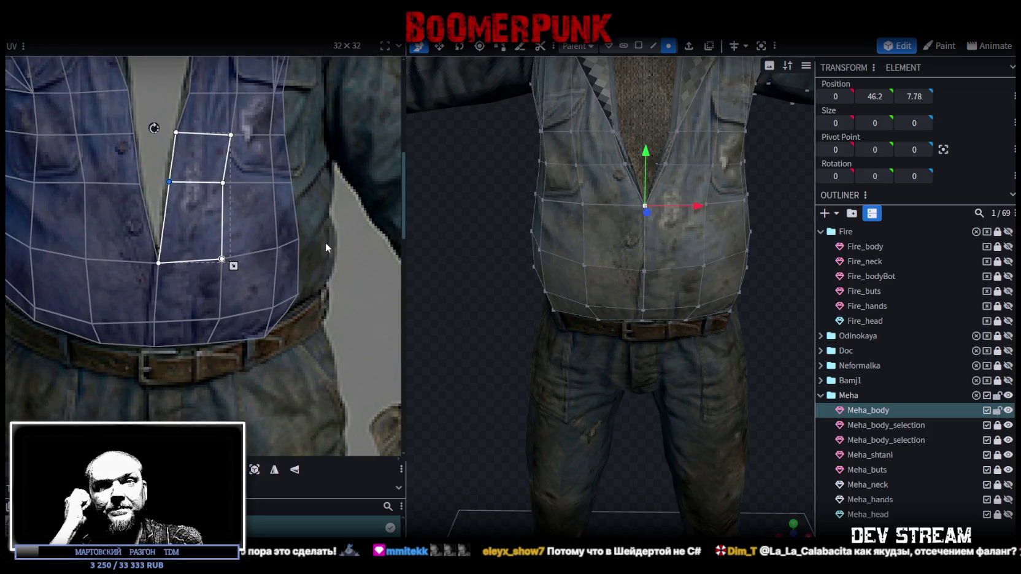
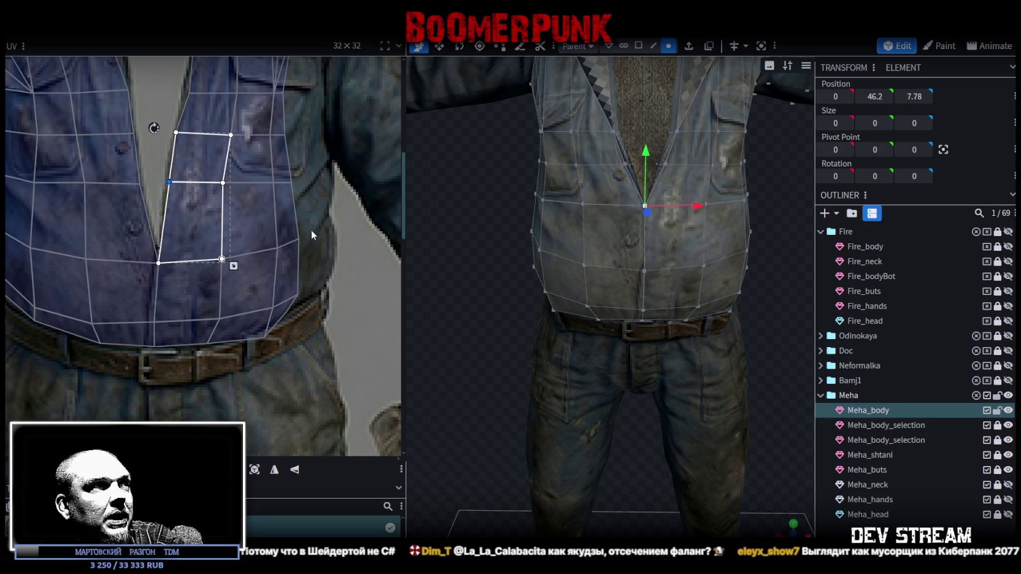
Step: Pull the corners of the narrow hem UV faces out to the jacket's lower edge
{"action": "left_click", "coordinate": [293, 261]}
{"action": "left_click_drag", "start_coordinate": [297, 237], "coordinate": [327, 218]}
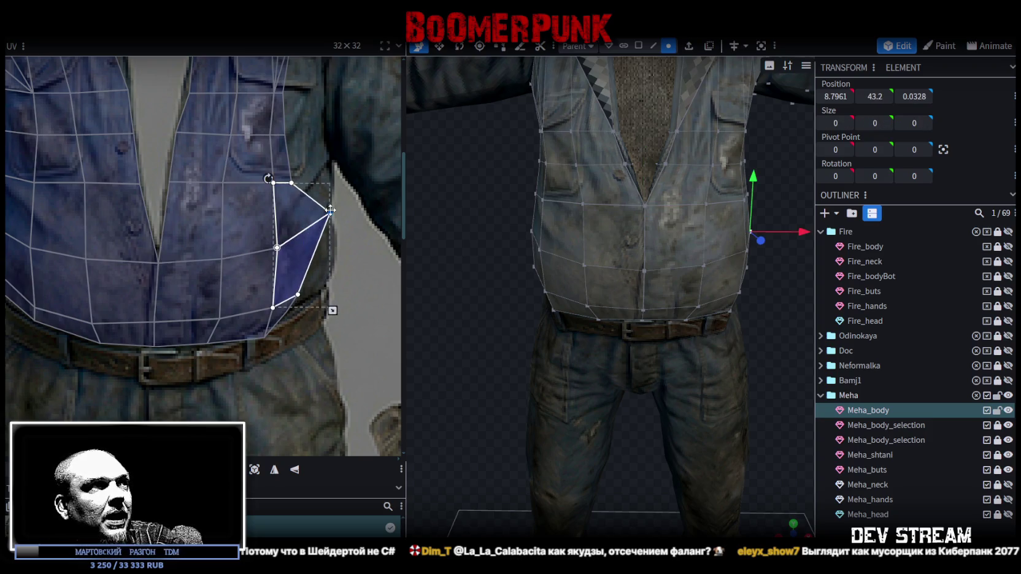
{"action": "scroll", "coordinate": [331, 313], "scroll_direction": "up", "scroll_amount": 2}
{"action": "left_click", "coordinate": [265, 266]}
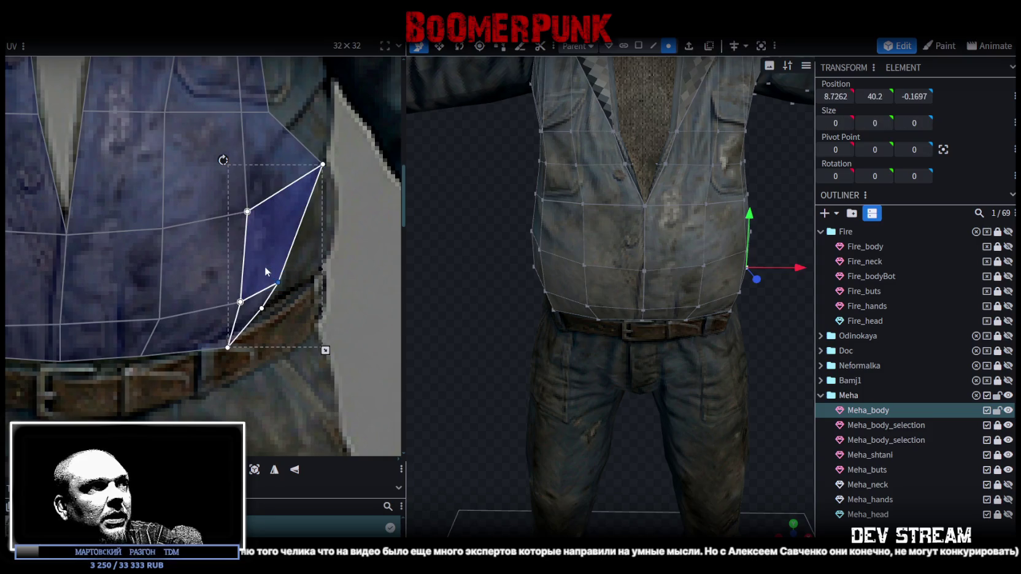
{"action": "left_click_drag", "start_coordinate": [278, 282], "coordinate": [328, 227]}
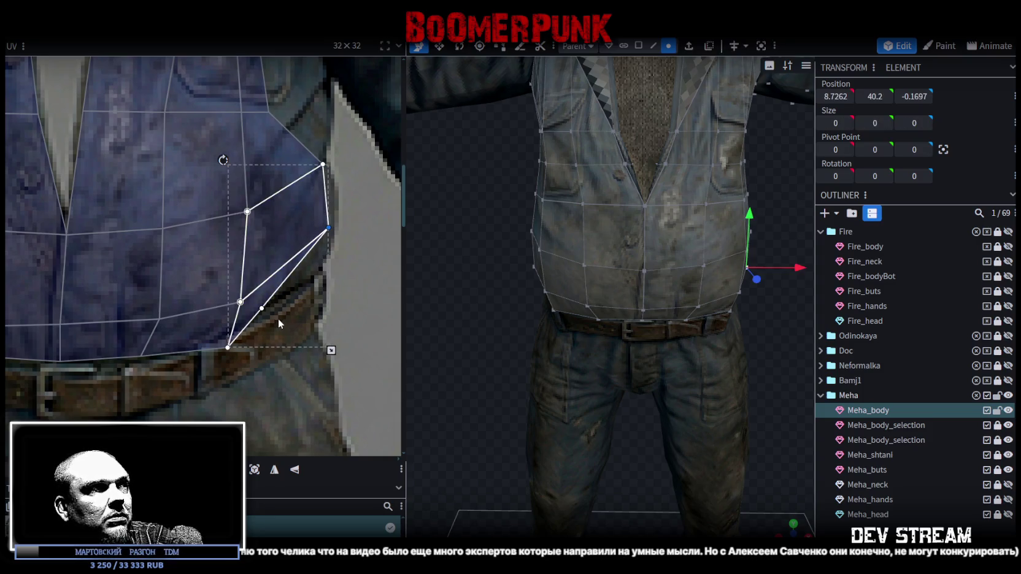
{"action": "left_click", "coordinate": [257, 303]}
{"action": "left_click_drag", "start_coordinate": [262, 308], "coordinate": [319, 267]}
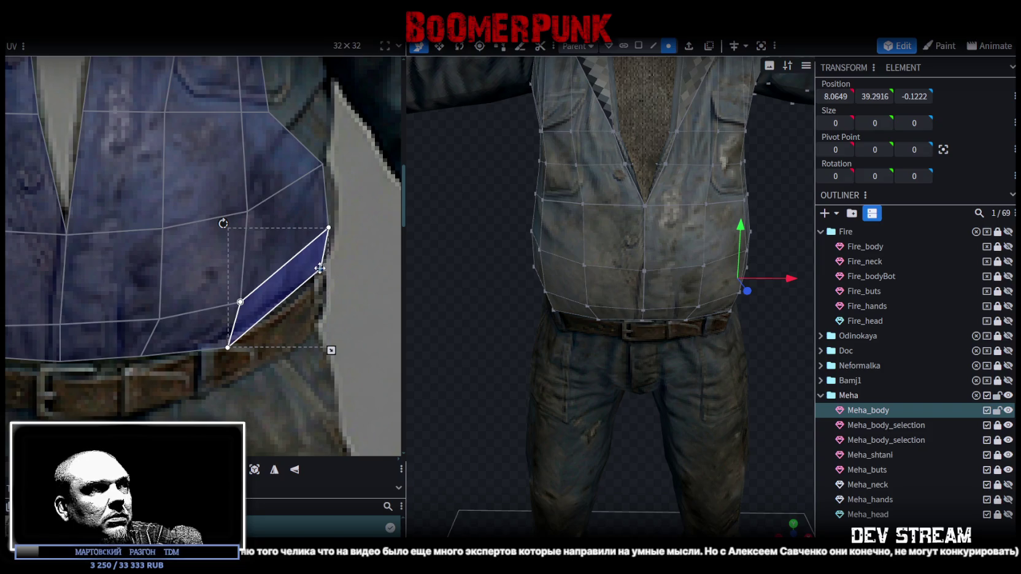
{"action": "left_click", "coordinate": [232, 345], "text": "shift"}
{"action": "left_click", "coordinate": [223, 303], "text": "shift"}
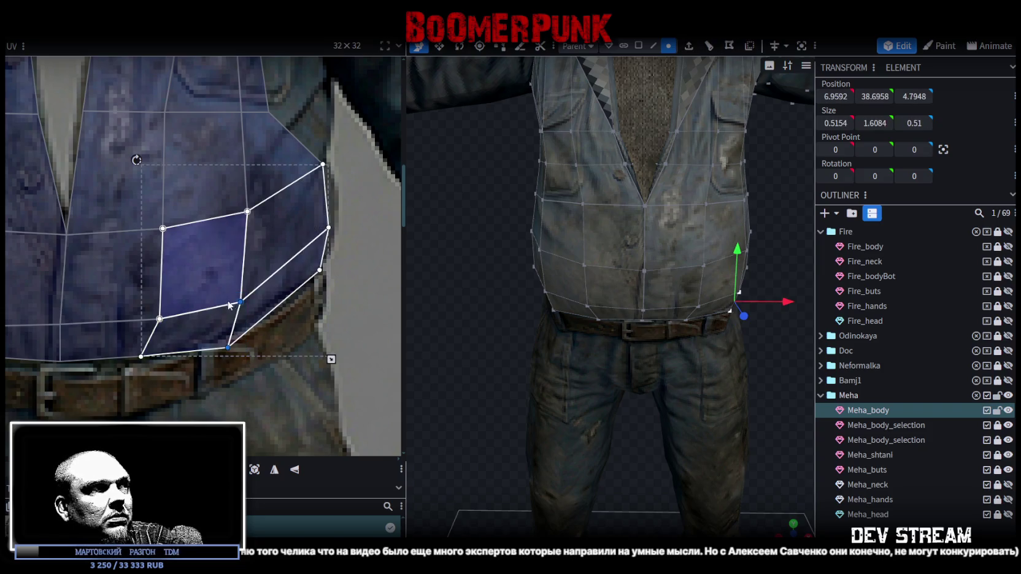
Step: Shift the vertical chest face strip's UV vertices to fit the pocket area
{"action": "scroll", "coordinate": [246, 368], "scroll_direction": "down", "scroll_amount": 3}
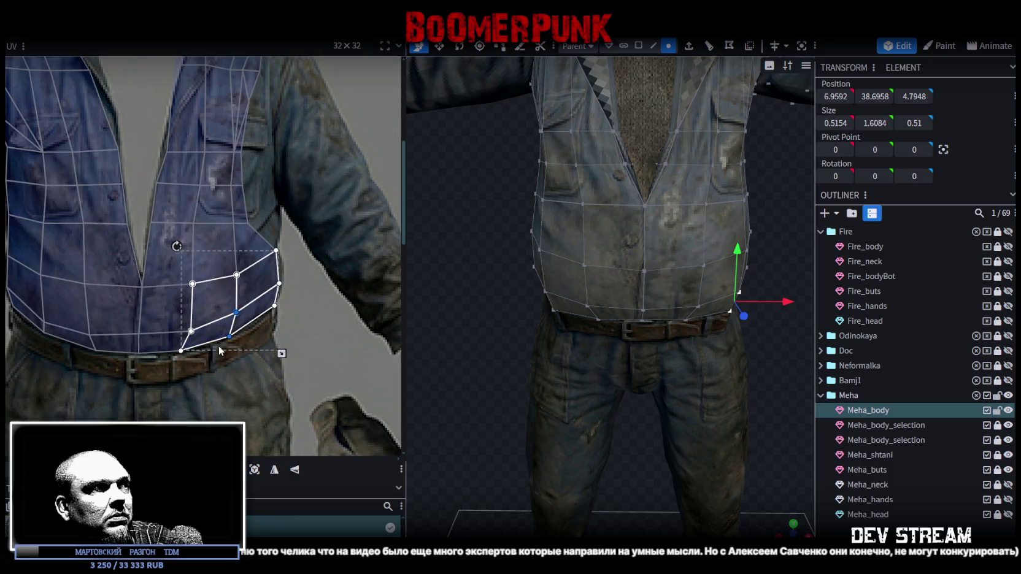
{"action": "scroll", "coordinate": [245, 372], "scroll_direction": "up", "scroll_amount": 1}
{"action": "scroll", "coordinate": [245, 382], "scroll_direction": "up", "scroll_amount": 2}
{"action": "scroll", "coordinate": [273, 252], "scroll_direction": "up", "scroll_amount": 1}
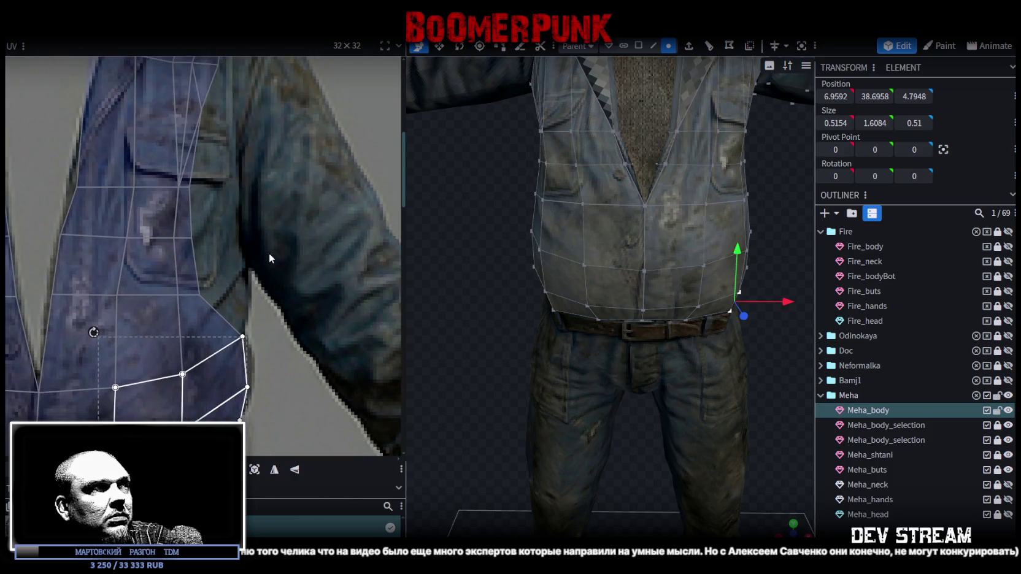
{"action": "left_click", "coordinate": [212, 328]}
{"action": "left_click", "coordinate": [183, 246], "text": "shift"}
{"action": "left_click", "coordinate": [184, 153], "text": "shift"}
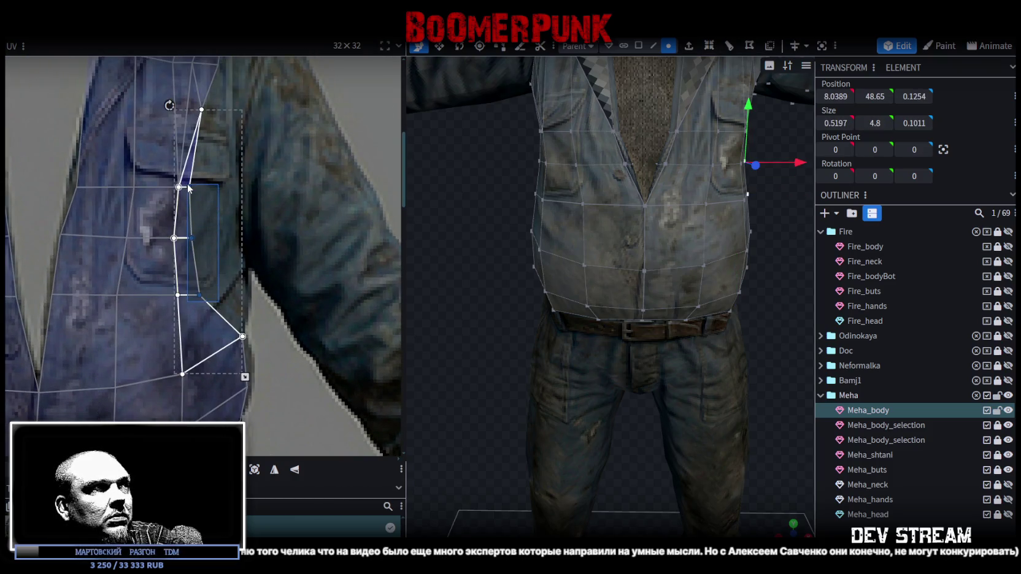
{"action": "left_click_drag", "start_coordinate": [192, 240], "coordinate": [238, 214]}
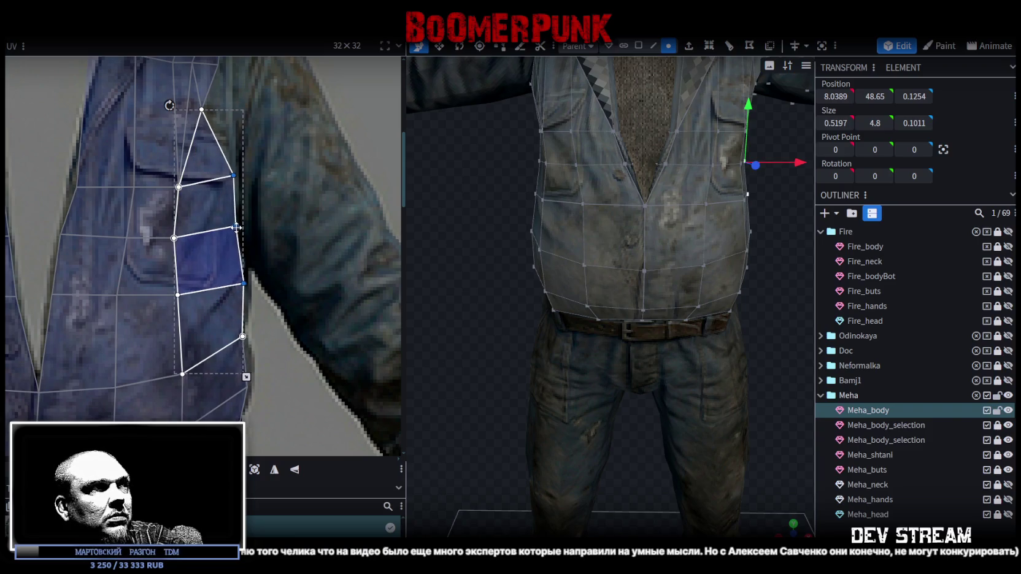
{"action": "left_click", "coordinate": [220, 223]}
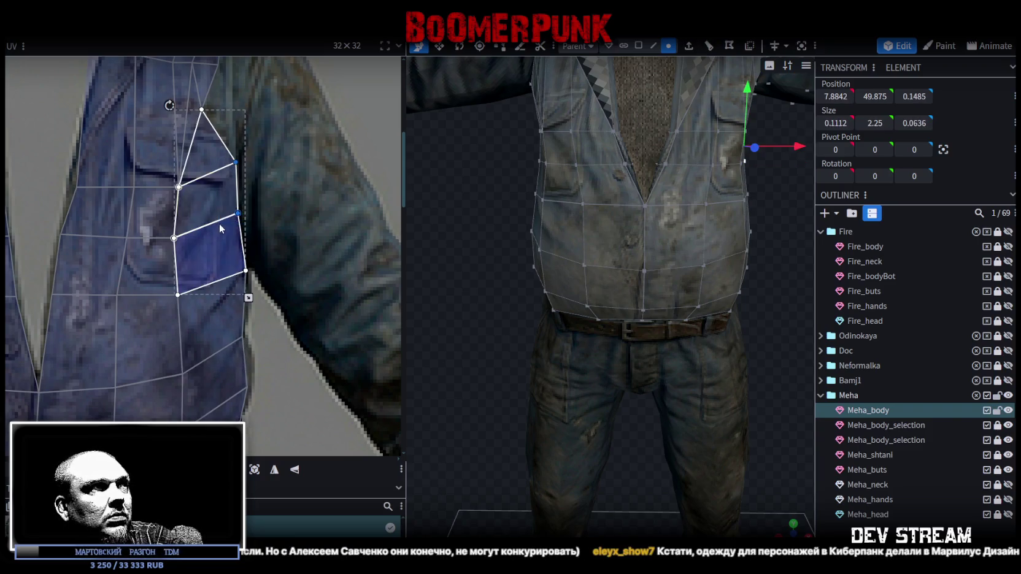
{"action": "left_click_drag", "start_coordinate": [241, 225], "coordinate": [248, 239]}
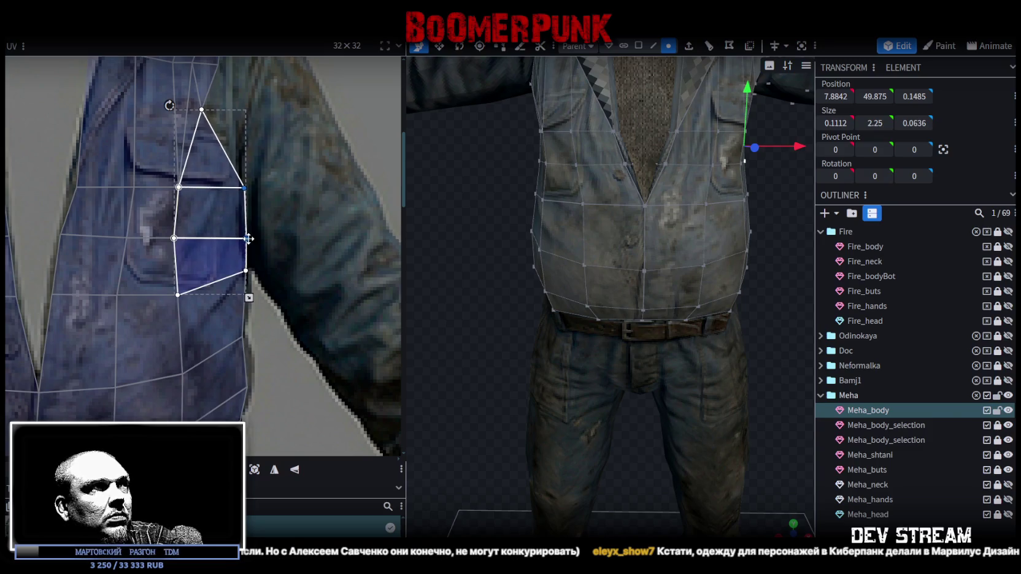
Step: Move two shoulder UV vertices right and down onto the jacket texture's edge
{"action": "scroll", "coordinate": [246, 181], "scroll_direction": "up", "scroll_amount": 3}
{"action": "left_click", "coordinate": [191, 204]}
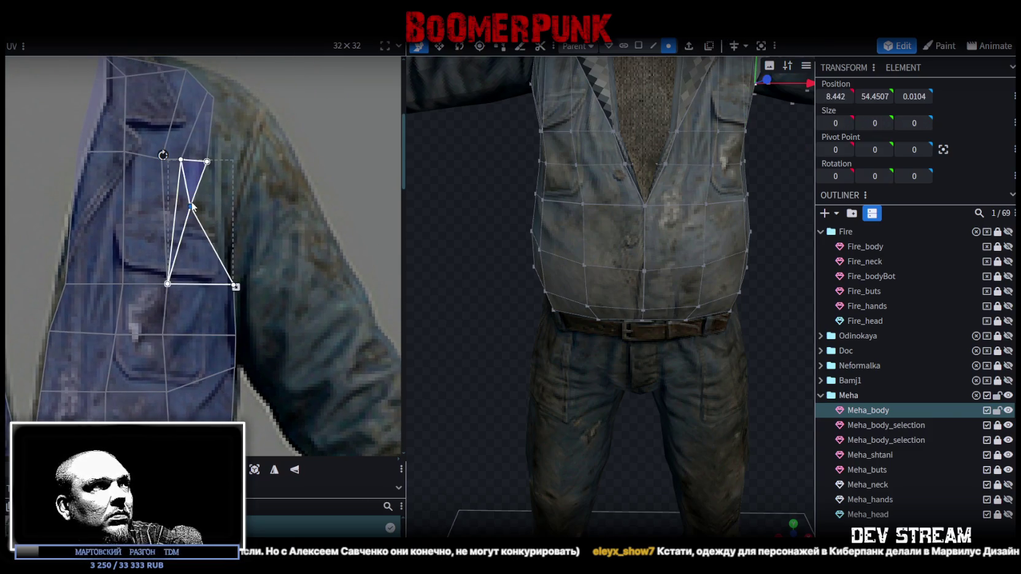
{"action": "left_click_drag", "start_coordinate": [191, 204], "coordinate": [226, 205]}
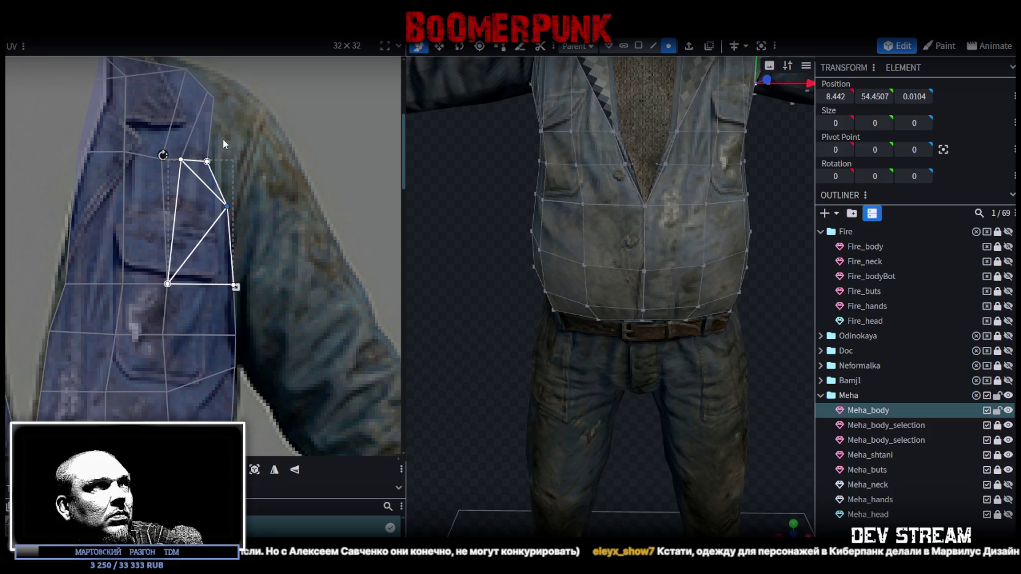
{"action": "left_click", "coordinate": [207, 162]}
{"action": "mouse_move", "coordinate": [208, 161]}
{"action": "left_mouse_down"}
{"action": "mouse_move", "coordinate": [248, 172]}
{"action": "mouse_move", "coordinate": [221, 202]}
{"action": "mouse_move", "coordinate": [276, 214]}
{"action": "left_mouse_up"}
{"action": "scroll", "coordinate": [248, 175], "scroll_direction": "up", "scroll_amount": 3}
{"action": "scroll", "coordinate": [227, 249], "scroll_direction": "down", "scroll_amount": 5}
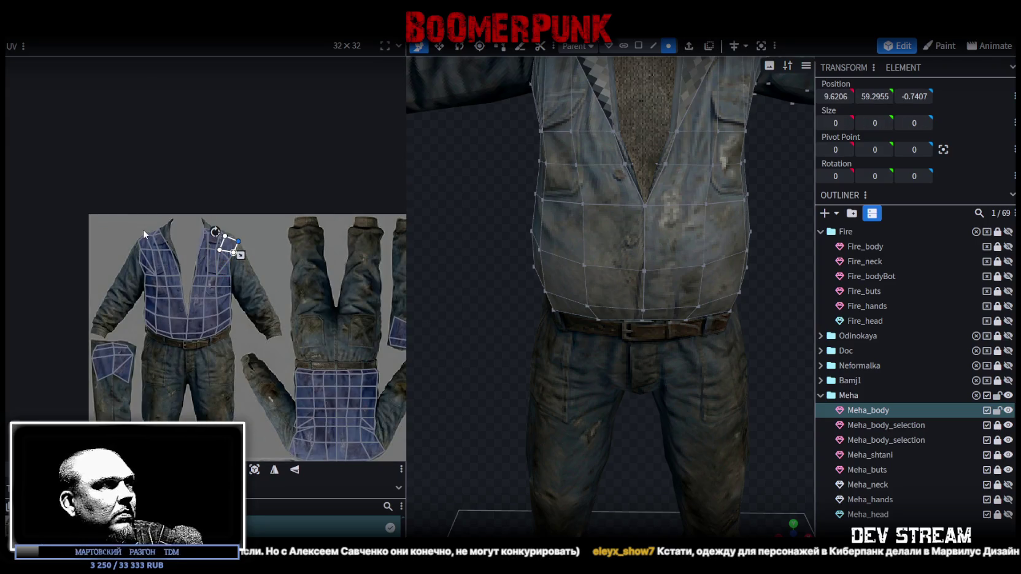
Step: Realign the upper-chest and shoulder-top UV faces and vertices to the jacket front
{"action": "scroll", "coordinate": [144, 233], "scroll_direction": "up", "scroll_amount": 3}
{"action": "scroll", "coordinate": [160, 242], "scroll_direction": "up", "scroll_amount": 2}
{"action": "middle_click_drag", "start_coordinate": [319, 274], "coordinate": [286, 259]}
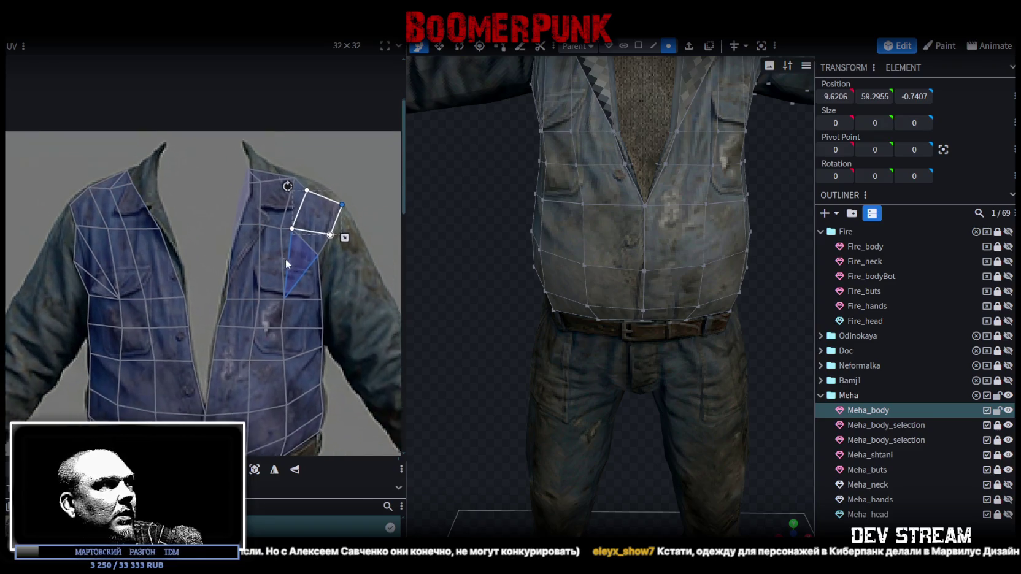
{"action": "left_click", "coordinate": [295, 255]}
{"action": "left_click", "coordinate": [301, 245]}
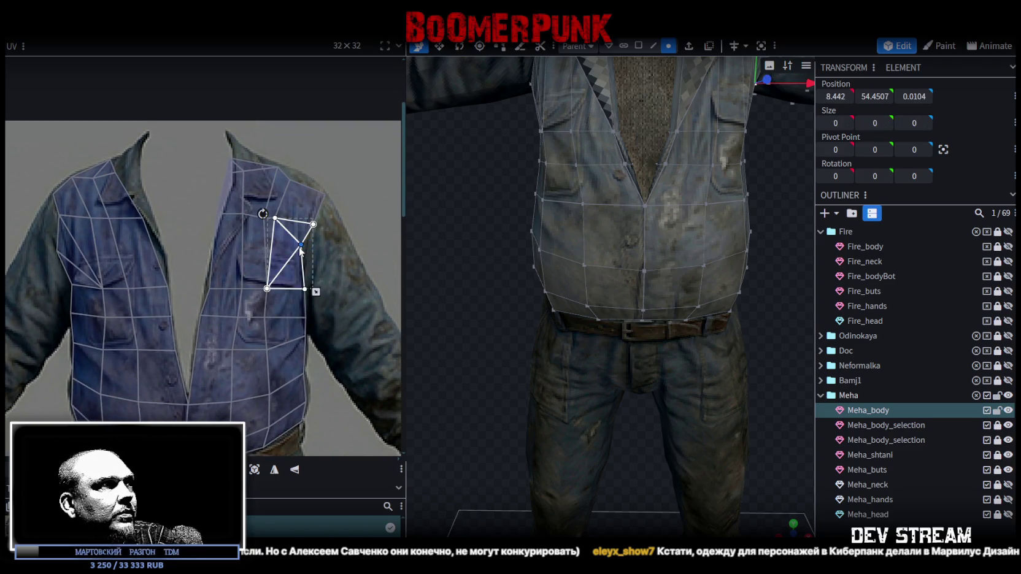
{"action": "left_click_drag", "start_coordinate": [301, 245], "coordinate": [315, 262]}
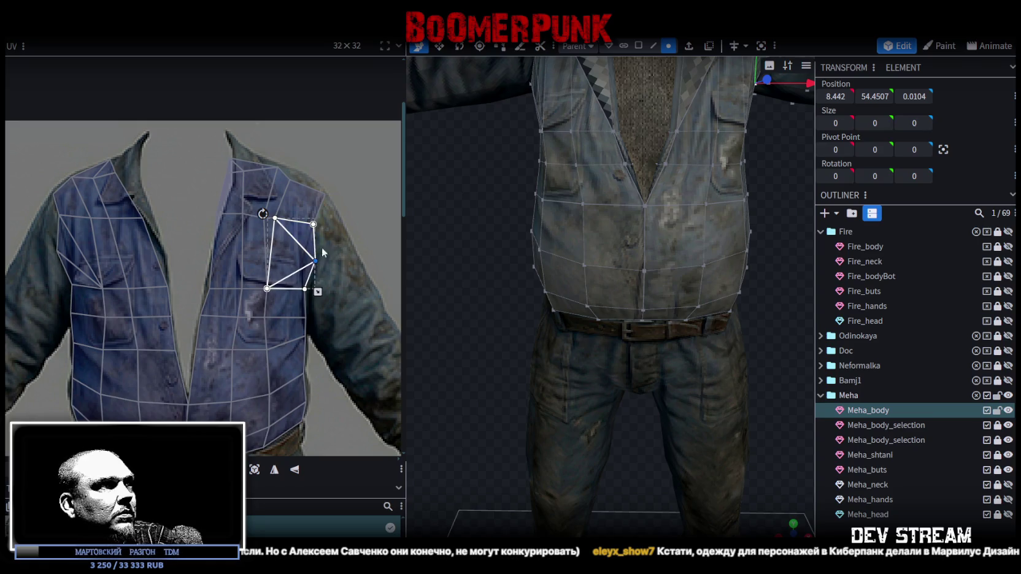
{"action": "left_click", "coordinate": [307, 235]}
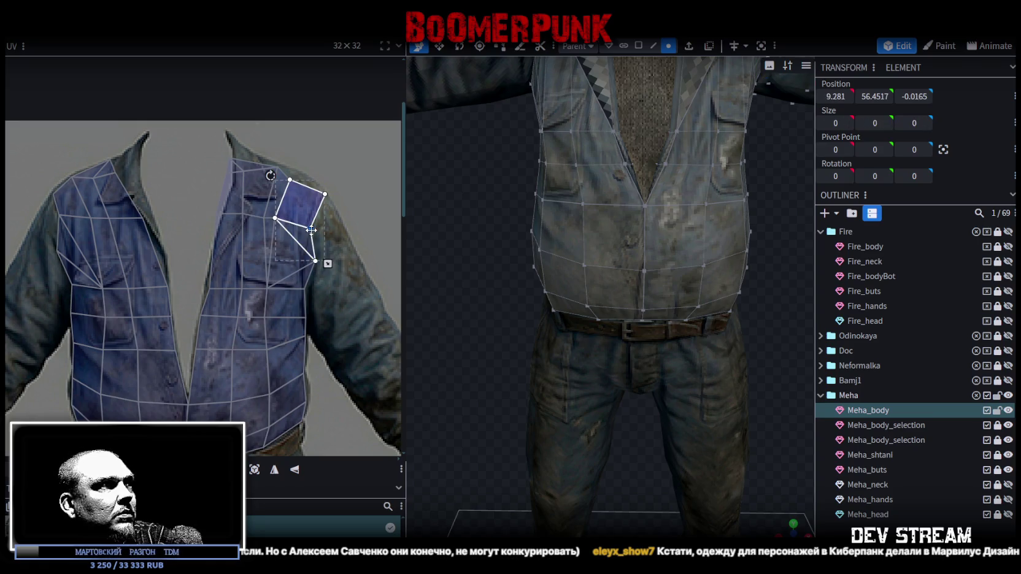
{"action": "scroll", "coordinate": [335, 228], "scroll_direction": "up", "scroll_amount": 1}
{"action": "left_click", "coordinate": [286, 220]}
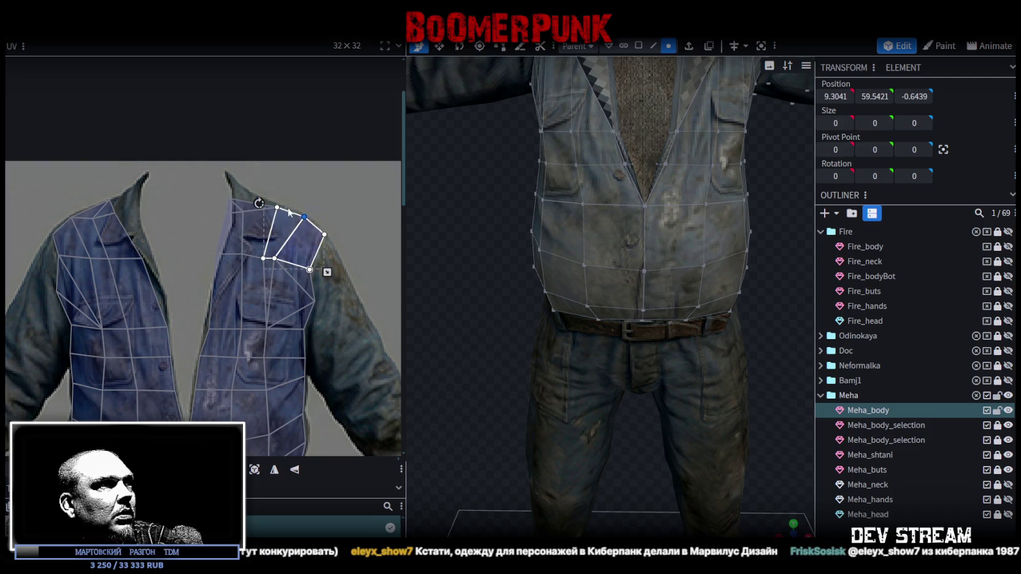
{"action": "left_click", "coordinate": [272, 222], "text": "shift"}
{"action": "left_click", "coordinate": [281, 262], "text": "shift"}
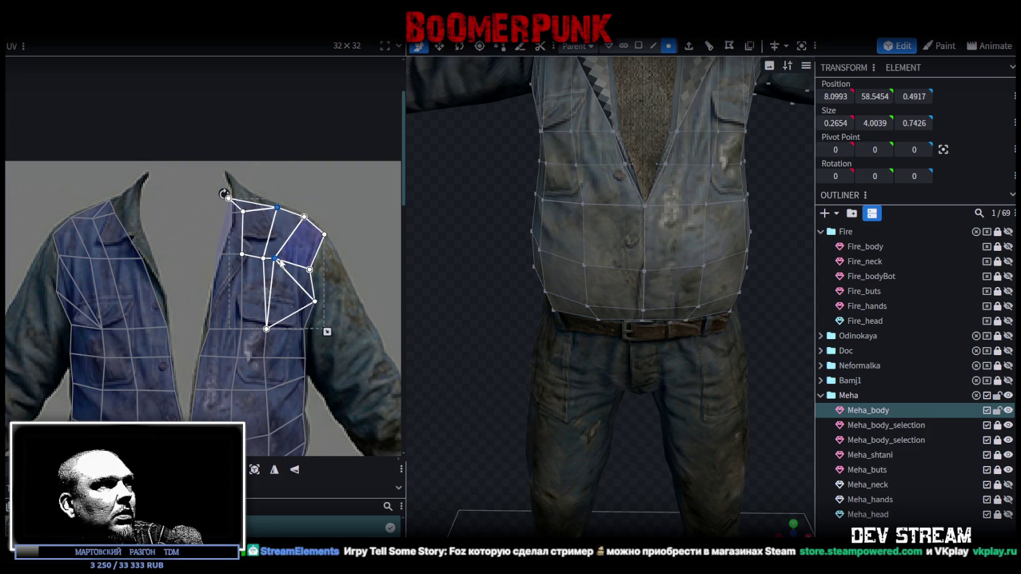
{"action": "left_click_drag", "start_coordinate": [278, 258], "coordinate": [286, 260]}
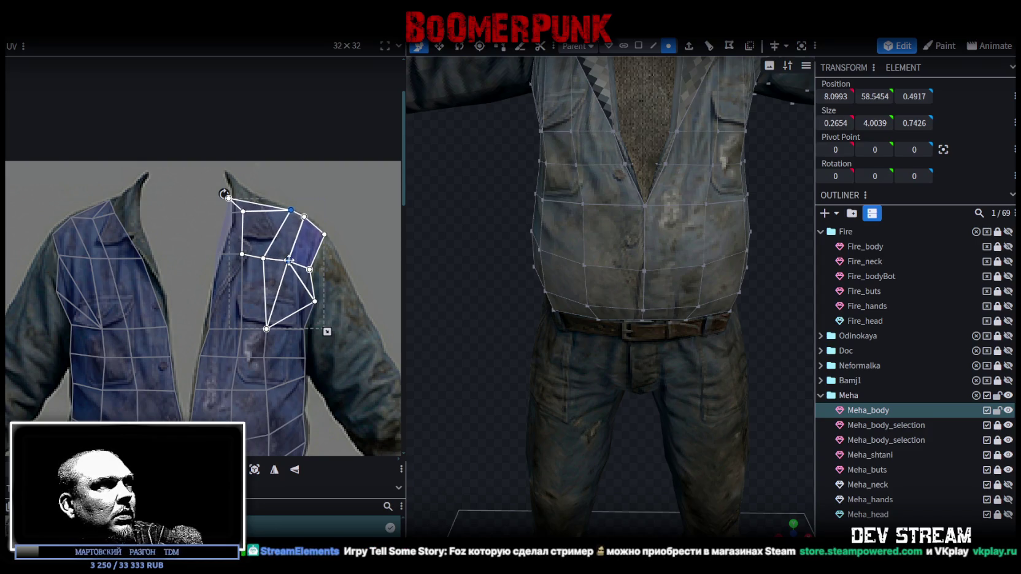
Step: Adjust the right jacket panel, collar-tip triangle and front strip faces along the lapel line
{"action": "left_click_drag", "start_coordinate": [252, 185], "coordinate": [240, 213]}
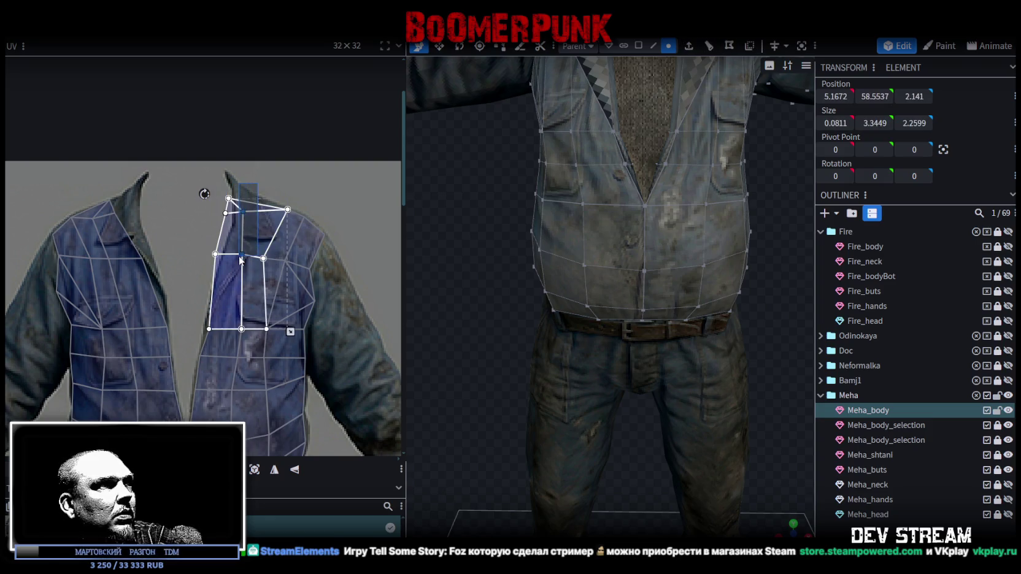
{"action": "left_click", "coordinate": [239, 213]}
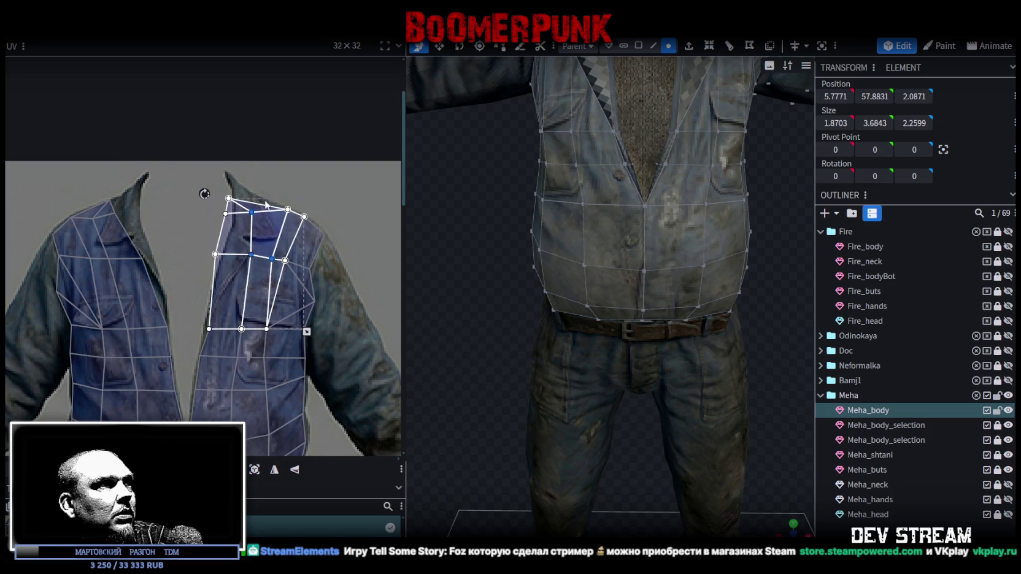
{"action": "left_click_drag", "start_coordinate": [270, 176], "coordinate": [247, 229]}
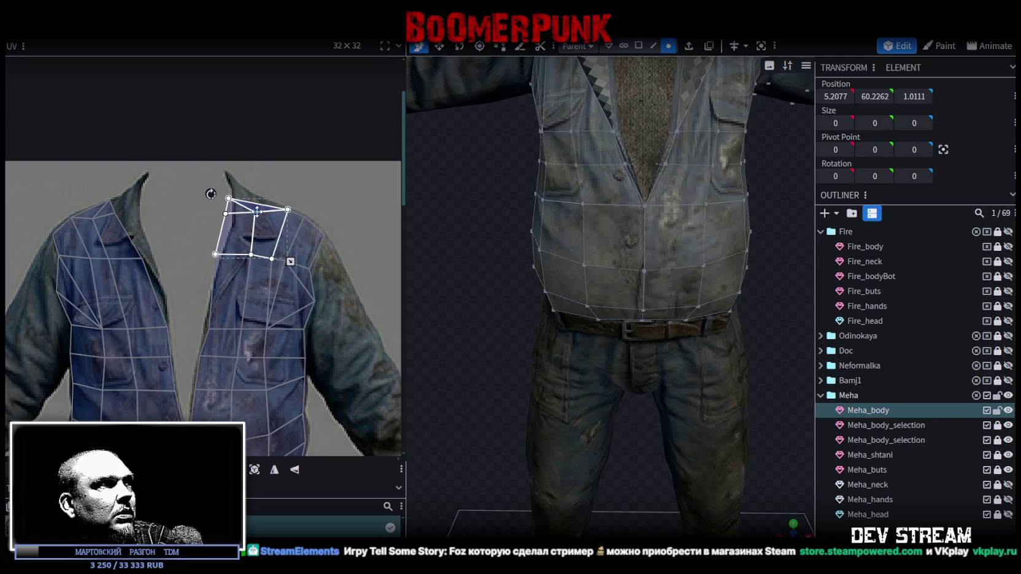
{"action": "left_click", "coordinate": [224, 197]}
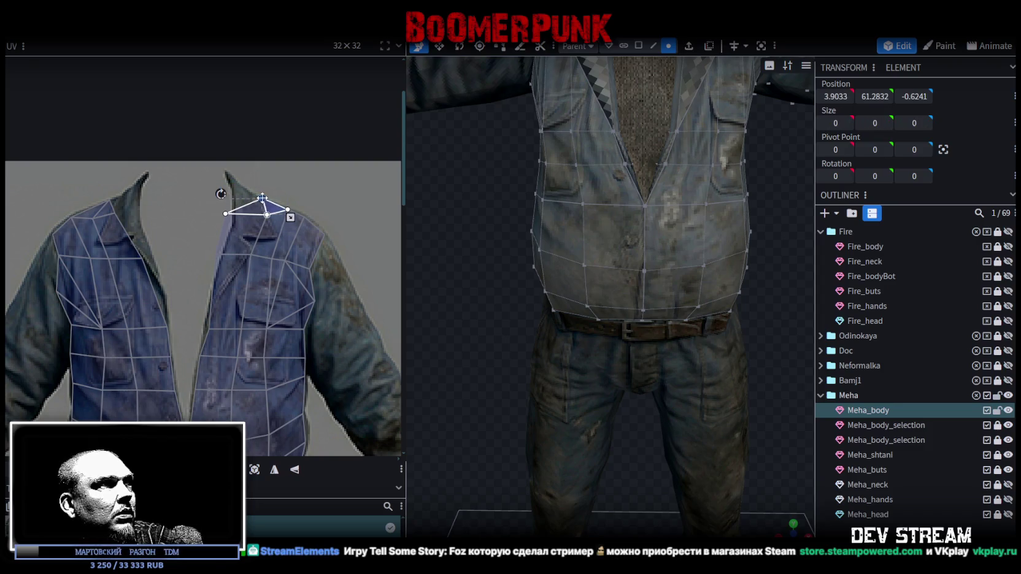
{"action": "mouse_move", "coordinate": [209, 218]}
{"action": "left_mouse_down"}
{"action": "mouse_move", "coordinate": [233, 266]}
{"action": "mouse_move", "coordinate": [238, 252]}
{"action": "left_mouse_up"}
{"action": "left_click", "coordinate": [233, 264], "text": "shift"}
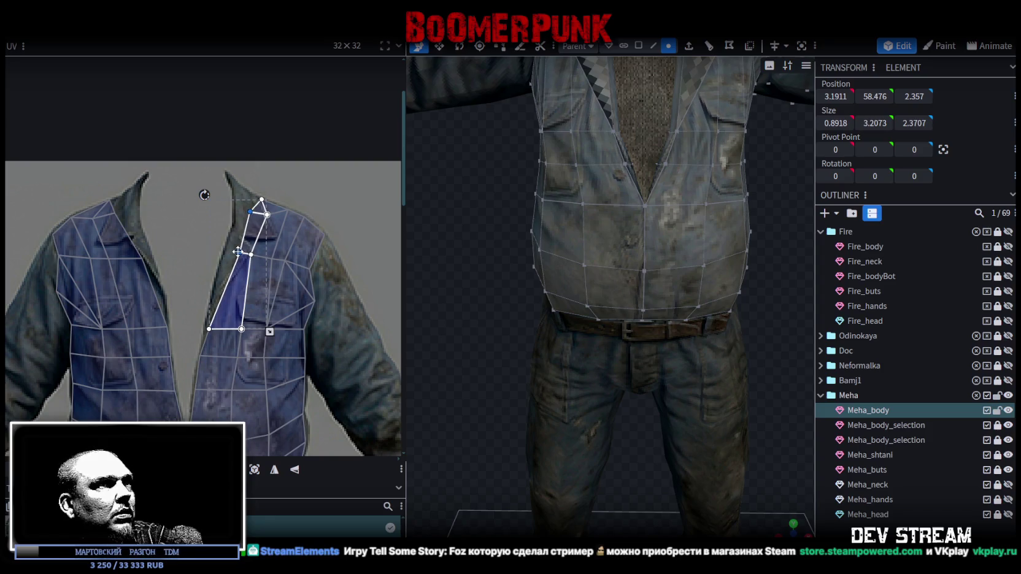
{"action": "scroll", "coordinate": [614, 307], "scroll_direction": "down", "scroll_amount": 3}
{"action": "mouse_move", "coordinate": [614, 306]}
{"action": "left_mouse_down"}
{"action": "mouse_move", "coordinate": [686, 350]}
{"action": "mouse_move", "coordinate": [623, 193]}
{"action": "left_mouse_up"}
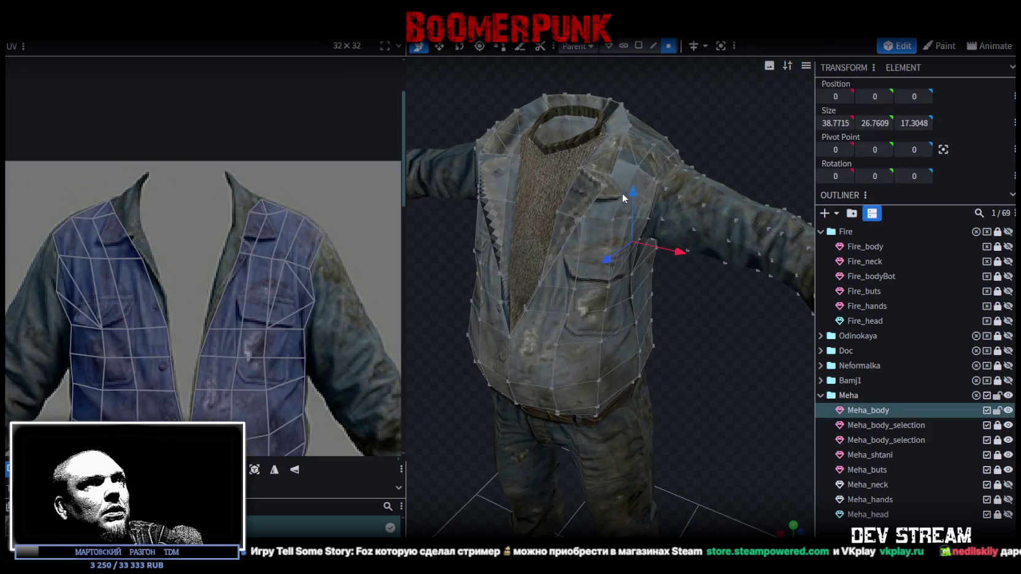
Step: Select four jacket-front UV faces and move their middle-edge vertex into place
{"action": "scroll", "coordinate": [243, 258], "scroll_direction": "up", "scroll_amount": 2}
{"action": "scroll", "coordinate": [265, 254], "scroll_direction": "up", "scroll_amount": 2}
{"action": "scroll", "coordinate": [124, 189], "scroll_direction": "up", "scroll_amount": 2}
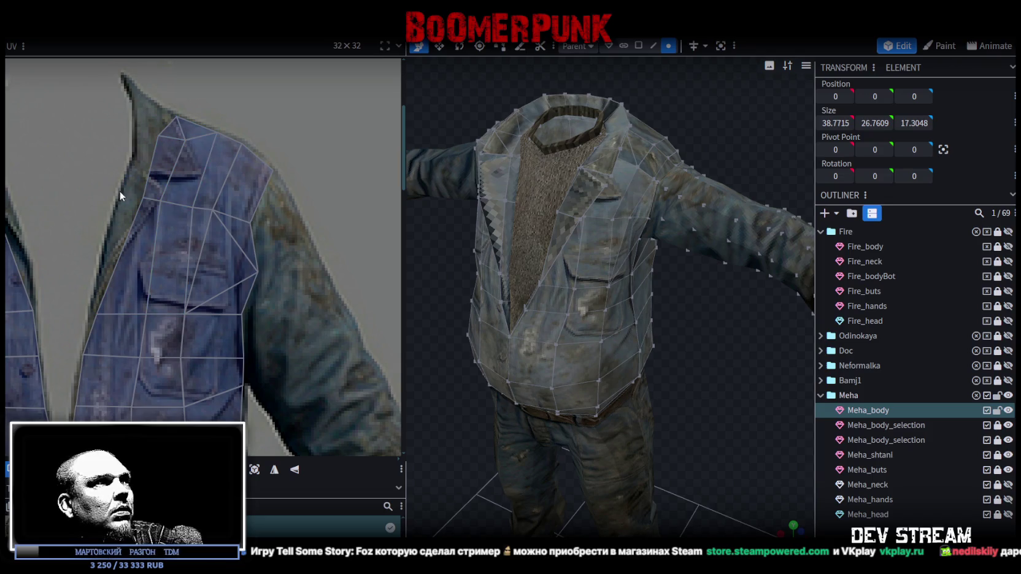
{"action": "left_click", "coordinate": [128, 257]}
{"action": "left_click", "coordinate": [171, 258], "text": "shift"}
{"action": "left_click", "coordinate": [189, 172], "text": "shift"}
{"action": "left_click", "coordinate": [163, 168], "text": "shift"}
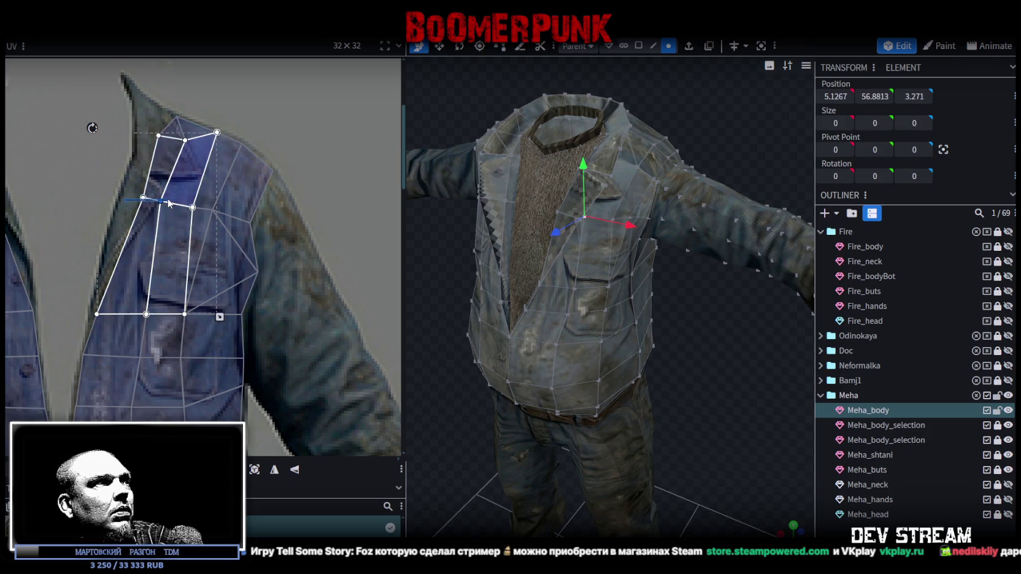
{"action": "mouse_move", "coordinate": [160, 201]}
{"action": "left_mouse_down"}
{"action": "mouse_move", "coordinate": [175, 200]}
{"action": "mouse_move", "coordinate": [151, 209]}
{"action": "left_mouse_up"}
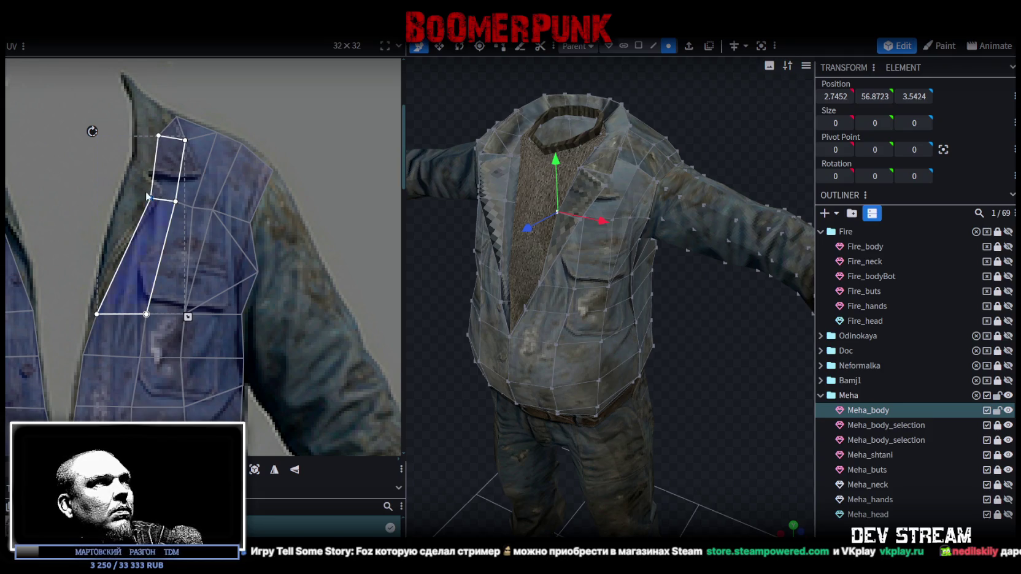
Step: Add the neighbouring right faces and nudge the middle-row UV vertices to fit the collar, then deselect
{"action": "left_click", "coordinate": [176, 204], "text": "shift"}
{"action": "left_click_drag", "start_coordinate": [177, 209], "coordinate": [176, 205]}
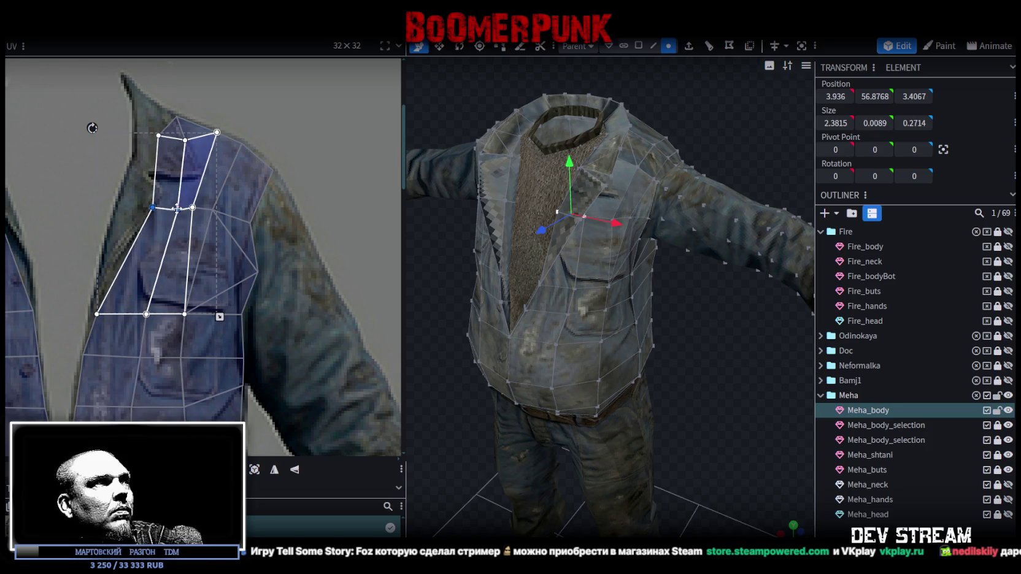
{"action": "left_click", "coordinate": [200, 212], "text": "shift"}
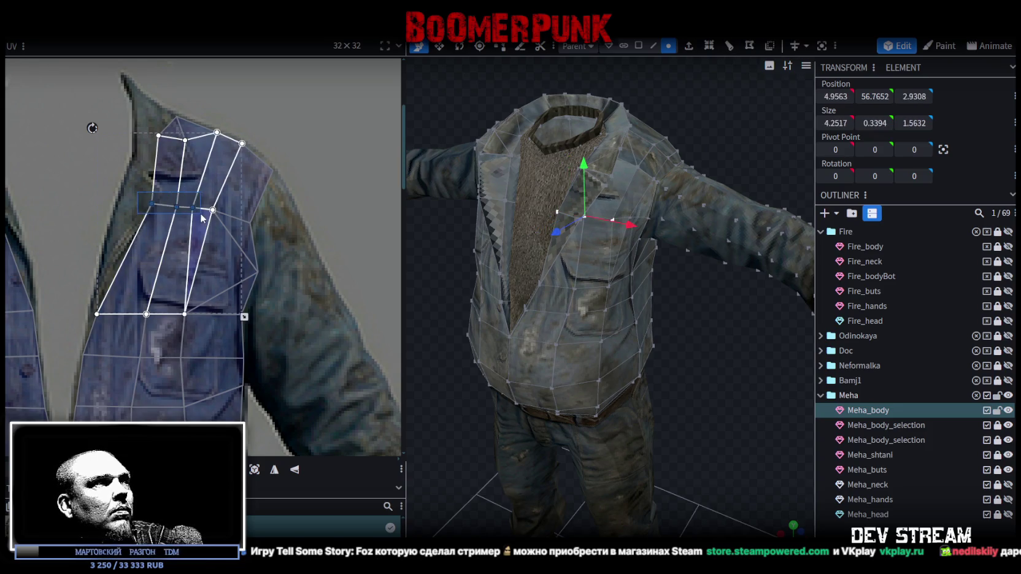
{"action": "left_click_drag", "start_coordinate": [200, 213], "coordinate": [195, 209]}
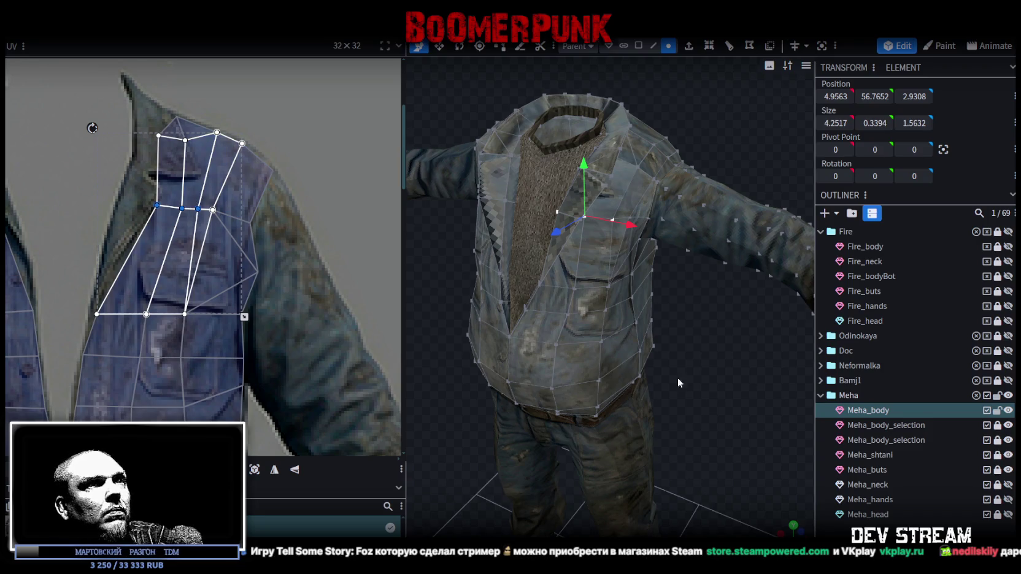
{"action": "mouse_move", "coordinate": [751, 426]}
{"action": "left_mouse_down"}
{"action": "mouse_move", "coordinate": [744, 354]}
{"action": "mouse_move", "coordinate": [736, 373]}
{"action": "mouse_move", "coordinate": [633, 350]}
{"action": "mouse_move", "coordinate": [732, 356]}
{"action": "left_mouse_up"}
{"action": "left_click", "coordinate": [747, 393]}
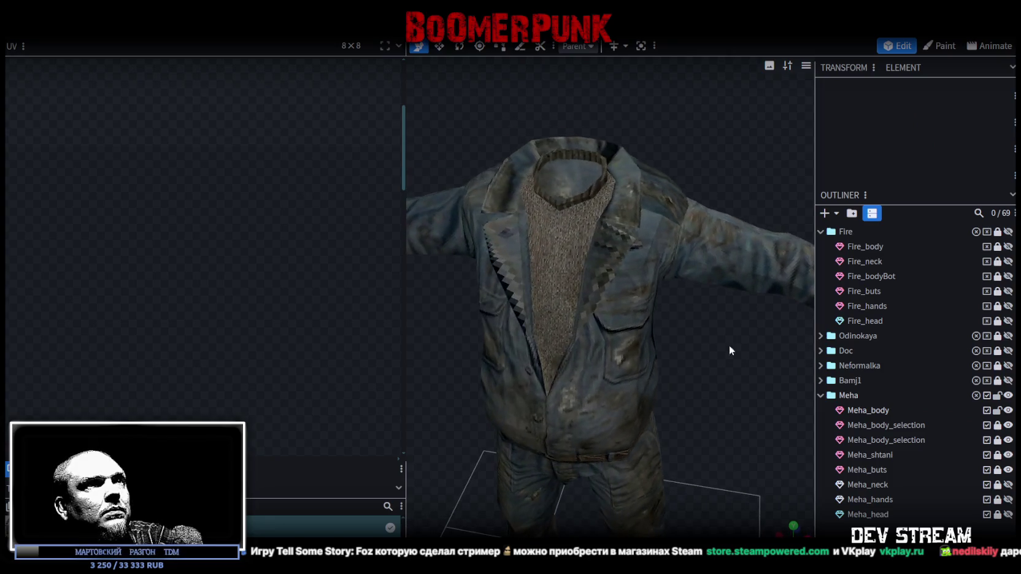
{"action": "left_click", "coordinate": [638, 249]}
{"action": "mouse_move", "coordinate": [638, 250]}
{"action": "left_mouse_down"}
{"action": "mouse_move", "coordinate": [623, 313]}
{"action": "mouse_move", "coordinate": [576, 397]}
{"action": "mouse_move", "coordinate": [577, 443]}
{"action": "mouse_move", "coordinate": [698, 378]}
{"action": "left_mouse_up"}
{"action": "scroll", "coordinate": [700, 398], "scroll_direction": "down", "scroll_amount": 3}
{"action": "key", "text": "z"}
{"action": "key", "text": "z"}
{"action": "key", "text": "z"}
{"action": "mouse_move", "coordinate": [702, 435]}
{"action": "left_mouse_down"}
{"action": "mouse_move", "coordinate": [549, 342]}
{"action": "mouse_move", "coordinate": [446, 321]}
{"action": "mouse_move", "coordinate": [721, 373]}
{"action": "mouse_move", "coordinate": [654, 407]}
{"action": "mouse_move", "coordinate": [672, 399]}
{"action": "left_mouse_up"}
{"action": "scroll", "coordinate": [703, 415], "scroll_direction": "up", "scroll_amount": 2}
{"action": "key", "text": "z"}
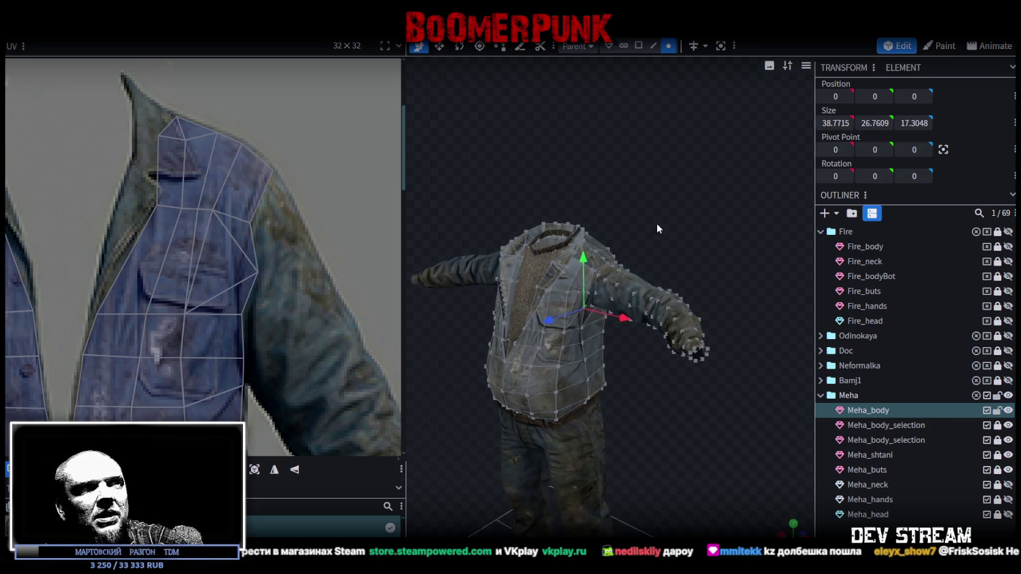
Step: Select the four shoulder-top faces of Meha_body in face-select mode
{"action": "mouse_move", "coordinate": [641, 239]}
{"action": "left_mouse_down"}
{"action": "mouse_move", "coordinate": [754, 309]}
{"action": "mouse_move", "coordinate": [677, 238]}
{"action": "mouse_move", "coordinate": [582, 285]}
{"action": "left_mouse_up"}
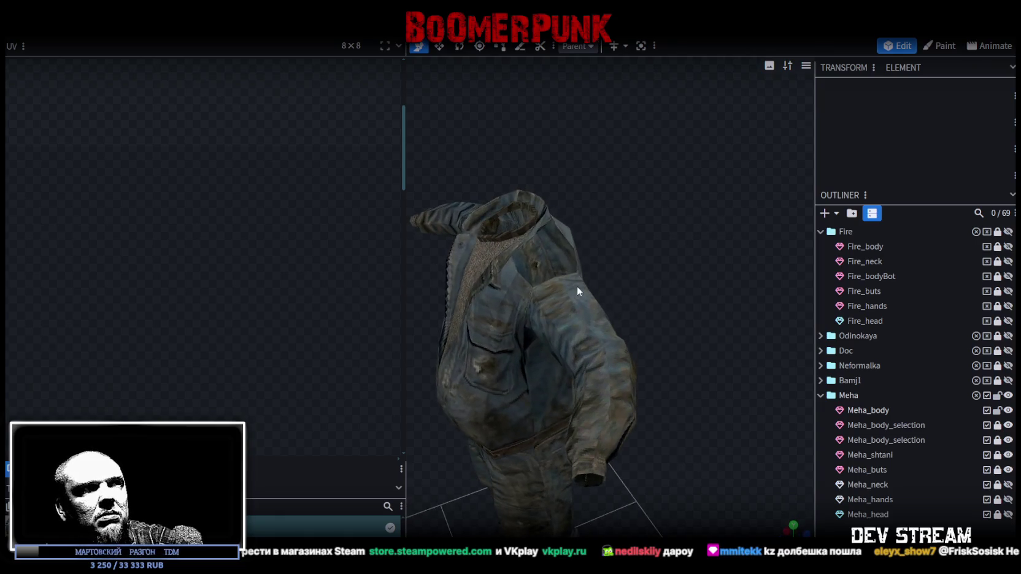
{"action": "left_click", "coordinate": [582, 285]}
{"action": "mouse_move", "coordinate": [698, 209]}
{"action": "left_mouse_down"}
{"action": "mouse_move", "coordinate": [594, 243]}
{"action": "mouse_move", "coordinate": [708, 339]}
{"action": "mouse_move", "coordinate": [515, 349]}
{"action": "mouse_move", "coordinate": [498, 327]}
{"action": "mouse_move", "coordinate": [711, 257]}
{"action": "left_mouse_up"}
{"action": "left_click", "coordinate": [638, 46]}
{"action": "left_click_drag", "start_coordinate": [644, 110], "coordinate": [664, 261]}
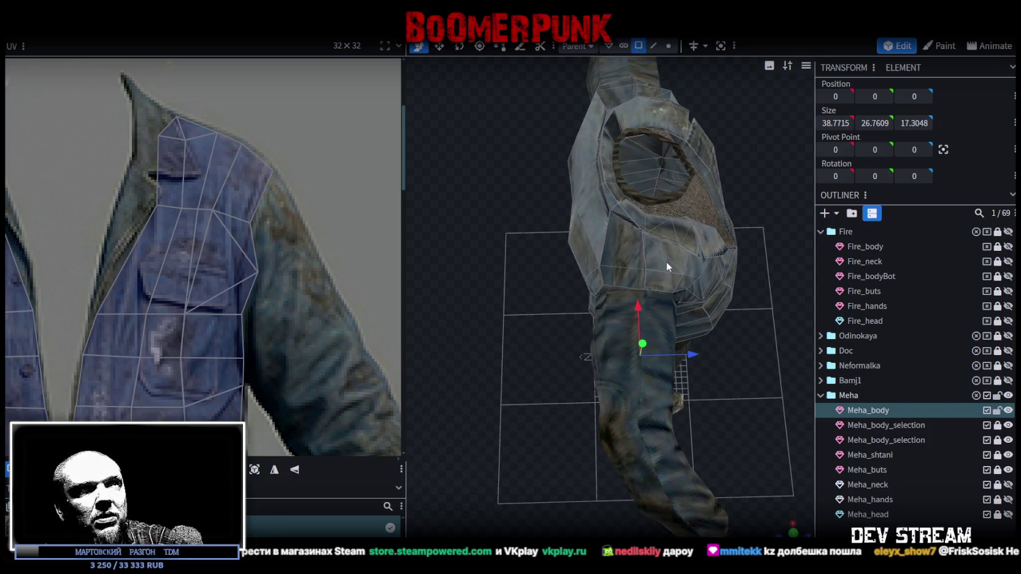
{"action": "left_click", "coordinate": [664, 261]}
{"action": "left_click", "coordinate": [657, 249], "text": "shift"}
{"action": "left_click", "coordinate": [623, 275], "text": "shift"}
{"action": "left_click", "coordinate": [659, 279], "text": "shift"}
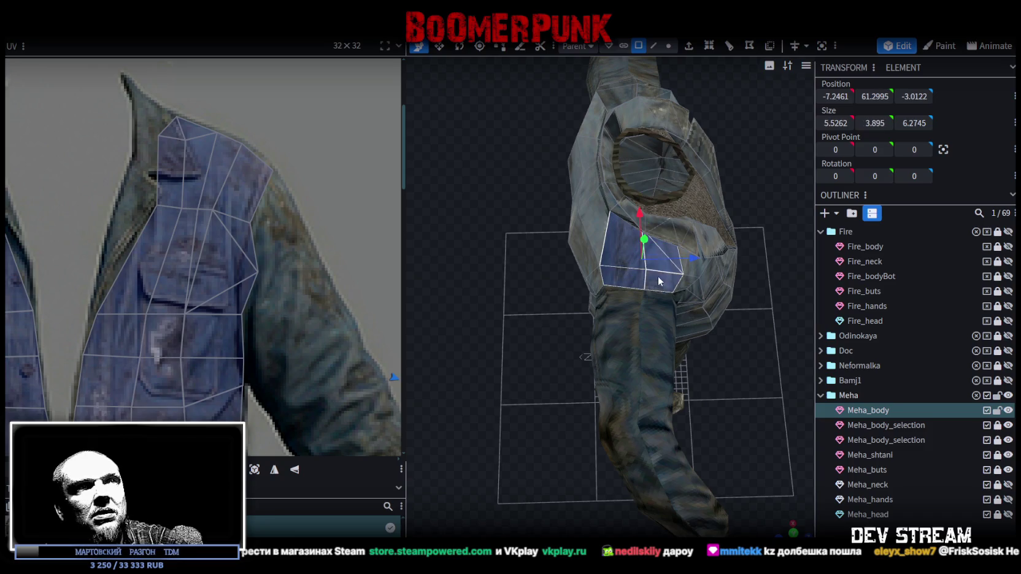
Step: Rotate the shoulder UV island, move it onto the right trouser leg and narrow it
{"action": "left_click_drag", "start_coordinate": [496, 298], "coordinate": [443, 271]}
{"action": "scroll", "coordinate": [199, 291], "scroll_direction": "down", "scroll_amount": 3}
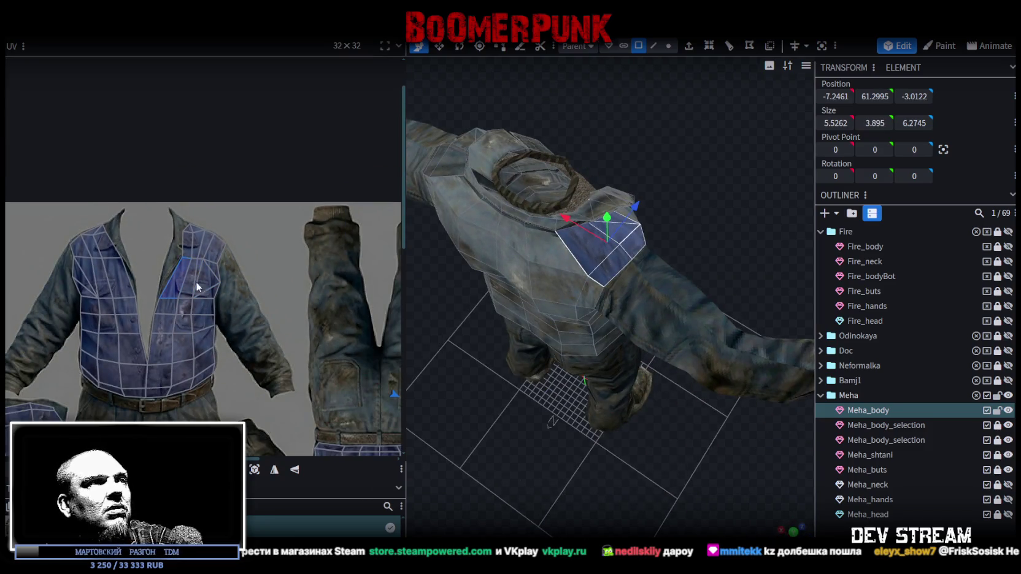
{"action": "scroll", "coordinate": [259, 345], "scroll_direction": "down", "scroll_amount": 2}
{"action": "middle_click_drag", "start_coordinate": [259, 345], "coordinate": [231, 281]}
{"action": "scroll", "coordinate": [309, 280], "scroll_direction": "up", "scroll_amount": 3}
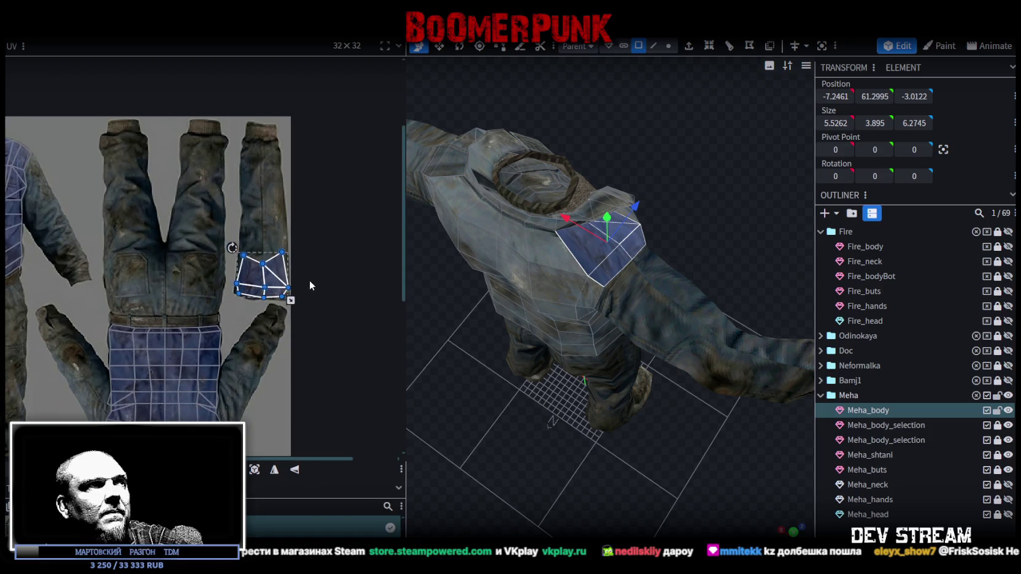
{"action": "scroll", "coordinate": [264, 284], "scroll_direction": "up", "scroll_amount": 2}
{"action": "middle_click_drag", "start_coordinate": [301, 282], "coordinate": [304, 313]}
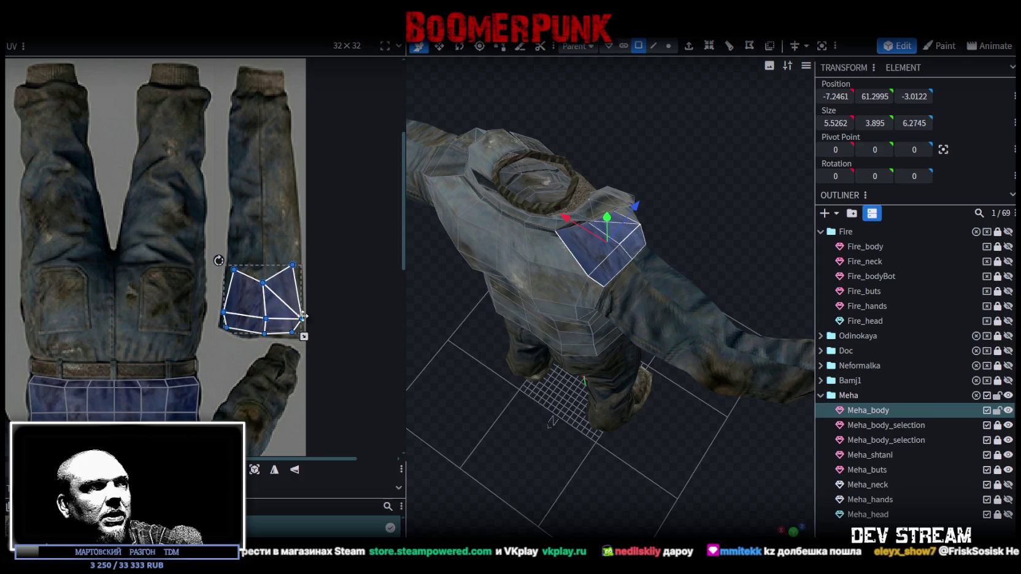
{"action": "right_click", "coordinate": [280, 297]}
{"action": "left_click", "coordinate": [307, 434]}
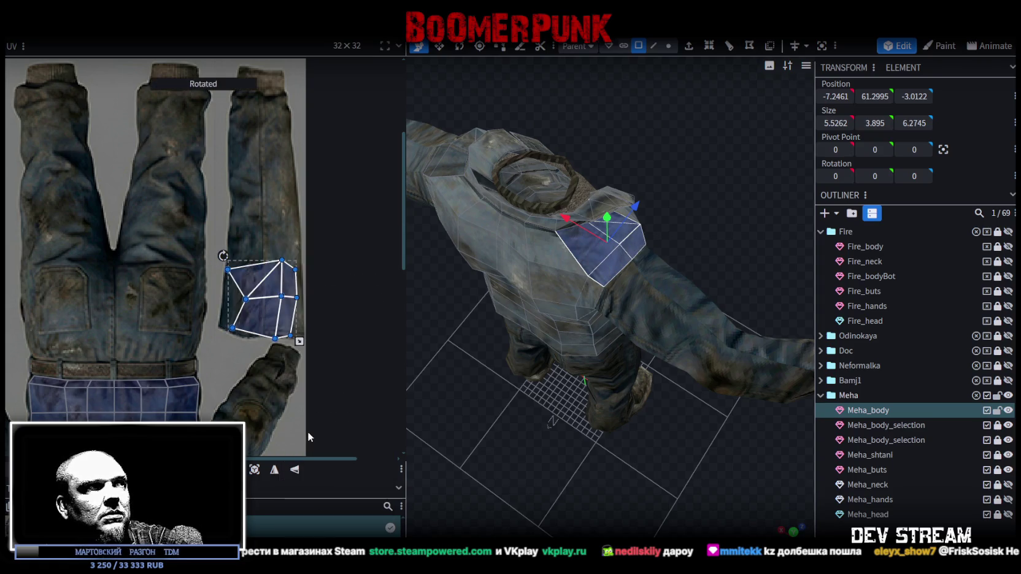
{"action": "left_click_drag", "start_coordinate": [270, 290], "coordinate": [272, 165]}
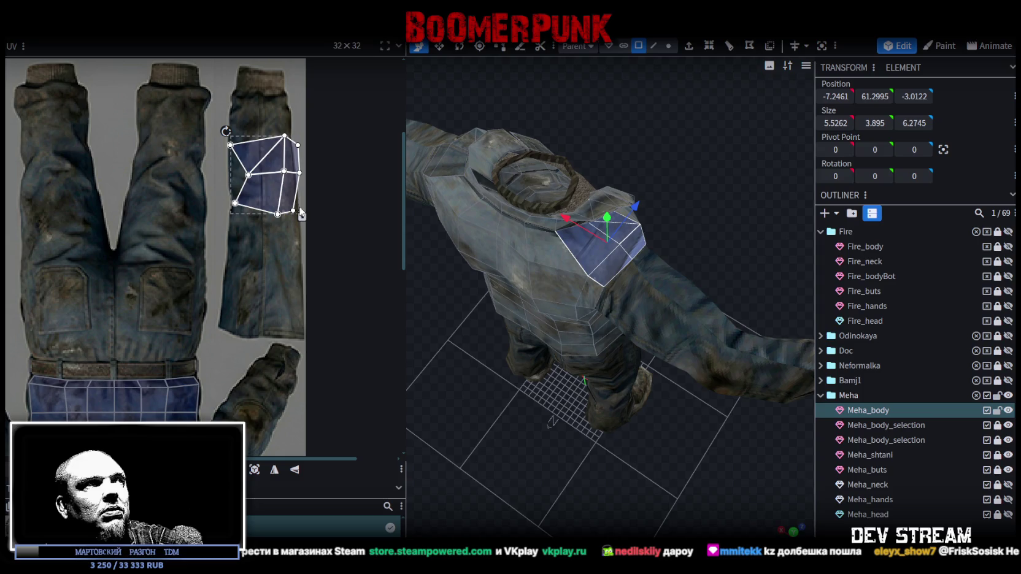
{"action": "left_click_drag", "start_coordinate": [303, 217], "coordinate": [288, 200]}
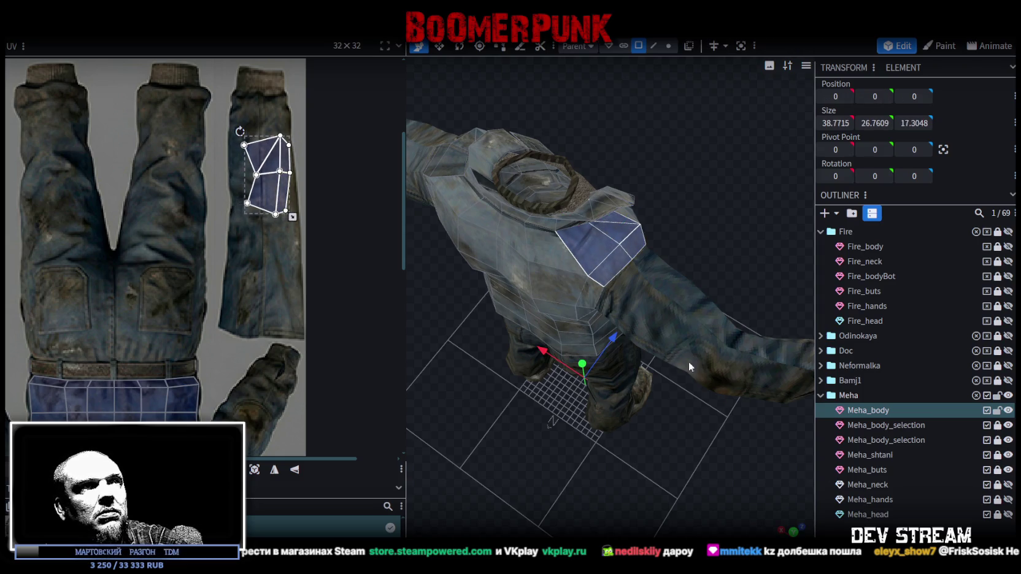
Step: Reshape the island by moving its top and left-edge UV vertices to the right
{"action": "left_click", "coordinate": [651, 309]}
{"action": "mouse_move", "coordinate": [644, 434]}
{"action": "left_mouse_down"}
{"action": "mouse_move", "coordinate": [516, 404]}
{"action": "mouse_move", "coordinate": [499, 372]}
{"action": "mouse_move", "coordinate": [626, 317]}
{"action": "left_mouse_up"}
{"action": "left_click", "coordinate": [557, 225]}
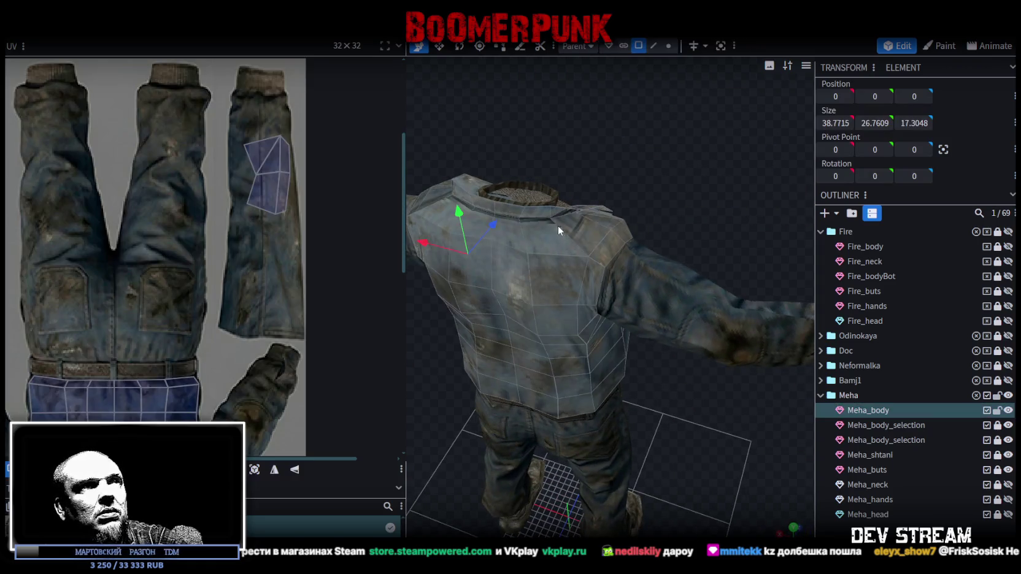
{"action": "left_click", "coordinate": [558, 229]}
{"action": "scroll", "coordinate": [248, 158], "scroll_direction": "up", "scroll_amount": 3}
{"action": "mouse_move", "coordinate": [241, 118]}
{"action": "left_mouse_down"}
{"action": "mouse_move", "coordinate": [319, 265]}
{"action": "mouse_move", "coordinate": [284, 251]}
{"action": "mouse_move", "coordinate": [307, 255]}
{"action": "left_mouse_up"}
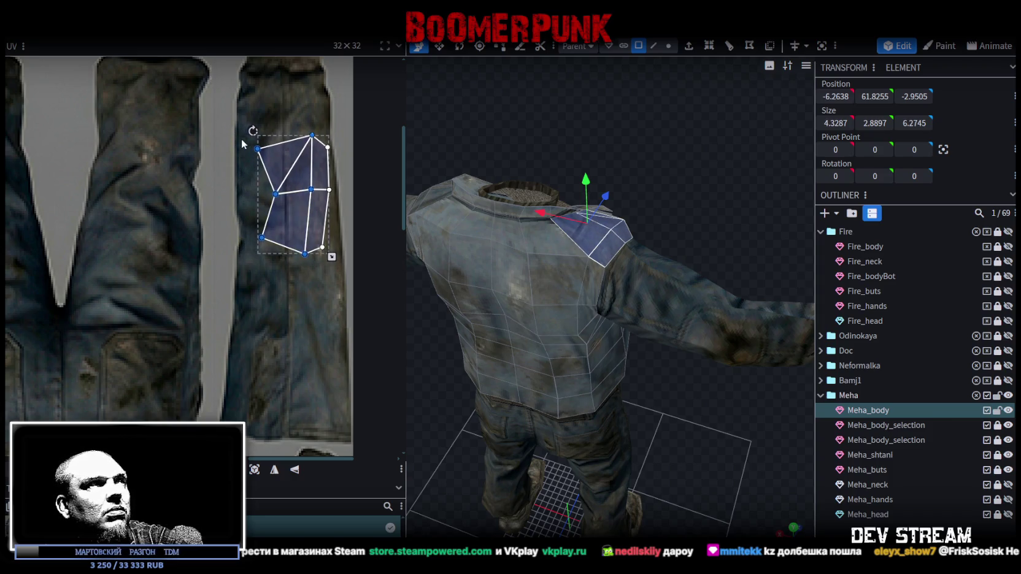
{"action": "left_click", "coordinate": [258, 148]}
{"action": "left_click_drag", "start_coordinate": [258, 148], "coordinate": [287, 141]}
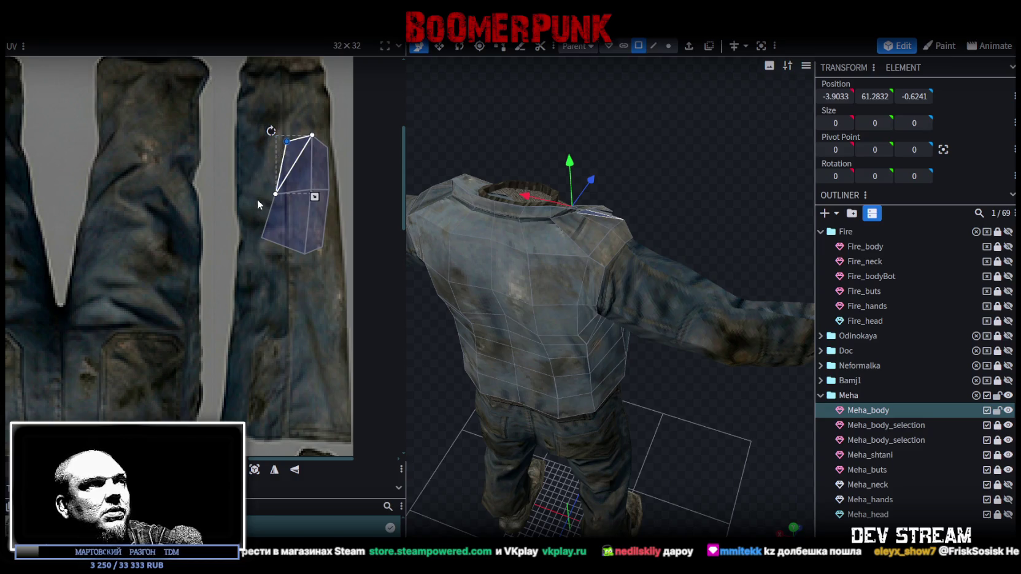
{"action": "left_click", "coordinate": [263, 237]}
{"action": "left_click_drag", "start_coordinate": [266, 243], "coordinate": [268, 243]}
{"action": "left_click", "coordinate": [268, 243]}
{"action": "left_click", "coordinate": [275, 194], "text": "shift"}
{"action": "left_click_drag", "start_coordinate": [275, 194], "coordinate": [281, 199]}
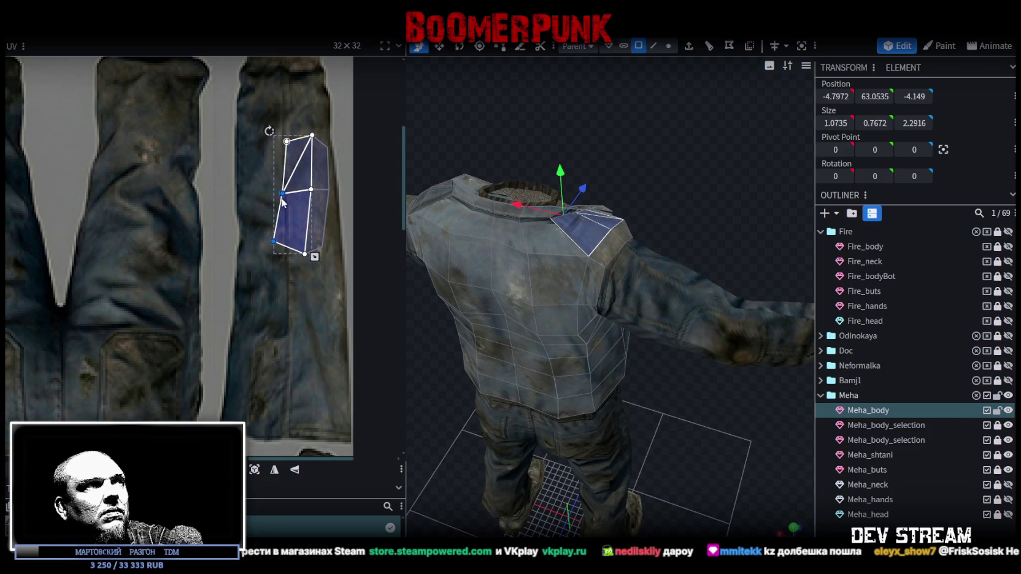
Step: Flip the whole island with UV Mirror Y, turn its mapping and rotate it upright
{"action": "left_click_drag", "start_coordinate": [245, 103], "coordinate": [337, 267]}
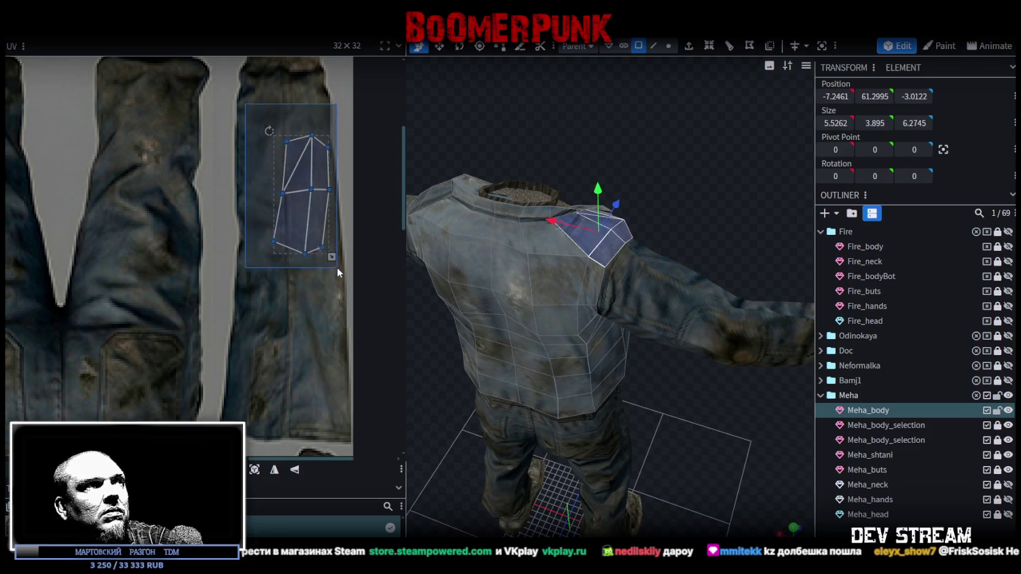
{"action": "left_click", "coordinate": [295, 471]}
{"action": "left_click", "coordinate": [255, 469]}
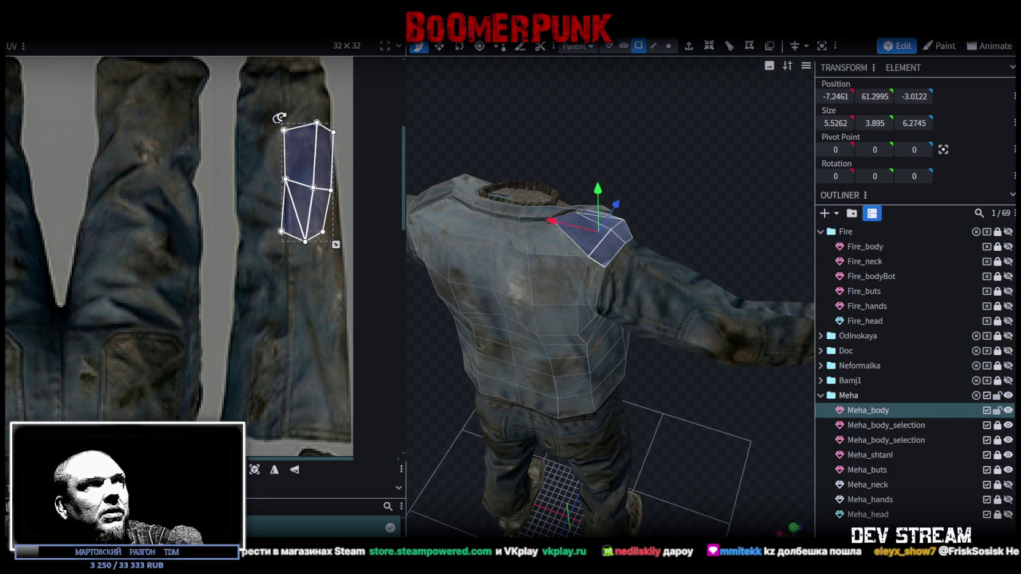
{"action": "left_click_drag", "start_coordinate": [282, 117], "coordinate": [277, 117]}
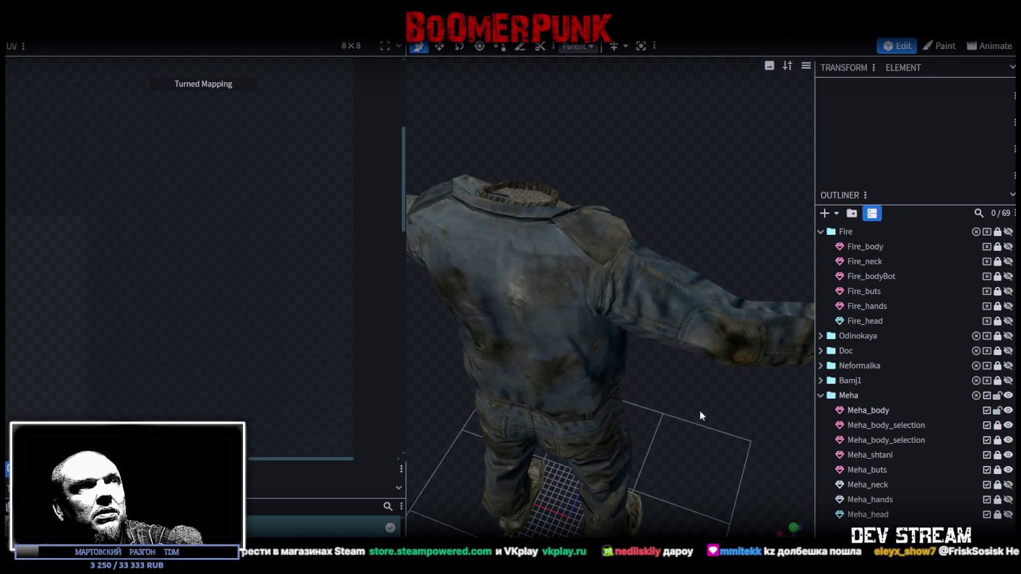
Step: Move the shoulder UV island lower on the trouser leg
{"action": "left_click", "coordinate": [702, 409]}
{"action": "mouse_move", "coordinate": [702, 410]}
{"action": "left_mouse_down"}
{"action": "mouse_move", "coordinate": [533, 417]}
{"action": "mouse_move", "coordinate": [683, 363]}
{"action": "mouse_move", "coordinate": [594, 262]}
{"action": "left_mouse_up"}
{"action": "left_click", "coordinate": [594, 262]}
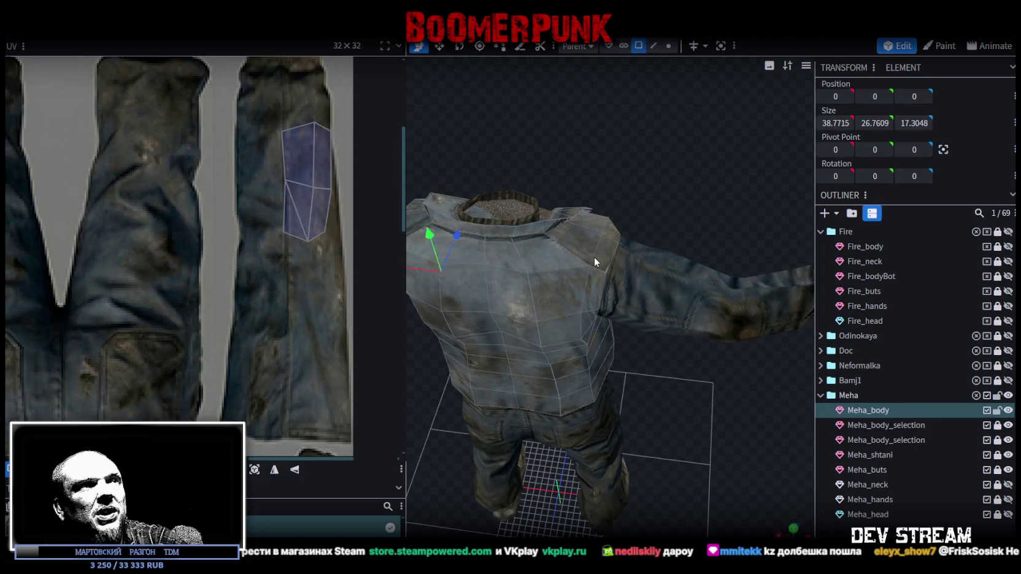
{"action": "left_click", "coordinate": [312, 133]}
{"action": "left_click_drag", "start_coordinate": [316, 221], "coordinate": [322, 380]}
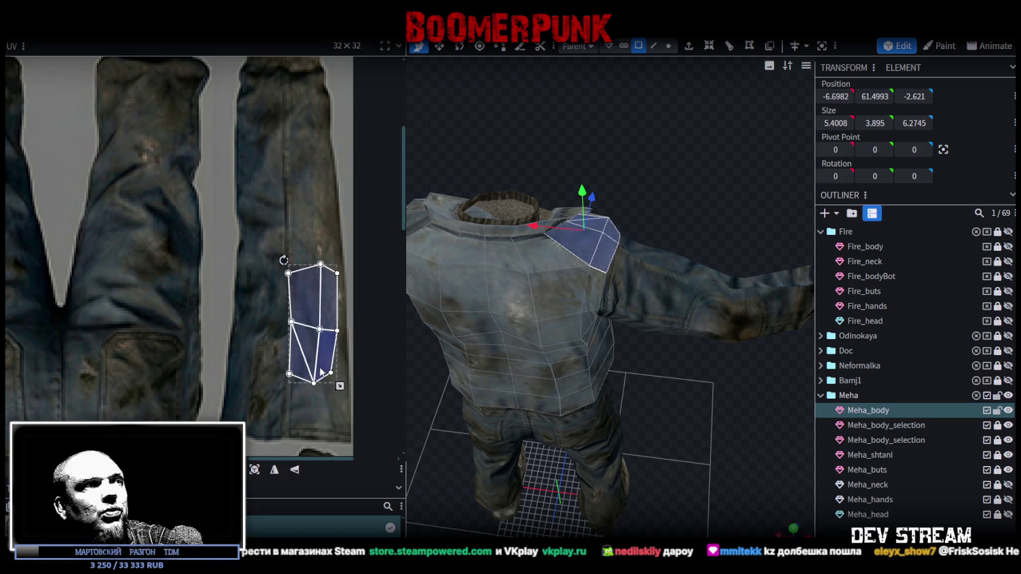
Step: Reselect both shoulder faces and shift their UV island right with a slight rotation
{"action": "left_click", "coordinate": [687, 428]}
{"action": "mouse_move", "coordinate": [689, 428]}
{"action": "left_mouse_down"}
{"action": "mouse_move", "coordinate": [469, 369]}
{"action": "mouse_move", "coordinate": [693, 403]}
{"action": "mouse_move", "coordinate": [574, 209]}
{"action": "left_mouse_up"}
{"action": "left_click", "coordinate": [498, 365]}
{"action": "left_click_drag", "start_coordinate": [498, 365], "coordinate": [588, 343]}
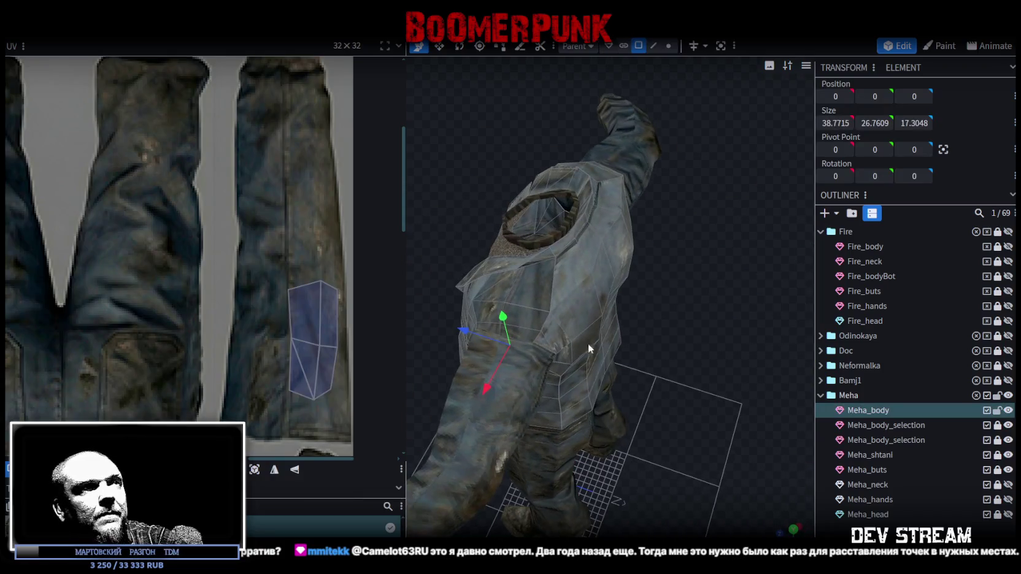
{"action": "left_click", "coordinate": [532, 304]}
{"action": "scroll", "coordinate": [194, 358], "scroll_direction": "down", "scroll_amount": 3}
{"action": "scroll", "coordinate": [194, 359], "scroll_direction": "down", "scroll_amount": 2}
{"action": "scroll", "coordinate": [232, 334], "scroll_direction": "up", "scroll_amount": 3}
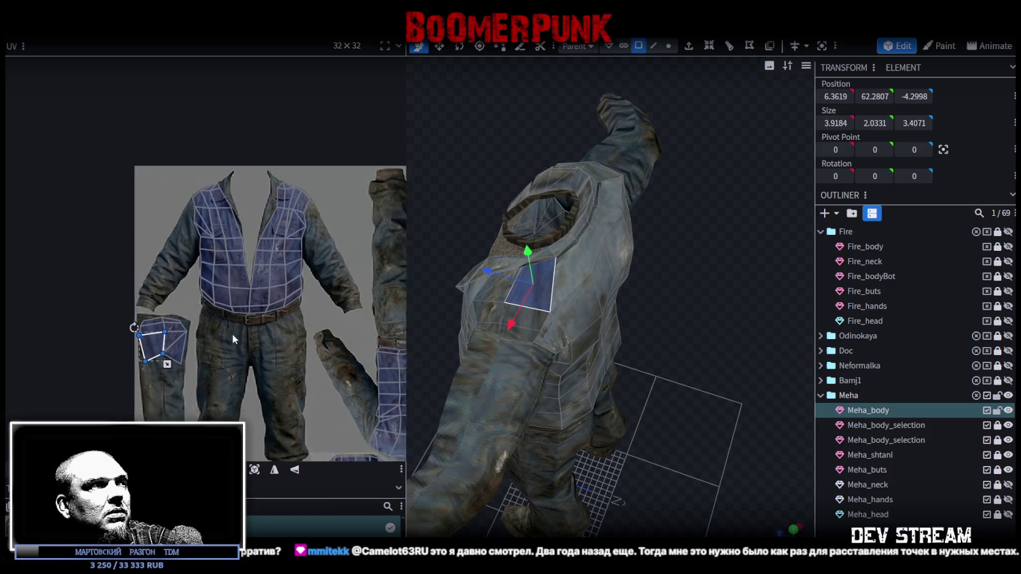
{"action": "left_click", "coordinate": [205, 301], "text": "shift"}
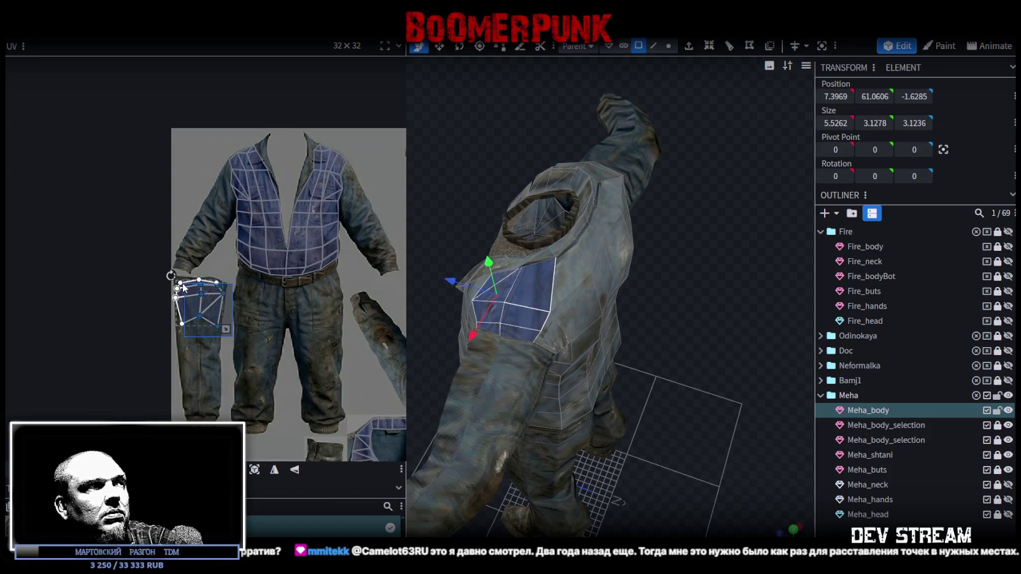
{"action": "left_click_drag", "start_coordinate": [212, 330], "coordinate": [244, 305]}
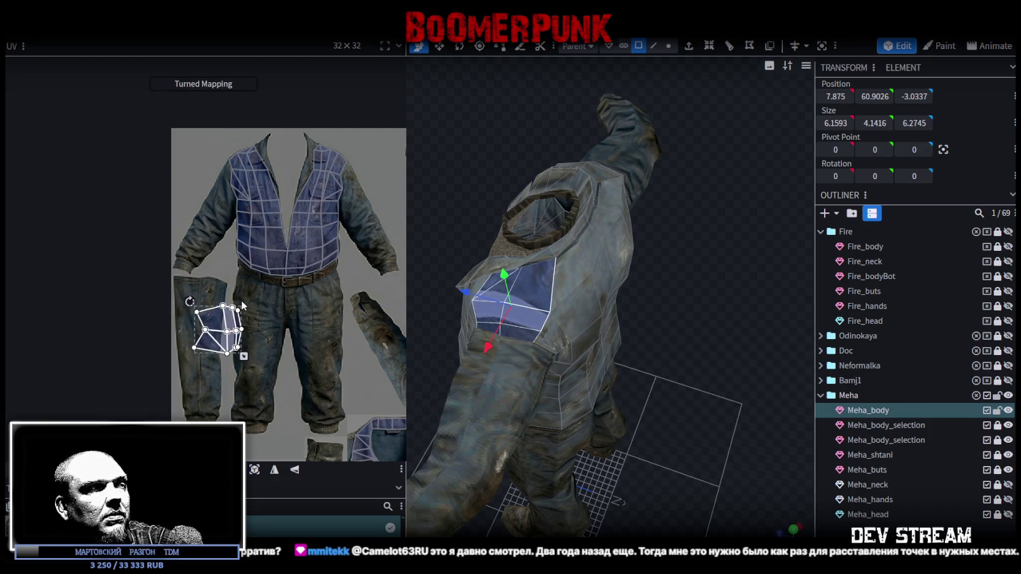
{"action": "left_click_drag", "start_coordinate": [243, 304], "coordinate": [246, 304]}
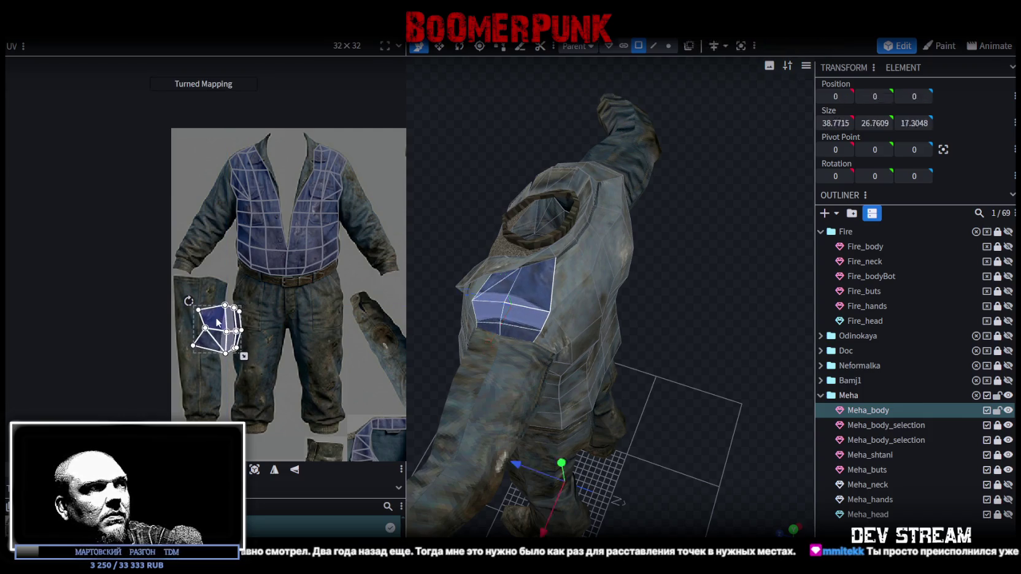
Step: Pull the island's left and top-left UV vertices further left to reshape it
{"action": "scroll", "coordinate": [203, 338], "scroll_direction": "up", "scroll_amount": 3}
{"action": "left_click", "coordinate": [201, 332]}
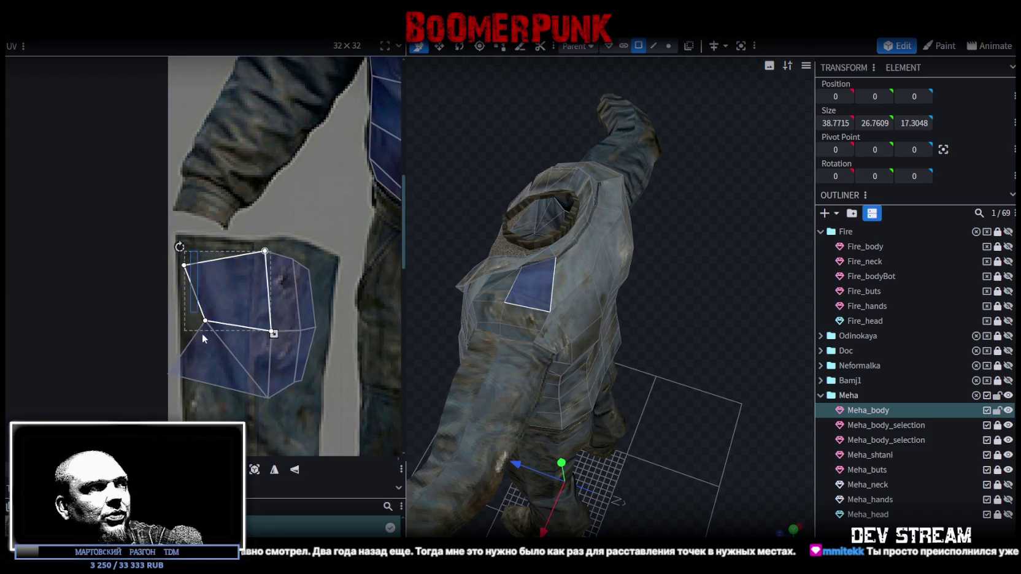
{"action": "left_click_drag", "start_coordinate": [201, 332], "coordinate": [182, 261]}
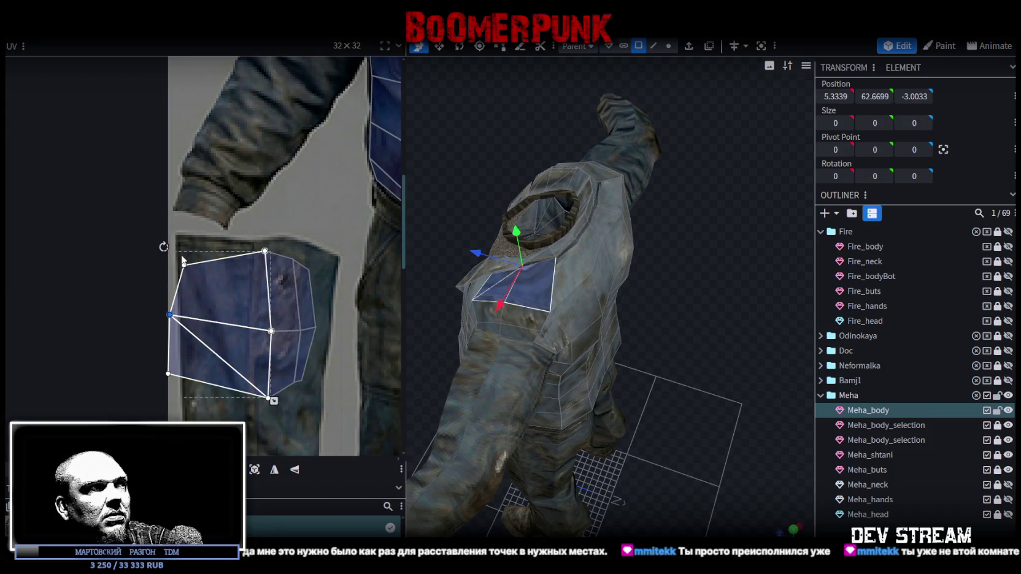
{"action": "left_click", "coordinate": [188, 279]}
{"action": "left_click_drag", "start_coordinate": [183, 263], "coordinate": [166, 255]}
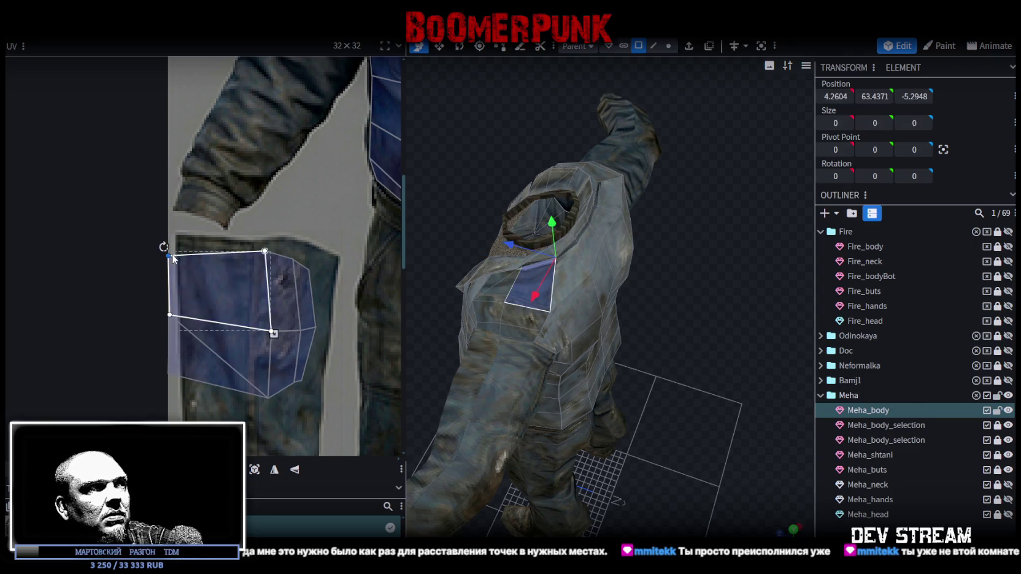
Step: Box-select the whole chest UV island and drag it left onto the sleeve strip
{"action": "mouse_move", "coordinate": [197, 414]}
{"action": "left_mouse_down"}
{"action": "mouse_move", "coordinate": [131, 230]}
{"action": "mouse_move", "coordinate": [234, 260]}
{"action": "left_mouse_up"}
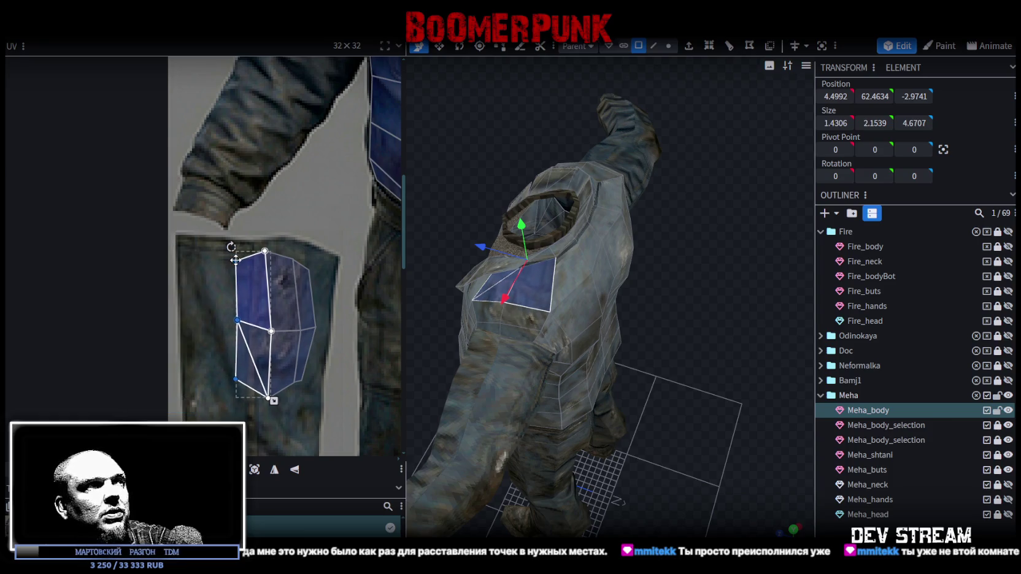
{"action": "left_click_drag", "start_coordinate": [325, 247], "coordinate": [197, 423]}
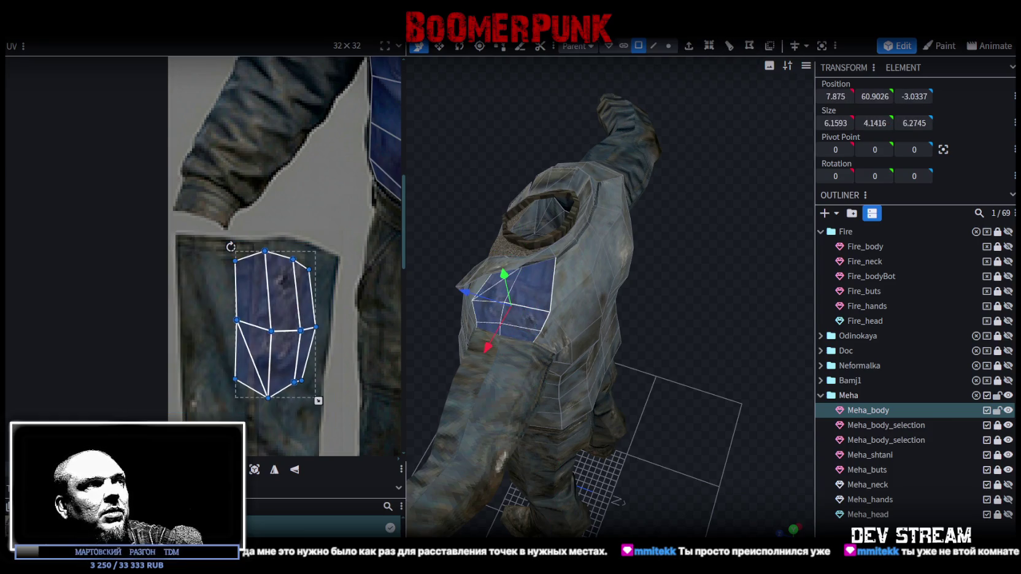
{"action": "scroll", "coordinate": [273, 405], "scroll_direction": "down", "scroll_amount": 2}
{"action": "left_click_drag", "start_coordinate": [268, 385], "coordinate": [234, 391]}
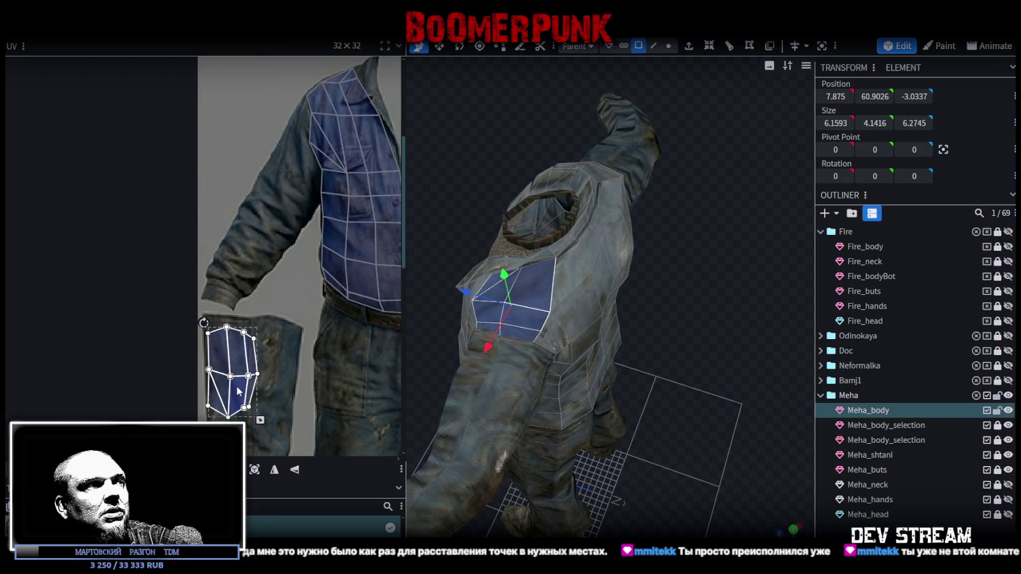
{"action": "scroll", "coordinate": [240, 385], "scroll_direction": "down", "scroll_amount": 1}
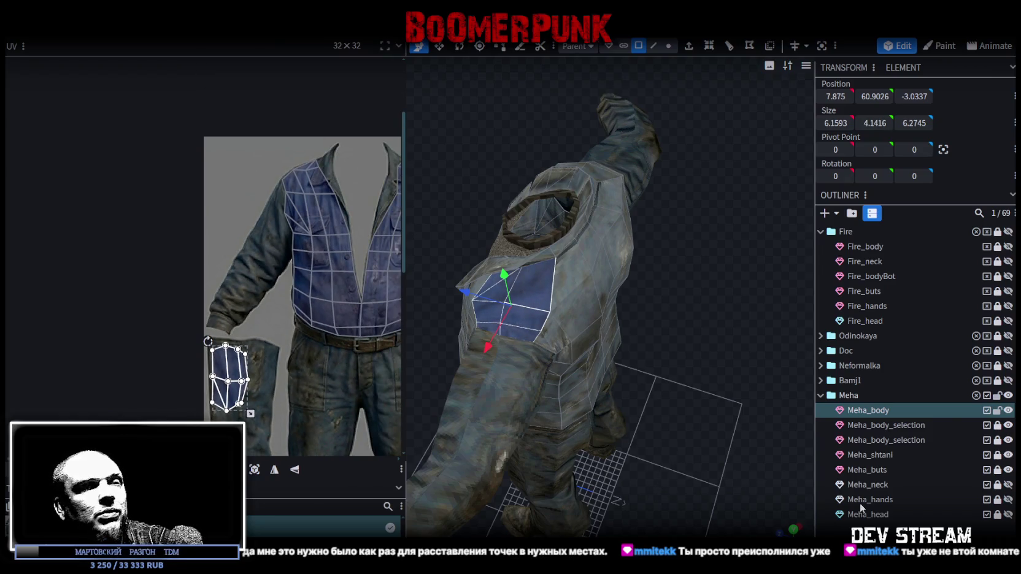
{"action": "left_click", "coordinate": [702, 430]}
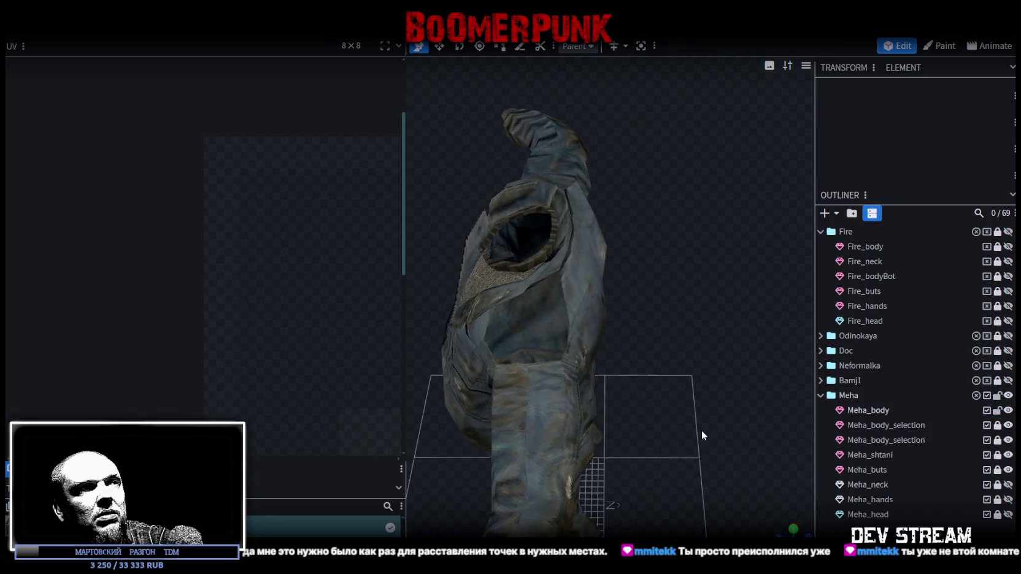
Step: Move the chest UV island down the sleeve strip, rotate it and make it narrower
{"action": "left_click", "coordinate": [537, 330]}
{"action": "scroll", "coordinate": [271, 294], "scroll_direction": "down", "scroll_amount": 3}
{"action": "left_click_drag", "start_coordinate": [266, 310], "coordinate": [203, 222]}
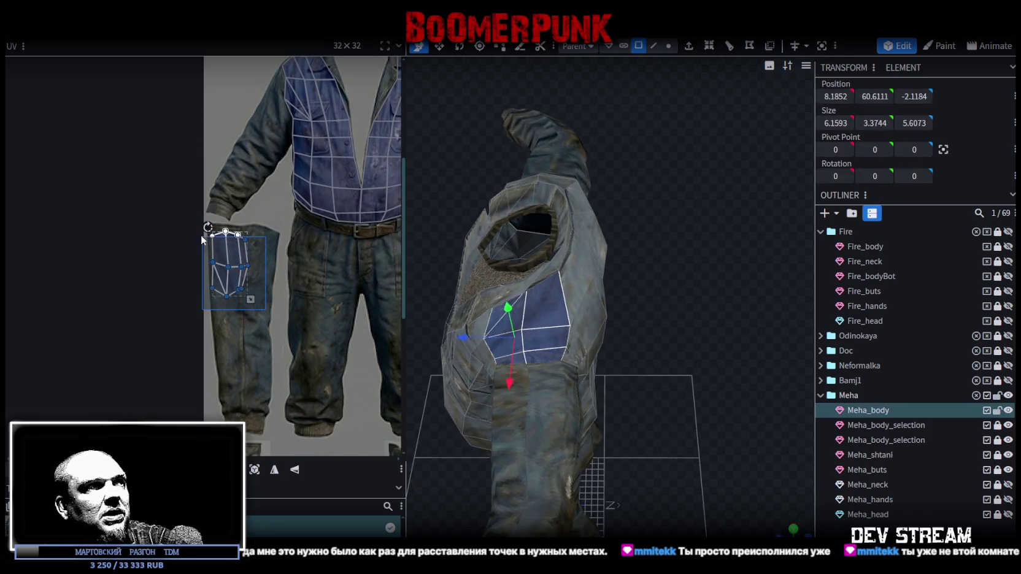
{"action": "left_click_drag", "start_coordinate": [239, 256], "coordinate": [248, 364]}
{"action": "scroll", "coordinate": [248, 364], "scroll_direction": "up", "scroll_amount": 1}
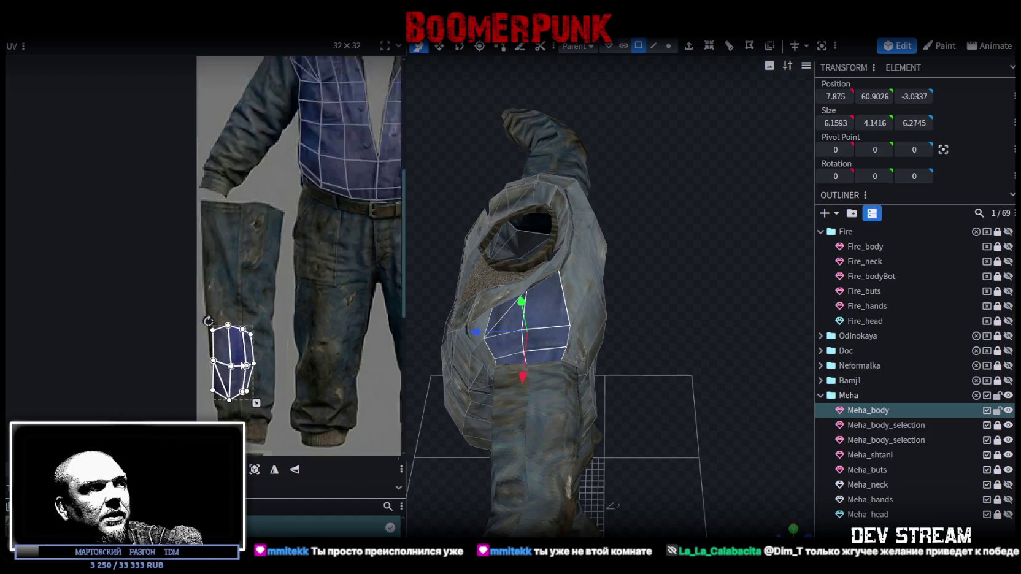
{"action": "scroll", "coordinate": [248, 365], "scroll_direction": "up", "scroll_amount": 1}
{"action": "left_click_drag", "start_coordinate": [191, 302], "coordinate": [195, 302]}
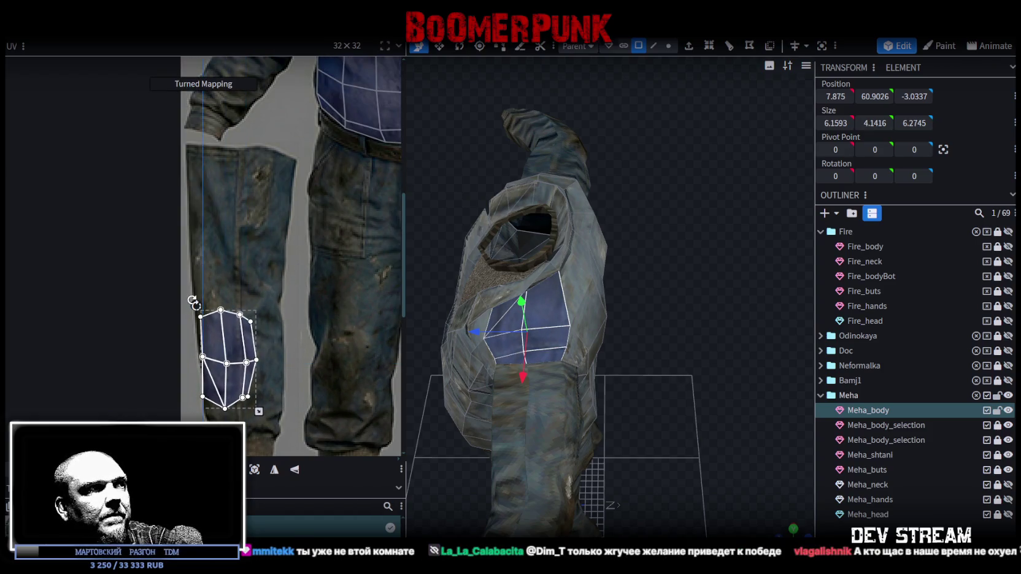
{"action": "left_click_drag", "start_coordinate": [258, 411], "coordinate": [246, 413]}
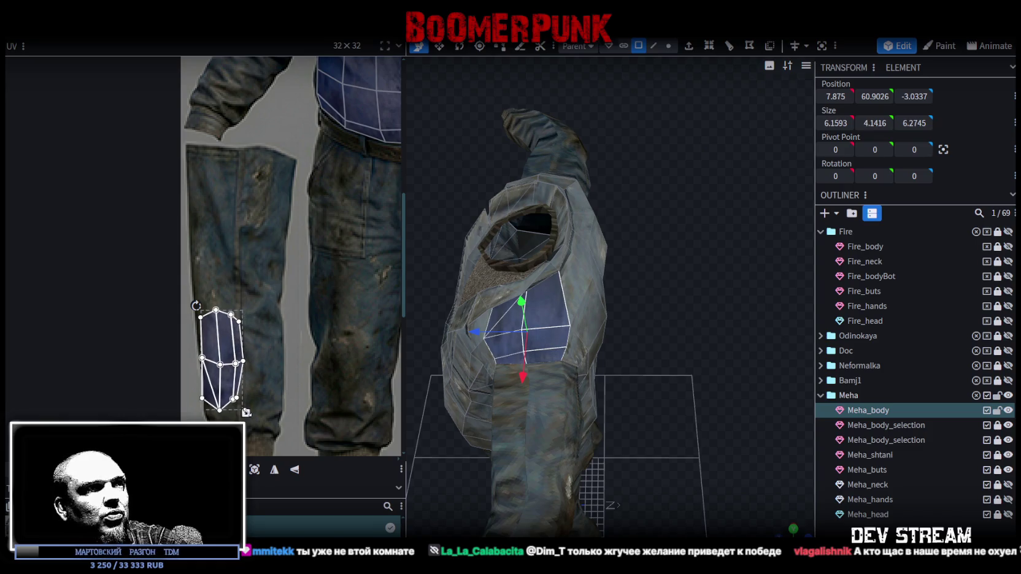
Step: Refine the two thin right-edge UV faces, then deselect and check the shoulder texture
{"action": "scroll", "coordinate": [245, 407], "scroll_direction": "up", "scroll_amount": 1}
{"action": "scroll", "coordinate": [242, 399], "scroll_direction": "up", "scroll_amount": 1}
{"action": "left_click", "coordinate": [215, 366]}
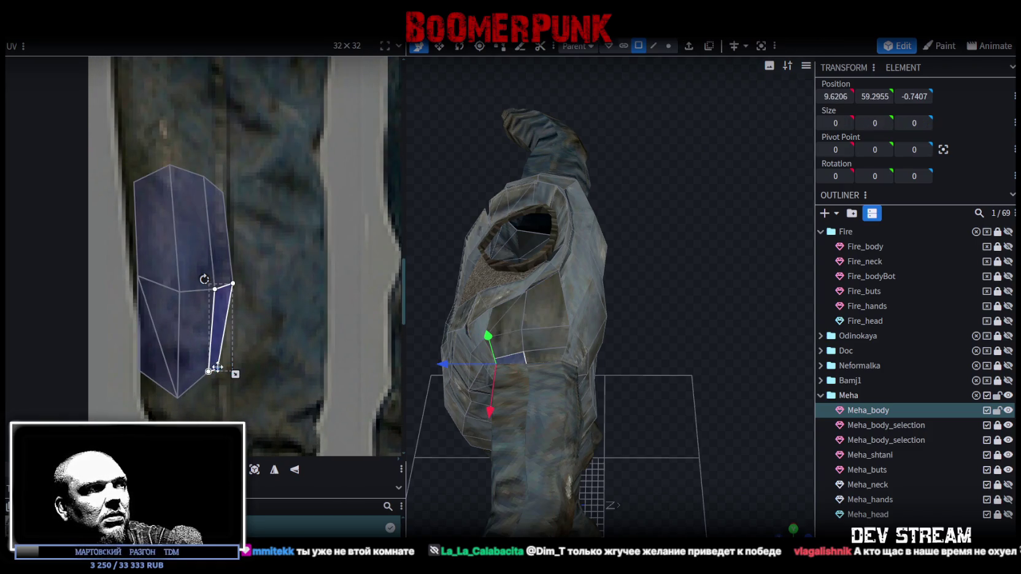
{"action": "left_click", "coordinate": [226, 195]}
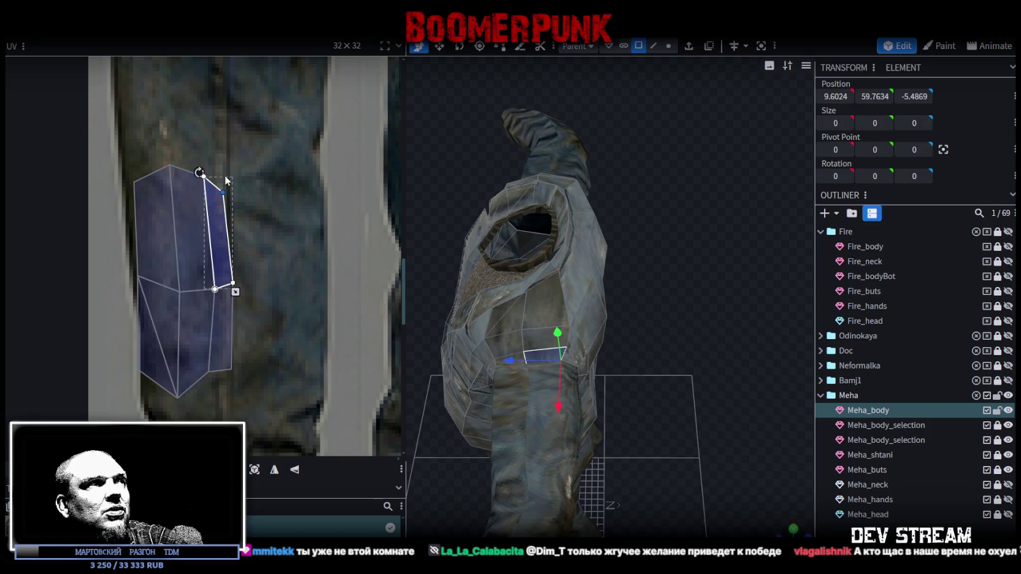
{"action": "mouse_move", "coordinate": [200, 167]}
{"action": "left_mouse_down"}
{"action": "mouse_move", "coordinate": [235, 200]}
{"action": "mouse_move", "coordinate": [232, 193]}
{"action": "left_mouse_up"}
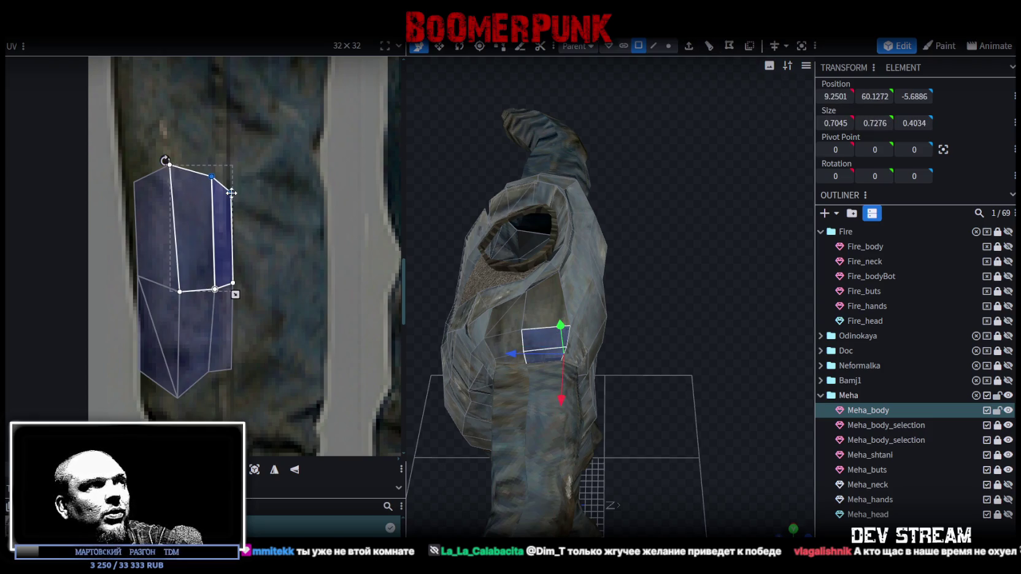
{"action": "left_click", "coordinate": [678, 436]}
{"action": "mouse_move", "coordinate": [677, 436]}
{"action": "left_mouse_down"}
{"action": "mouse_move", "coordinate": [602, 331]}
{"action": "mouse_move", "coordinate": [608, 323]}
{"action": "left_mouse_up"}
{"action": "scroll", "coordinate": [602, 331], "scroll_direction": "up", "scroll_amount": 2}
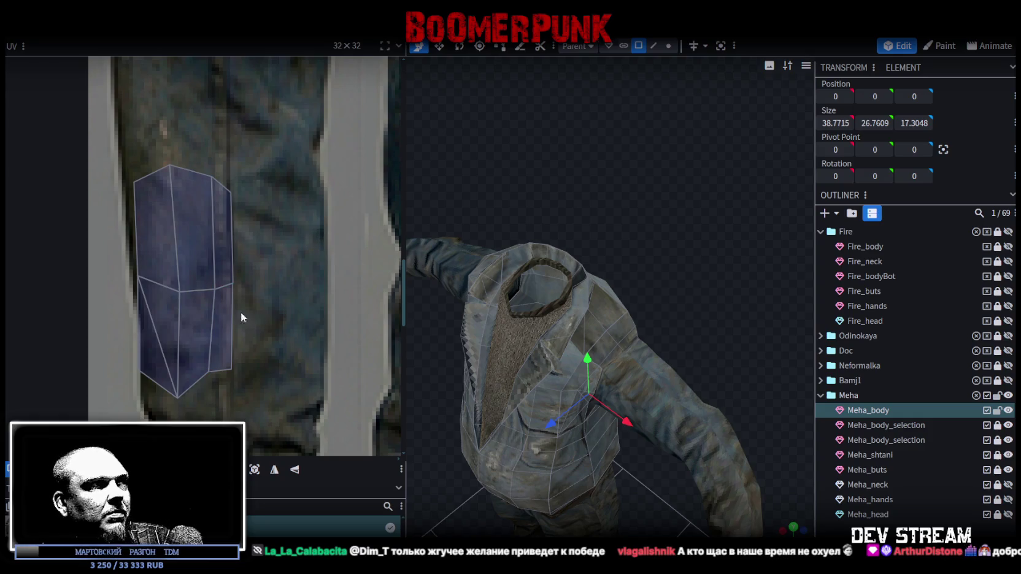
Step: Mirror the first shoulder UV island horizontally and shift it up and right on the texture
{"action": "left_click", "coordinate": [216, 288]}
{"action": "left_click_drag", "start_coordinate": [217, 287], "coordinate": [213, 283]}
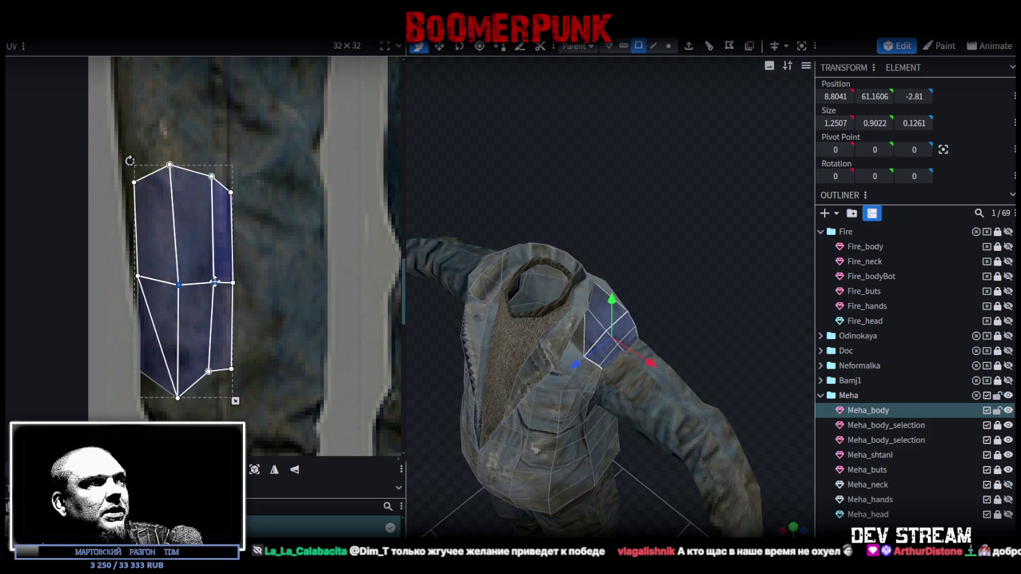
{"action": "left_click", "coordinate": [186, 285]}
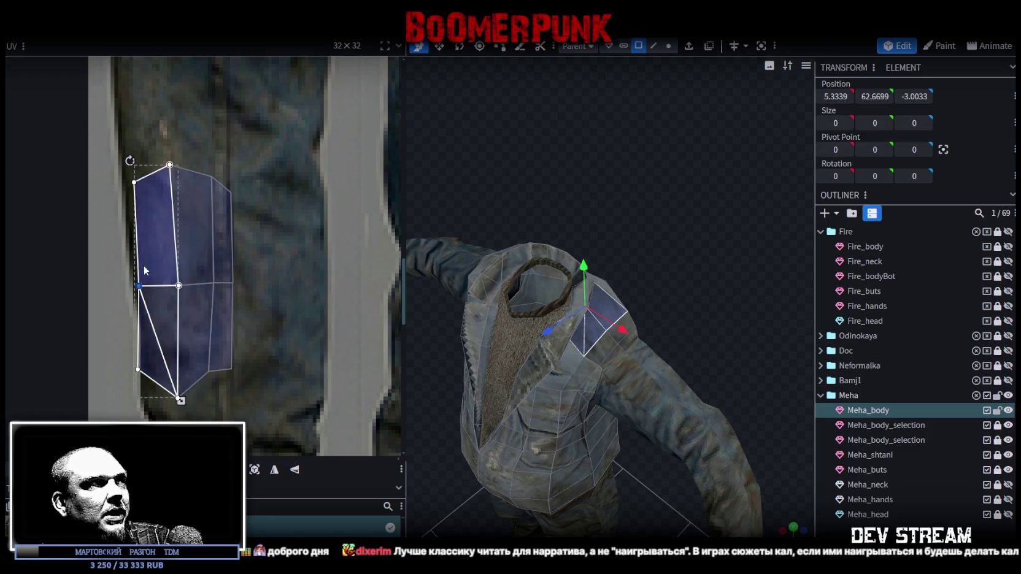
{"action": "left_click_drag", "start_coordinate": [87, 140], "coordinate": [162, 238]}
{"action": "key", "text": "ctrl+a"}
{"action": "scroll", "coordinate": [276, 368], "scroll_direction": "down", "scroll_amount": 2}
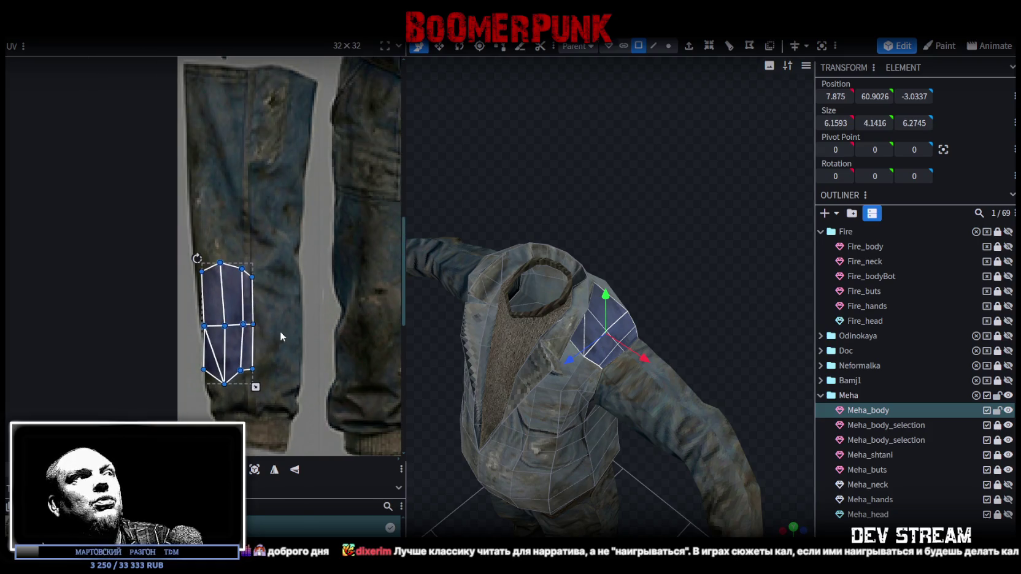
{"action": "left_click", "coordinate": [296, 473]}
{"action": "mouse_move", "coordinate": [235, 344]}
{"action": "left_mouse_down"}
{"action": "mouse_move", "coordinate": [290, 351]}
{"action": "mouse_move", "coordinate": [277, 349]}
{"action": "left_mouse_up"}
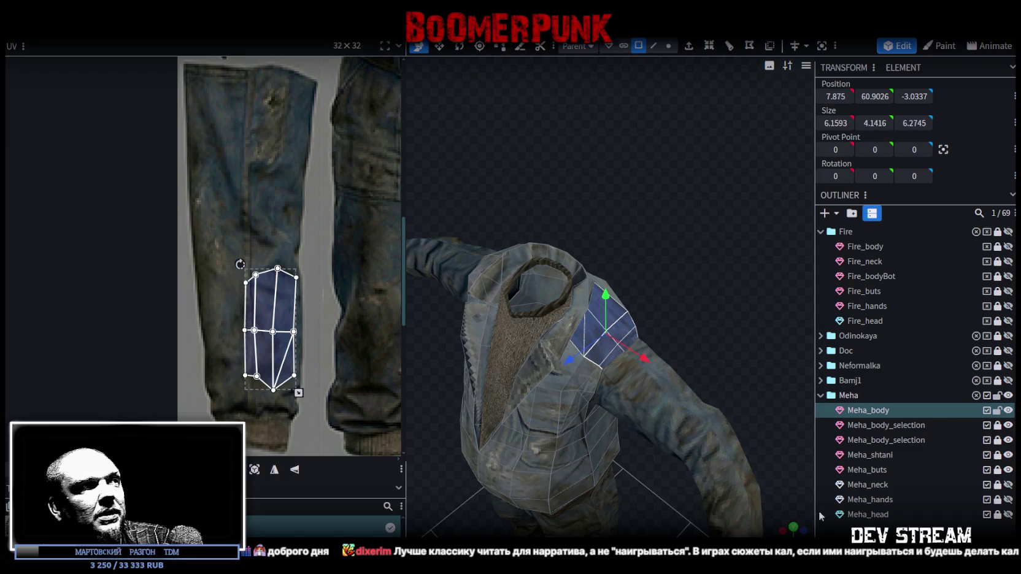
{"action": "left_click_drag", "start_coordinate": [284, 315], "coordinate": [282, 300]}
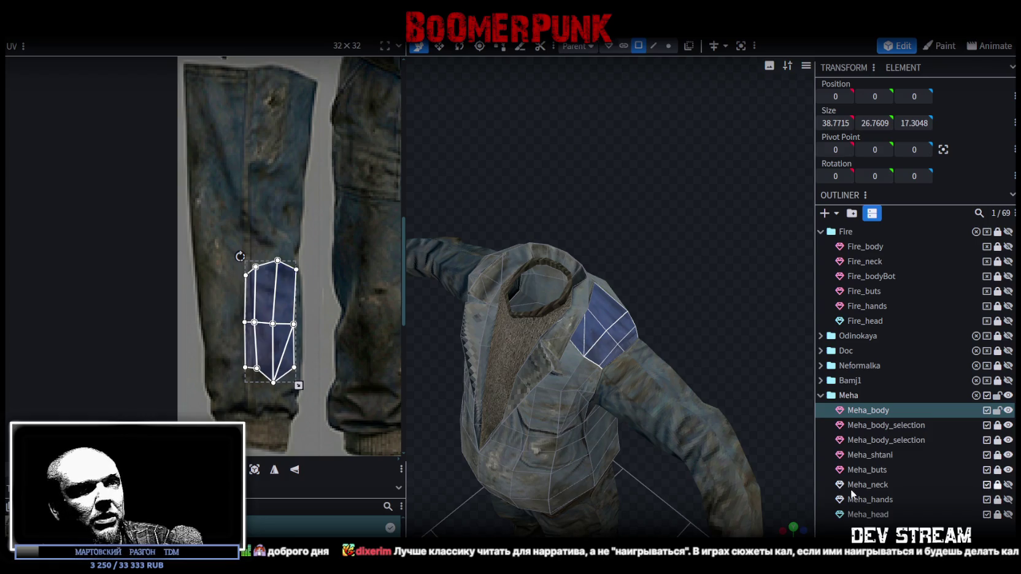
Step: Move the chest face's small UV island onto the right sleeve strip and resize it to fit
{"action": "left_click", "coordinate": [734, 366]}
{"action": "mouse_move", "coordinate": [734, 367]}
{"action": "left_mouse_down"}
{"action": "mouse_move", "coordinate": [636, 321]}
{"action": "mouse_move", "coordinate": [626, 332]}
{"action": "mouse_move", "coordinate": [496, 340]}
{"action": "mouse_move", "coordinate": [426, 322]}
{"action": "mouse_move", "coordinate": [395, 327]}
{"action": "mouse_move", "coordinate": [588, 308]}
{"action": "left_mouse_up"}
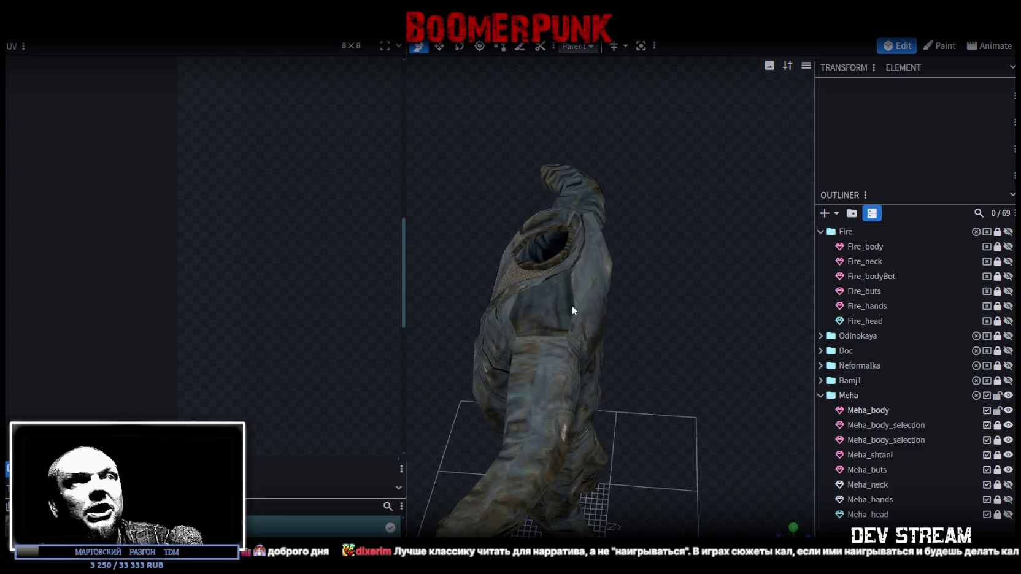
{"action": "left_click", "coordinate": [588, 308]}
{"action": "scroll", "coordinate": [319, 359], "scroll_direction": "down", "scroll_amount": 2}
{"action": "scroll", "coordinate": [124, 261], "scroll_direction": "down", "scroll_amount": 2}
{"action": "scroll", "coordinate": [192, 284], "scroll_direction": "down", "scroll_amount": 2}
{"action": "scroll", "coordinate": [186, 284], "scroll_direction": "down", "scroll_amount": 2}
{"action": "scroll", "coordinate": [115, 291], "scroll_direction": "down", "scroll_amount": 1}
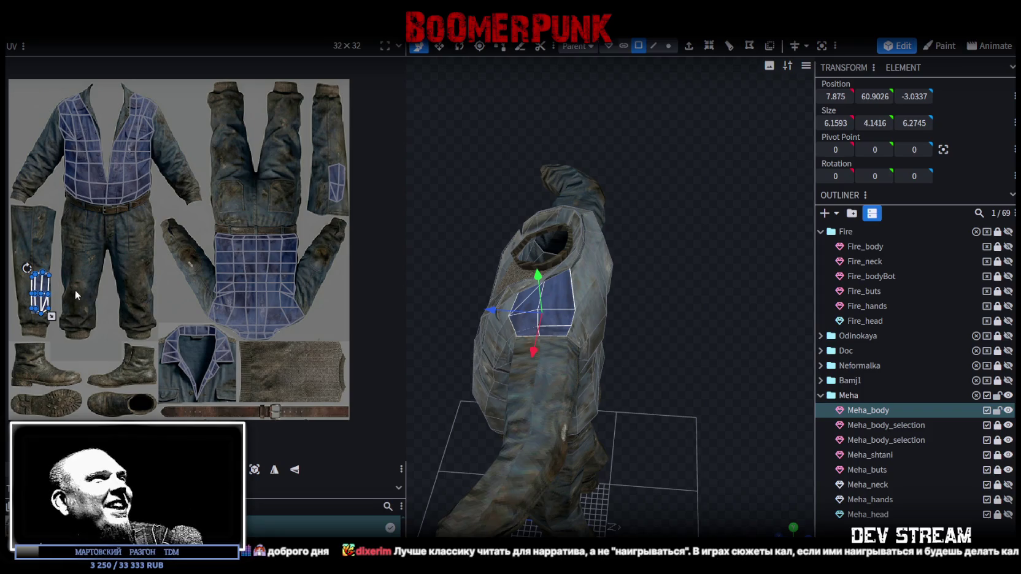
{"action": "left_click_drag", "start_coordinate": [41, 290], "coordinate": [336, 161]}
{"action": "scroll", "coordinate": [331, 274], "scroll_direction": "up", "scroll_amount": 2}
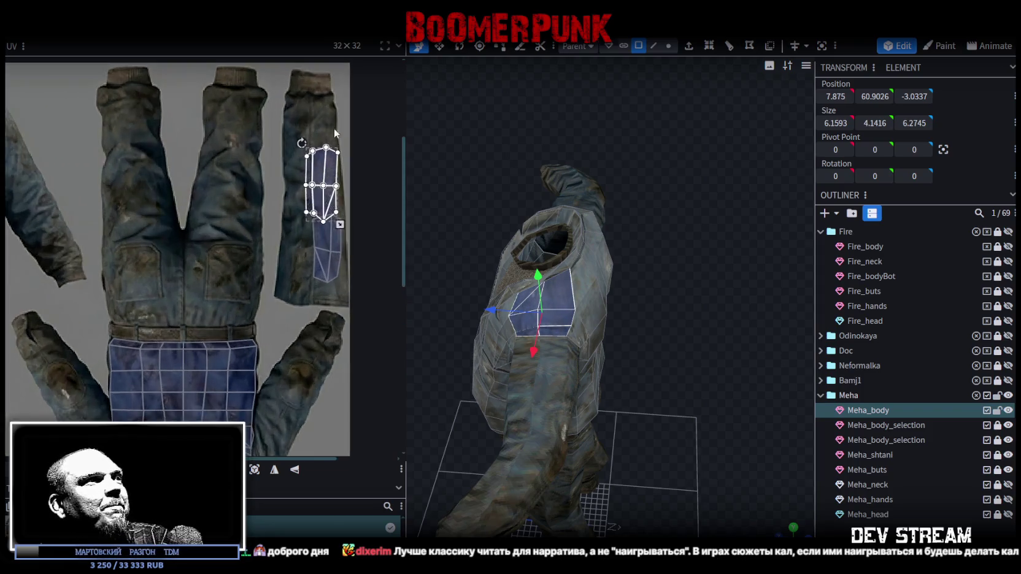
{"action": "scroll", "coordinate": [332, 274], "scroll_direction": "up", "scroll_amount": 2}
{"action": "left_click_drag", "start_coordinate": [321, 294], "coordinate": [315, 281]}
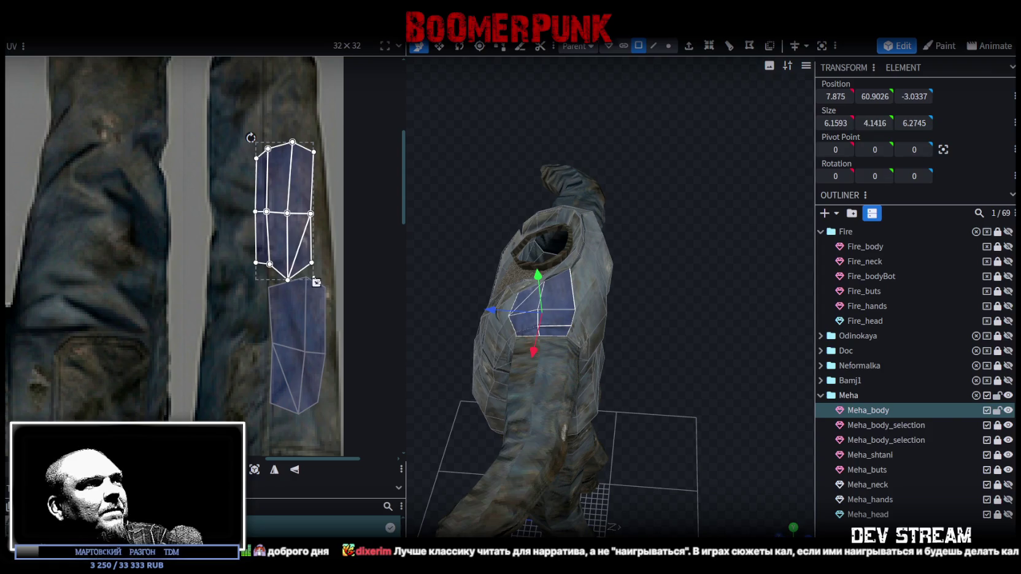
{"action": "left_click_drag", "start_coordinate": [294, 237], "coordinate": [305, 234]}
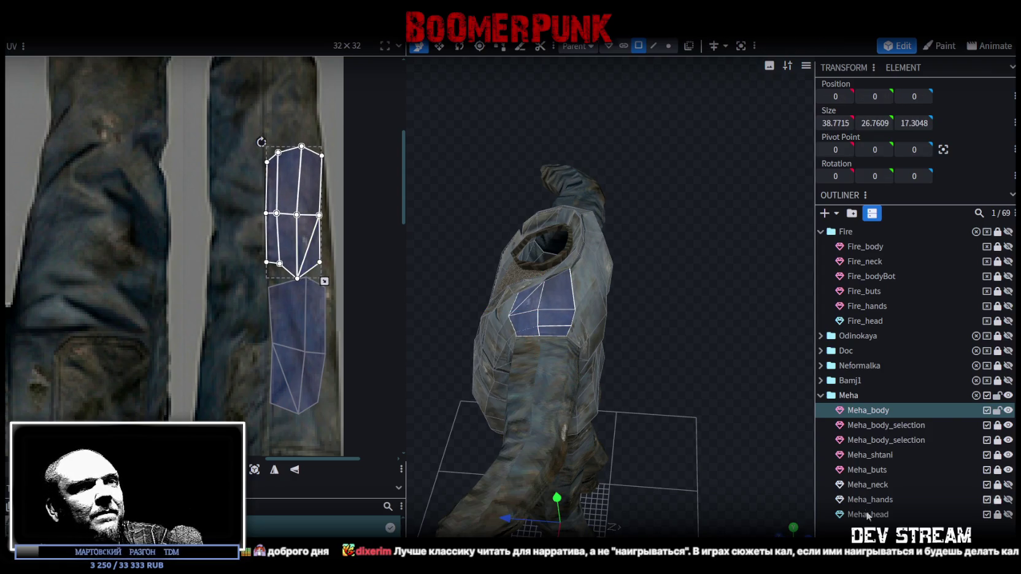
Step: Mirror another shoulder face's UV island horizontally
{"action": "left_click", "coordinate": [727, 405]}
{"action": "mouse_move", "coordinate": [726, 405]}
{"action": "left_mouse_down"}
{"action": "mouse_move", "coordinate": [611, 368]}
{"action": "mouse_move", "coordinate": [557, 433]}
{"action": "mouse_move", "coordinate": [778, 343]}
{"action": "mouse_move", "coordinate": [801, 353]}
{"action": "mouse_move", "coordinate": [601, 339]}
{"action": "mouse_move", "coordinate": [622, 301]}
{"action": "mouse_move", "coordinate": [686, 259]}
{"action": "mouse_move", "coordinate": [688, 279]}
{"action": "left_mouse_up"}
{"action": "left_click", "coordinate": [602, 339]}
{"action": "mouse_move", "coordinate": [240, 173]}
{"action": "left_mouse_down"}
{"action": "mouse_move", "coordinate": [324, 249]}
{"action": "mouse_move", "coordinate": [276, 390]}
{"action": "mouse_move", "coordinate": [253, 373]}
{"action": "left_mouse_up"}
{"action": "left_click", "coordinate": [289, 469]}
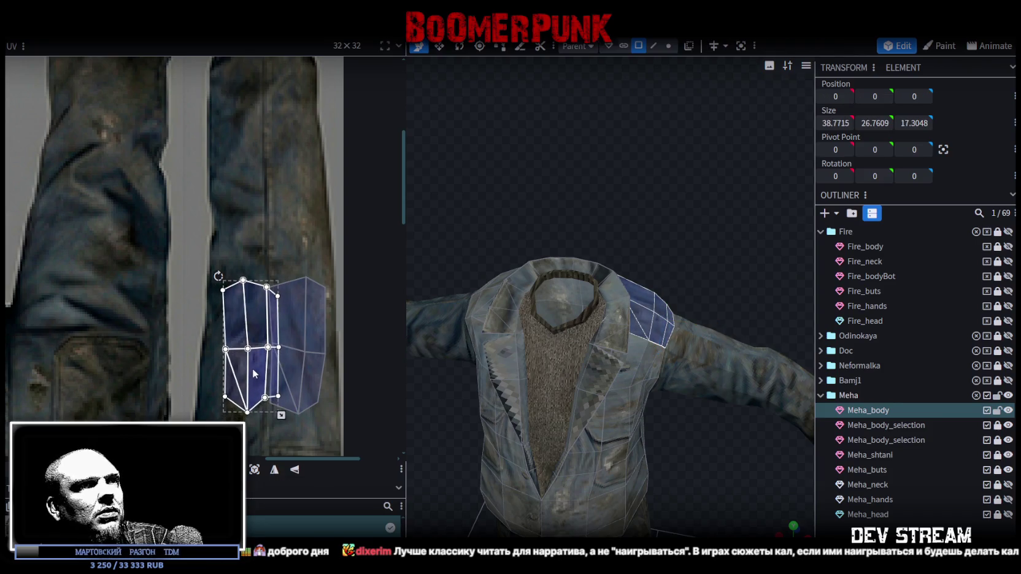
Step: Move the shoulder UV island across the texture onto the trousers area and nudge it down
{"action": "mouse_move", "coordinate": [767, 466]}
{"action": "left_mouse_down"}
{"action": "mouse_move", "coordinate": [659, 274]}
{"action": "mouse_move", "coordinate": [630, 272]}
{"action": "left_mouse_up"}
{"action": "left_click", "coordinate": [539, 299]}
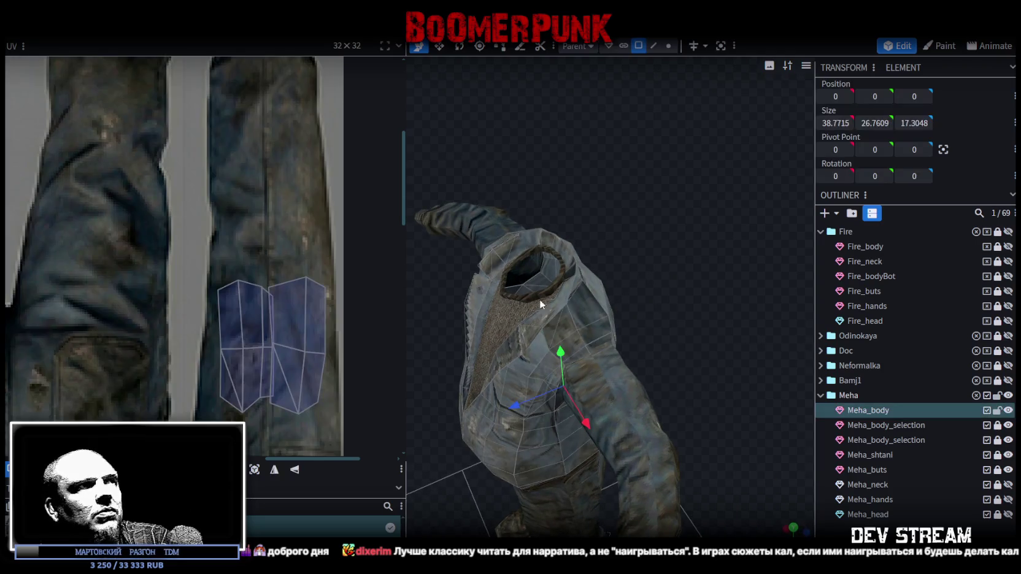
{"action": "left_click_drag", "start_coordinate": [200, 260], "coordinate": [268, 420]}
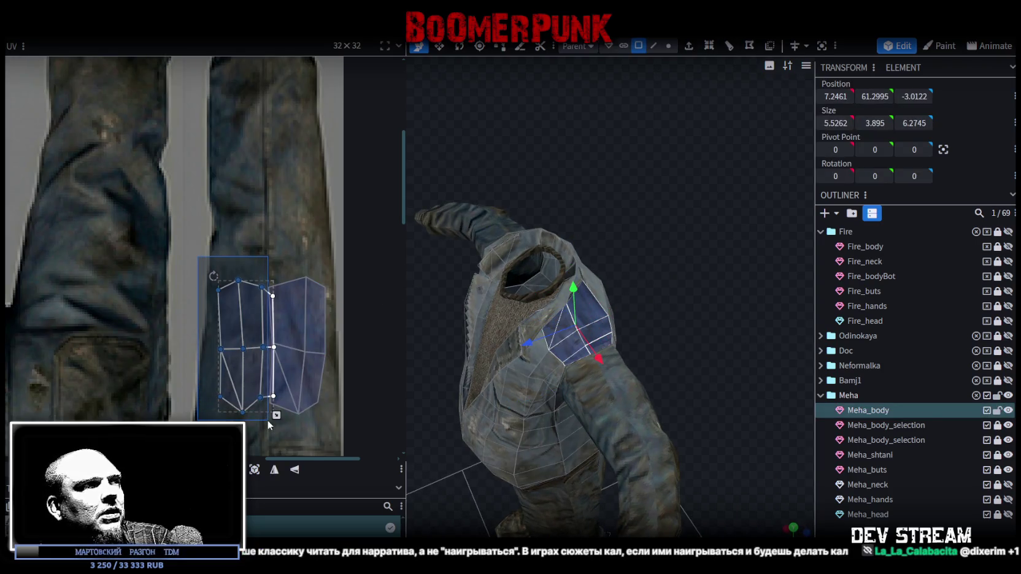
{"action": "scroll", "coordinate": [267, 420], "scroll_direction": "down", "scroll_amount": 3}
{"action": "middle_click_drag", "start_coordinate": [294, 332], "coordinate": [402, 243]}
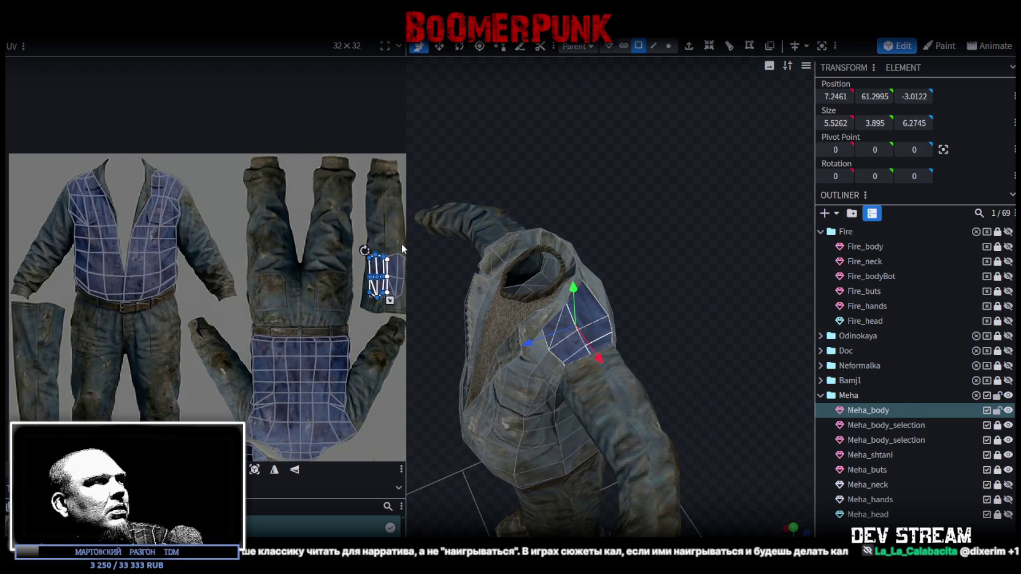
{"action": "left_click_drag", "start_coordinate": [374, 275], "coordinate": [22, 325]}
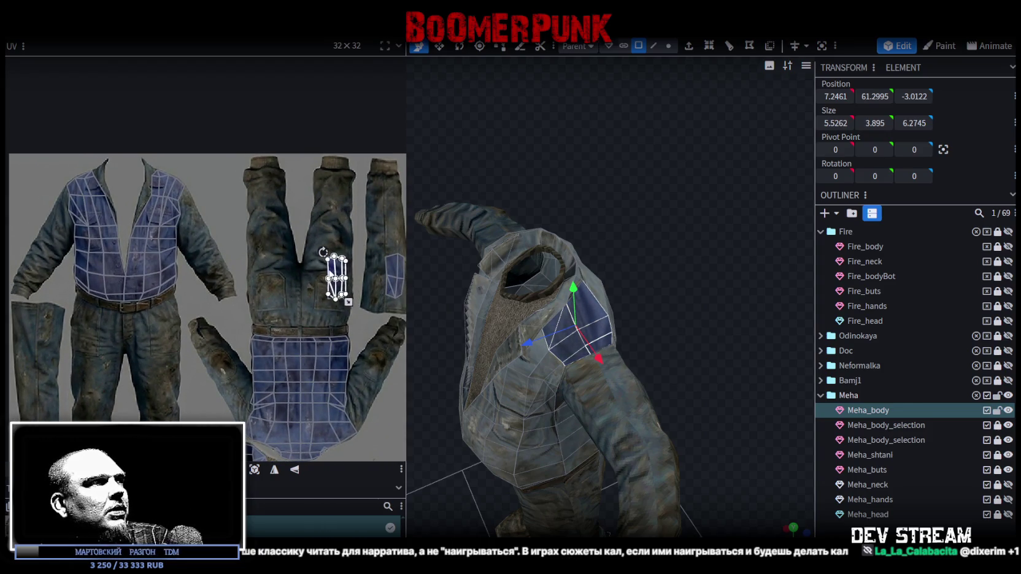
{"action": "scroll", "coordinate": [140, 307], "scroll_direction": "down", "scroll_amount": 1}
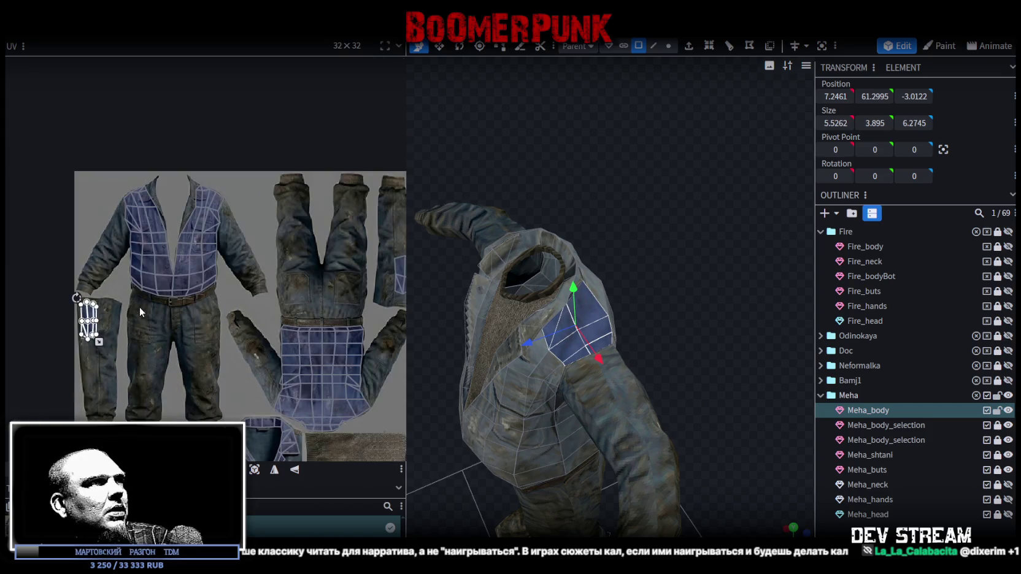
{"action": "scroll", "coordinate": [141, 316], "scroll_direction": "up", "scroll_amount": 5}
{"action": "left_click", "coordinate": [118, 273]}
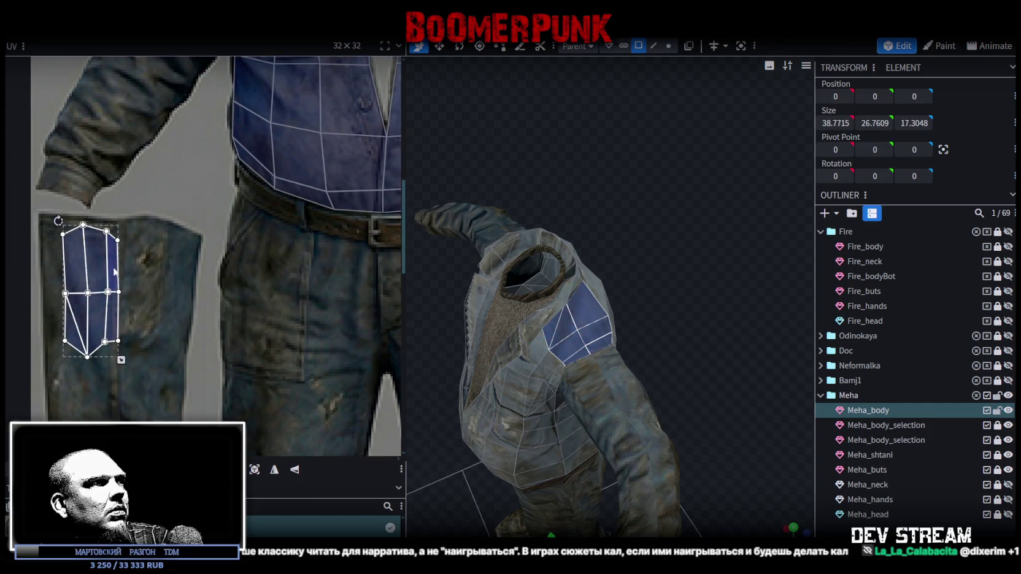
{"action": "left_click_drag", "start_coordinate": [119, 273], "coordinate": [119, 276]}
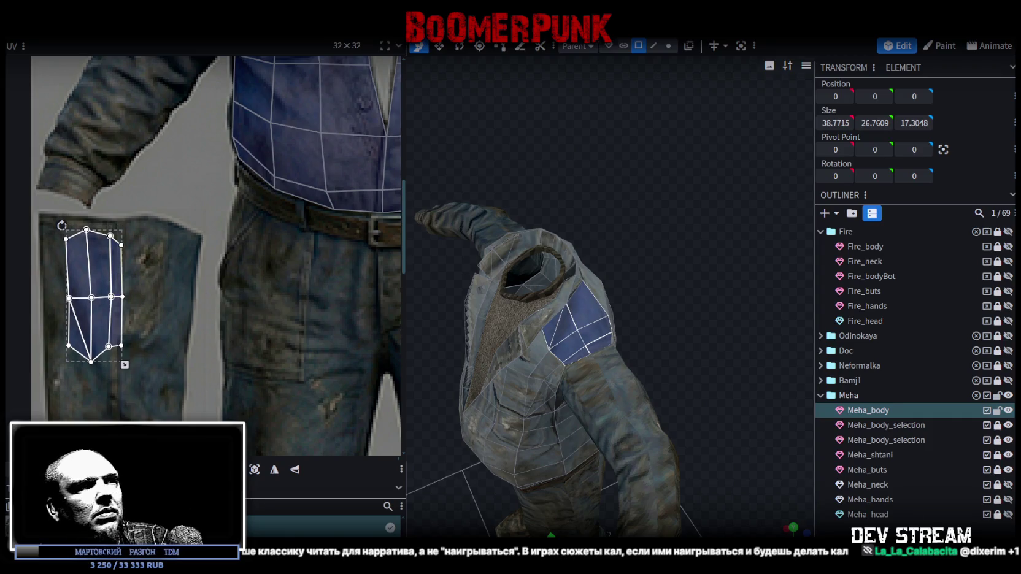
Step: Switch to the normal-colour shading and move the remaining shoulder faces' UVs onto the jacket texture
{"action": "left_click", "coordinate": [696, 399]}
{"action": "left_click_drag", "start_coordinate": [696, 399], "coordinate": [772, 372]}
{"action": "key", "text": "z"}
{"action": "key", "text": "z"}
{"action": "key", "text": "z"}
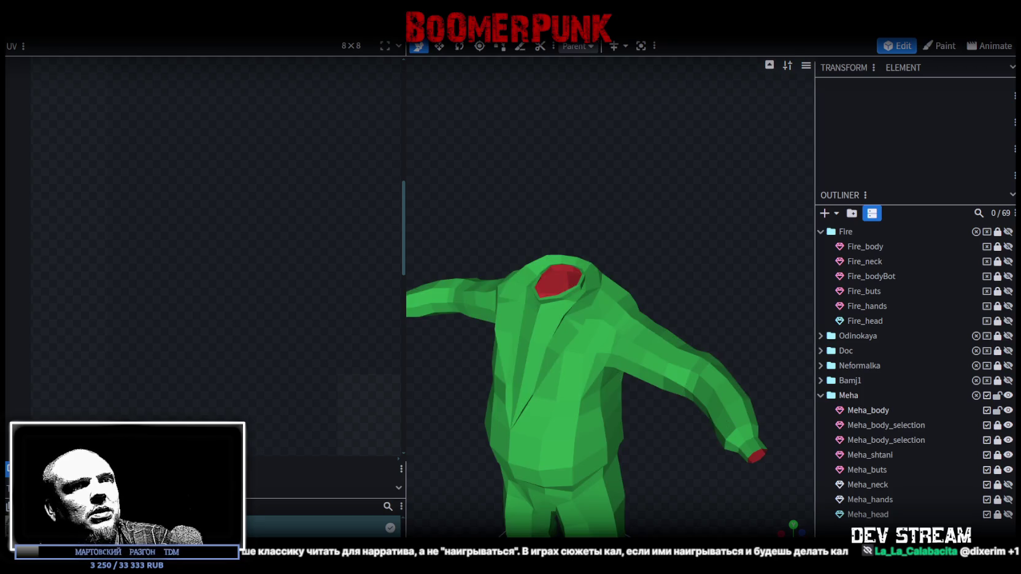
{"action": "key", "text": "z"}
{"action": "left_click_drag", "start_coordinate": [686, 474], "coordinate": [615, 492]}
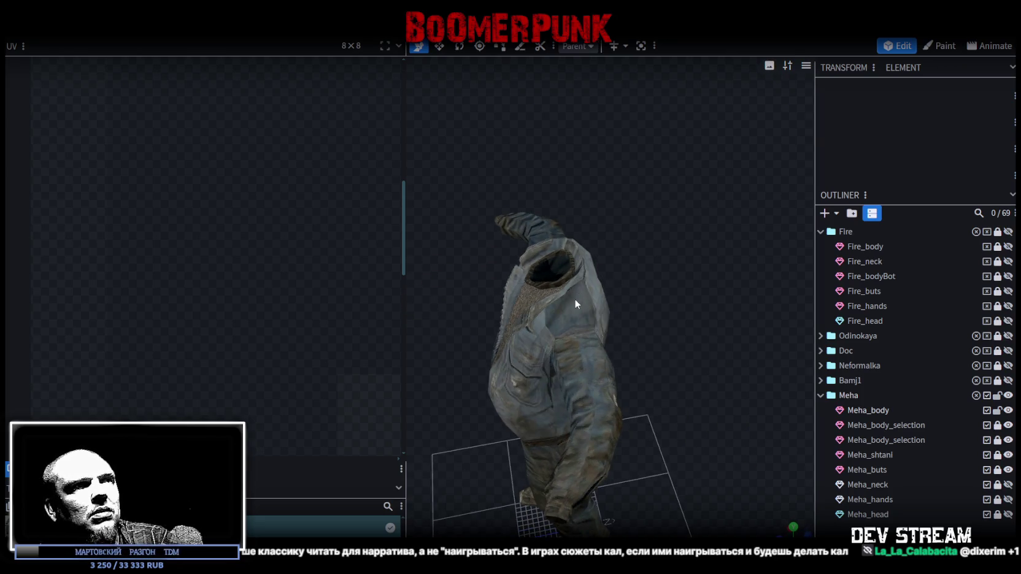
{"action": "left_click", "coordinate": [580, 298]}
{"action": "left_click_drag", "start_coordinate": [141, 226], "coordinate": [35, 363]}
{"action": "scroll", "coordinate": [159, 315], "scroll_direction": "down", "scroll_amount": 3}
{"action": "scroll", "coordinate": [186, 328], "scroll_direction": "down", "scroll_amount": 2}
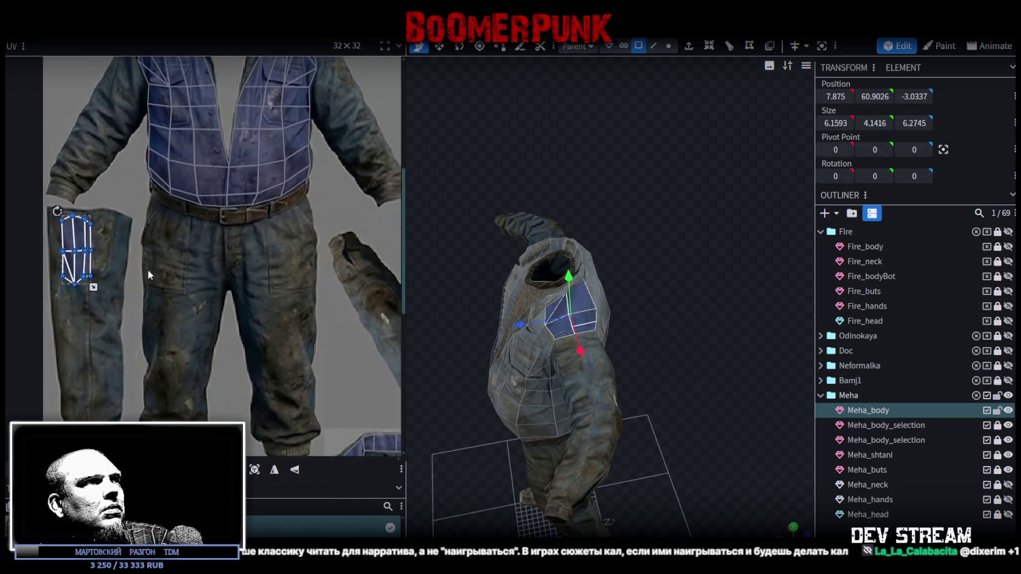
{"action": "scroll", "coordinate": [160, 243], "scroll_direction": "down", "scroll_amount": 2}
{"action": "scroll", "coordinate": [217, 312], "scroll_direction": "down", "scroll_amount": 2}
{"action": "scroll", "coordinate": [221, 312], "scroll_direction": "up", "scroll_amount": 2}
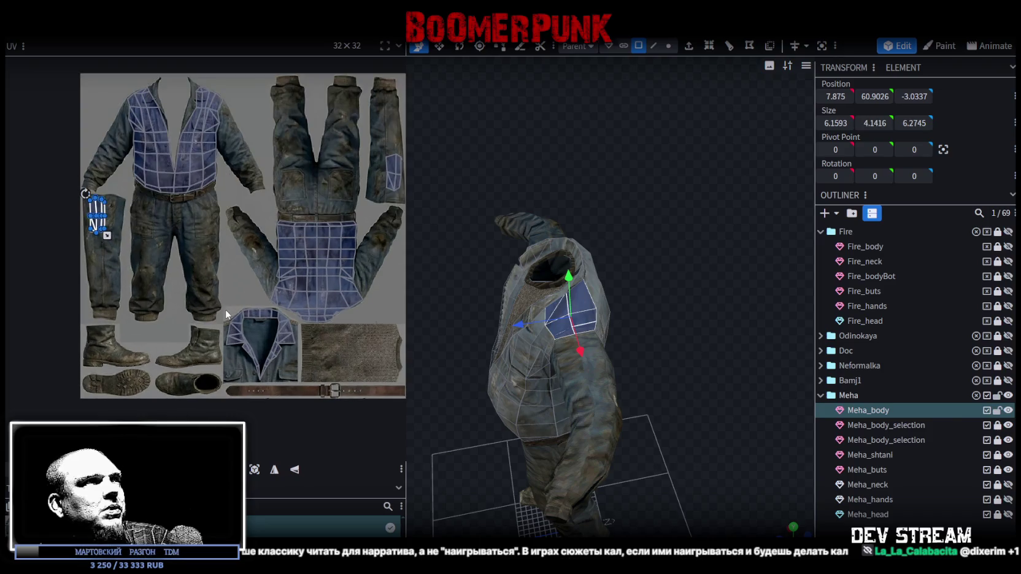
{"action": "scroll", "coordinate": [227, 285], "scroll_direction": "up", "scroll_amount": 1}
{"action": "scroll", "coordinate": [184, 246], "scroll_direction": "up", "scroll_amount": 1}
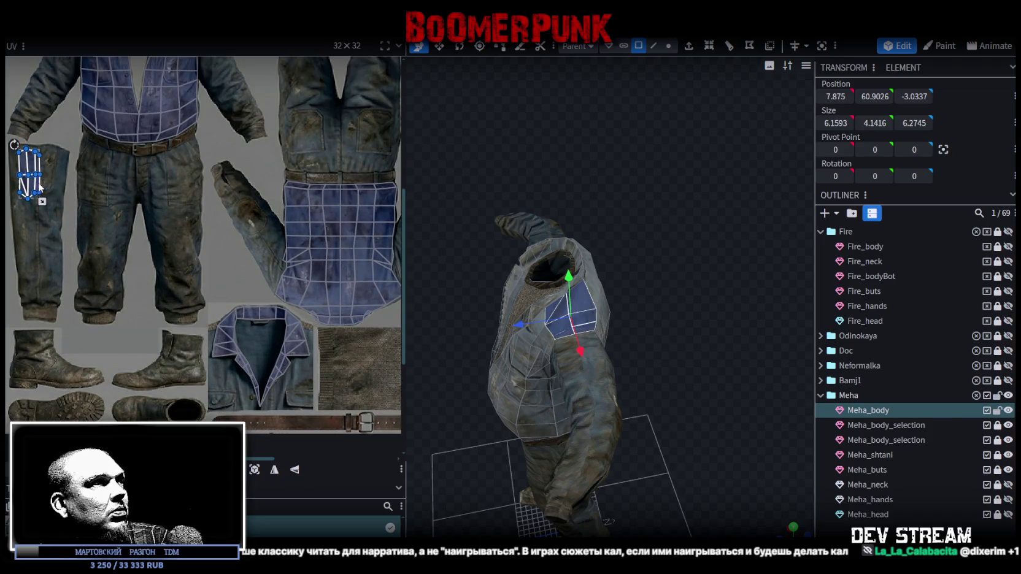
{"action": "left_click_drag", "start_coordinate": [39, 187], "coordinate": [344, 161]}
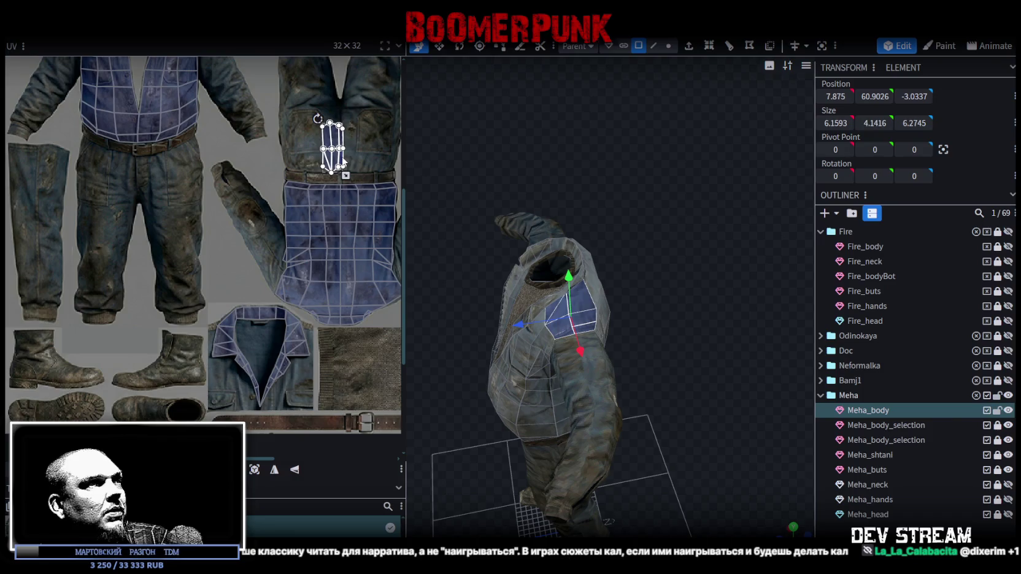
Step: Move a shoulder strip's UVs onto the jacket sleeve texture, mirrored and shifted up
{"action": "left_click", "coordinate": [779, 440]}
{"action": "left_click", "coordinate": [574, 305]}
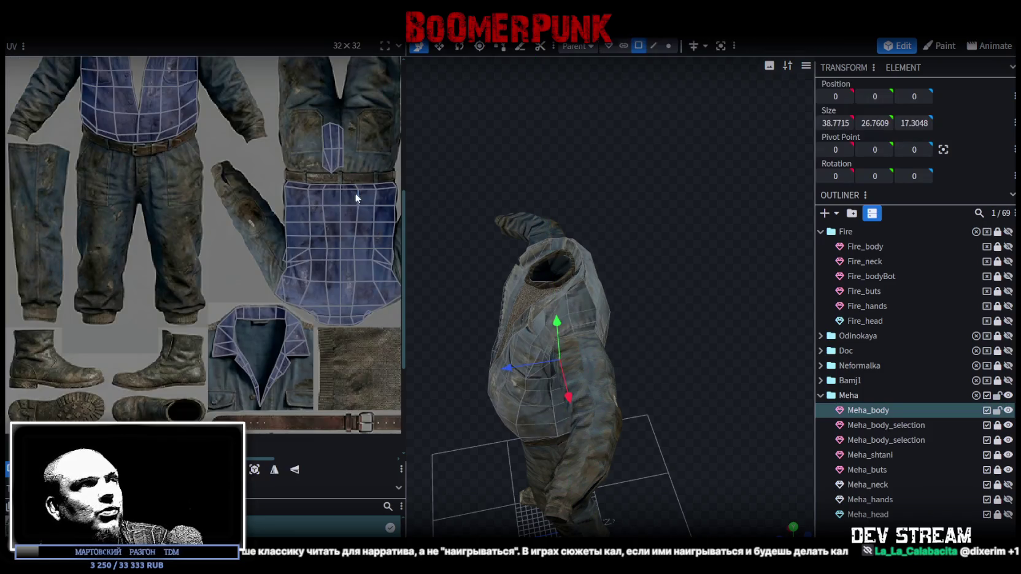
{"action": "left_click", "coordinate": [331, 142]}
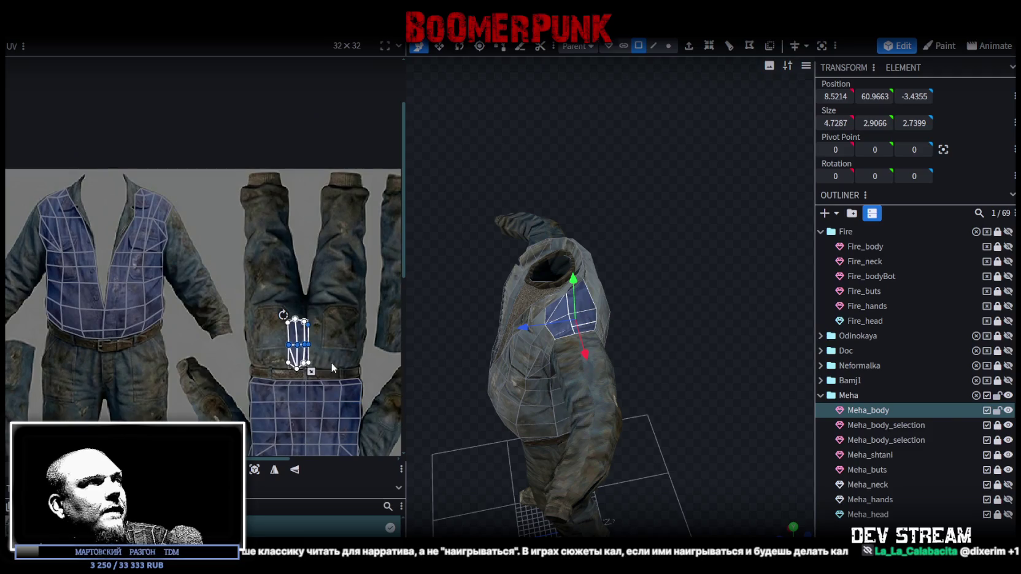
{"action": "middle_click_drag", "start_coordinate": [335, 365], "coordinate": [360, 303]}
{"action": "mouse_move", "coordinate": [354, 293]}
{"action": "left_mouse_down"}
{"action": "mouse_move", "coordinate": [74, 221]}
{"action": "mouse_move", "coordinate": [162, 175]}
{"action": "left_mouse_up"}
{"action": "scroll", "coordinate": [45, 192], "scroll_direction": "up", "scroll_amount": 3}
{"action": "scroll", "coordinate": [46, 192], "scroll_direction": "up", "scroll_amount": 2}
{"action": "left_click", "coordinate": [295, 469]}
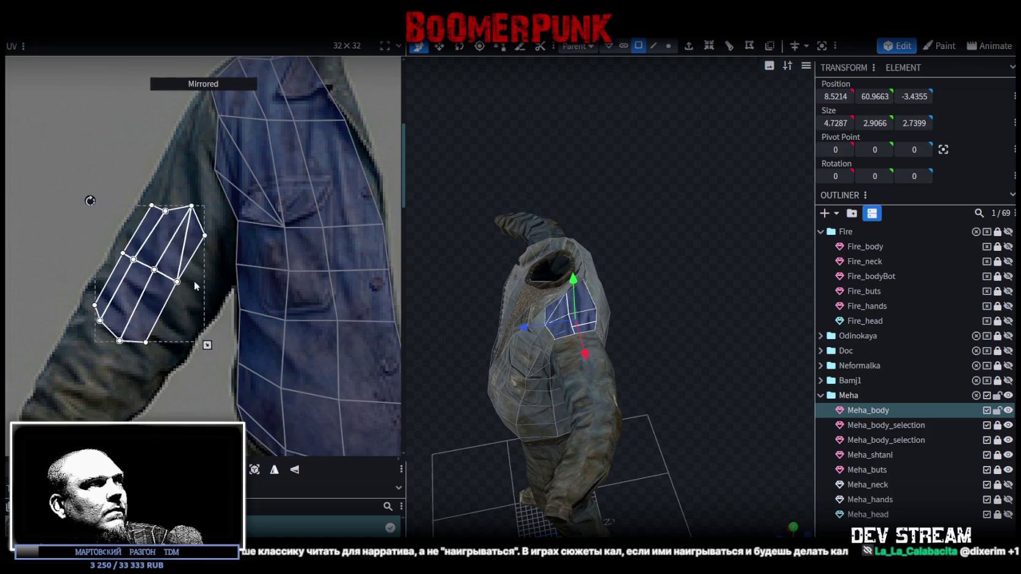
{"action": "left_click_drag", "start_coordinate": [207, 310], "coordinate": [215, 280]}
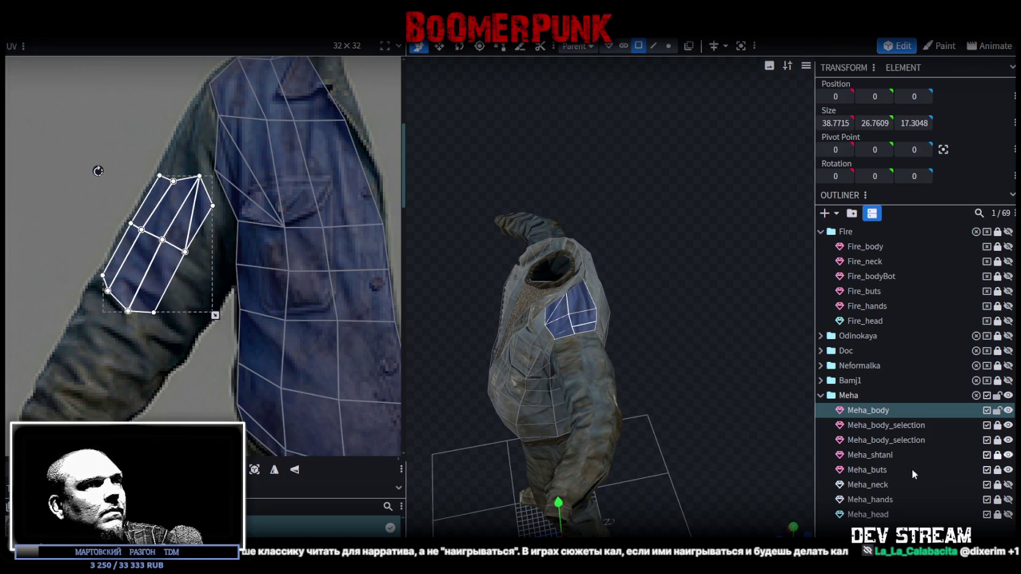
Step: Rotate the sleeve UV island upright and place it beside the belt and trouser leg
{"action": "left_click", "coordinate": [724, 447]}
{"action": "left_click_drag", "start_coordinate": [726, 444], "coordinate": [638, 360]}
{"action": "left_click", "coordinate": [577, 324]}
{"action": "left_click_drag", "start_coordinate": [64, 183], "coordinate": [195, 307]}
{"action": "scroll", "coordinate": [209, 394], "scroll_direction": "down", "scroll_amount": 3}
{"action": "middle_click_drag", "start_coordinate": [210, 394], "coordinate": [211, 297]}
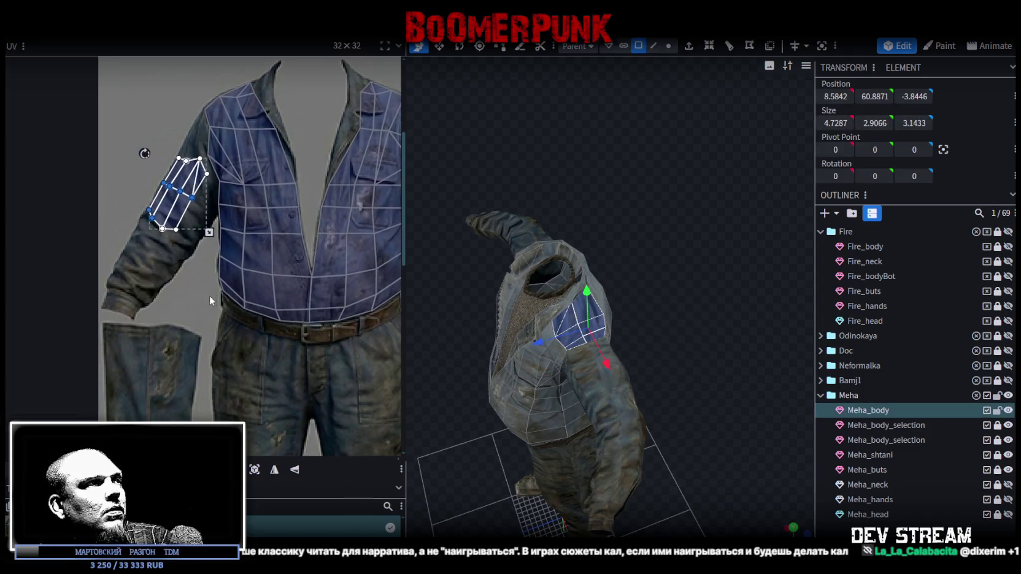
{"action": "left_click_drag", "start_coordinate": [179, 191], "coordinate": [238, 330]}
{"action": "middle_click_drag", "start_coordinate": [326, 399], "coordinate": [249, 323]}
{"action": "left_click_drag", "start_coordinate": [133, 206], "coordinate": [86, 223]}
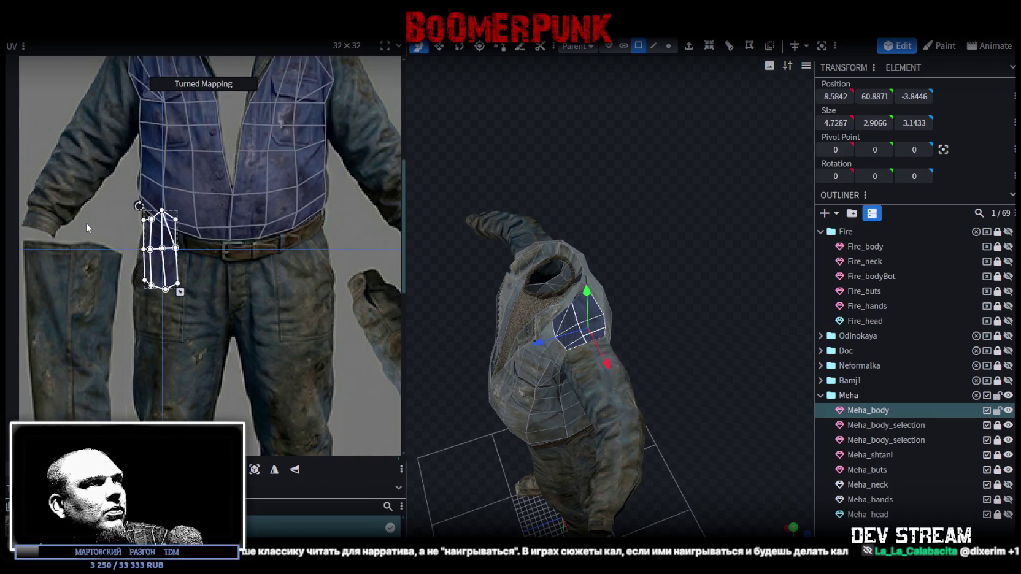
{"action": "mouse_move", "coordinate": [156, 267]}
{"action": "left_mouse_down"}
{"action": "mouse_move", "coordinate": [298, 331]}
{"action": "mouse_move", "coordinate": [293, 322]}
{"action": "left_mouse_up"}
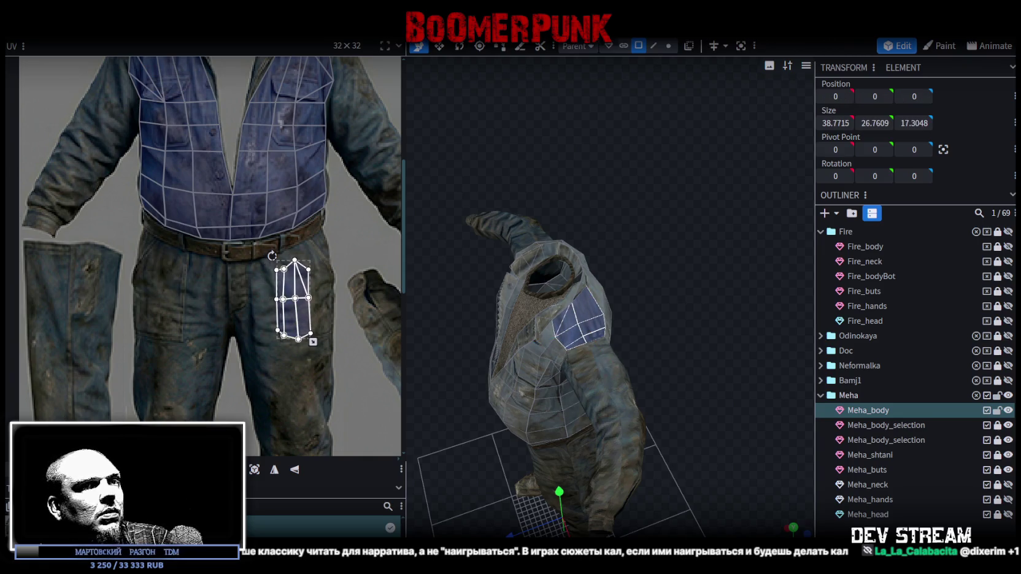
Step: Move the shoulder island onto the far-left strip, mirror it and stretch it wider
{"action": "left_click", "coordinate": [794, 488]}
{"action": "mouse_move", "coordinate": [681, 376]}
{"action": "left_mouse_down"}
{"action": "mouse_move", "coordinate": [595, 357]}
{"action": "mouse_move", "coordinate": [695, 344]}
{"action": "mouse_move", "coordinate": [592, 316]}
{"action": "left_mouse_up"}
{"action": "left_click", "coordinate": [560, 305]}
{"action": "mouse_move", "coordinate": [252, 351]}
{"action": "left_mouse_down"}
{"action": "mouse_move", "coordinate": [314, 274]}
{"action": "mouse_move", "coordinate": [54, 310]}
{"action": "left_mouse_up"}
{"action": "left_click", "coordinate": [276, 470]}
{"action": "scroll", "coordinate": [54, 310], "scroll_direction": "up", "scroll_amount": 2}
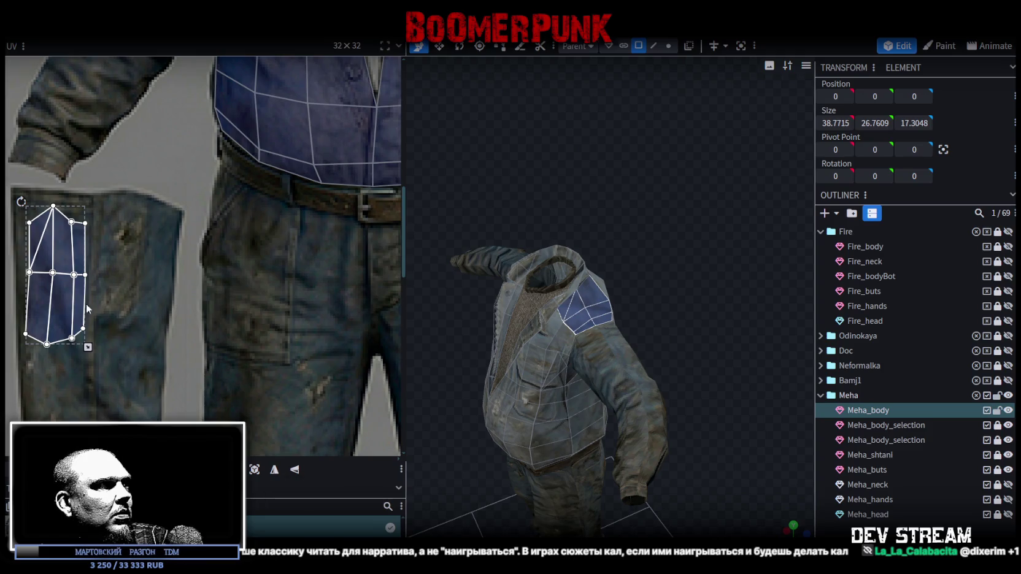
{"action": "left_click_drag", "start_coordinate": [88, 347], "coordinate": [103, 347]}
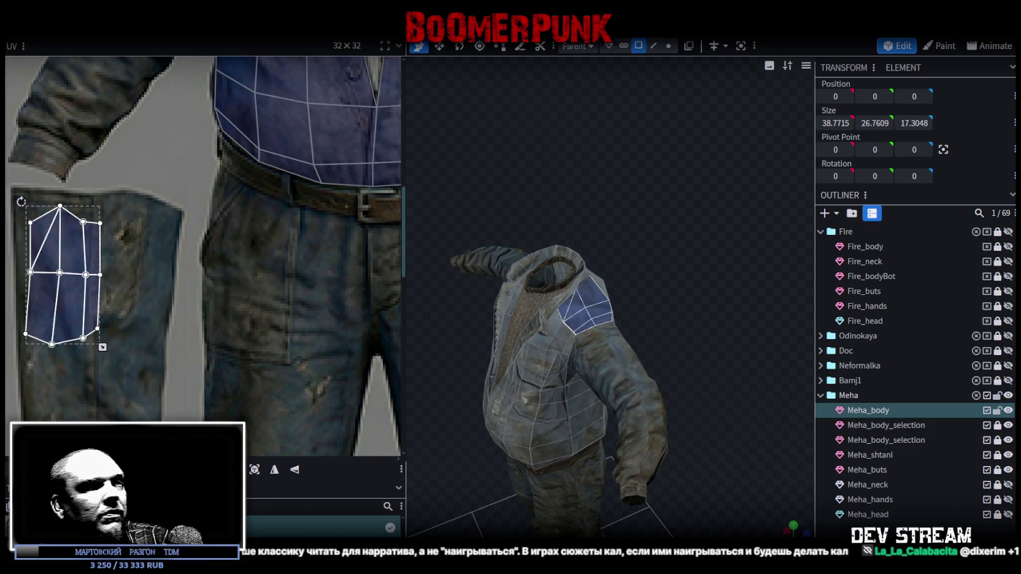
{"action": "left_click_drag", "start_coordinate": [704, 383], "coordinate": [806, 339]}
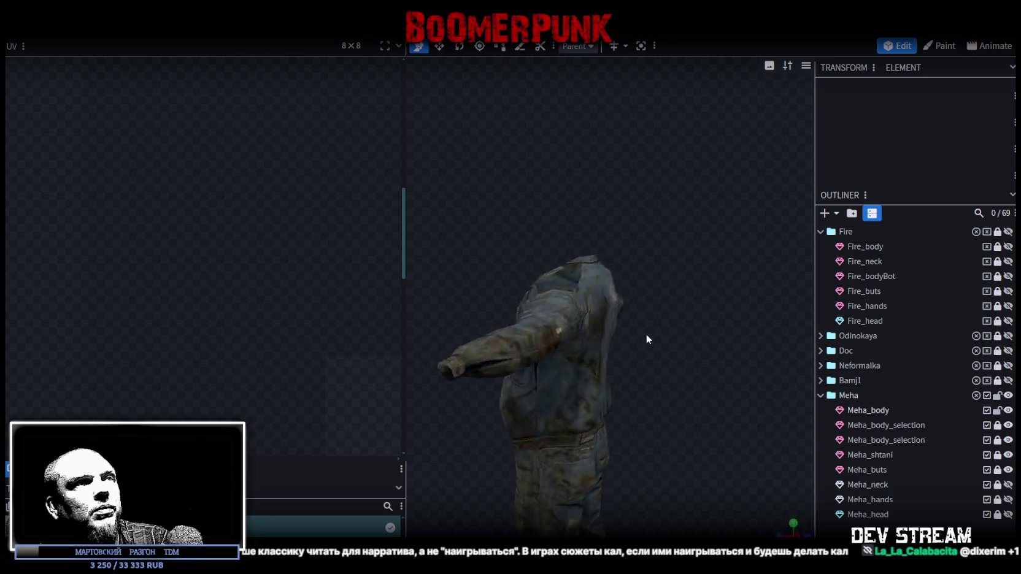
Step: Move the other shoulder's UV island onto the trousers and rotate it upright
{"action": "left_click_drag", "start_coordinate": [805, 338], "coordinate": [574, 295]}
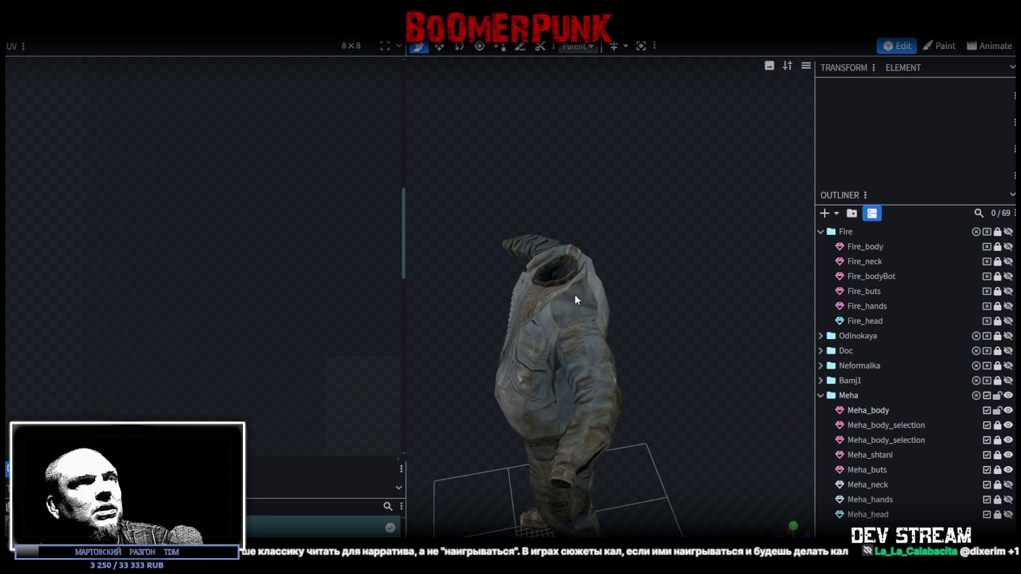
{"action": "left_click", "coordinate": [574, 294]}
{"action": "left_click_drag", "start_coordinate": [19, 203], "coordinate": [131, 343]}
{"action": "scroll", "coordinate": [133, 344], "scroll_direction": "down", "scroll_amount": 2}
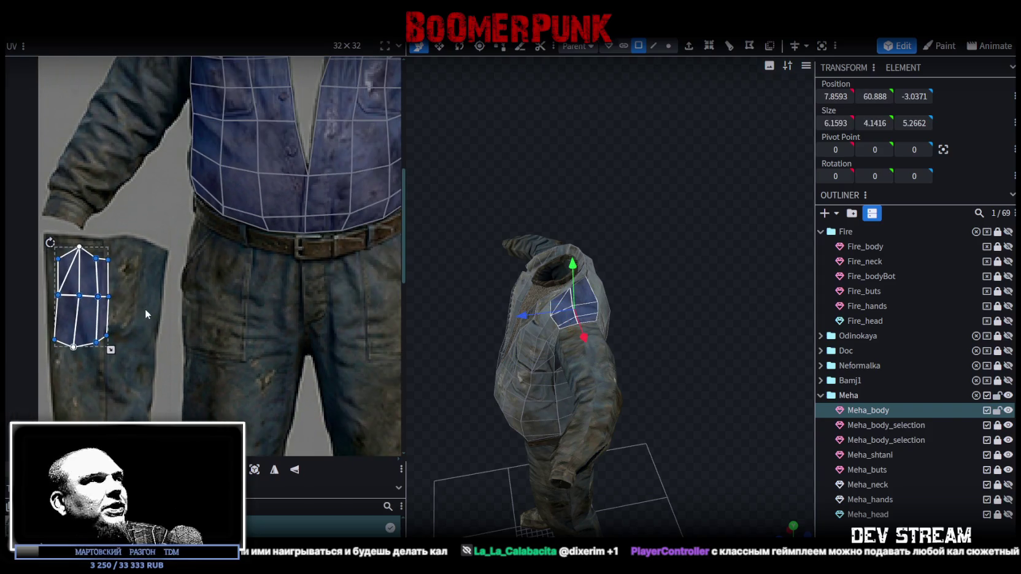
{"action": "left_click_drag", "start_coordinate": [103, 285], "coordinate": [184, 313]}
{"action": "left_click_drag", "start_coordinate": [144, 281], "coordinate": [255, 268]}
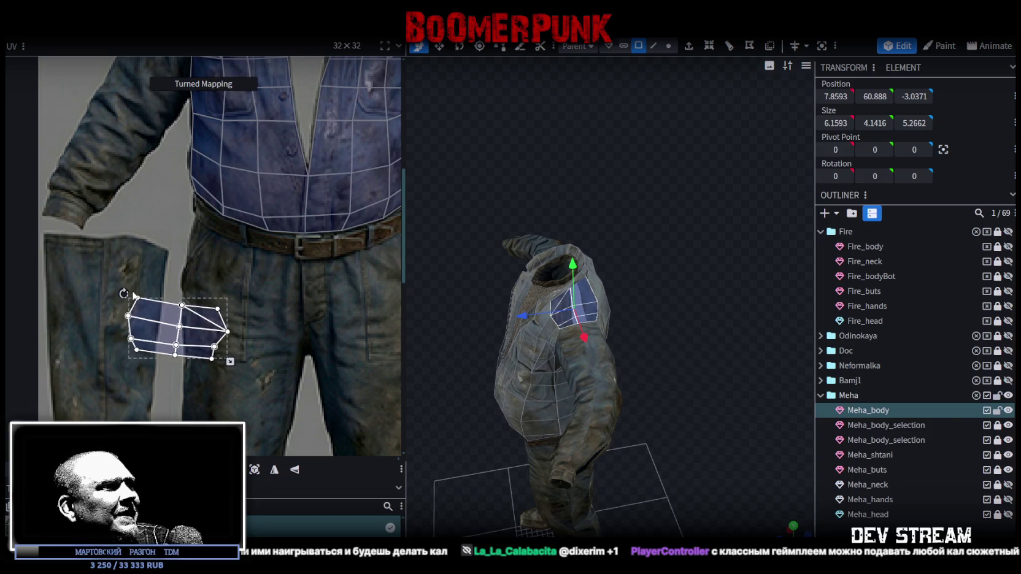
{"action": "left_click_drag", "start_coordinate": [194, 345], "coordinate": [254, 308]}
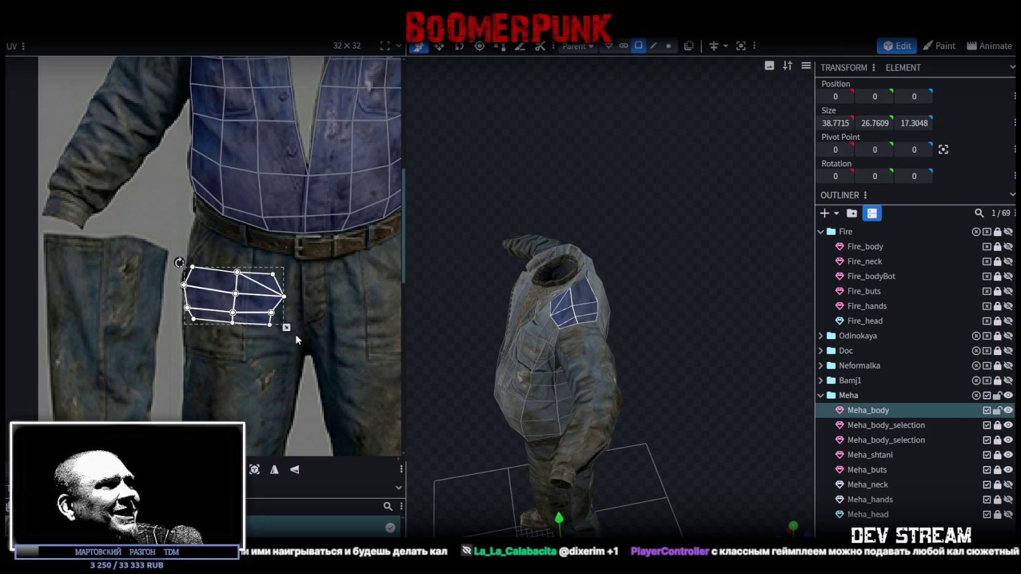
{"action": "left_click_drag", "start_coordinate": [179, 263], "coordinate": [187, 356]}
{"action": "scroll", "coordinate": [175, 350], "scroll_direction": "up", "scroll_amount": 3}
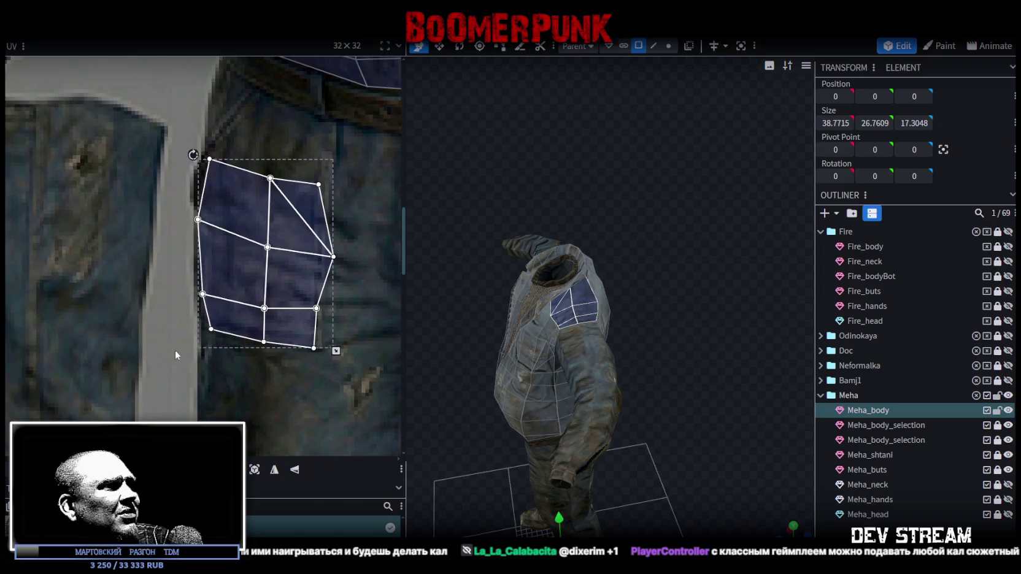
Step: Pull the island's right corner vertex inward to reshape it, then deselect
{"action": "left_click", "coordinate": [232, 323]}
{"action": "mouse_move", "coordinate": [361, 236]}
{"action": "left_mouse_down"}
{"action": "mouse_move", "coordinate": [314, 274]}
{"action": "mouse_move", "coordinate": [322, 251]}
{"action": "left_mouse_up"}
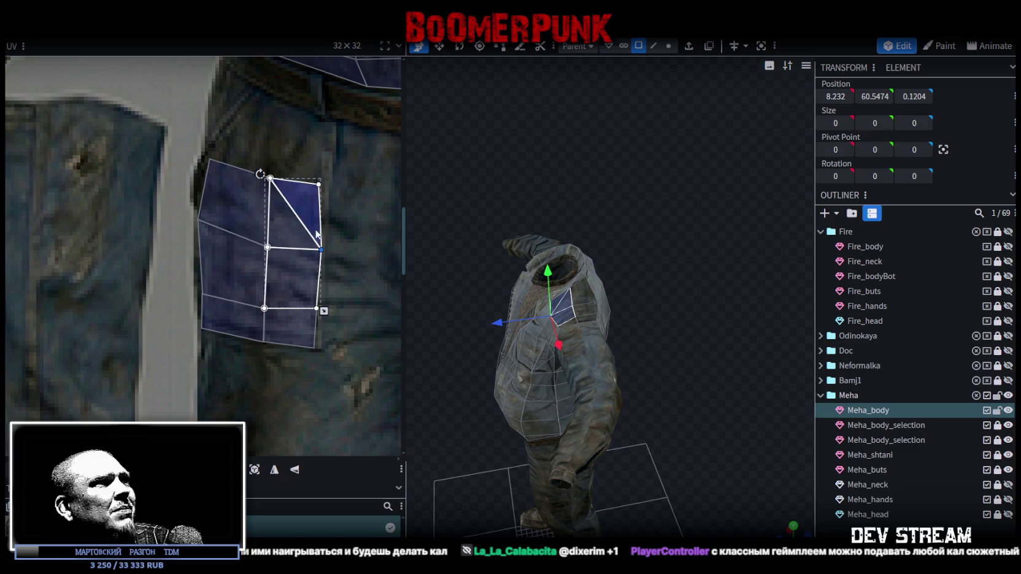
{"action": "left_click_drag", "start_coordinate": [328, 172], "coordinate": [326, 188]}
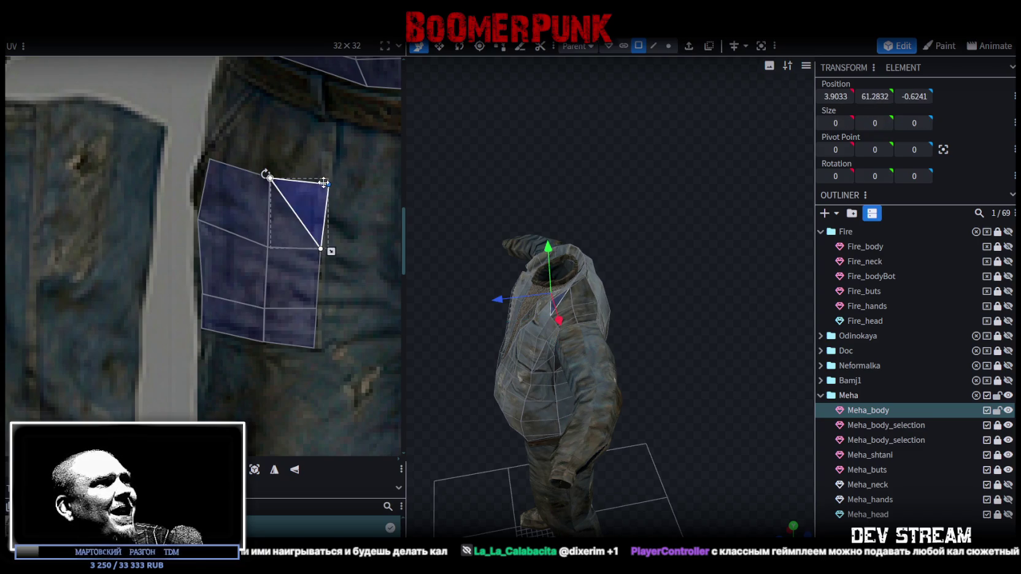
{"action": "left_click", "coordinate": [227, 168]}
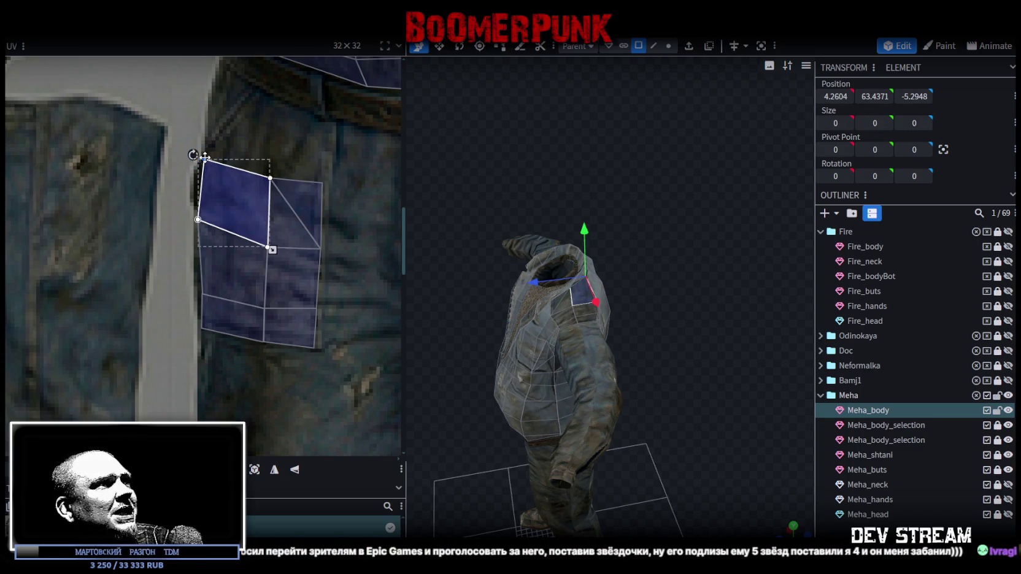
{"action": "left_click", "coordinate": [644, 399]}
{"action": "mouse_move", "coordinate": [644, 398]}
{"action": "left_mouse_down"}
{"action": "mouse_move", "coordinate": [696, 434]}
{"action": "mouse_move", "coordinate": [735, 374]}
{"action": "mouse_move", "coordinate": [759, 385]}
{"action": "left_mouse_up"}
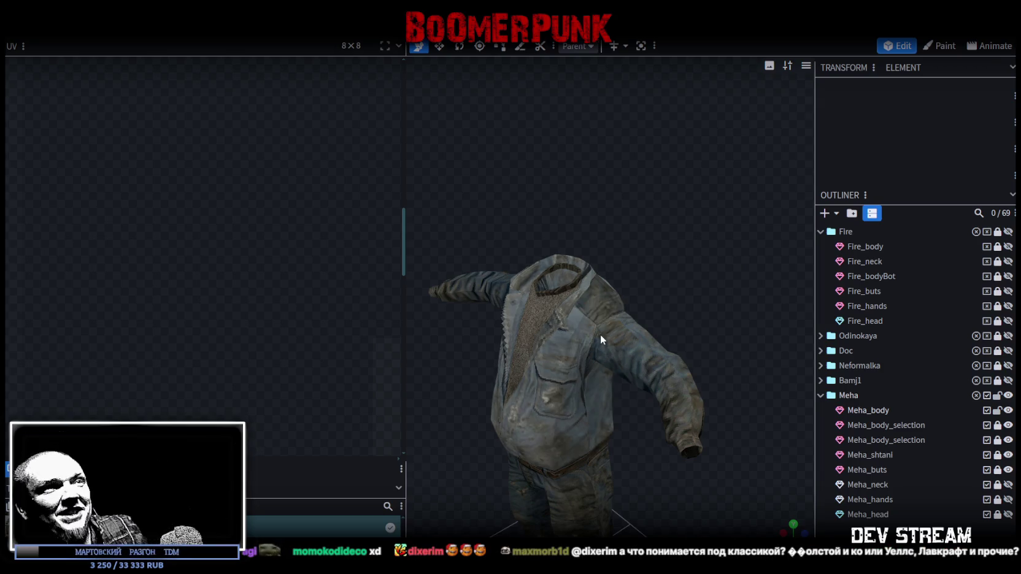
Step: Mirror the pocket UV island horizontally and move it to the right
{"action": "left_click", "coordinate": [594, 316]}
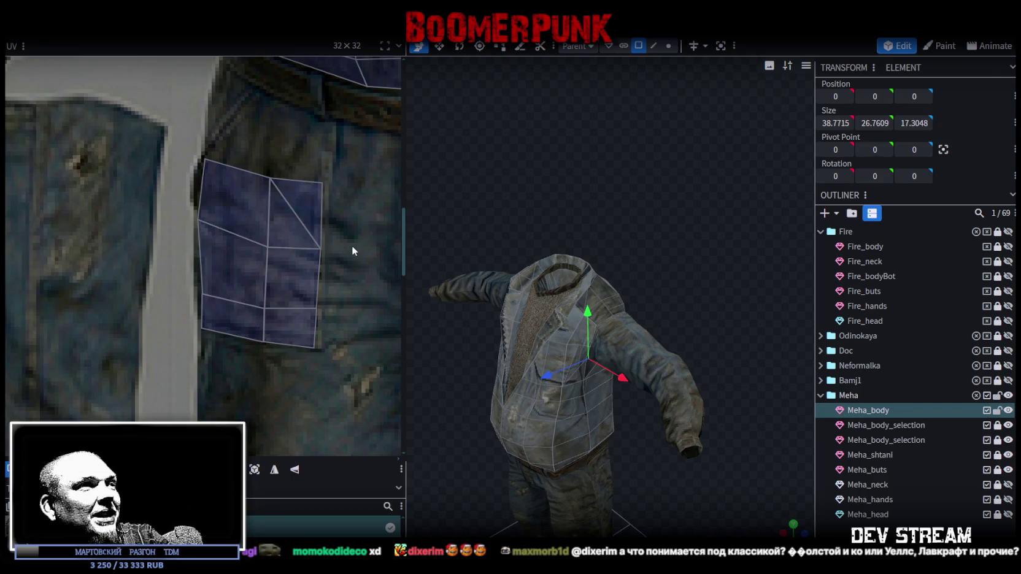
{"action": "scroll", "coordinate": [348, 243], "scroll_direction": "down", "scroll_amount": 3}
{"action": "scroll", "coordinate": [307, 236], "scroll_direction": "down", "scroll_amount": 3}
{"action": "scroll", "coordinate": [245, 232], "scroll_direction": "up", "scroll_amount": 2}
{"action": "scroll", "coordinate": [188, 223], "scroll_direction": "up", "scroll_amount": 3}
{"action": "left_click", "coordinate": [133, 232]}
{"action": "left_click", "coordinate": [274, 471]}
{"action": "left_click_drag", "start_coordinate": [122, 262], "coordinate": [258, 263]}
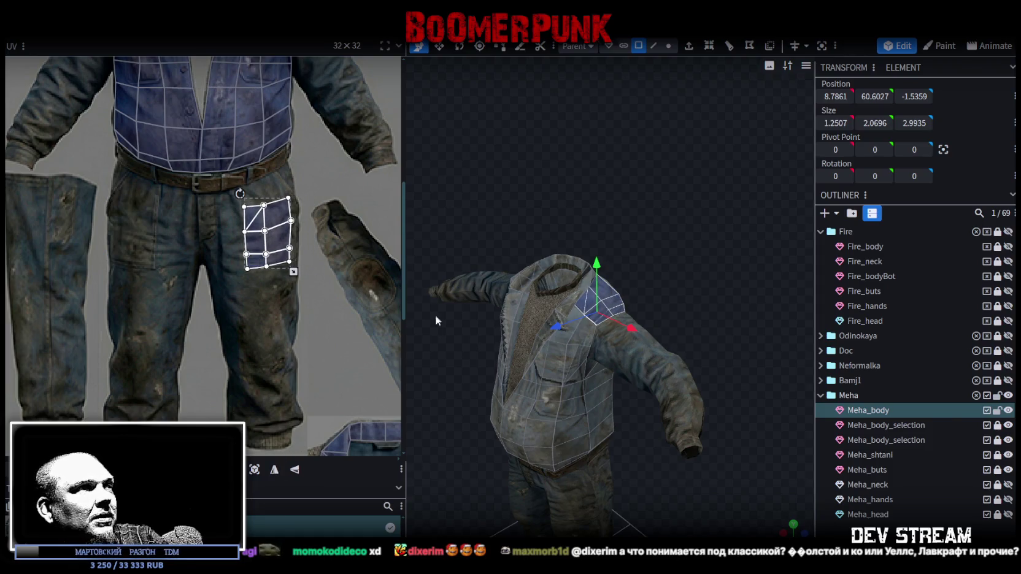
Step: Stretch the lower and upper front pocket UV faces further left
{"action": "left_click", "coordinate": [730, 326]}
{"action": "mouse_move", "coordinate": [730, 327]}
{"action": "left_mouse_down"}
{"action": "mouse_move", "coordinate": [605, 336]}
{"action": "mouse_move", "coordinate": [671, 321]}
{"action": "mouse_move", "coordinate": [713, 330]}
{"action": "mouse_move", "coordinate": [748, 292]}
{"action": "mouse_move", "coordinate": [811, 303]}
{"action": "mouse_move", "coordinate": [783, 315]}
{"action": "left_mouse_up"}
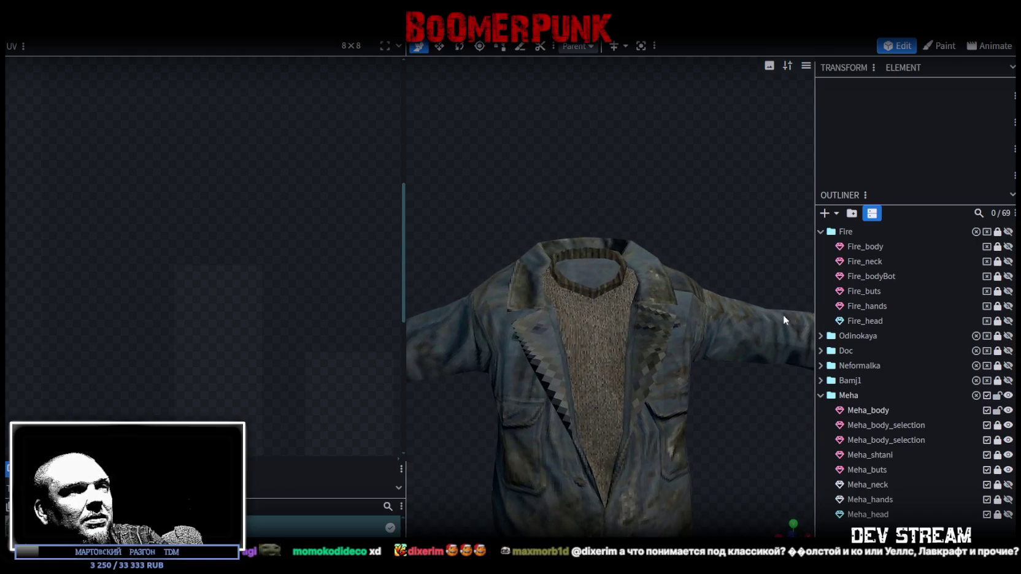
{"action": "mouse_move", "coordinate": [716, 361]}
{"action": "left_mouse_down"}
{"action": "mouse_move", "coordinate": [634, 354]}
{"action": "mouse_move", "coordinate": [630, 381]}
{"action": "left_mouse_up"}
{"action": "left_click", "coordinate": [608, 242]}
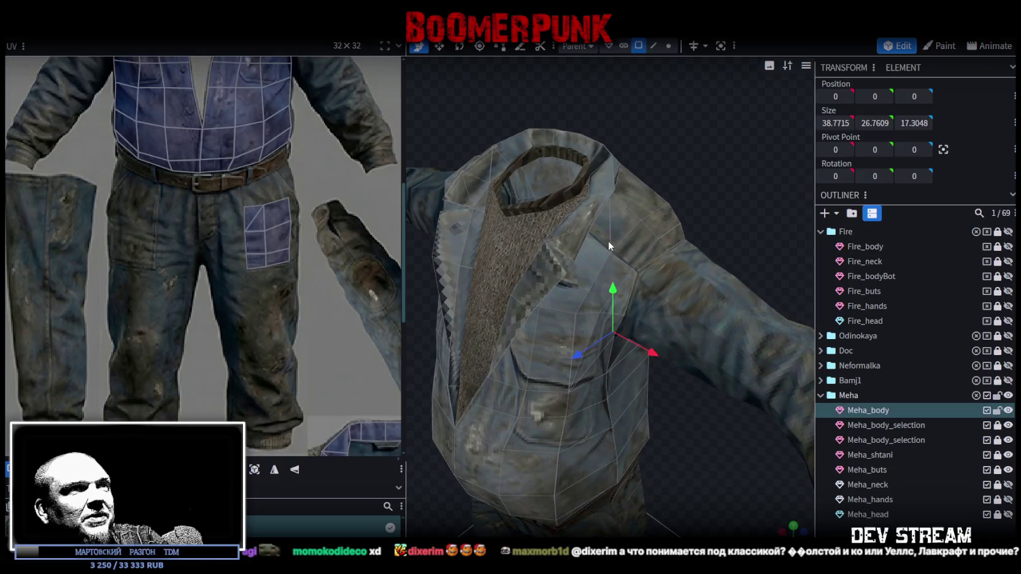
{"action": "scroll", "coordinate": [246, 273], "scroll_direction": "up", "scroll_amount": 3}
{"action": "left_click", "coordinate": [286, 245]}
{"action": "left_click", "coordinate": [290, 211], "text": "shift"}
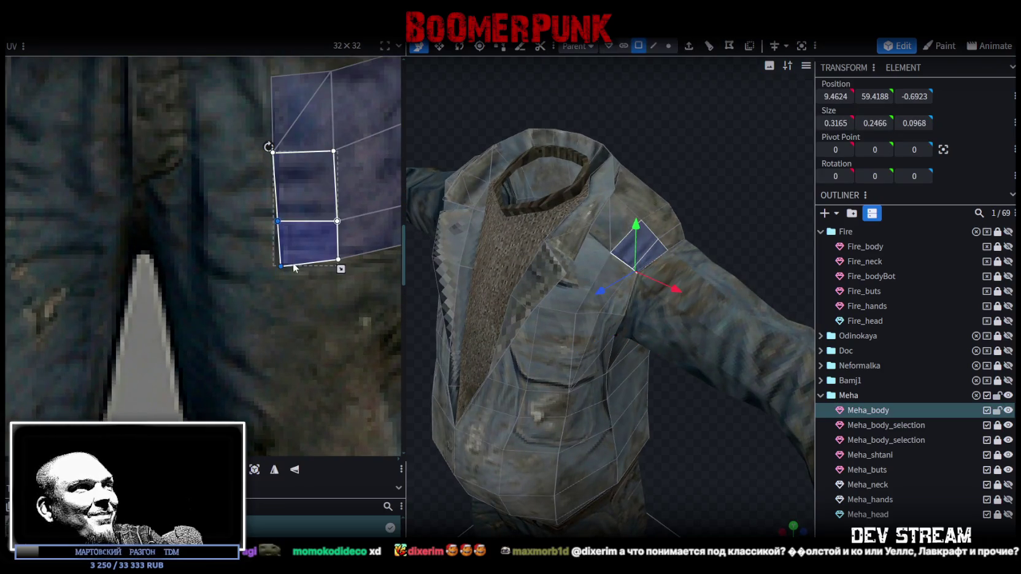
{"action": "left_click_drag", "start_coordinate": [282, 266], "coordinate": [277, 266]}
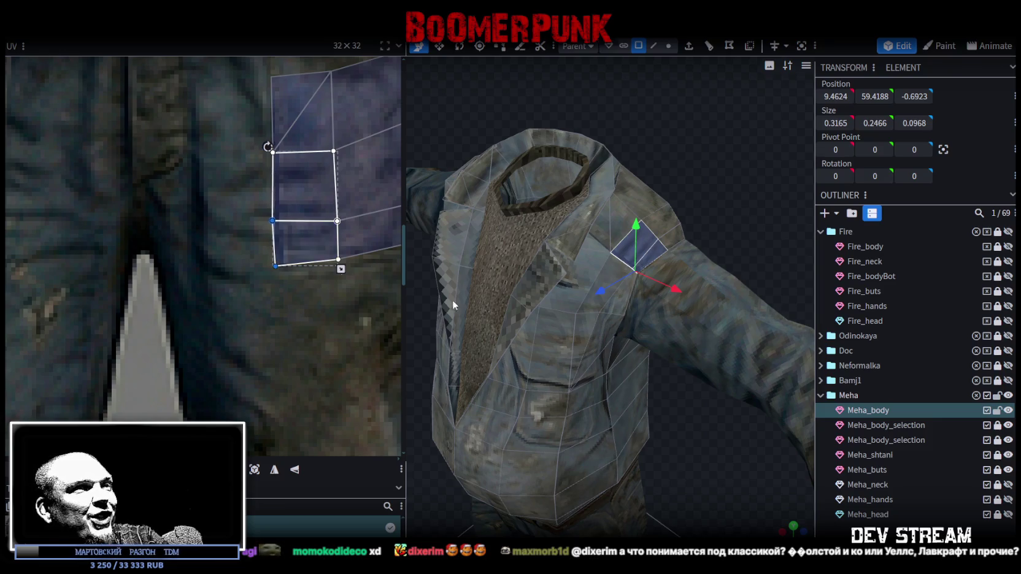
Step: Stretch the side pocket's column of three UV faces to the right over the pocket texture
{"action": "left_click", "coordinate": [704, 428]}
{"action": "left_click_drag", "start_coordinate": [703, 428], "coordinate": [546, 220]}
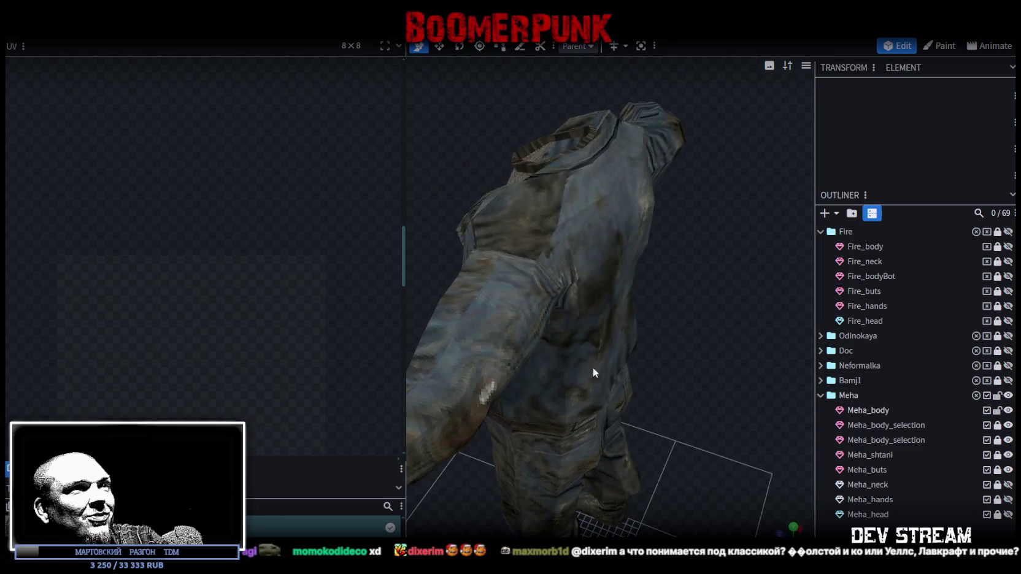
{"action": "middle_click_drag", "start_coordinate": [295, 301], "coordinate": [234, 292]}
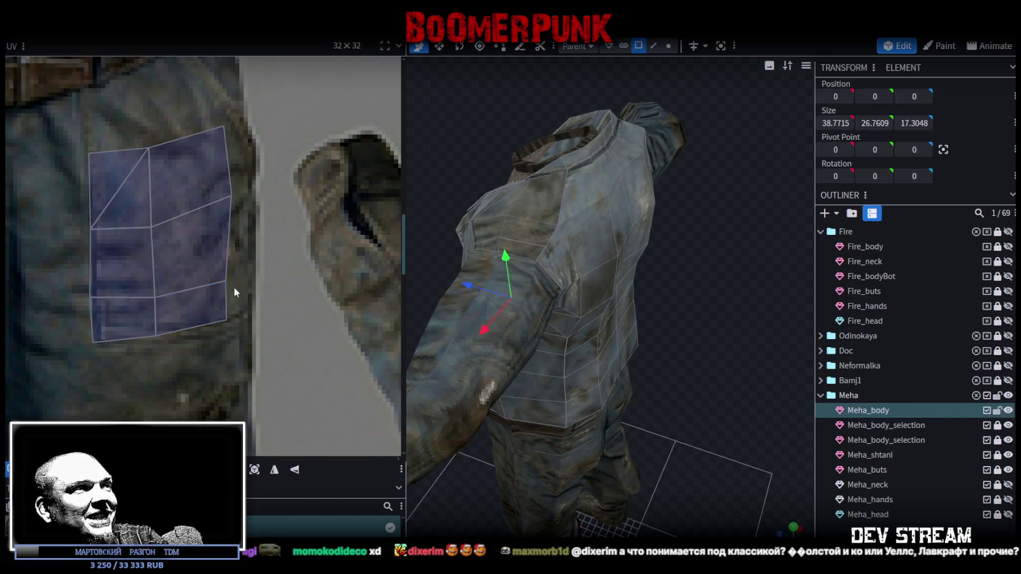
{"action": "left_click_drag", "start_coordinate": [262, 323], "coordinate": [192, 104]}
{"action": "left_click_drag", "start_coordinate": [231, 179], "coordinate": [255, 183]}
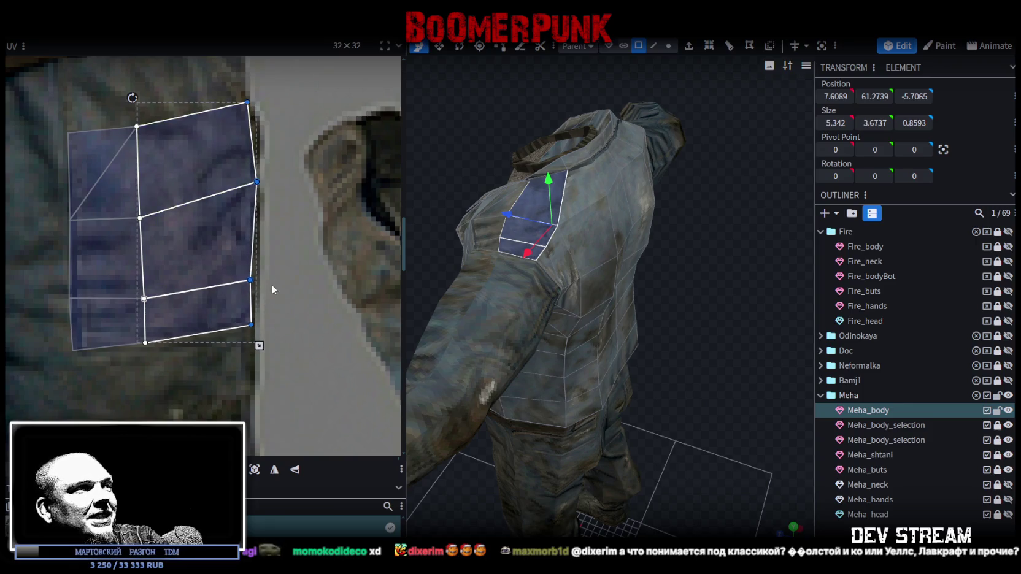
{"action": "left_click_drag", "start_coordinate": [273, 272], "coordinate": [243, 281]}
{"action": "mouse_move", "coordinate": [258, 325]}
{"action": "left_mouse_down"}
{"action": "mouse_move", "coordinate": [247, 320]}
{"action": "mouse_move", "coordinate": [242, 285]}
{"action": "left_mouse_up"}
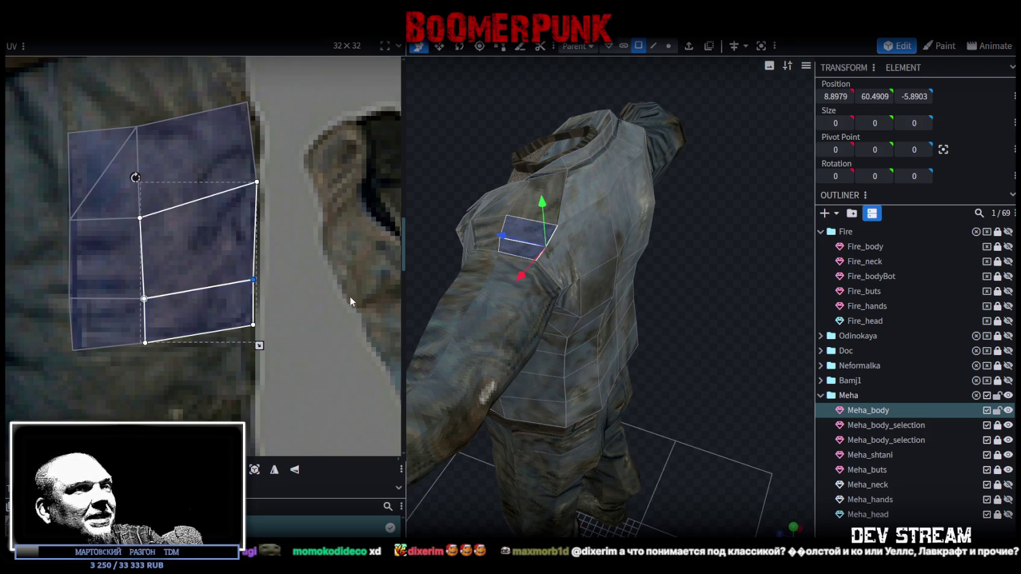
{"action": "left_click", "coordinate": [729, 382]}
{"action": "left_click_drag", "start_coordinate": [728, 382], "coordinate": [524, 195]}
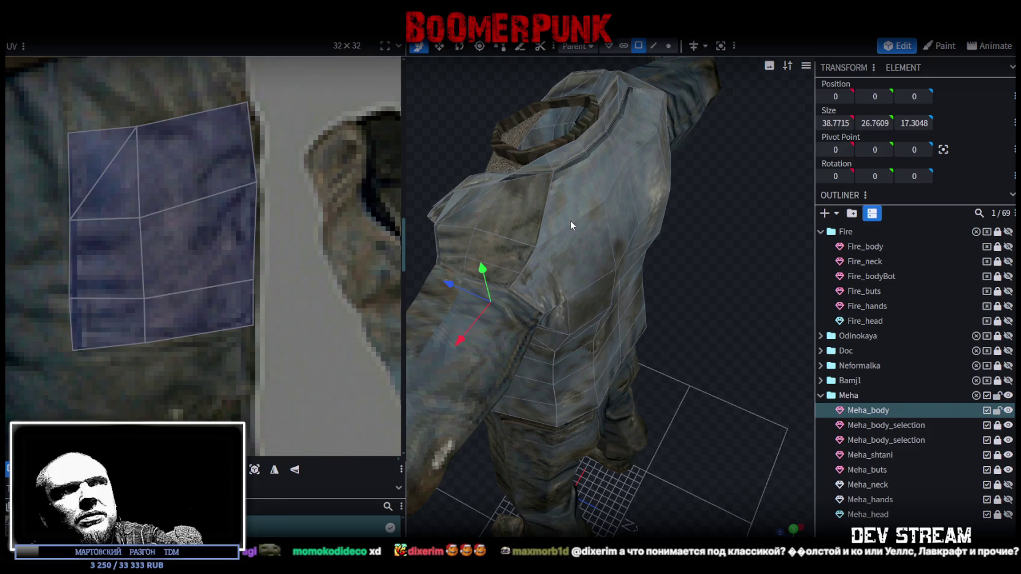
{"action": "scroll", "coordinate": [302, 203], "scroll_direction": "down", "scroll_amount": 2}
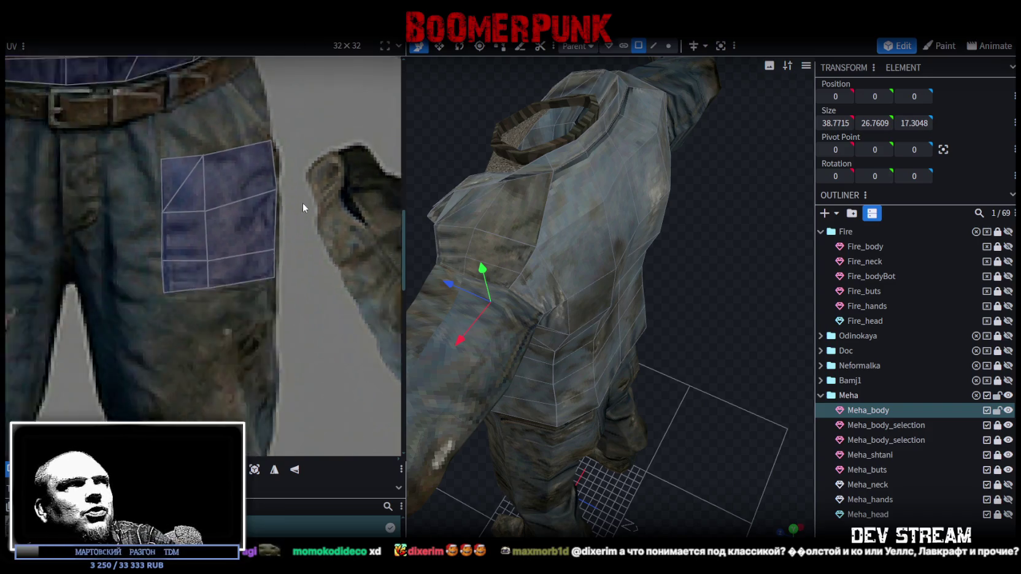
Step: Orbit to the front of the Meha character and select the Meha_shtani pants mesh
{"action": "scroll", "coordinate": [303, 203], "scroll_direction": "down", "scroll_amount": 3}
{"action": "mouse_move", "coordinate": [666, 312]}
{"action": "left_mouse_down"}
{"action": "mouse_move", "coordinate": [607, 298]}
{"action": "mouse_move", "coordinate": [555, 361]}
{"action": "mouse_move", "coordinate": [712, 322]}
{"action": "mouse_move", "coordinate": [608, 275]}
{"action": "mouse_move", "coordinate": [590, 370]}
{"action": "mouse_move", "coordinate": [747, 341]}
{"action": "mouse_move", "coordinate": [748, 402]}
{"action": "mouse_move", "coordinate": [718, 336]}
{"action": "mouse_move", "coordinate": [753, 361]}
{"action": "mouse_move", "coordinate": [520, 387]}
{"action": "mouse_move", "coordinate": [674, 360]}
{"action": "mouse_move", "coordinate": [712, 365]}
{"action": "mouse_move", "coordinate": [684, 357]}
{"action": "mouse_move", "coordinate": [711, 364]}
{"action": "mouse_move", "coordinate": [712, 341]}
{"action": "mouse_move", "coordinate": [658, 369]}
{"action": "mouse_move", "coordinate": [730, 320]}
{"action": "left_mouse_up"}
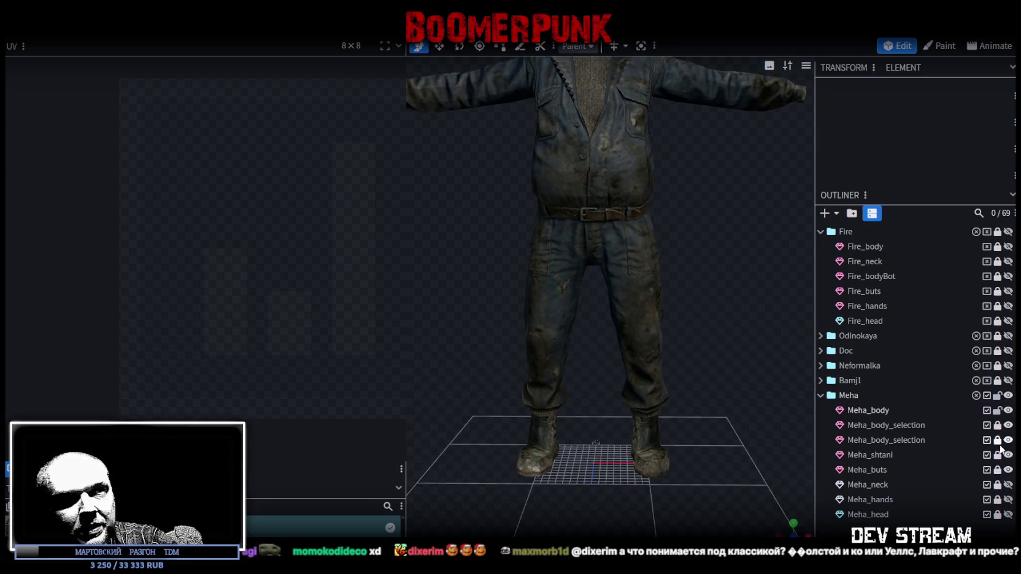
{"action": "double_click", "coordinate": [872, 455]}
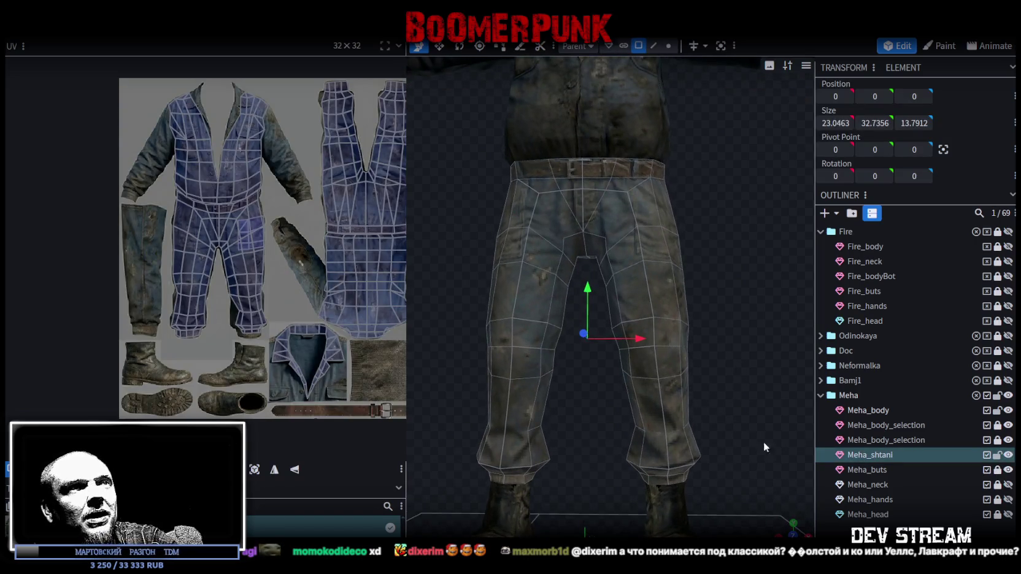
Step: In vertex mode, push the knee vertices of both Meha_shtani legs outward
{"action": "scroll", "coordinate": [715, 405], "scroll_direction": "down", "scroll_amount": 3}
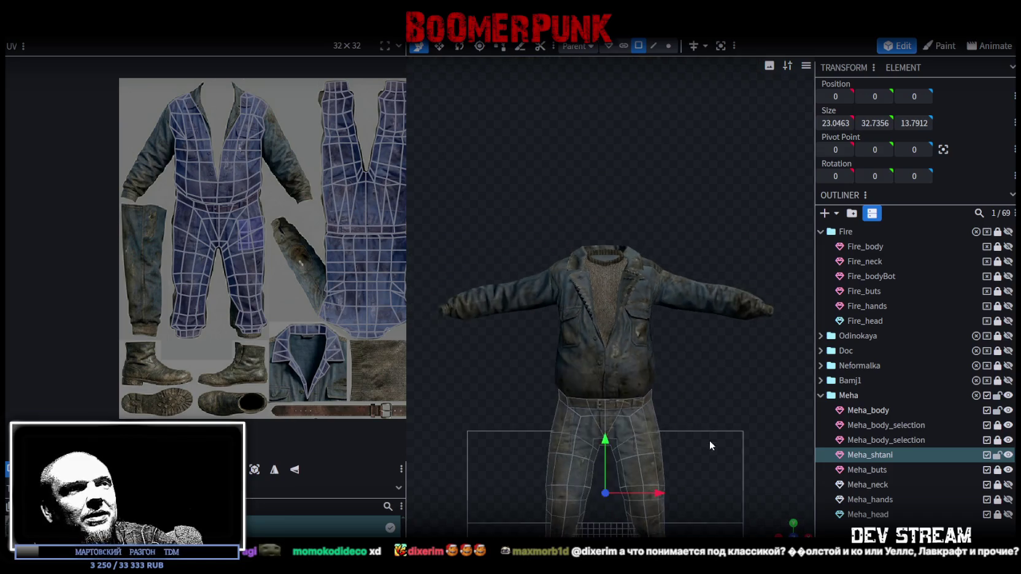
{"action": "scroll", "coordinate": [665, 172], "scroll_direction": "up", "scroll_amount": 4}
{"action": "left_click", "coordinate": [668, 46]}
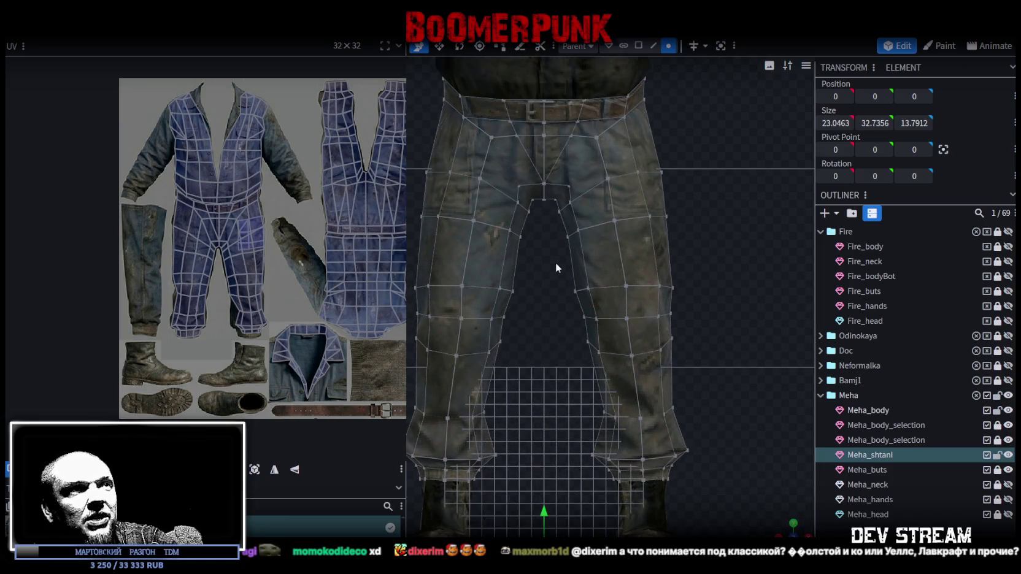
{"action": "left_click_drag", "start_coordinate": [551, 264], "coordinate": [726, 391]}
{"action": "left_click_drag", "start_coordinate": [684, 315], "coordinate": [696, 316]}
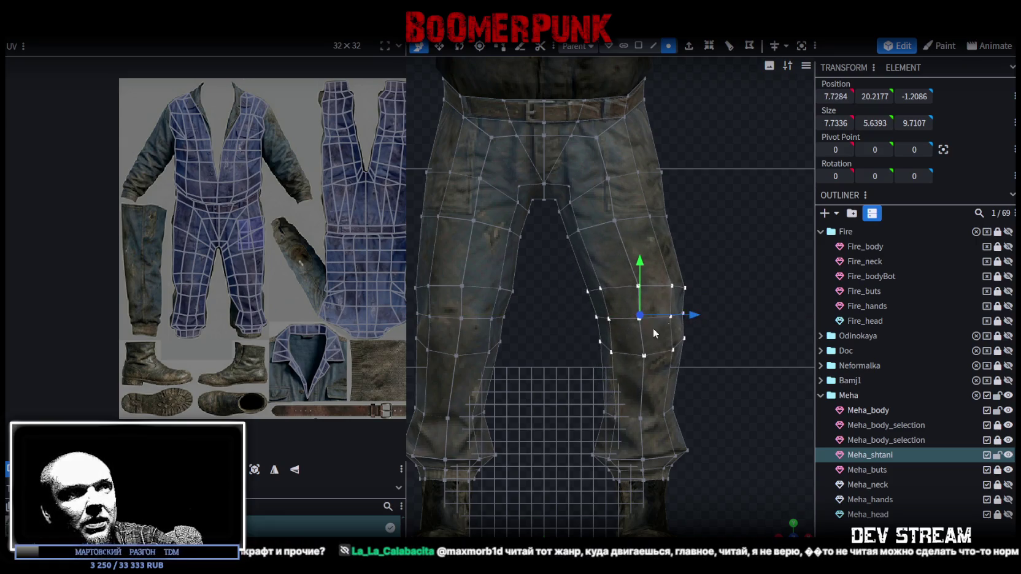
{"action": "right_click_drag", "start_coordinate": [550, 356], "coordinate": [636, 356]}
{"action": "left_click", "coordinate": [500, 306]}
{"action": "left_click_drag", "start_coordinate": [608, 367], "coordinate": [461, 259]}
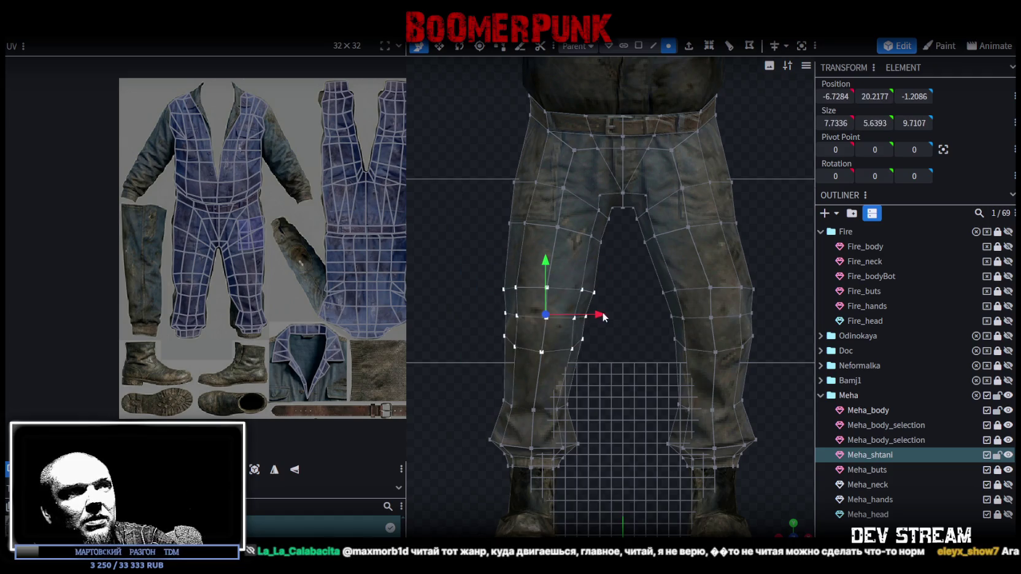
{"action": "left_click_drag", "start_coordinate": [604, 316], "coordinate": [591, 311]}
{"action": "key", "text": "Escape"}
Step: Reselect the pants and, from a front view, push both legs' thigh vertices outward
{"action": "scroll", "coordinate": [715, 421], "scroll_direction": "down", "scroll_amount": 3}
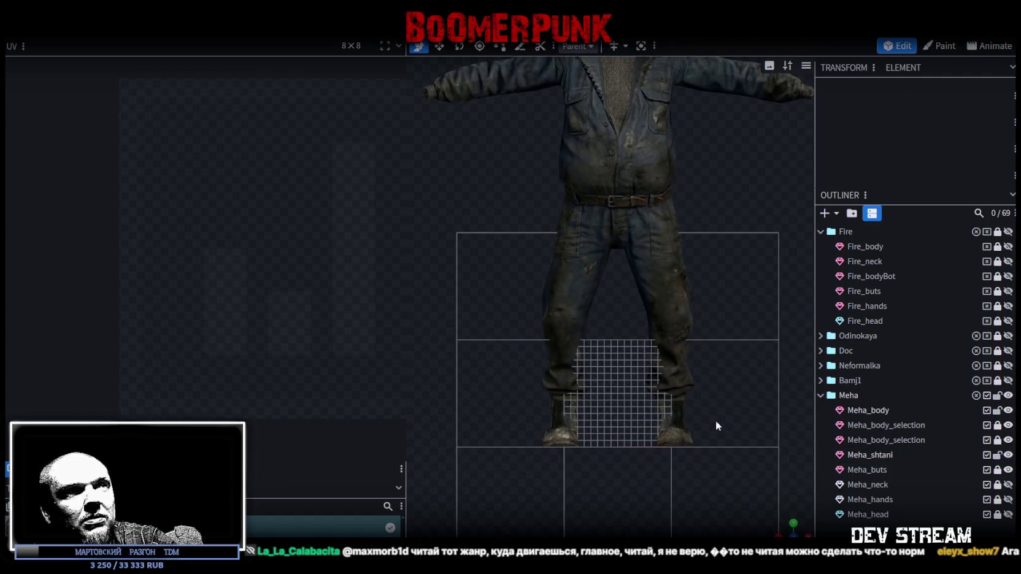
{"action": "left_click_drag", "start_coordinate": [726, 396], "coordinate": [600, 440]}
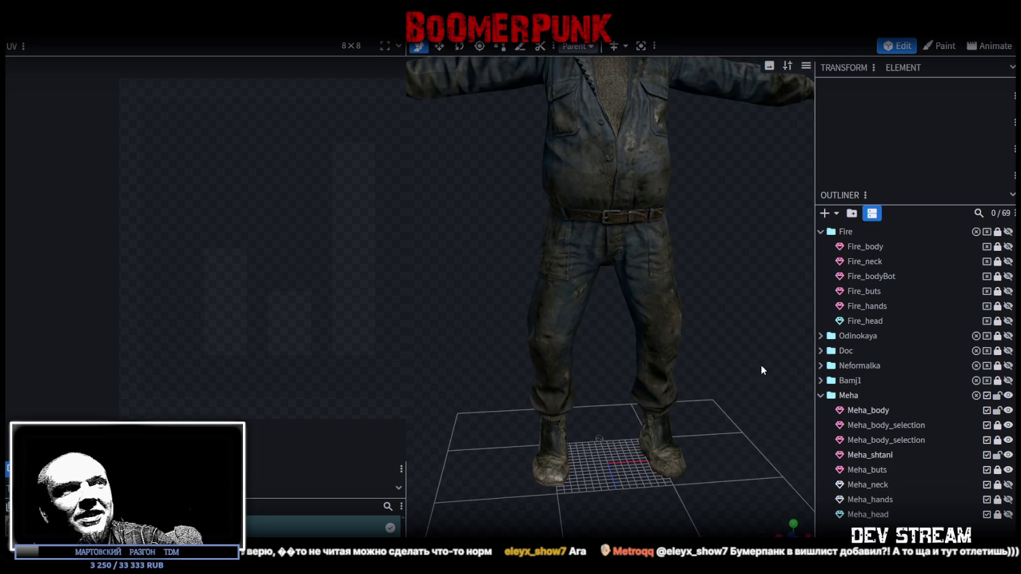
{"action": "scroll", "coordinate": [651, 291], "scroll_direction": "up", "scroll_amount": 3}
{"action": "left_click", "coordinate": [654, 291]}
{"action": "scroll", "coordinate": [731, 286], "scroll_direction": "up", "scroll_amount": 2}
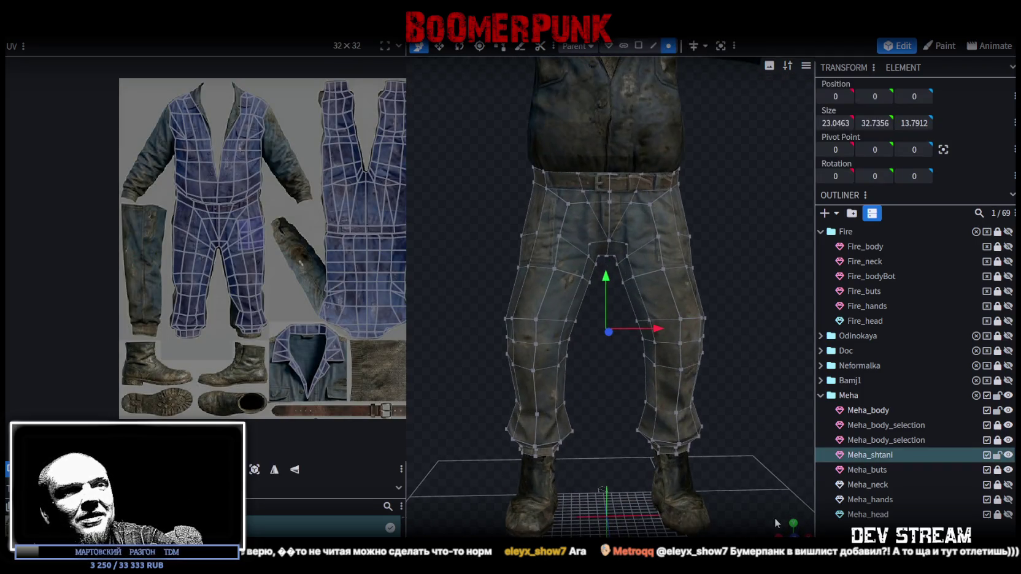
{"action": "key", "text": "KP_1"}
{"action": "scroll", "coordinate": [717, 340], "scroll_direction": "up", "scroll_amount": 2}
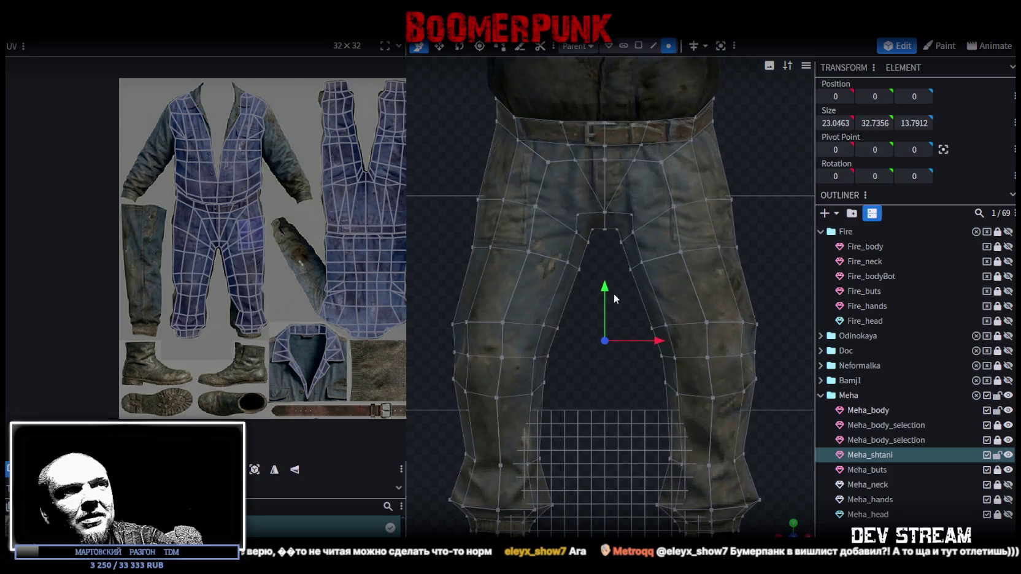
{"action": "left_click_drag", "start_coordinate": [614, 295], "coordinate": [782, 246]}
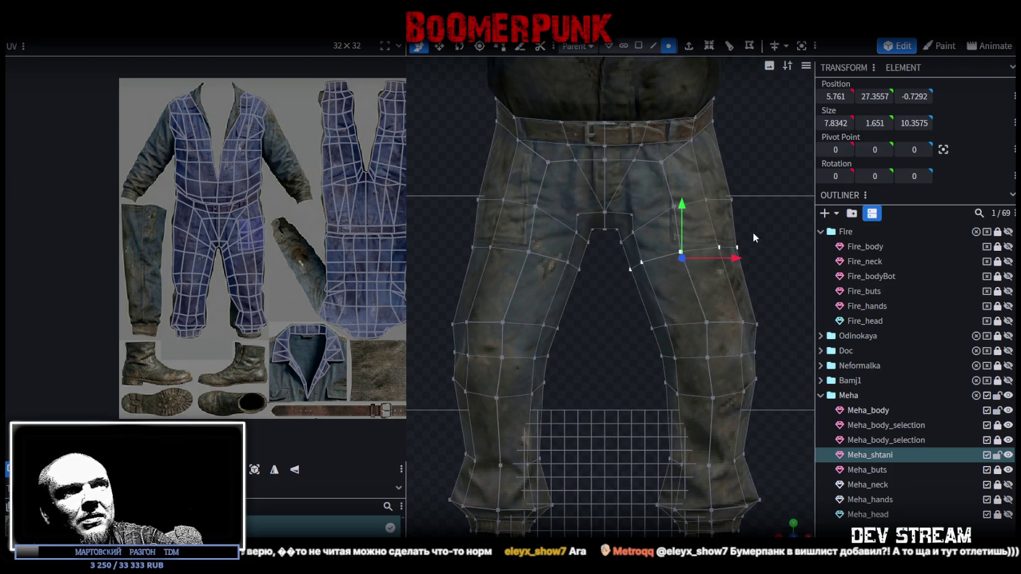
{"action": "left_click_drag", "start_coordinate": [748, 259], "coordinate": [729, 271]}
{"action": "left_click_drag", "start_coordinate": [592, 301], "coordinate": [448, 247]}
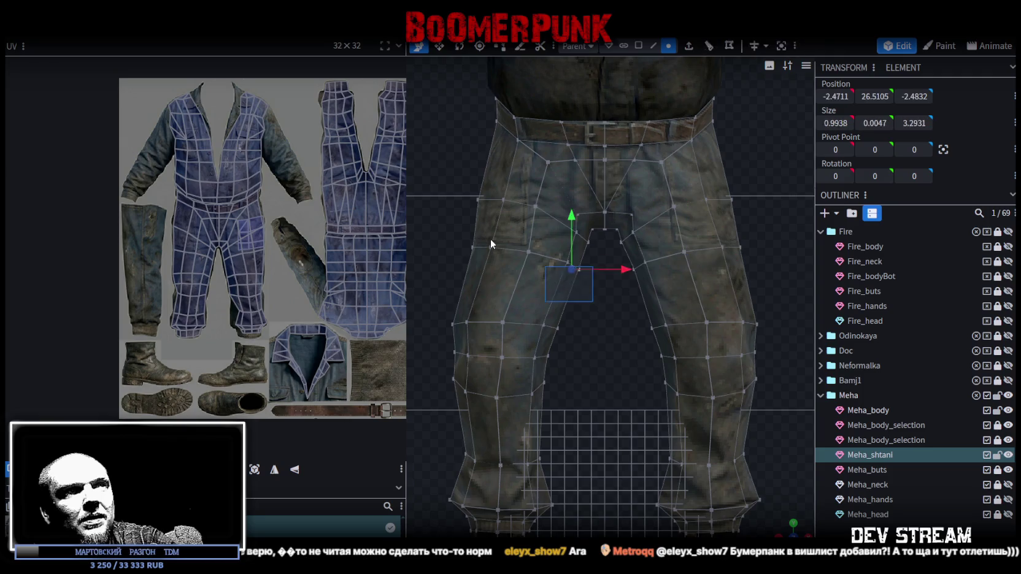
{"action": "left_click_drag", "start_coordinate": [585, 257], "coordinate": [581, 256]}
{"action": "left_click", "coordinate": [633, 370]}
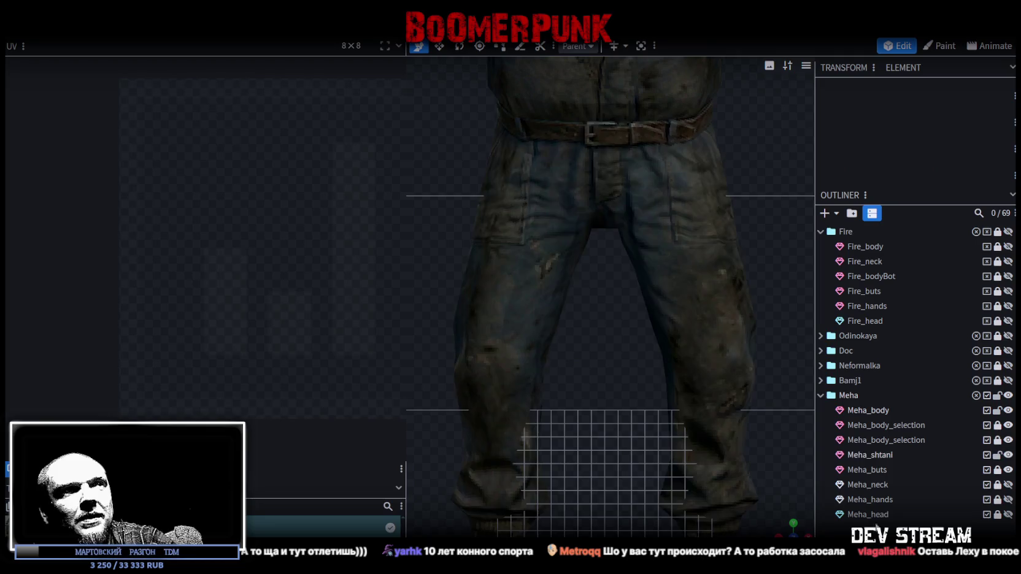
Step: Shift the crotch-centre vertices of Meha_shtani slightly to the left
{"action": "mouse_move", "coordinate": [610, 245]}
{"action": "left_mouse_down"}
{"action": "mouse_move", "coordinate": [649, 232]}
{"action": "mouse_move", "coordinate": [684, 239]}
{"action": "left_mouse_up"}
{"action": "left_click_drag", "start_coordinate": [592, 256], "coordinate": [569, 229]}
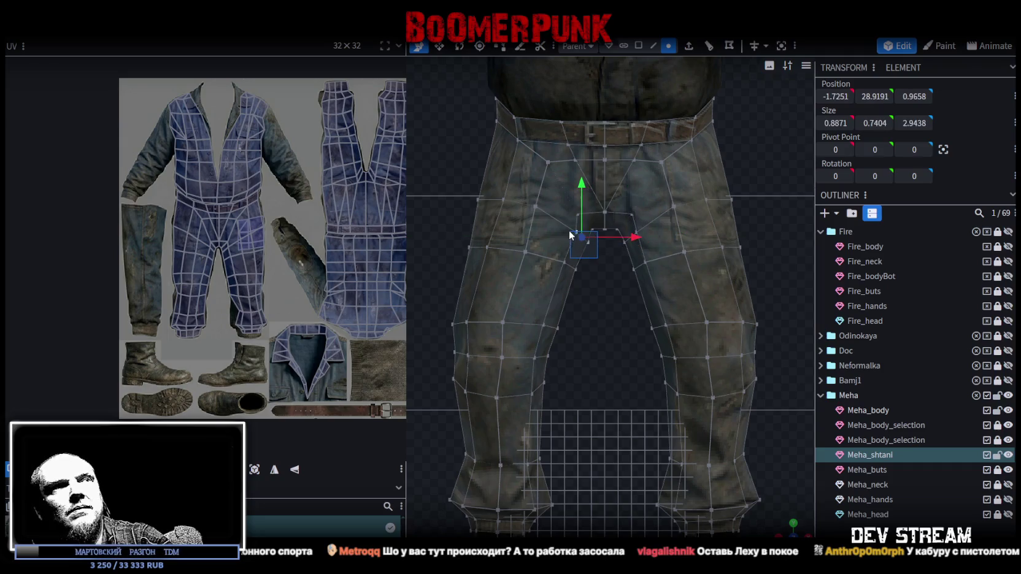
{"action": "left_click_drag", "start_coordinate": [632, 240], "coordinate": [628, 239]}
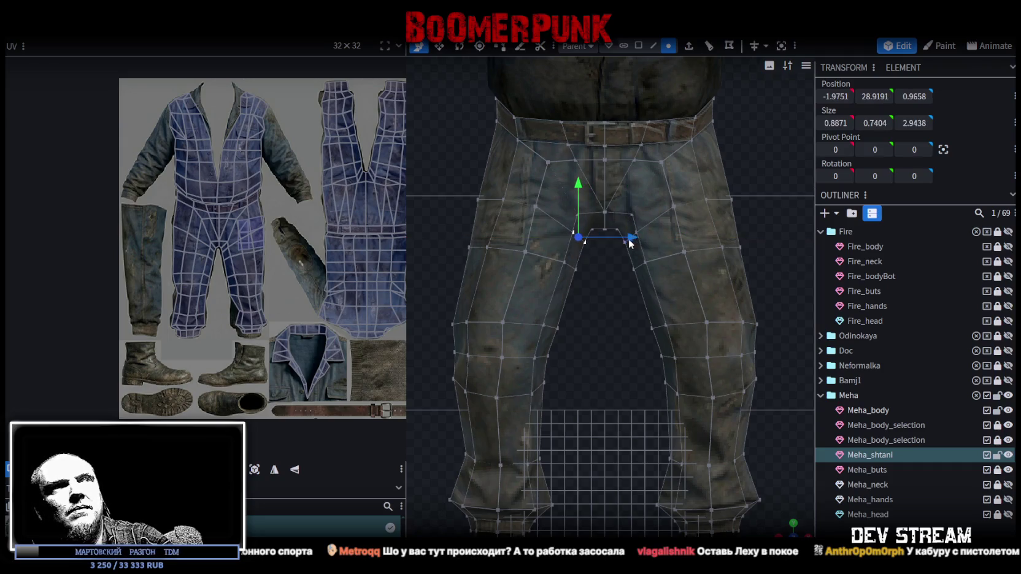
{"action": "mouse_move", "coordinate": [628, 239]}
{"action": "middle_mouse_down"}
{"action": "mouse_move", "coordinate": [594, 214]}
{"action": "mouse_move", "coordinate": [585, 241]}
{"action": "middle_mouse_up"}
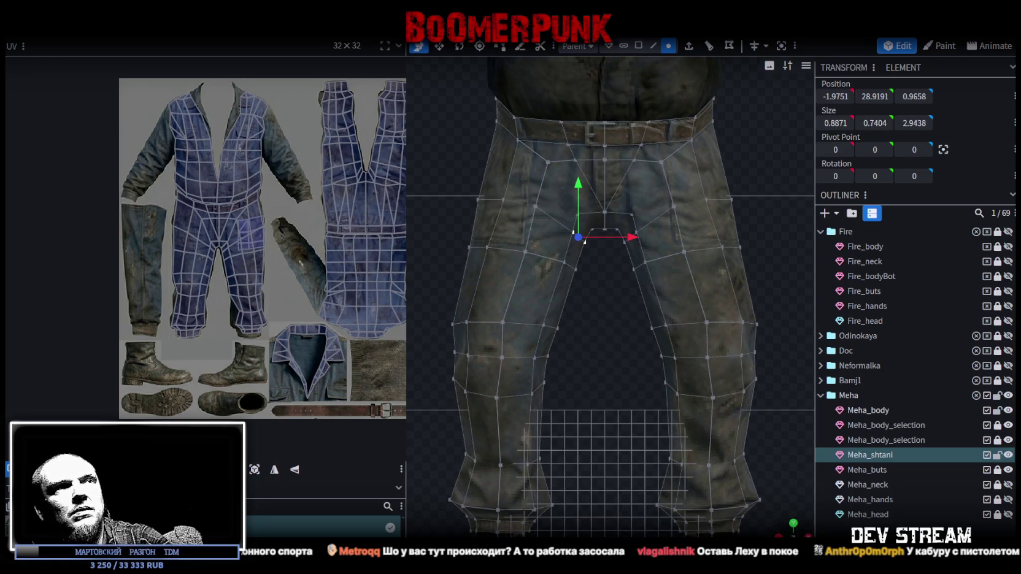
{"action": "key", "text": "ctrl+KP_1"}
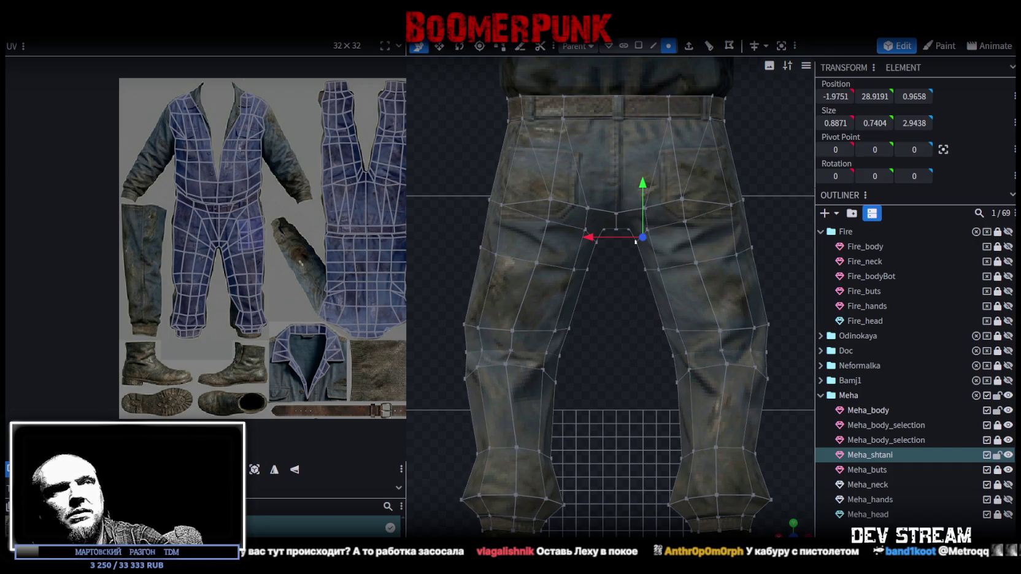
Step: Move the left trouser leg's vertices 0.25 toward the body's centre and leave vertex editing
{"action": "left_click", "coordinate": [770, 512]}
{"action": "mouse_move", "coordinate": [769, 513]}
{"action": "left_mouse_down"}
{"action": "mouse_move", "coordinate": [702, 415]}
{"action": "mouse_move", "coordinate": [694, 334]}
{"action": "mouse_move", "coordinate": [678, 315]}
{"action": "mouse_move", "coordinate": [682, 277]}
{"action": "mouse_move", "coordinate": [552, 300]}
{"action": "mouse_move", "coordinate": [491, 297]}
{"action": "mouse_move", "coordinate": [529, 319]}
{"action": "mouse_move", "coordinate": [665, 347]}
{"action": "left_mouse_up"}
{"action": "left_click", "coordinate": [665, 347]}
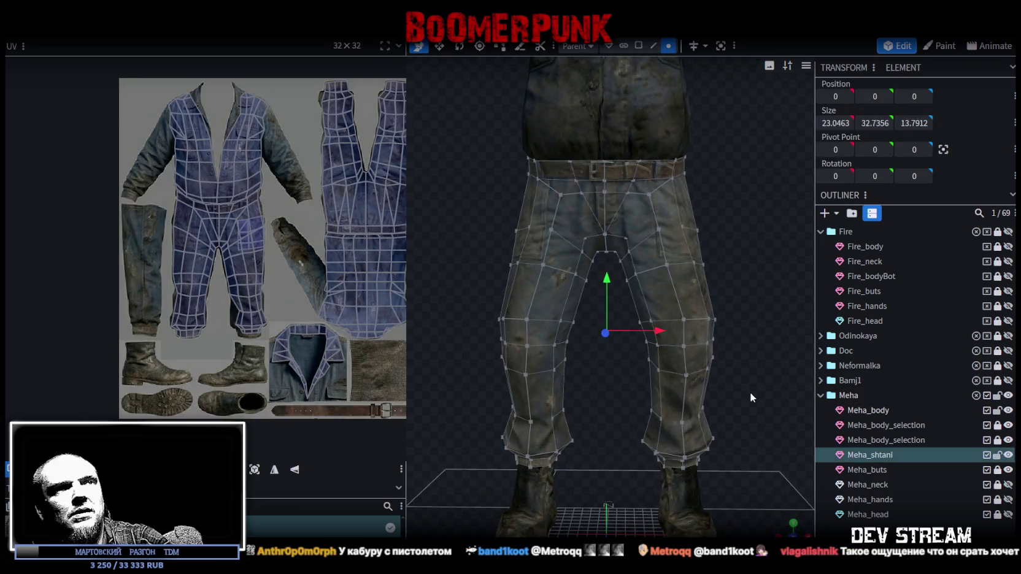
{"action": "mouse_move", "coordinate": [750, 393]}
{"action": "left_mouse_down"}
{"action": "mouse_move", "coordinate": [628, 307]}
{"action": "mouse_move", "coordinate": [737, 344]}
{"action": "left_mouse_up"}
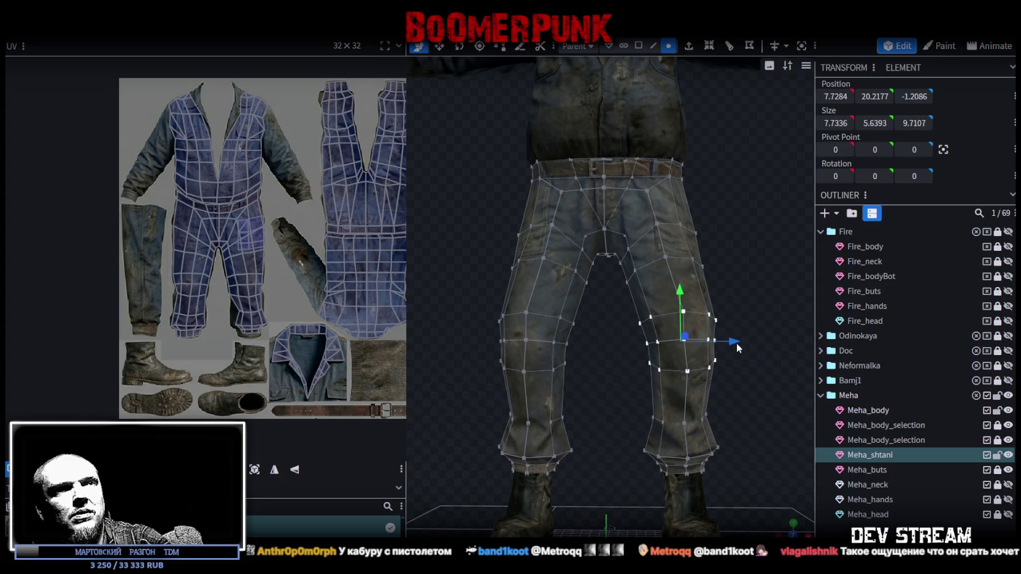
{"action": "left_click_drag", "start_coordinate": [583, 385], "coordinate": [482, 310]}
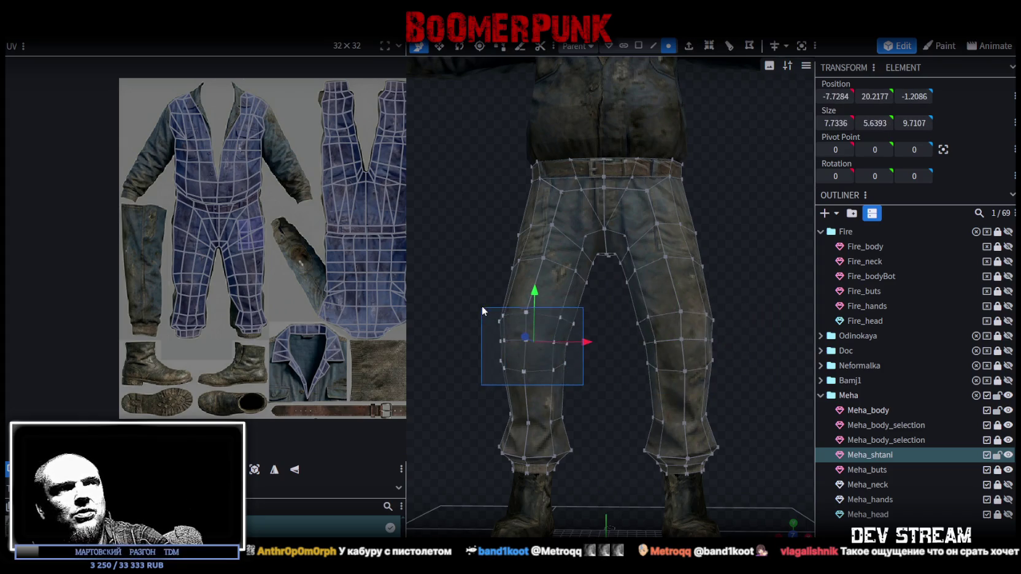
{"action": "left_click_drag", "start_coordinate": [643, 380], "coordinate": [732, 317]}
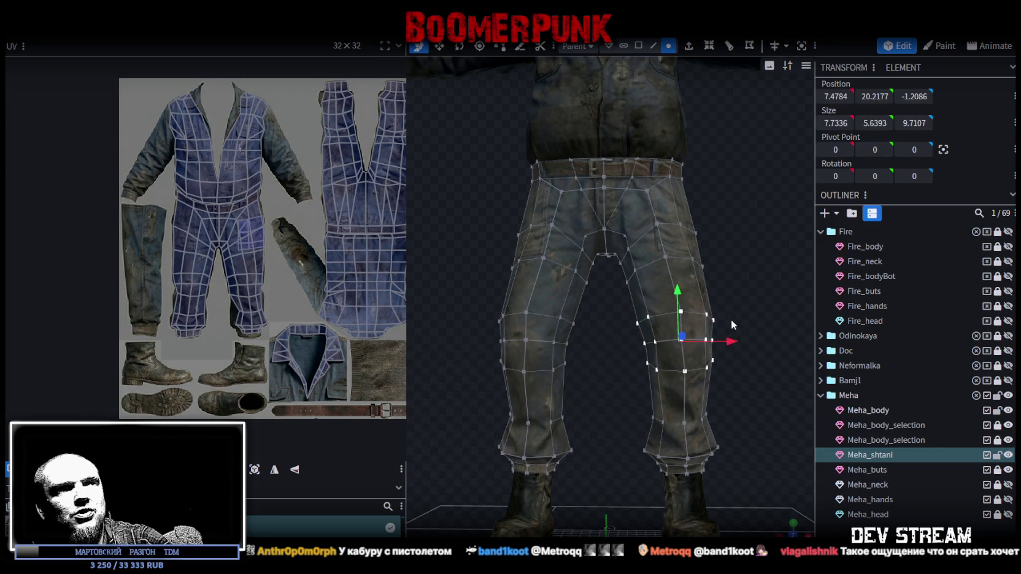
{"action": "left_click_drag", "start_coordinate": [575, 387], "coordinate": [441, 301]}
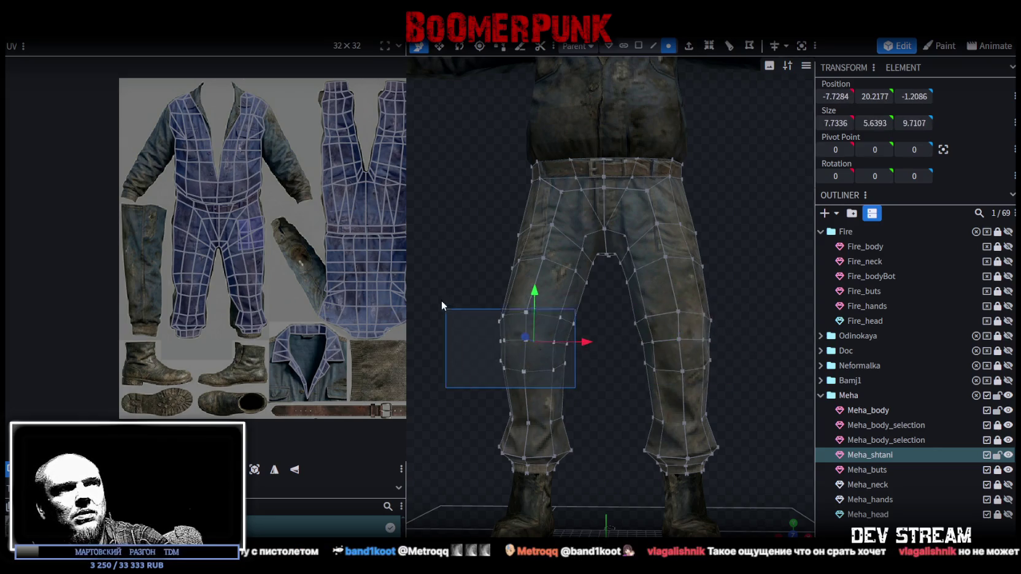
{"action": "left_click_drag", "start_coordinate": [588, 341], "coordinate": [592, 341]}
{"action": "scroll", "coordinate": [710, 476], "scroll_direction": "up", "scroll_amount": 2}
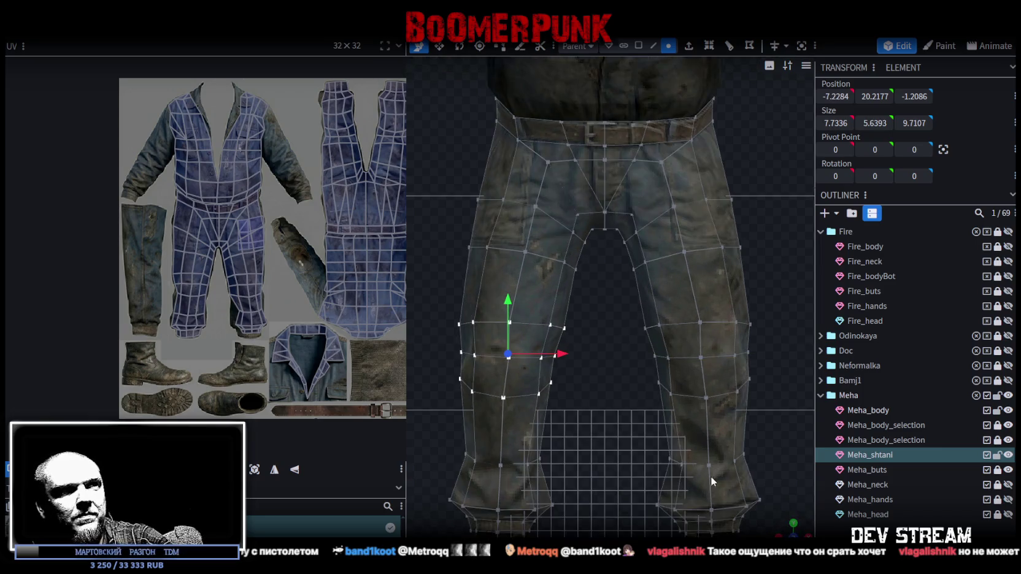
{"action": "scroll", "coordinate": [711, 477], "scroll_direction": "down", "scroll_amount": 3}
{"action": "left_click", "coordinate": [771, 469]}
{"action": "scroll", "coordinate": [778, 520], "scroll_direction": "up", "scroll_amount": 3}
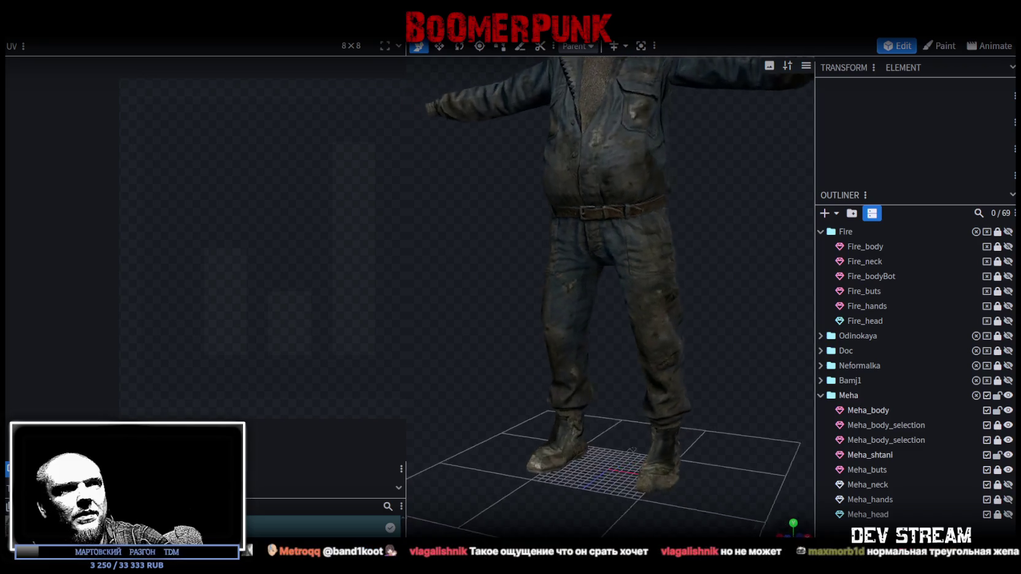
Step: Merge the Meha_body and both Meha_body_selection meshes into Meha_body
{"action": "scroll", "coordinate": [700, 392], "scroll_direction": "down", "scroll_amount": 3}
{"action": "mouse_move", "coordinate": [700, 393]}
{"action": "left_mouse_down"}
{"action": "mouse_move", "coordinate": [623, 364]}
{"action": "mouse_move", "coordinate": [494, 340]}
{"action": "mouse_move", "coordinate": [503, 330]}
{"action": "mouse_move", "coordinate": [750, 349]}
{"action": "mouse_move", "coordinate": [715, 394]}
{"action": "mouse_move", "coordinate": [762, 382]}
{"action": "left_mouse_up"}
{"action": "scroll", "coordinate": [768, 381], "scroll_direction": "up", "scroll_amount": 2}
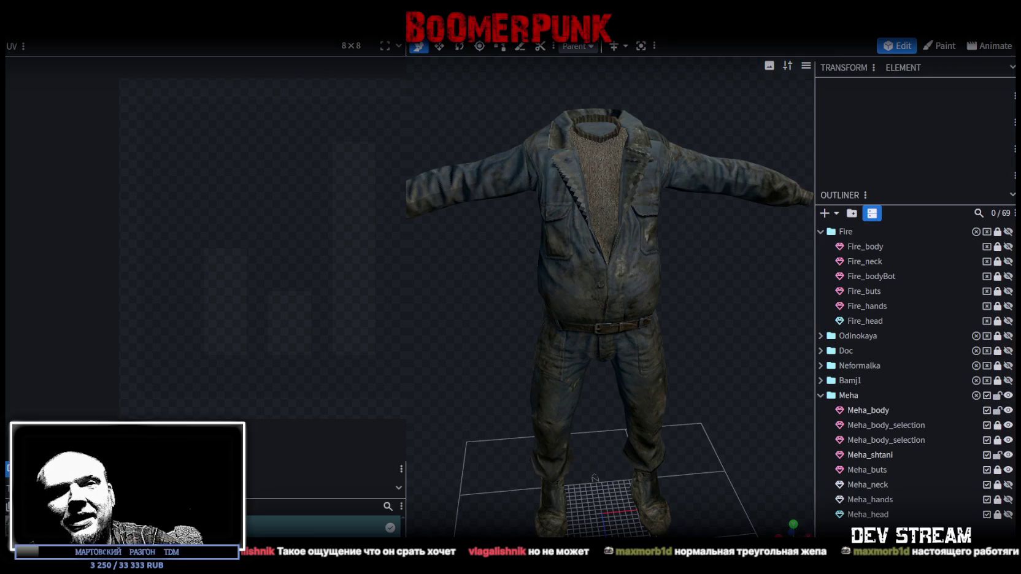
{"action": "left_click", "coordinate": [867, 410]}
{"action": "left_click", "coordinate": [886, 440], "text": "shift"}
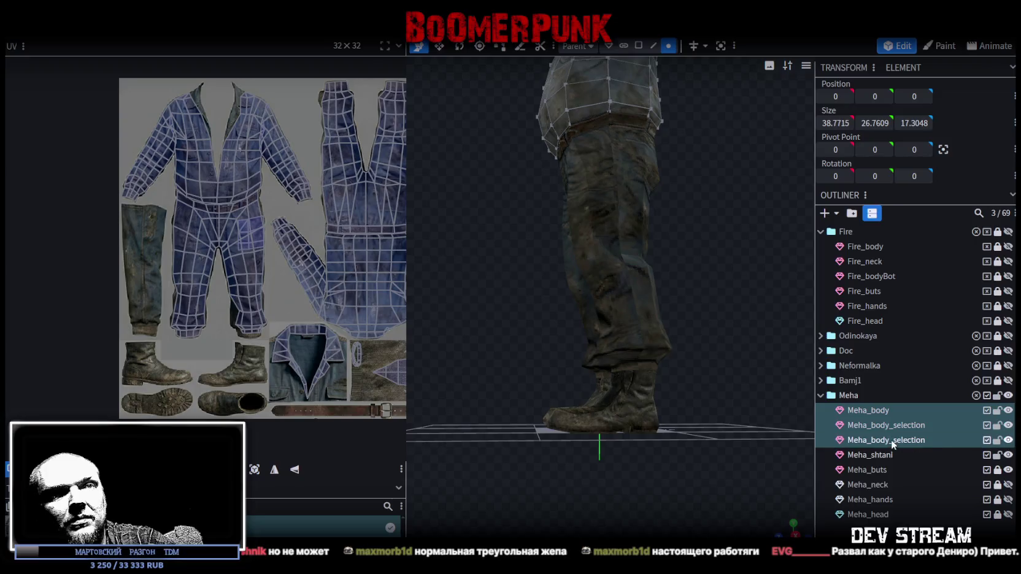
{"action": "right_click", "coordinate": [896, 432]}
{"action": "left_click", "coordinate": [932, 230]}
Step: Select all vertices of the merged Meha_body and weld its overlapping vertices
{"action": "key", "text": "KP_1"}
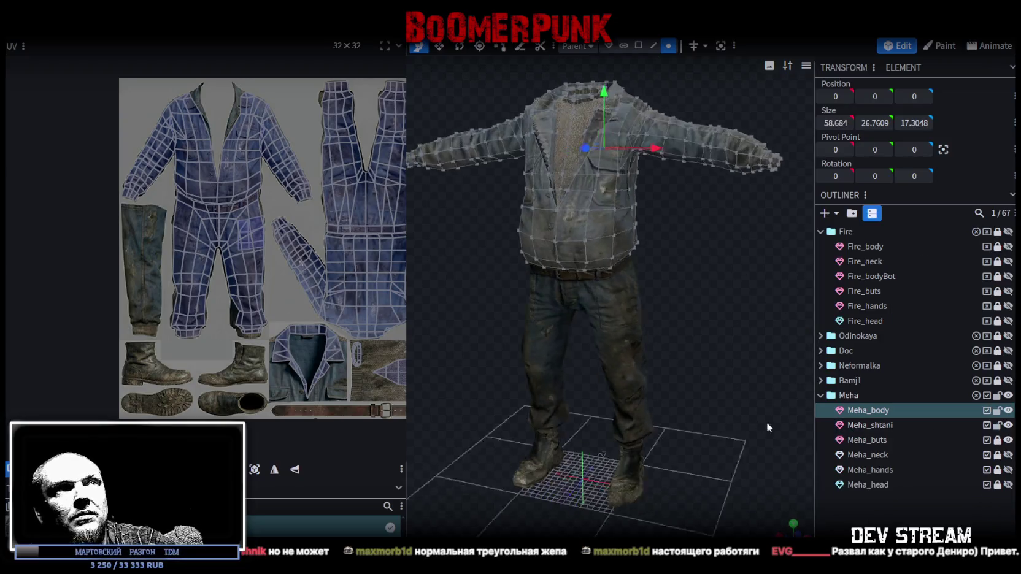
{"action": "key", "text": "ctrl+a"}
{"action": "mouse_move", "coordinate": [693, 313]}
{"action": "left_mouse_down"}
{"action": "mouse_move", "coordinate": [589, 118]}
{"action": "mouse_move", "coordinate": [603, 123]}
{"action": "left_mouse_up"}
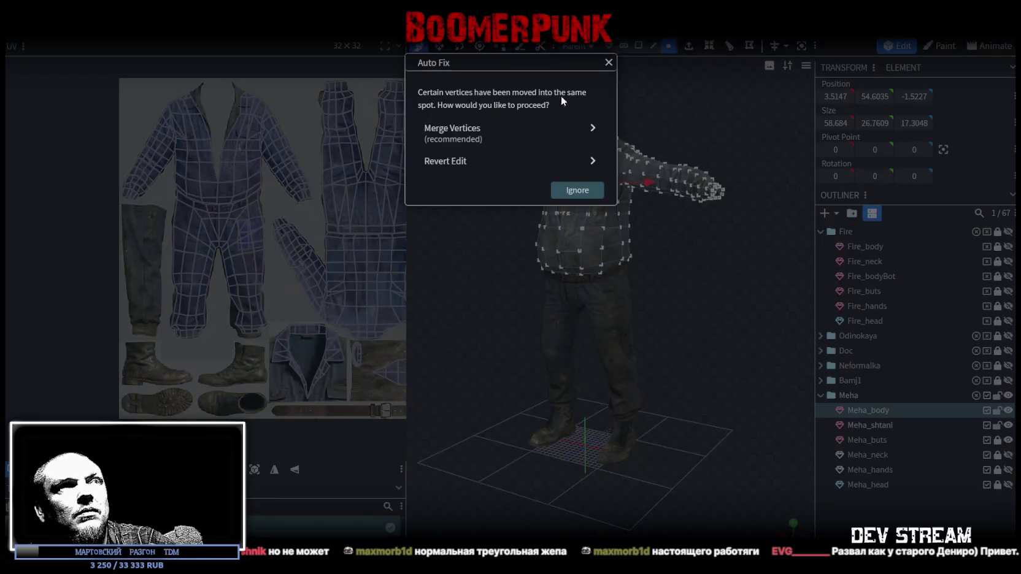
{"action": "left_click", "coordinate": [510, 139]}
{"action": "mouse_move", "coordinate": [689, 336]}
{"action": "left_mouse_down"}
{"action": "mouse_move", "coordinate": [673, 357]}
{"action": "mouse_move", "coordinate": [667, 307]}
{"action": "mouse_move", "coordinate": [735, 312]}
{"action": "mouse_move", "coordinate": [656, 268]}
{"action": "left_mouse_up"}
{"action": "scroll", "coordinate": [681, 315], "scroll_direction": "up", "scroll_amount": 3}
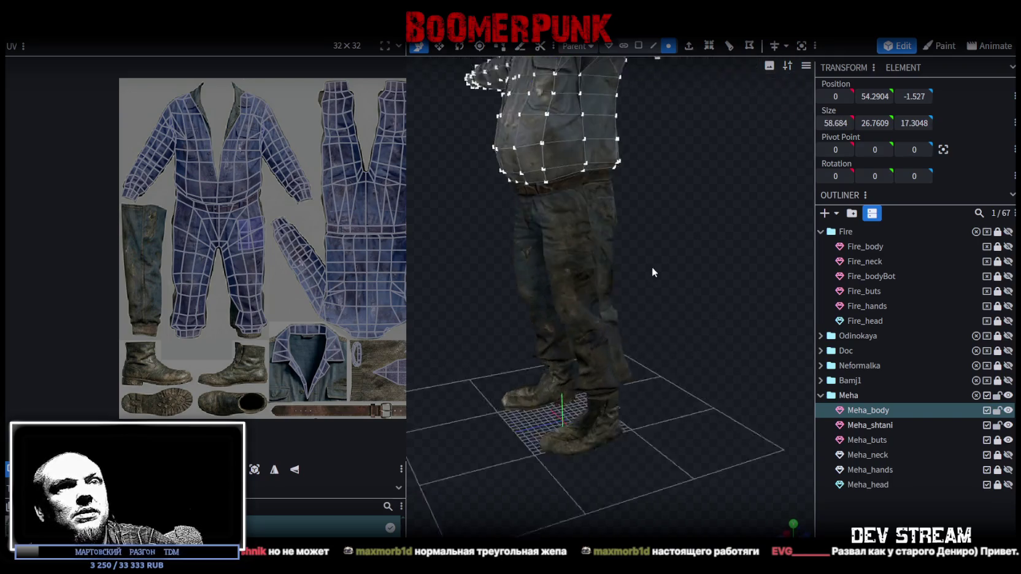
{"action": "left_click", "coordinate": [889, 441]}
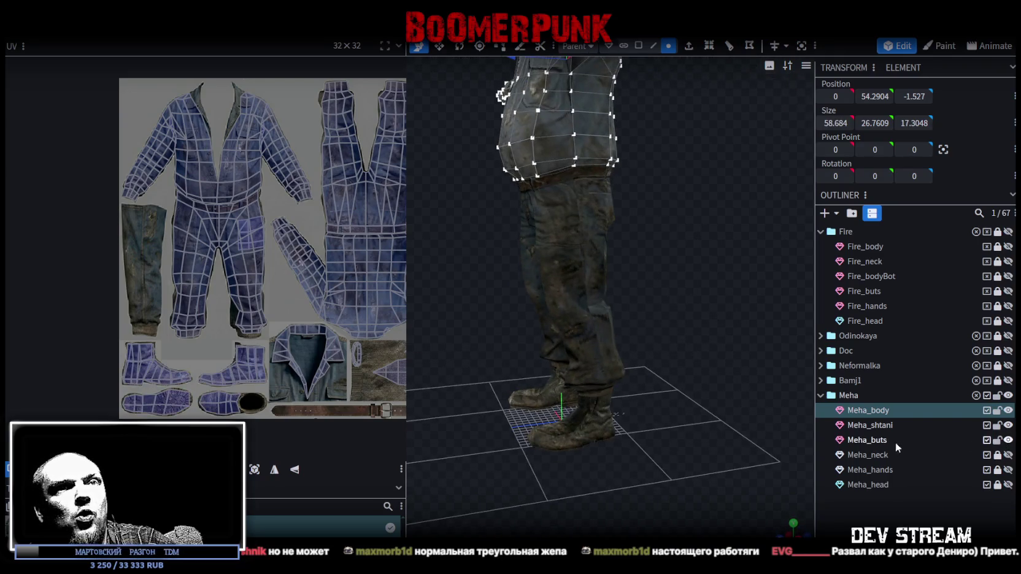
Step: In an orthographic side view, move the Meha_buts boot vertices 0.5 along Z
{"action": "left_click_drag", "start_coordinate": [706, 434], "coordinate": [678, 332]}
{"action": "scroll", "coordinate": [735, 407], "scroll_direction": "up", "scroll_amount": 2}
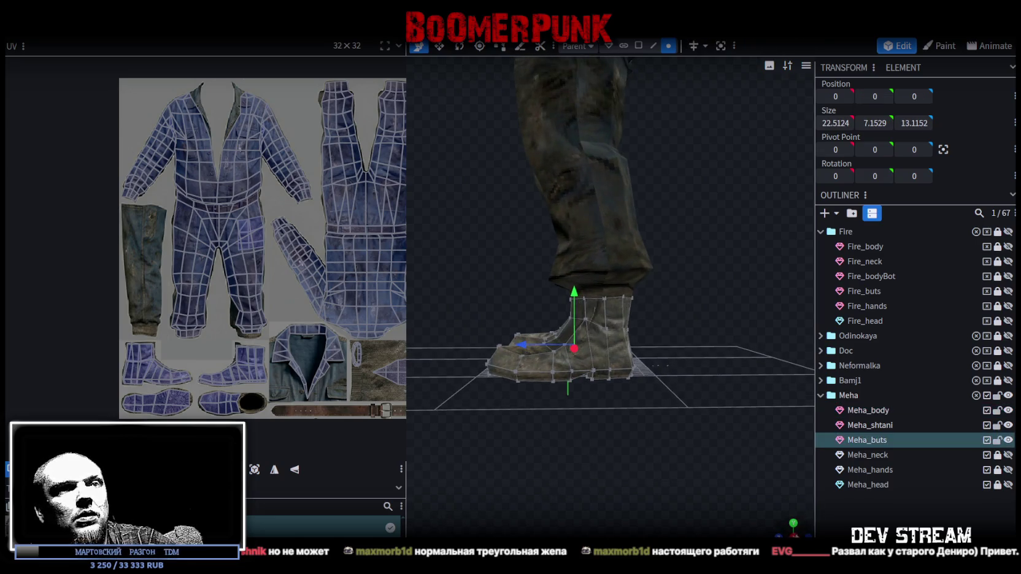
{"action": "left_click", "coordinate": [794, 536]}
{"action": "scroll", "coordinate": [686, 336], "scroll_direction": "up", "scroll_amount": 2}
{"action": "scroll", "coordinate": [533, 402], "scroll_direction": "up", "scroll_amount": 1}
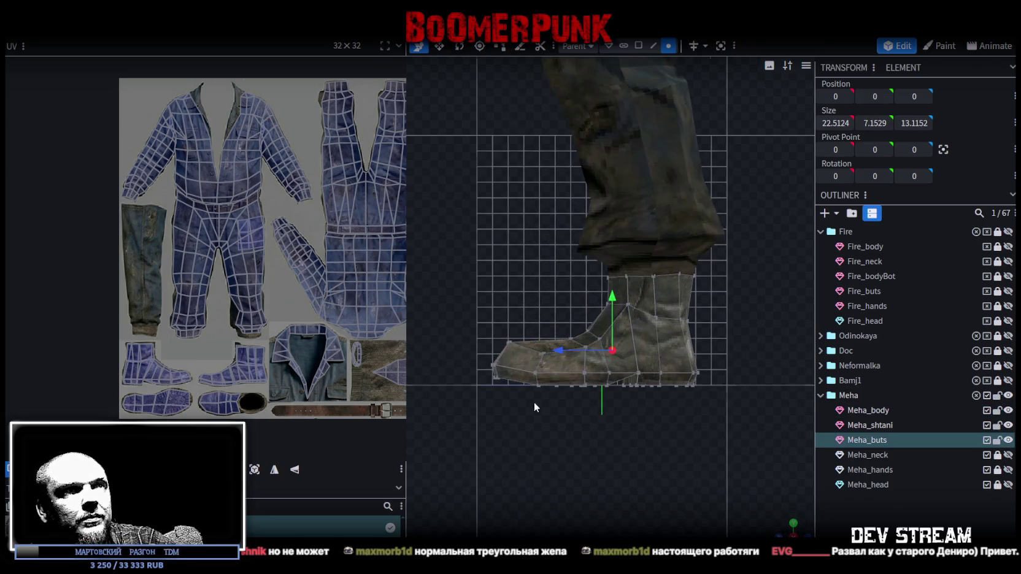
{"action": "left_click_drag", "start_coordinate": [436, 420], "coordinate": [760, 296]}
{"action": "left_click_drag", "start_coordinate": [556, 358], "coordinate": [560, 359]}
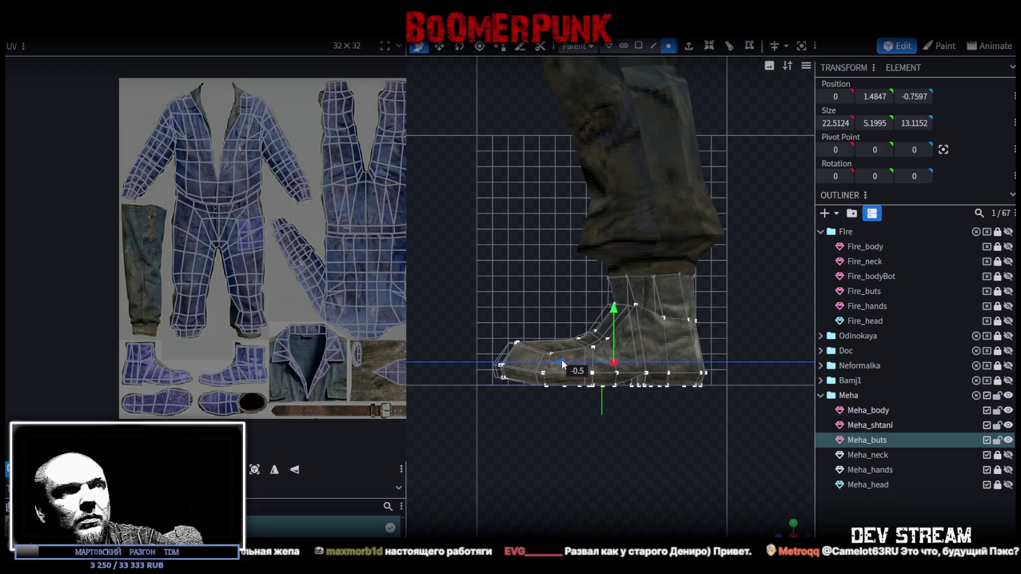
{"action": "left_click_drag", "start_coordinate": [786, 529], "coordinate": [740, 498]}
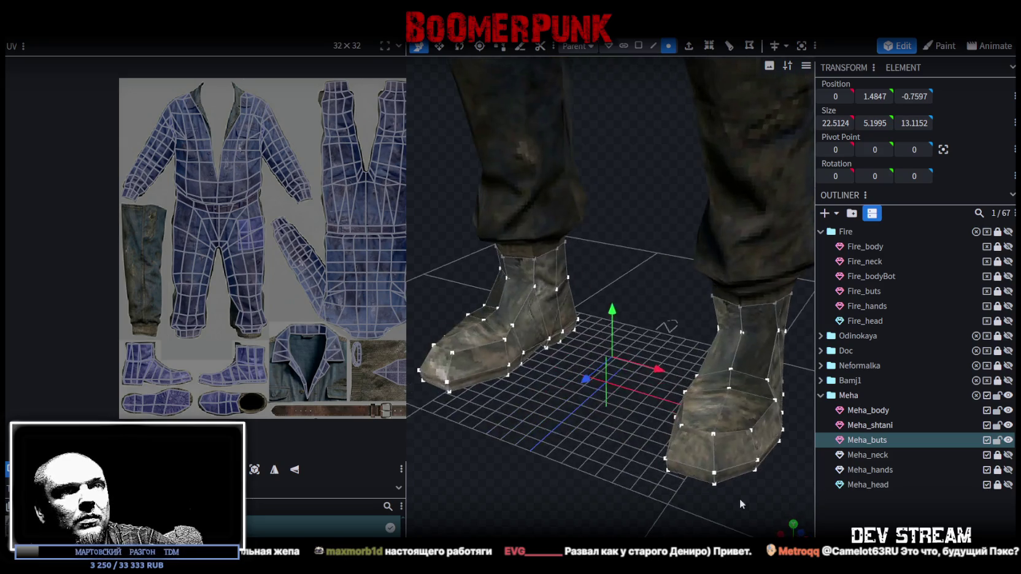
{"action": "left_click", "coordinate": [611, 444]}
{"action": "mouse_move", "coordinate": [611, 444]}
{"action": "left_mouse_down"}
{"action": "mouse_move", "coordinate": [735, 467]}
{"action": "mouse_move", "coordinate": [619, 436]}
{"action": "mouse_move", "coordinate": [693, 418]}
{"action": "mouse_move", "coordinate": [762, 383]}
{"action": "mouse_move", "coordinate": [810, 292]}
{"action": "mouse_move", "coordinate": [789, 241]}
{"action": "mouse_move", "coordinate": [707, 353]}
{"action": "mouse_move", "coordinate": [726, 338]}
{"action": "left_mouse_up"}
{"action": "scroll", "coordinate": [669, 418], "scroll_direction": "down", "scroll_amount": 3}
{"action": "scroll", "coordinate": [736, 374], "scroll_direction": "up", "scroll_amount": 2}
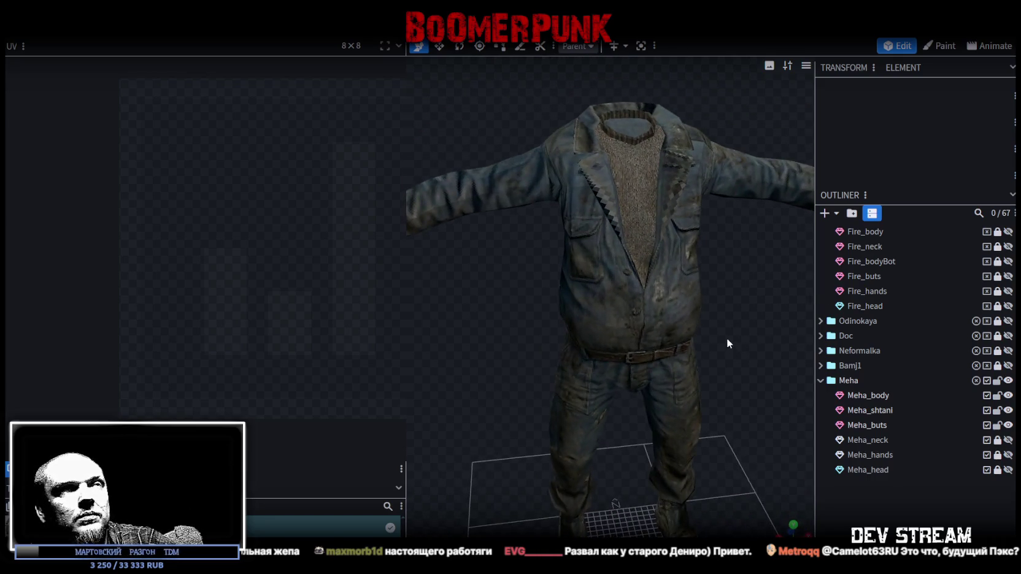
Step: Lock the Meha_buts, Meha_body and Meha_shtani meshes
{"action": "scroll", "coordinate": [748, 322], "scroll_direction": "down", "scroll_amount": 2}
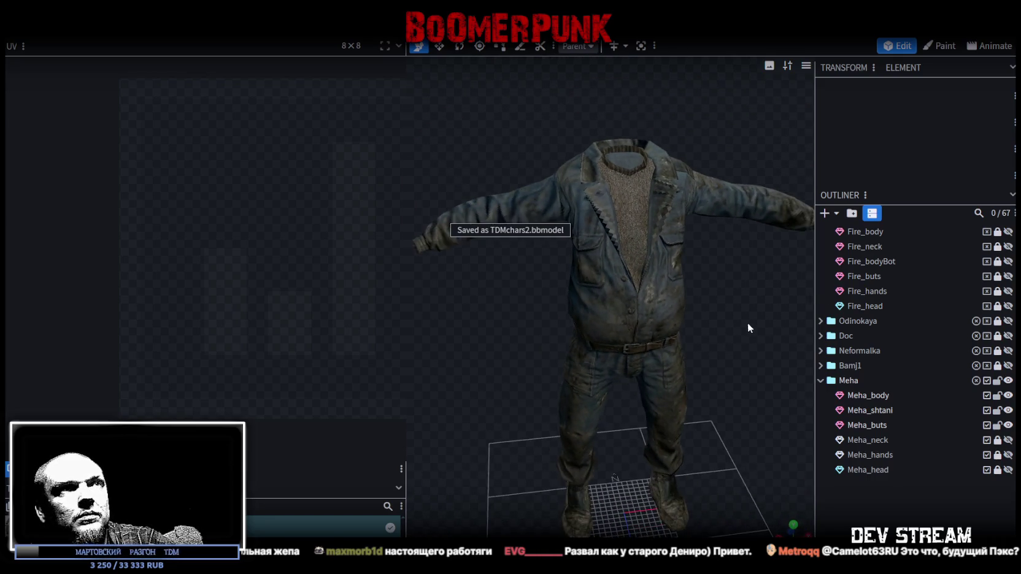
{"action": "left_click", "coordinate": [997, 426]}
{"action": "left_click", "coordinate": [997, 396]}
{"action": "left_click", "coordinate": [997, 410]}
{"action": "scroll", "coordinate": [745, 373], "scroll_direction": "down", "scroll_amount": 2}
{"action": "mouse_move", "coordinate": [745, 373]}
{"action": "left_mouse_down"}
{"action": "mouse_move", "coordinate": [696, 320]}
{"action": "mouse_move", "coordinate": [558, 284]}
{"action": "mouse_move", "coordinate": [639, 260]}
{"action": "mouse_move", "coordinate": [655, 359]}
{"action": "mouse_move", "coordinate": [549, 291]}
{"action": "mouse_move", "coordinate": [760, 306]}
{"action": "mouse_move", "coordinate": [737, 332]}
{"action": "mouse_move", "coordinate": [643, 303]}
{"action": "mouse_move", "coordinate": [699, 303]}
{"action": "mouse_move", "coordinate": [394, 319]}
{"action": "mouse_move", "coordinate": [678, 326]}
{"action": "left_mouse_up"}
{"action": "scroll", "coordinate": [761, 307], "scroll_direction": "up", "scroll_amount": 2}
{"action": "scroll", "coordinate": [643, 303], "scroll_direction": "up", "scroll_amount": 2}
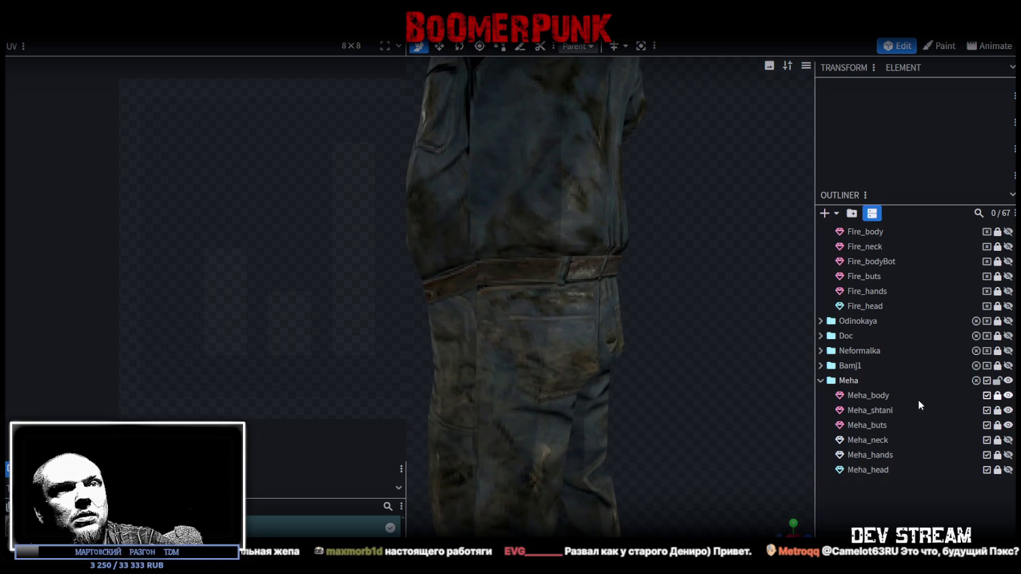
Step: Select Meha_body, then unlock Meha_shtani and add it to the selection
{"action": "left_click", "coordinate": [874, 395]}
{"action": "scroll", "coordinate": [873, 392], "scroll_direction": "up", "scroll_amount": 2}
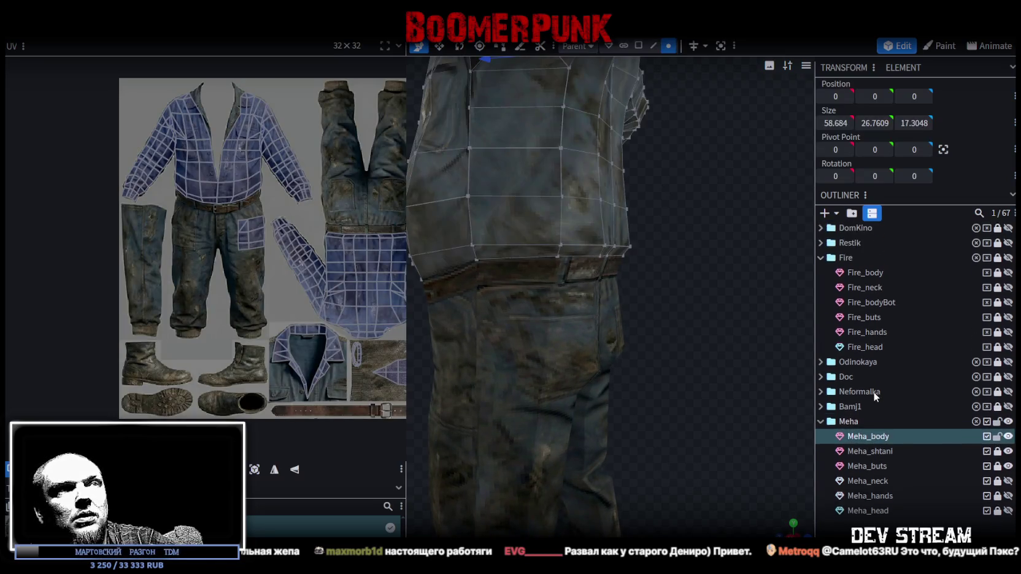
{"action": "left_click", "coordinate": [919, 468], "text": "ctrl"}
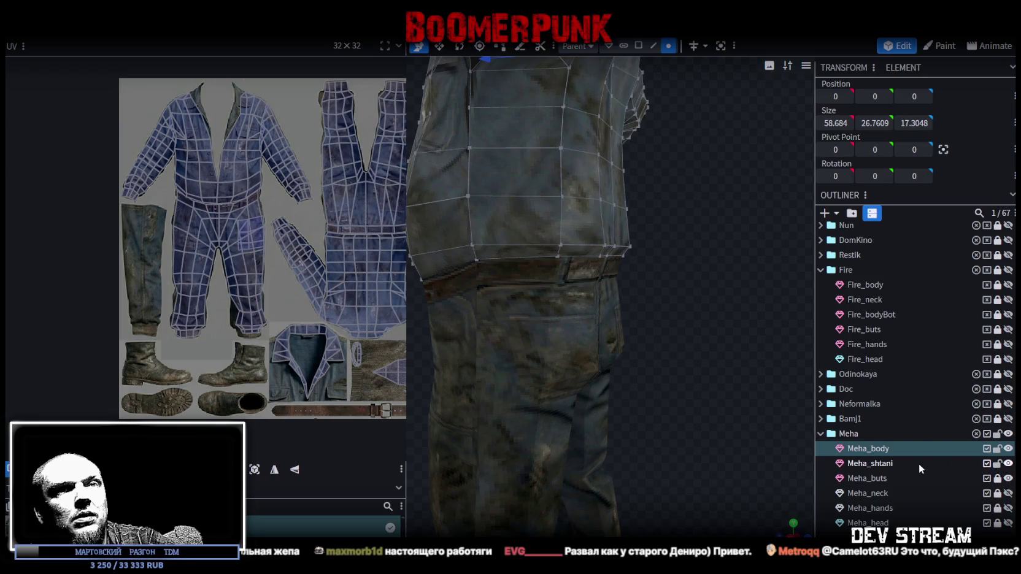
{"action": "left_click", "coordinate": [877, 464], "text": "ctrl"}
{"action": "scroll", "coordinate": [709, 322], "scroll_direction": "up", "scroll_amount": 3}
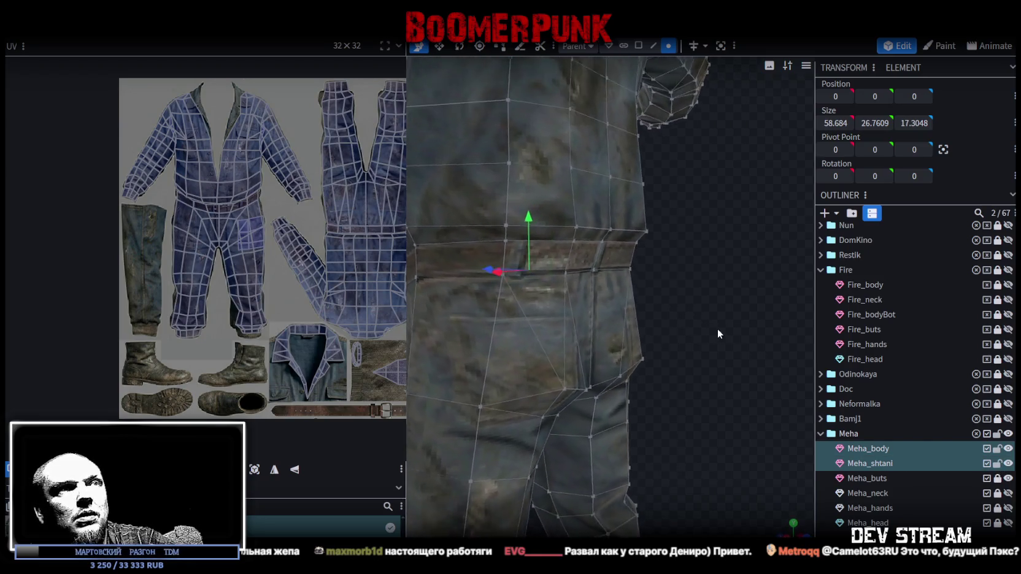
{"action": "mouse_move", "coordinate": [715, 330]}
{"action": "left_mouse_down"}
{"action": "mouse_move", "coordinate": [640, 323]}
{"action": "mouse_move", "coordinate": [761, 323]}
{"action": "mouse_move", "coordinate": [704, 190]}
{"action": "mouse_move", "coordinate": [705, 323]}
{"action": "left_mouse_up"}
{"action": "scroll", "coordinate": [755, 349], "scroll_direction": "down", "scroll_amount": 3}
{"action": "scroll", "coordinate": [680, 413], "scroll_direction": "up", "scroll_amount": 2}
{"action": "scroll", "coordinate": [667, 286], "scroll_direction": "up", "scroll_amount": 3}
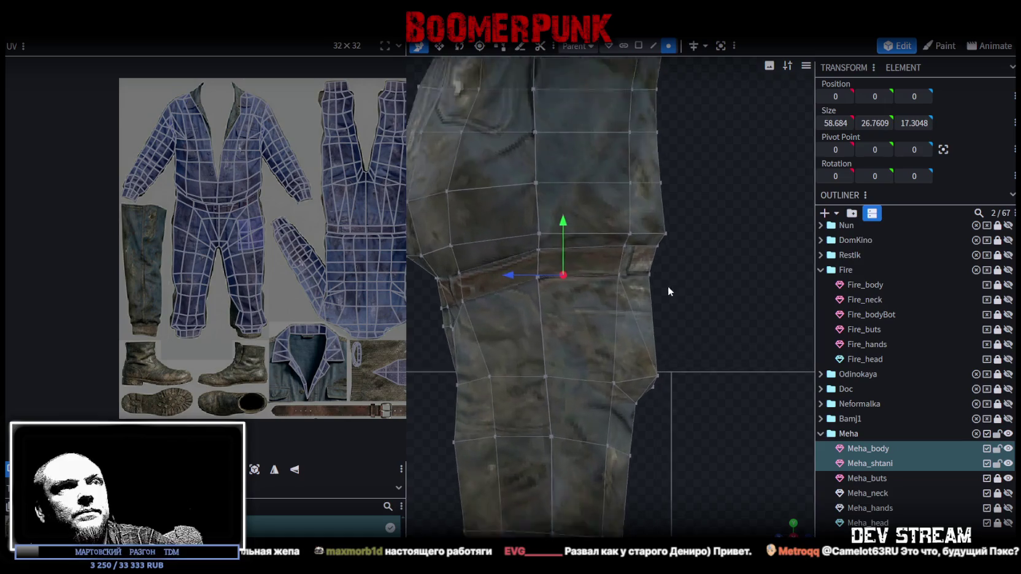
{"action": "scroll", "coordinate": [697, 278], "scroll_direction": "up", "scroll_amount": 3}
Step: Select trouser waist vertices and undo an unwanted vertex move
{"action": "left_click_drag", "start_coordinate": [697, 278], "coordinate": [672, 204]}
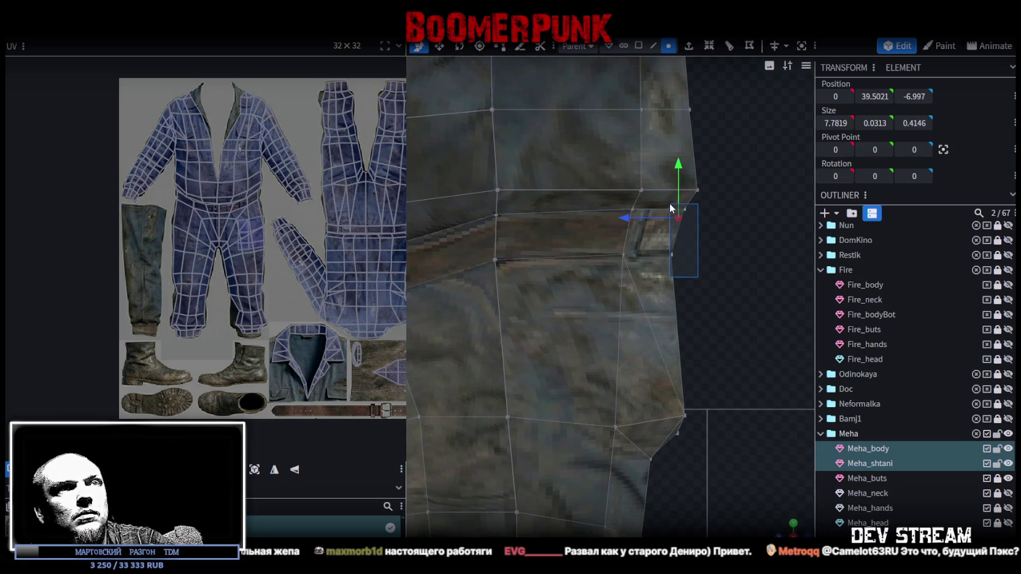
{"action": "left_click_drag", "start_coordinate": [783, 528], "coordinate": [684, 212]}
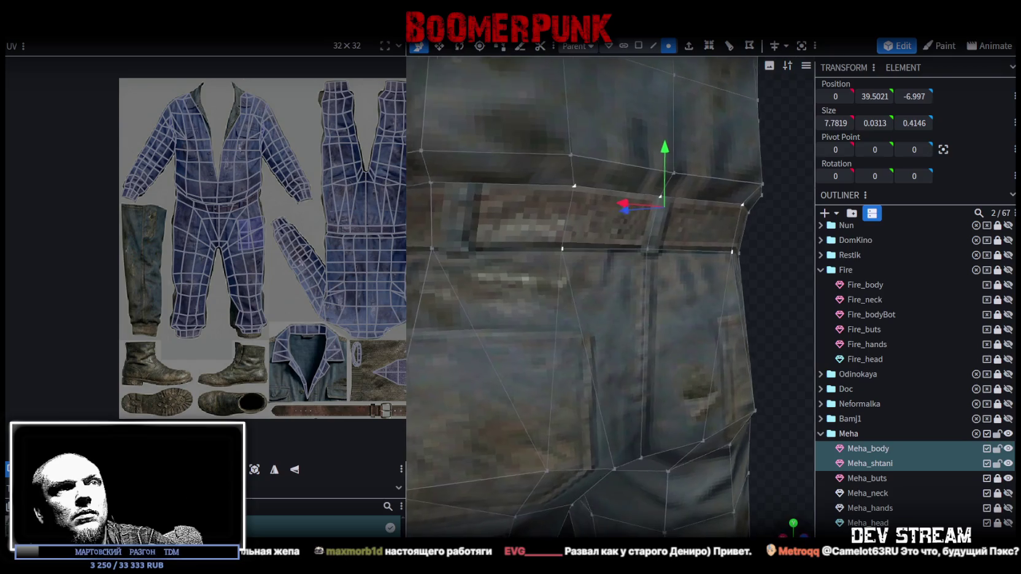
{"action": "mouse_move", "coordinate": [716, 278]}
{"action": "left_mouse_down"}
{"action": "mouse_move", "coordinate": [760, 311]}
{"action": "mouse_move", "coordinate": [800, 314]}
{"action": "mouse_move", "coordinate": [809, 515]}
{"action": "left_mouse_up"}
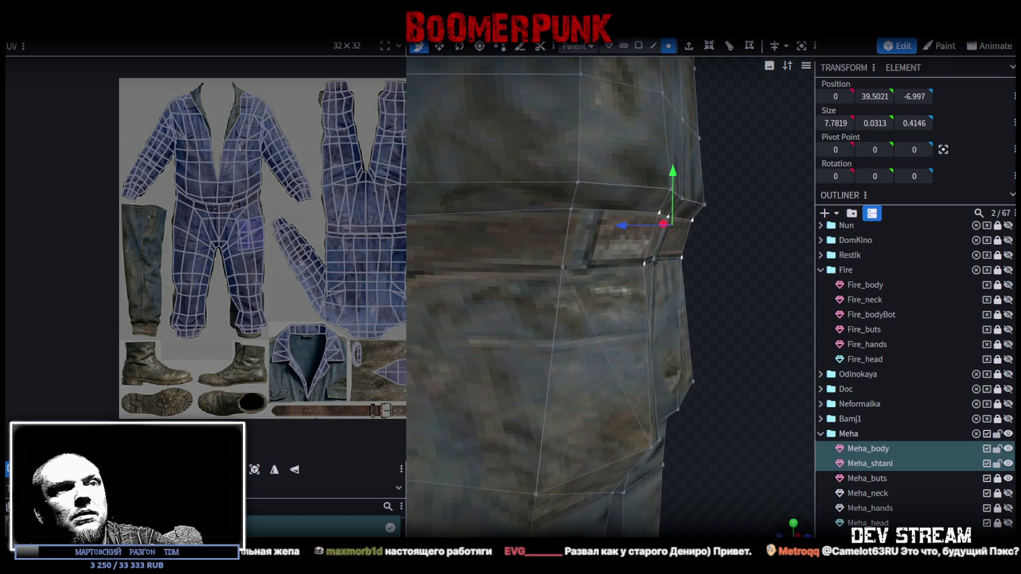
{"action": "scroll", "coordinate": [743, 311], "scroll_direction": "up", "scroll_amount": 2}
{"action": "right_click_drag", "start_coordinate": [743, 311], "coordinate": [689, 323]}
{"action": "left_click", "coordinate": [620, 279]}
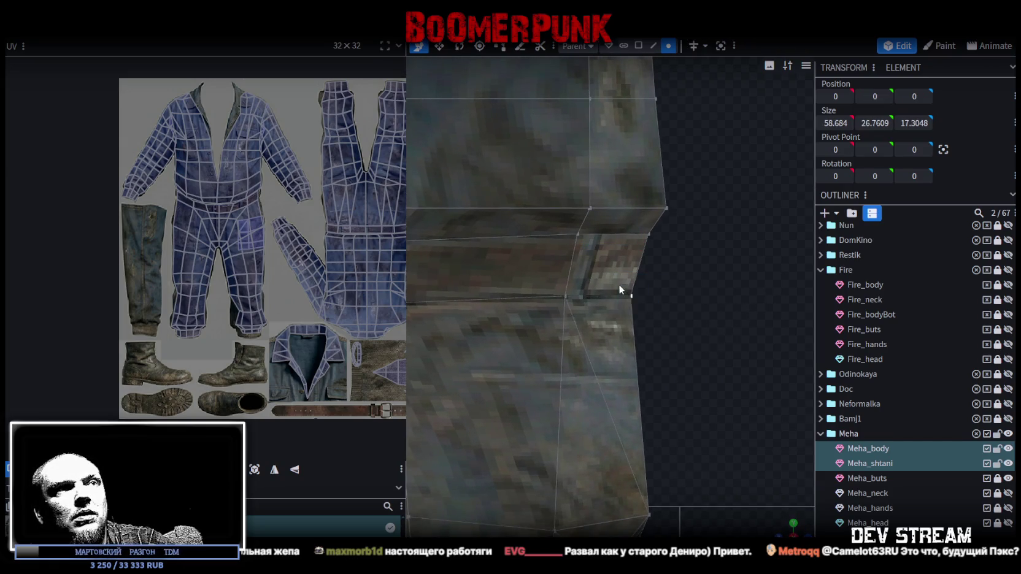
{"action": "left_click", "coordinate": [868, 464]}
{"action": "mouse_move", "coordinate": [651, 317]}
{"action": "left_mouse_down"}
{"action": "mouse_move", "coordinate": [614, 284]}
{"action": "mouse_move", "coordinate": [567, 299]}
{"action": "left_mouse_up"}
{"action": "key", "text": "ctrl+z"}
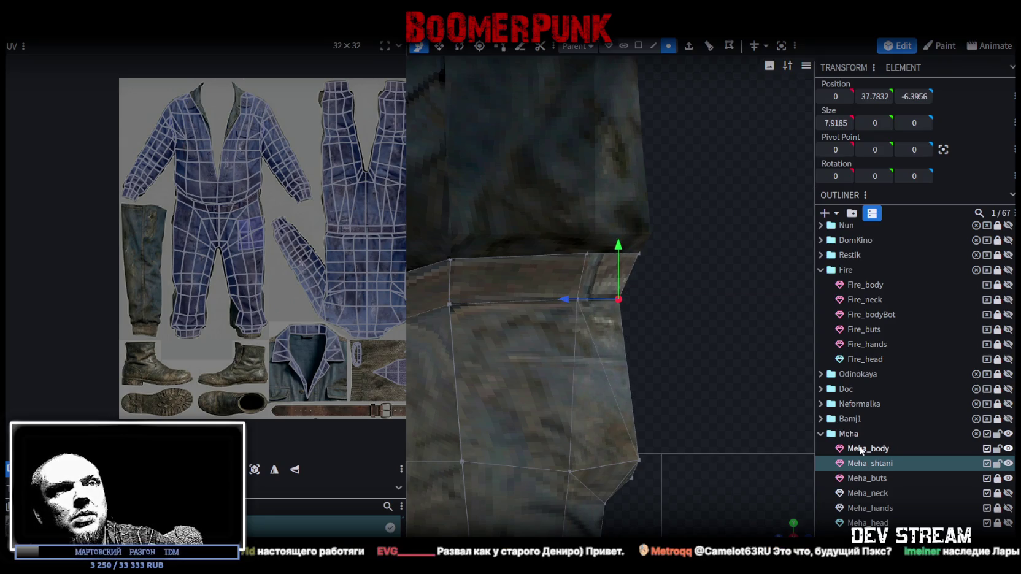
Step: Select the belt-edge vertices on both Meha_body and Meha_shtani
{"action": "left_click", "coordinate": [866, 449], "text": "ctrl"}
{"action": "mouse_move", "coordinate": [658, 276]}
{"action": "left_mouse_down"}
{"action": "mouse_move", "coordinate": [636, 248]}
{"action": "mouse_move", "coordinate": [570, 252]}
{"action": "left_mouse_up"}
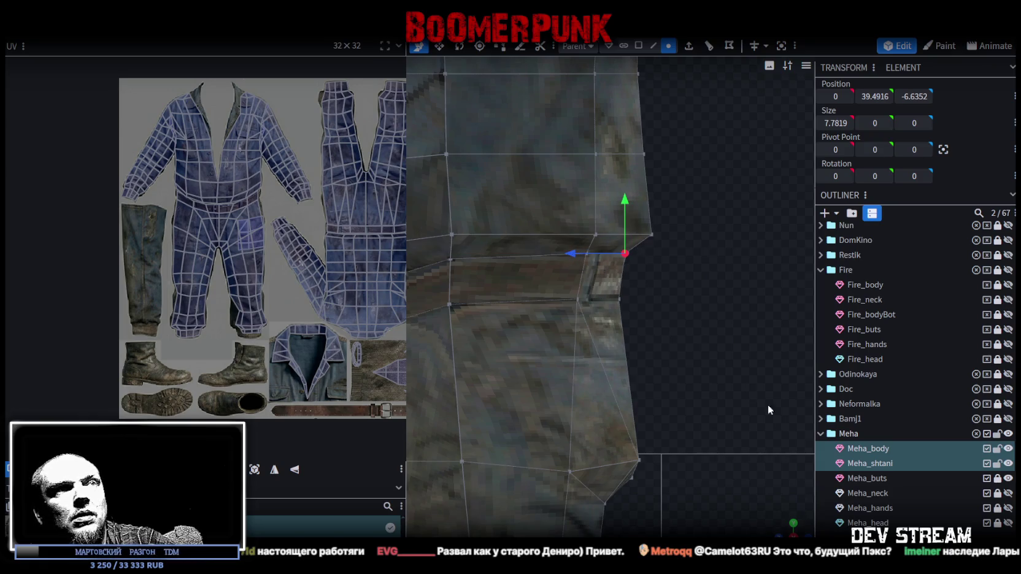
{"action": "left_click_drag", "start_coordinate": [786, 526], "coordinate": [816, 337]}
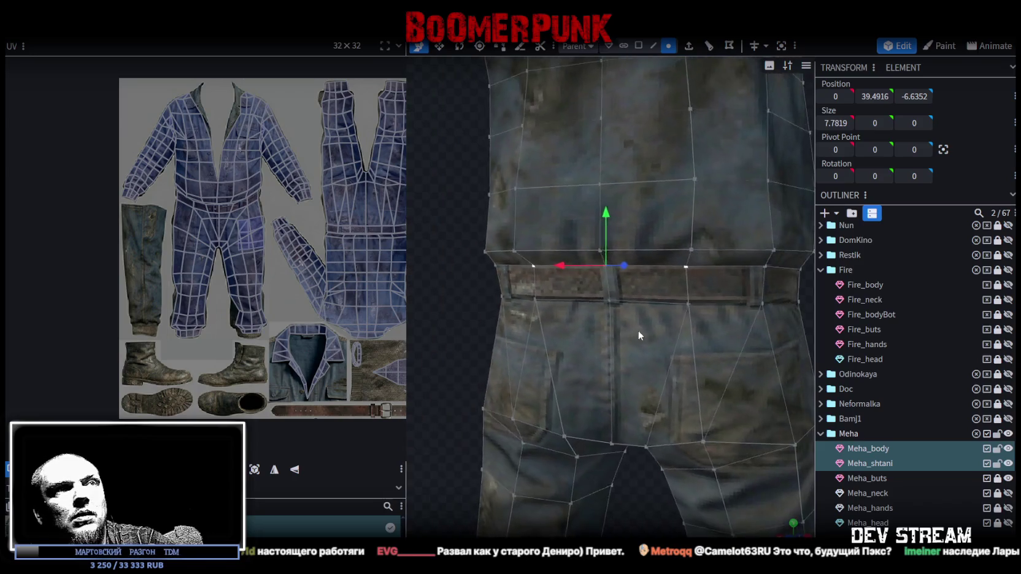
{"action": "scroll", "coordinate": [679, 301], "scroll_direction": "up", "scroll_amount": 1}
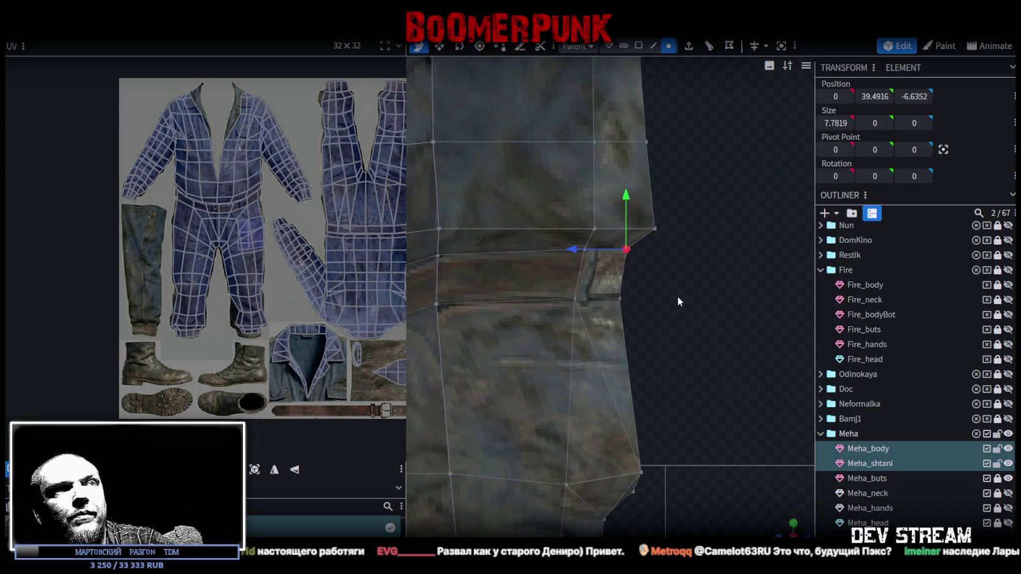
{"action": "left_click_drag", "start_coordinate": [628, 263], "coordinate": [567, 247]}
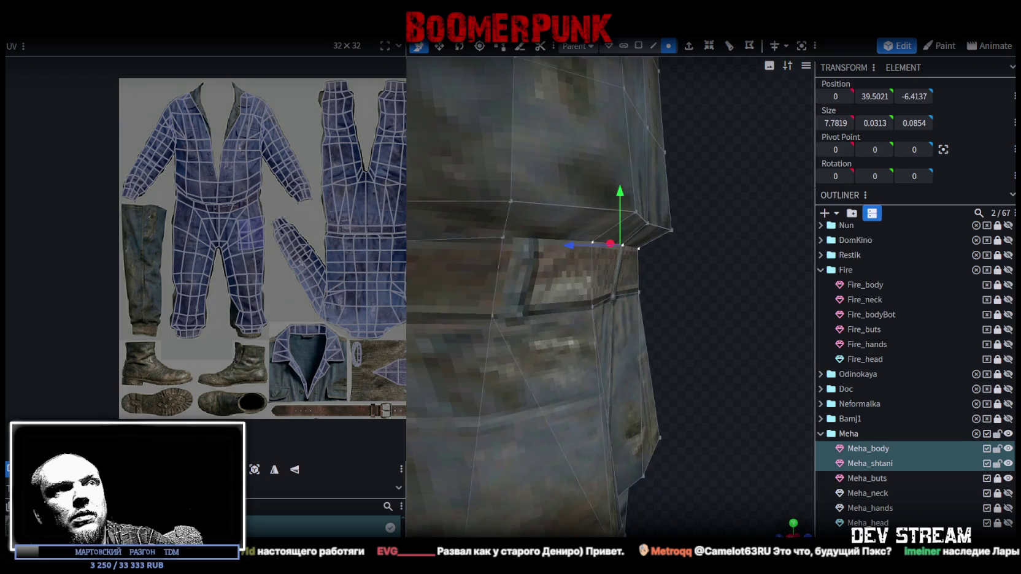
{"action": "scroll", "coordinate": [789, 522], "scroll_direction": "down", "scroll_amount": 2}
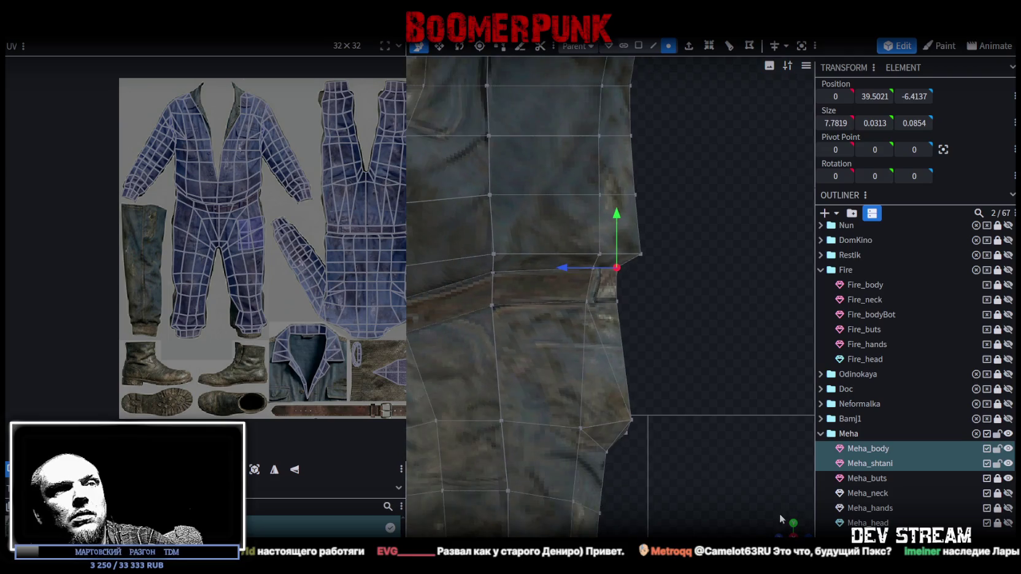
{"action": "scroll", "coordinate": [773, 467], "scroll_direction": "down", "scroll_amount": 2}
{"action": "scroll", "coordinate": [762, 367], "scroll_direction": "down", "scroll_amount": 2}
{"action": "scroll", "coordinate": [732, 354], "scroll_direction": "down", "scroll_amount": 1}
{"action": "mouse_move", "coordinate": [732, 349]}
{"action": "left_mouse_down"}
{"action": "mouse_move", "coordinate": [513, 352]}
{"action": "mouse_move", "coordinate": [714, 336]}
{"action": "mouse_move", "coordinate": [794, 345]}
{"action": "left_mouse_up"}
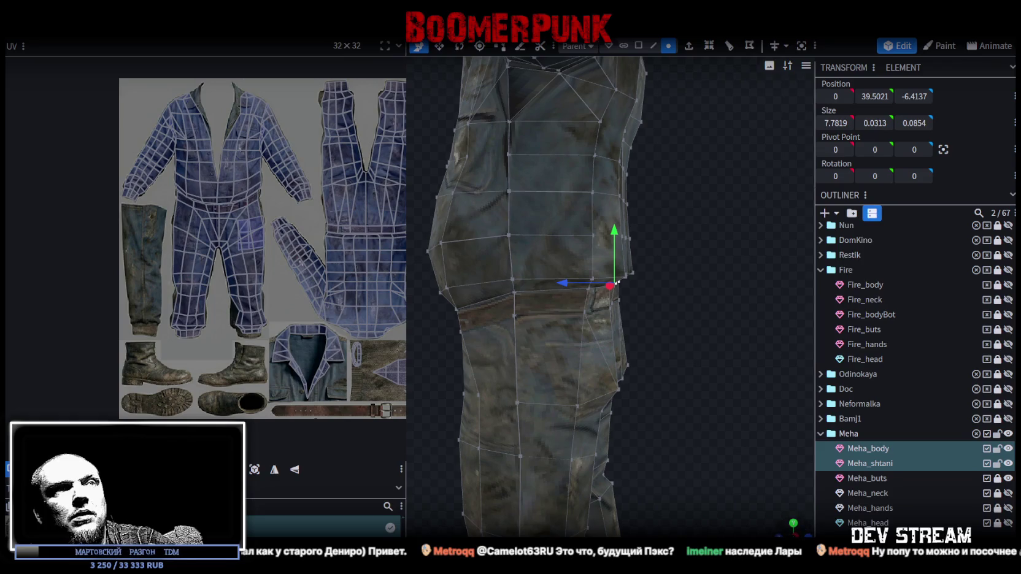
{"action": "scroll", "coordinate": [684, 252], "scroll_direction": "up", "scroll_amount": 3}
Step: Move the jacket's waist corner vertex 0.25 along the depth axis and save the model
{"action": "left_click_drag", "start_coordinate": [679, 257], "coordinate": [626, 199]}
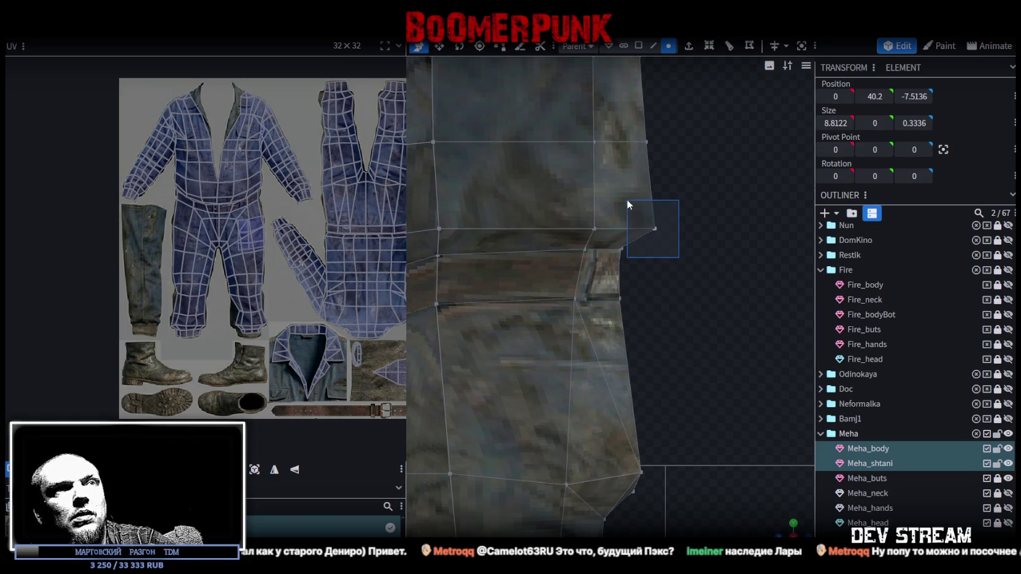
{"action": "left_click", "coordinate": [870, 463], "text": "ctrl"}
{"action": "left_click_drag", "start_coordinate": [689, 235], "coordinate": [628, 195]}
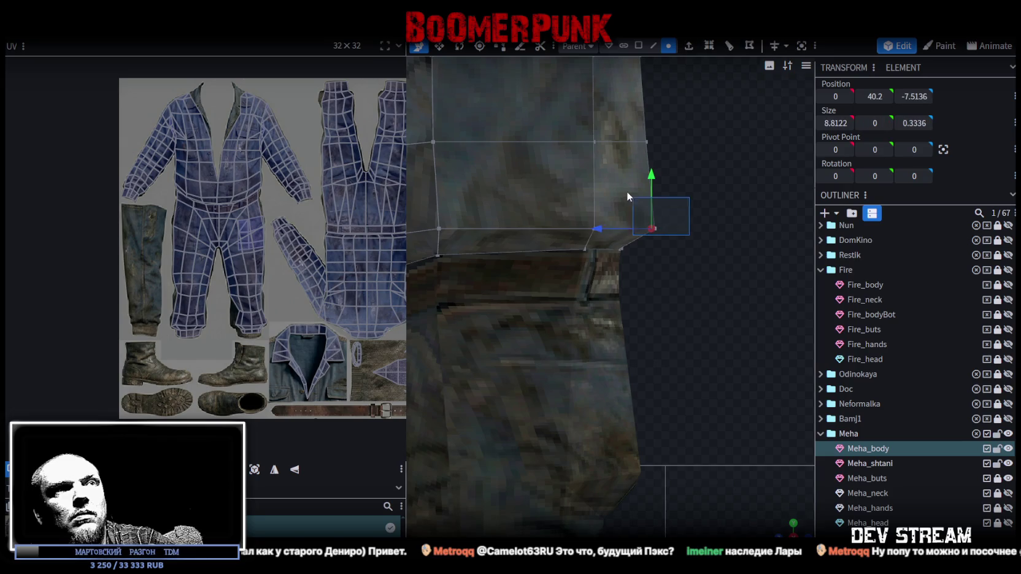
{"action": "left_click_drag", "start_coordinate": [607, 228], "coordinate": [582, 225]}
{"action": "mouse_move", "coordinate": [786, 526]}
{"action": "left_mouse_down"}
{"action": "mouse_move", "coordinate": [746, 480]}
{"action": "mouse_move", "coordinate": [719, 402]}
{"action": "mouse_move", "coordinate": [643, 387]}
{"action": "left_mouse_up"}
{"action": "left_click", "coordinate": [736, 288]}
{"action": "scroll", "coordinate": [736, 288], "scroll_direction": "down", "scroll_amount": 5}
{"action": "mouse_move", "coordinate": [737, 288]}
{"action": "left_mouse_down"}
{"action": "mouse_move", "coordinate": [565, 252]}
{"action": "mouse_move", "coordinate": [555, 235]}
{"action": "mouse_move", "coordinate": [721, 188]}
{"action": "mouse_move", "coordinate": [859, 275]}
{"action": "left_mouse_up"}
{"action": "key", "text": "ctrl+s"}
Step: Slide the waist-edge vertices of the trousers and jacket slightly along the depth axis
{"action": "mouse_move", "coordinate": [684, 328]}
{"action": "left_mouse_down"}
{"action": "mouse_move", "coordinate": [712, 301]}
{"action": "mouse_move", "coordinate": [516, 291]}
{"action": "left_mouse_up"}
{"action": "scroll", "coordinate": [736, 303], "scroll_direction": "up", "scroll_amount": 3}
{"action": "left_click", "coordinate": [447, 289]}
{"action": "mouse_move", "coordinate": [447, 289]}
{"action": "left_mouse_down"}
{"action": "mouse_move", "coordinate": [530, 299]}
{"action": "mouse_move", "coordinate": [616, 289]}
{"action": "mouse_move", "coordinate": [481, 294]}
{"action": "left_mouse_up"}
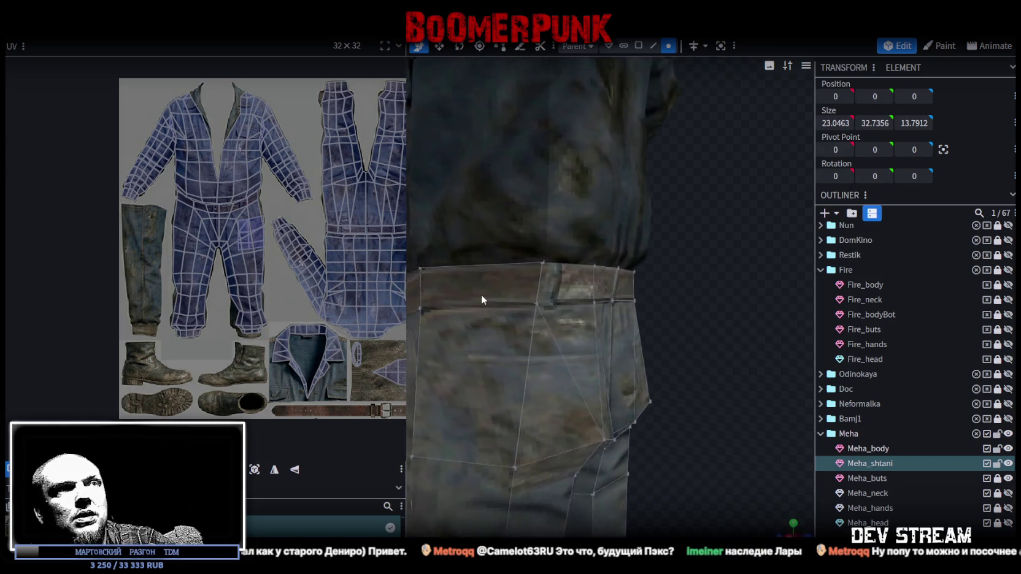
{"action": "scroll", "coordinate": [480, 287], "scroll_direction": "up", "scroll_amount": 2}
{"action": "scroll", "coordinate": [664, 375], "scroll_direction": "up", "scroll_amount": 3}
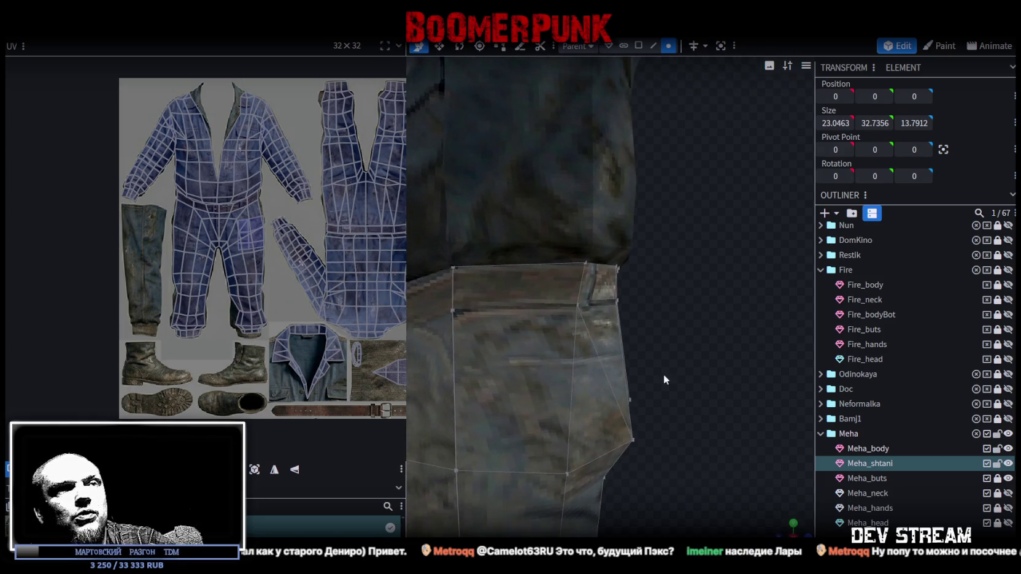
{"action": "left_click", "coordinate": [884, 448], "text": "ctrl"}
{"action": "left_click_drag", "start_coordinate": [601, 270], "coordinate": [559, 231]}
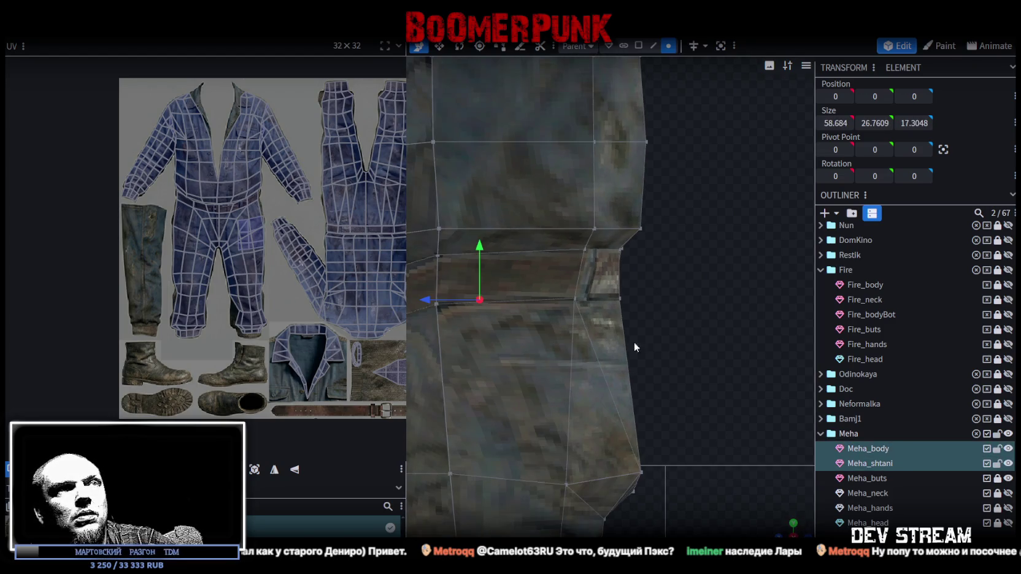
{"action": "mouse_move", "coordinate": [634, 341]}
{"action": "left_mouse_down"}
{"action": "mouse_move", "coordinate": [587, 220]}
{"action": "mouse_move", "coordinate": [593, 253]}
{"action": "left_mouse_up"}
{"action": "left_click", "coordinate": [870, 463], "text": "ctrl"}
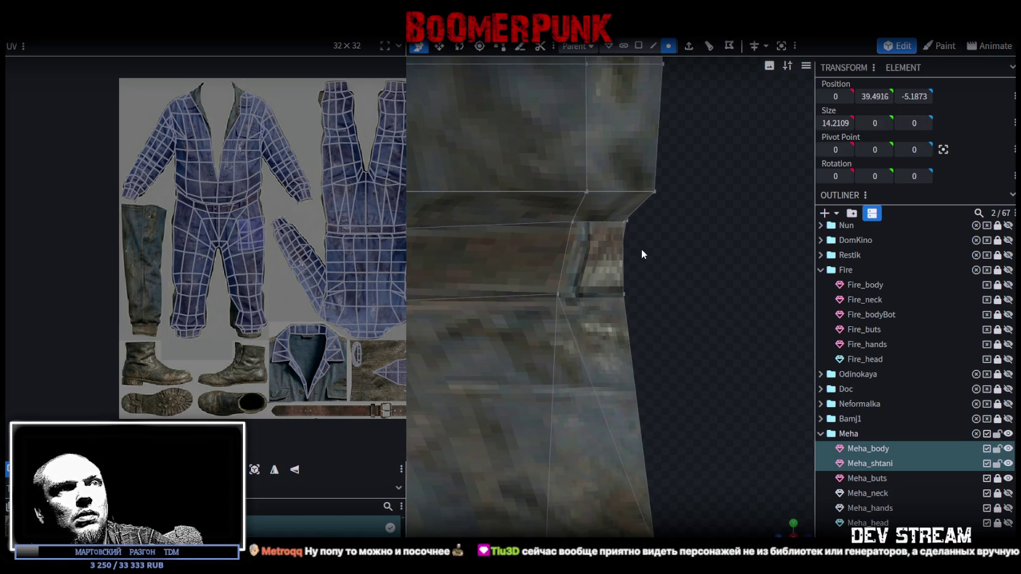
{"action": "mouse_move", "coordinate": [648, 255]}
{"action": "left_mouse_down"}
{"action": "mouse_move", "coordinate": [540, 199]}
{"action": "mouse_move", "coordinate": [540, 224]}
{"action": "left_mouse_up"}
{"action": "mouse_move", "coordinate": [648, 246]}
{"action": "left_mouse_down"}
{"action": "mouse_move", "coordinate": [599, 213]}
{"action": "mouse_move", "coordinate": [555, 222]}
{"action": "left_mouse_up"}
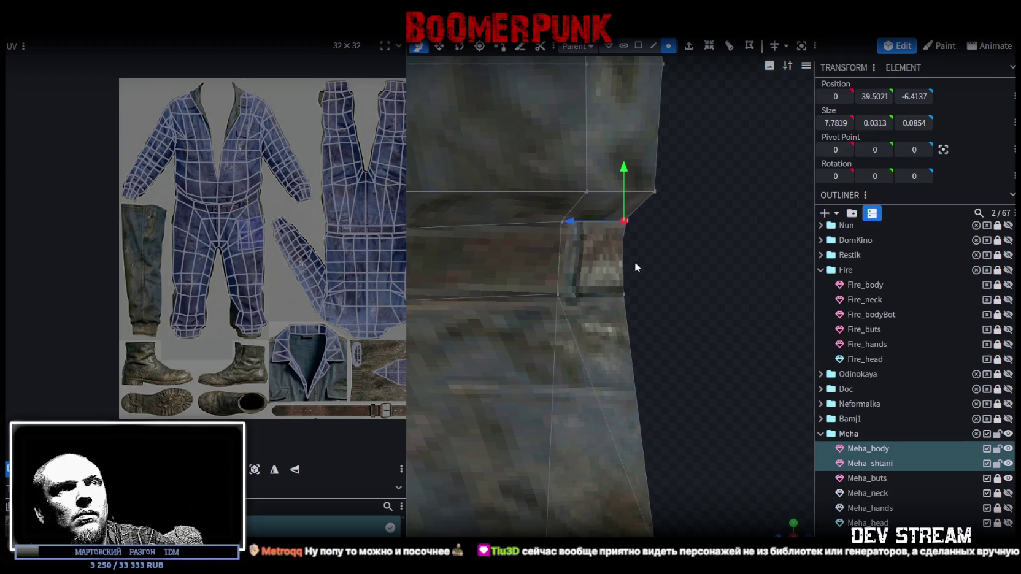
Step: Orbit around the finished character to review it from the side and front
{"action": "scroll", "coordinate": [634, 267], "scroll_direction": "down", "scroll_amount": 2}
{"action": "scroll", "coordinate": [788, 527], "scroll_direction": "down", "scroll_amount": 3}
{"action": "left_click_drag", "start_coordinate": [787, 527], "coordinate": [727, 376]}
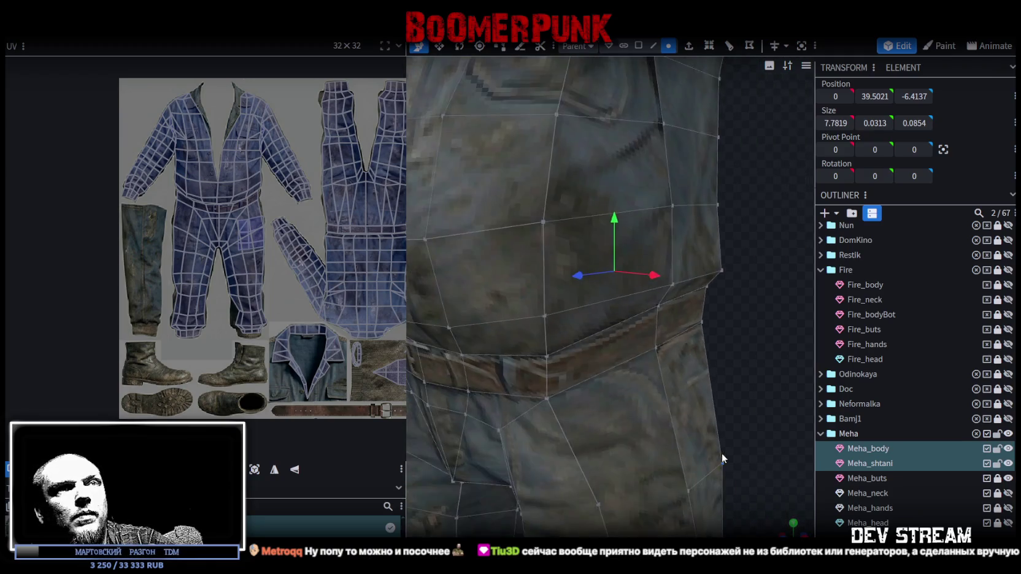
{"action": "left_click_drag", "start_coordinate": [727, 371], "coordinate": [894, 355]}
{"action": "left_click", "coordinate": [641, 441]}
{"action": "scroll", "coordinate": [641, 441], "scroll_direction": "down", "scroll_amount": 3}
{"action": "mouse_move", "coordinate": [780, 343]}
{"action": "left_mouse_down"}
{"action": "mouse_move", "coordinate": [720, 329]}
{"action": "mouse_move", "coordinate": [630, 333]}
{"action": "mouse_move", "coordinate": [686, 364]}
{"action": "mouse_move", "coordinate": [575, 381]}
{"action": "mouse_move", "coordinate": [636, 403]}
{"action": "mouse_move", "coordinate": [822, 374]}
{"action": "mouse_move", "coordinate": [788, 335]}
{"action": "mouse_move", "coordinate": [570, 307]}
{"action": "mouse_move", "coordinate": [606, 415]}
{"action": "mouse_move", "coordinate": [647, 416]}
{"action": "mouse_move", "coordinate": [491, 437]}
{"action": "mouse_move", "coordinate": [597, 401]}
{"action": "mouse_move", "coordinate": [764, 393]}
{"action": "mouse_move", "coordinate": [781, 381]}
{"action": "mouse_move", "coordinate": [714, 381]}
{"action": "mouse_move", "coordinate": [767, 337]}
{"action": "mouse_move", "coordinate": [640, 368]}
{"action": "mouse_move", "coordinate": [588, 396]}
{"action": "mouse_move", "coordinate": [654, 373]}
{"action": "left_mouse_up"}
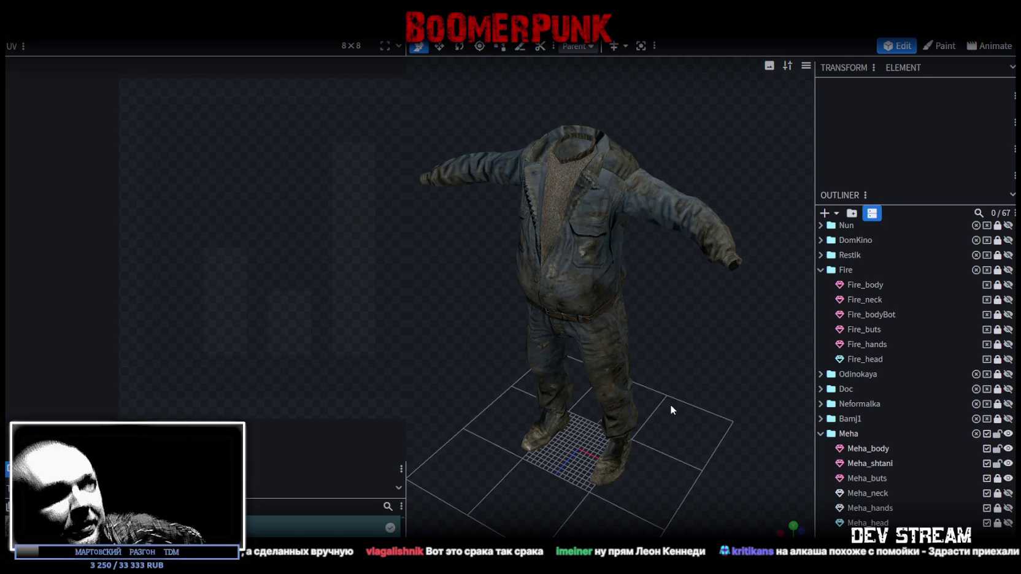
Step: Select Meha_body to show its UVs on the coverall texture, viewing it from the back
{"action": "scroll", "coordinate": [670, 404], "scroll_direction": "up", "scroll_amount": 3}
{"action": "scroll", "coordinate": [758, 325], "scroll_direction": "up", "scroll_amount": 2}
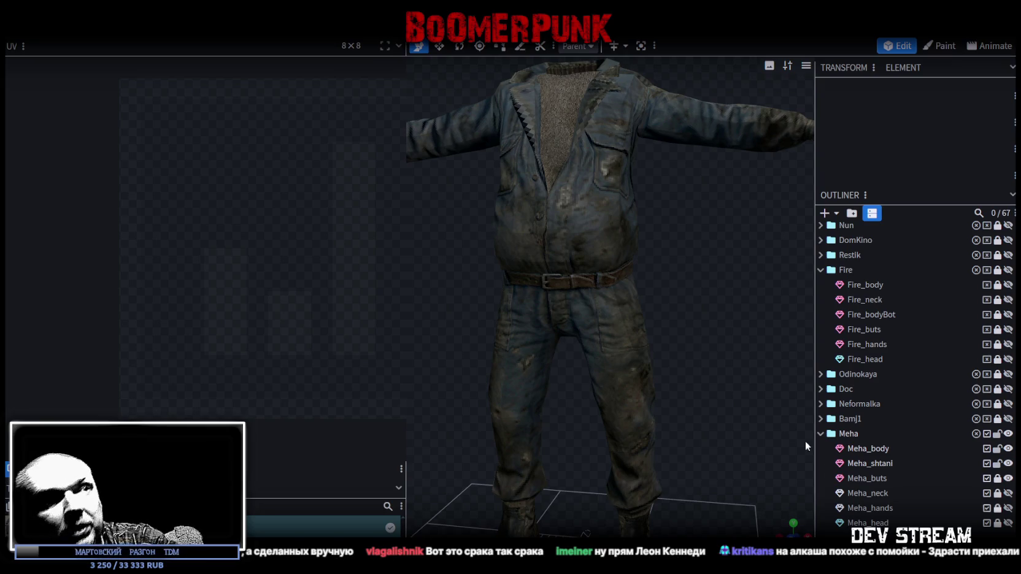
{"action": "scroll", "coordinate": [686, 297], "scroll_direction": "down", "scroll_amount": 3}
{"action": "mouse_move", "coordinate": [728, 273]}
{"action": "left_mouse_down"}
{"action": "mouse_move", "coordinate": [708, 263]}
{"action": "mouse_move", "coordinate": [573, 267]}
{"action": "left_mouse_up"}
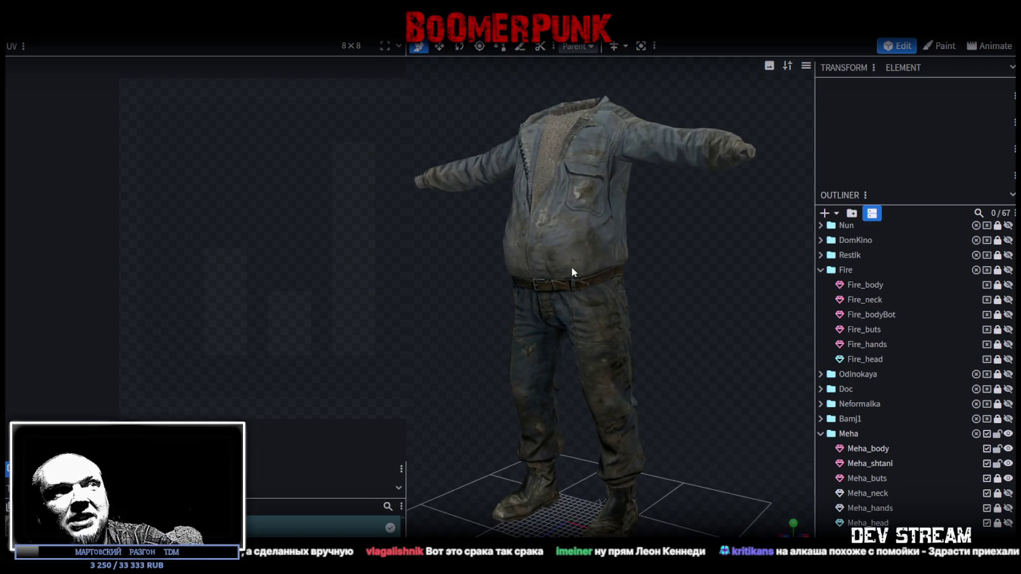
{"action": "left_click", "coordinate": [574, 272]}
{"action": "mouse_move", "coordinate": [639, 307]}
{"action": "left_mouse_down"}
{"action": "mouse_move", "coordinate": [502, 410]}
{"action": "mouse_move", "coordinate": [678, 382]}
{"action": "mouse_move", "coordinate": [660, 401]}
{"action": "mouse_move", "coordinate": [706, 394]}
{"action": "left_mouse_up"}
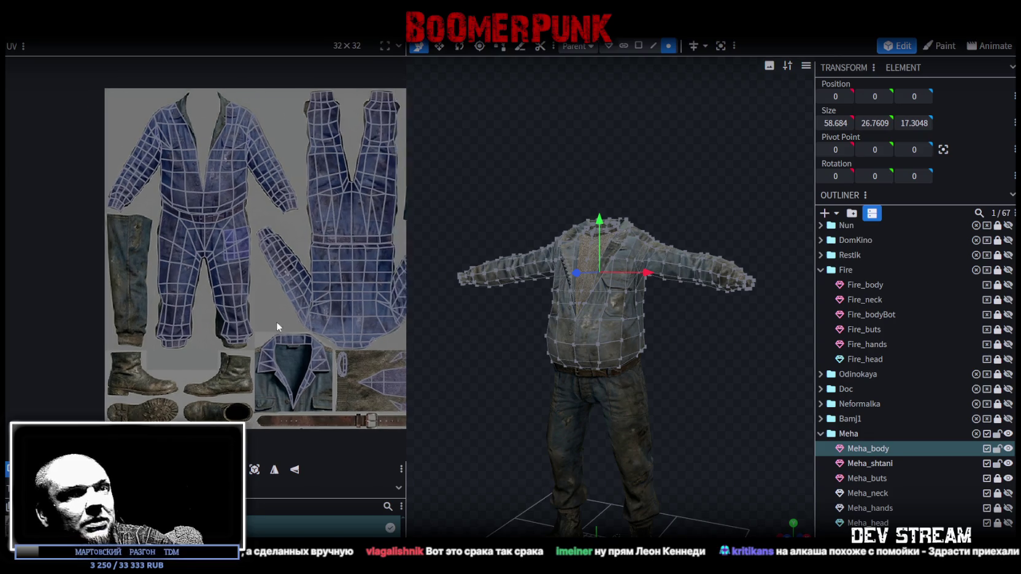
Step: Unlock the Meha_buts boots mesh so its UVs show, and save as TDMchars2.bbmodel
{"action": "scroll", "coordinate": [267, 304], "scroll_direction": "down", "scroll_amount": 2}
{"action": "scroll", "coordinate": [272, 298], "scroll_direction": "up", "scroll_amount": 2}
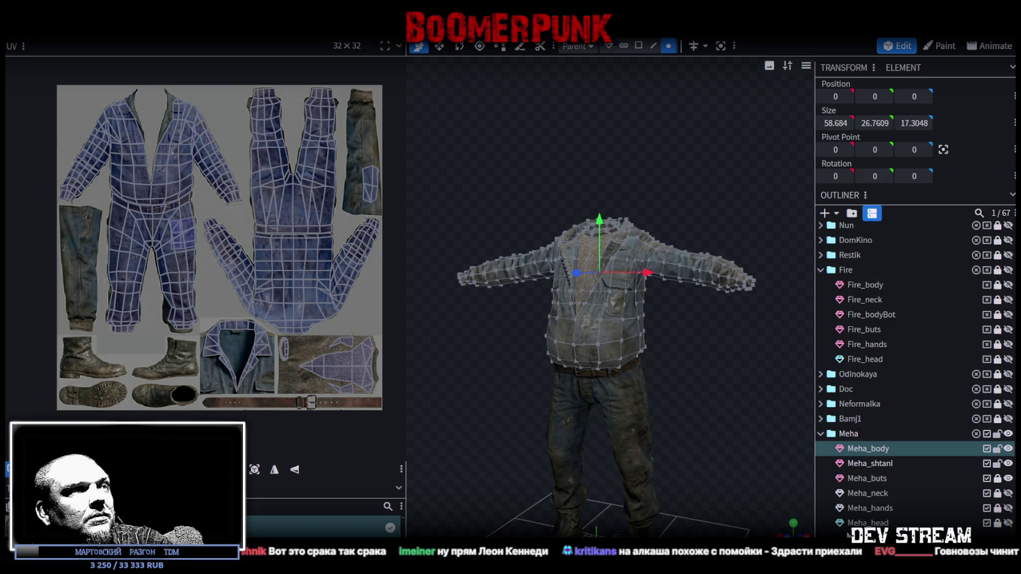
{"action": "left_click", "coordinate": [997, 479]}
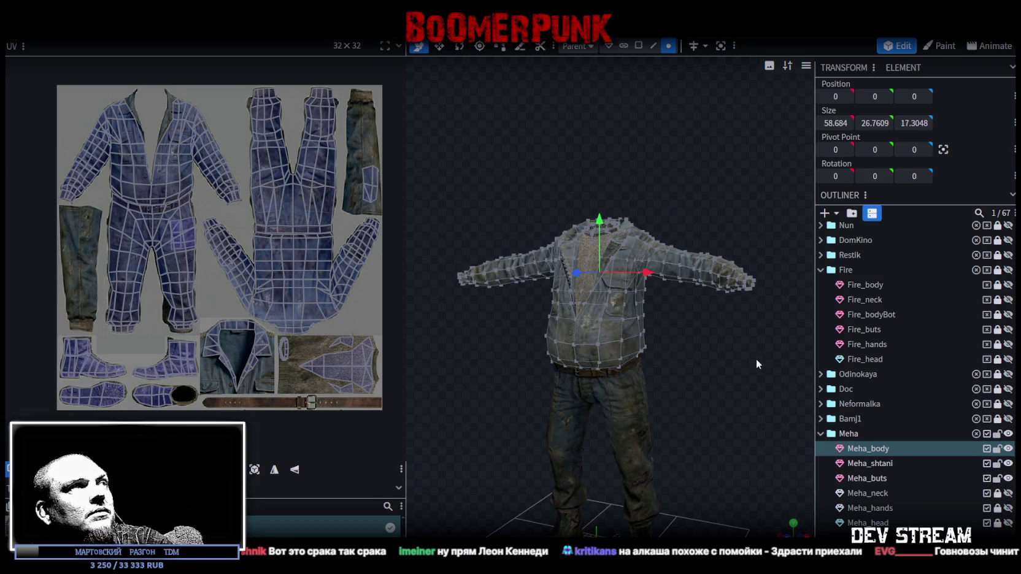
{"action": "key", "text": "ctrl+s"}
Step: Inspect the jacket from the side and front, then deselect it
{"action": "mouse_move", "coordinate": [720, 348]}
{"action": "left_mouse_down"}
{"action": "mouse_move", "coordinate": [546, 360]}
{"action": "mouse_move", "coordinate": [706, 315]}
{"action": "mouse_move", "coordinate": [582, 332]}
{"action": "mouse_move", "coordinate": [570, 311]}
{"action": "mouse_move", "coordinate": [515, 318]}
{"action": "mouse_move", "coordinate": [606, 339]}
{"action": "mouse_move", "coordinate": [756, 343]}
{"action": "left_mouse_up"}
{"action": "scroll", "coordinate": [582, 332], "scroll_direction": "up", "scroll_amount": 2}
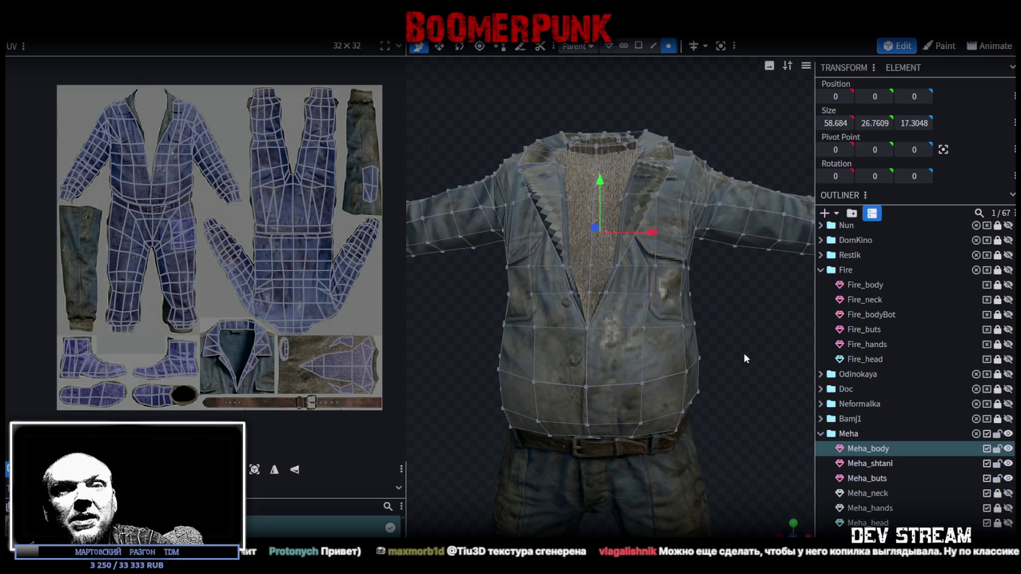
{"action": "mouse_move", "coordinate": [721, 388]}
{"action": "left_mouse_down"}
{"action": "mouse_move", "coordinate": [567, 383]}
{"action": "mouse_move", "coordinate": [585, 418]}
{"action": "left_mouse_up"}
{"action": "scroll", "coordinate": [595, 350], "scroll_direction": "down", "scroll_amount": 5}
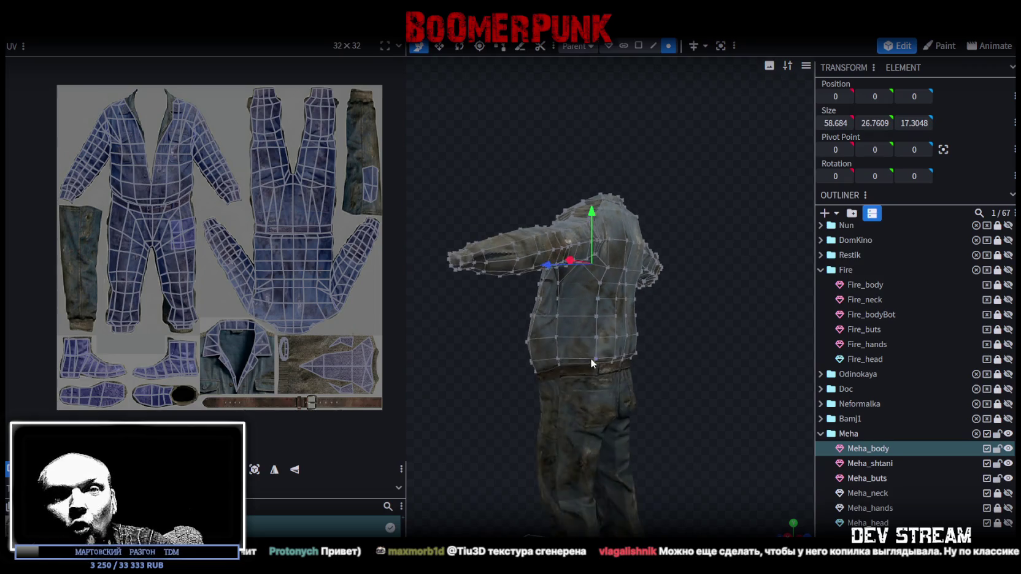
{"action": "mouse_move", "coordinate": [560, 366]}
{"action": "left_mouse_down"}
{"action": "mouse_move", "coordinate": [625, 384]}
{"action": "mouse_move", "coordinate": [706, 378]}
{"action": "mouse_move", "coordinate": [695, 385]}
{"action": "left_mouse_up"}
{"action": "left_click", "coordinate": [732, 370]}
{"action": "scroll", "coordinate": [729, 402], "scroll_direction": "up", "scroll_amount": 3}
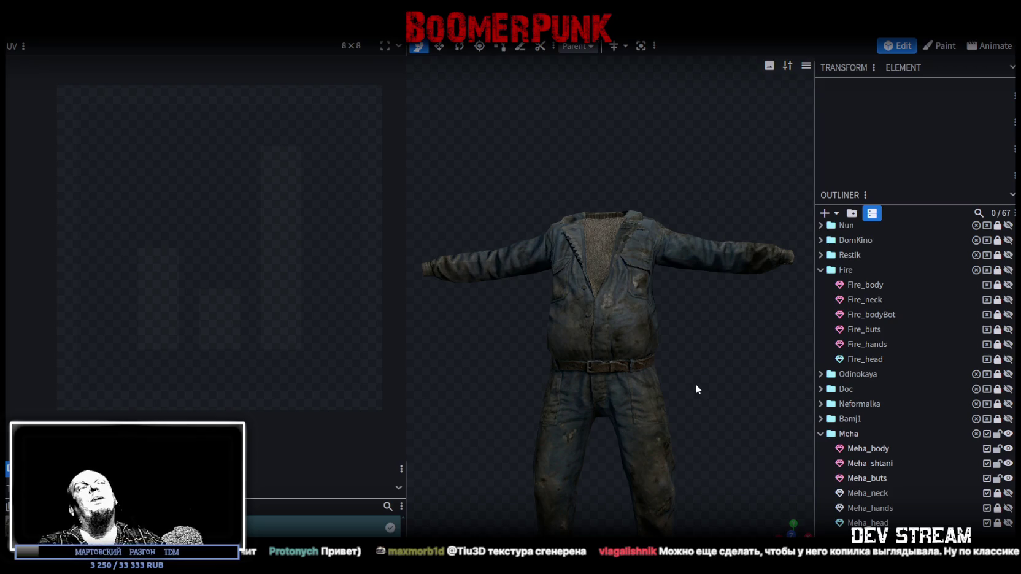
{"action": "mouse_move", "coordinate": [717, 327]}
{"action": "left_mouse_down"}
{"action": "mouse_move", "coordinate": [522, 329]}
{"action": "mouse_move", "coordinate": [440, 317]}
{"action": "left_mouse_up"}
{"action": "scroll", "coordinate": [620, 359], "scroll_direction": "up", "scroll_amount": 2}
{"action": "left_click_drag", "start_coordinate": [621, 362], "coordinate": [547, 260]}
{"action": "mouse_move", "coordinate": [654, 415]}
{"action": "left_mouse_down"}
{"action": "mouse_move", "coordinate": [475, 473]}
{"action": "mouse_move", "coordinate": [725, 471]}
{"action": "left_mouse_up"}
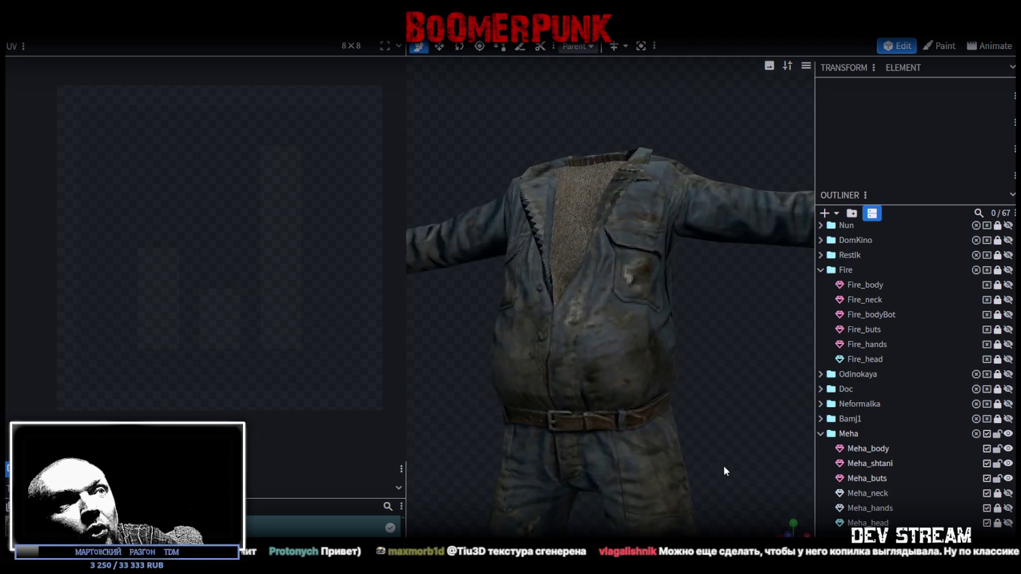
{"action": "mouse_move", "coordinate": [746, 375]}
{"action": "left_mouse_down"}
{"action": "mouse_move", "coordinate": [452, 365]}
{"action": "mouse_move", "coordinate": [600, 402]}
{"action": "mouse_move", "coordinate": [527, 366]}
{"action": "mouse_move", "coordinate": [667, 396]}
{"action": "mouse_move", "coordinate": [738, 373]}
{"action": "mouse_move", "coordinate": [465, 367]}
{"action": "mouse_move", "coordinate": [744, 363]}
{"action": "mouse_move", "coordinate": [748, 378]}
{"action": "left_mouse_up"}
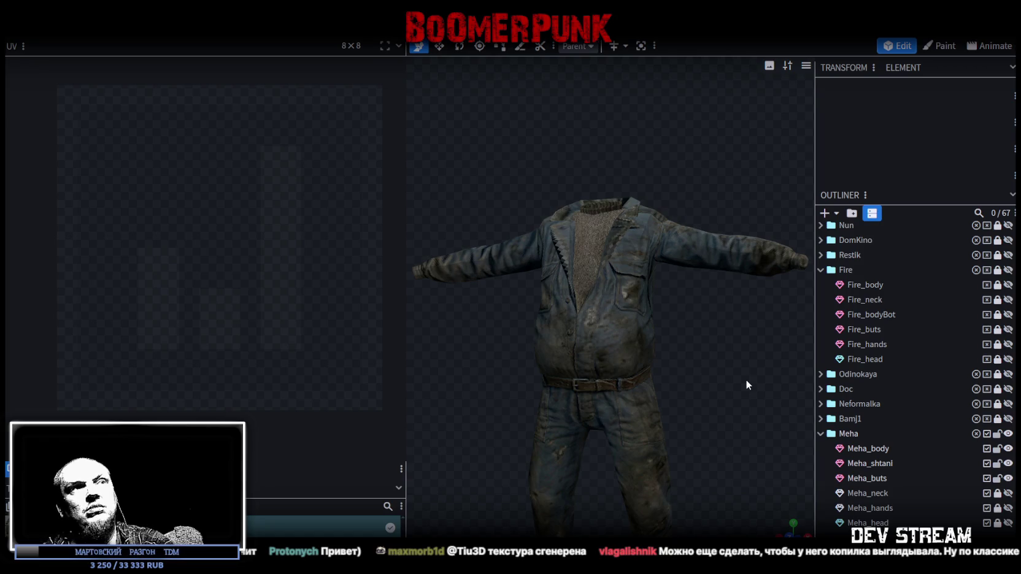
{"action": "mouse_move", "coordinate": [746, 380]}
{"action": "left_mouse_down"}
{"action": "mouse_move", "coordinate": [745, 361]}
{"action": "mouse_move", "coordinate": [624, 257]}
{"action": "left_mouse_up"}
{"action": "mouse_move", "coordinate": [604, 292]}
{"action": "left_mouse_down"}
{"action": "mouse_move", "coordinate": [600, 363]}
{"action": "mouse_move", "coordinate": [604, 259]}
{"action": "mouse_move", "coordinate": [702, 364]}
{"action": "mouse_move", "coordinate": [737, 454]}
{"action": "mouse_move", "coordinate": [673, 443]}
{"action": "mouse_move", "coordinate": [737, 432]}
{"action": "left_mouse_up"}
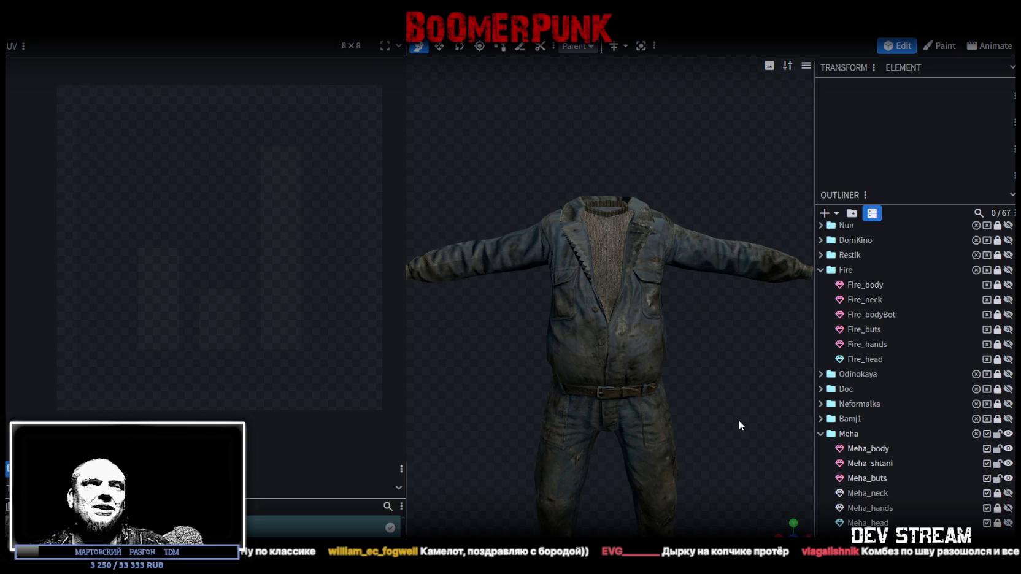
{"action": "left_click_drag", "start_coordinate": [687, 376], "coordinate": [470, 340]}
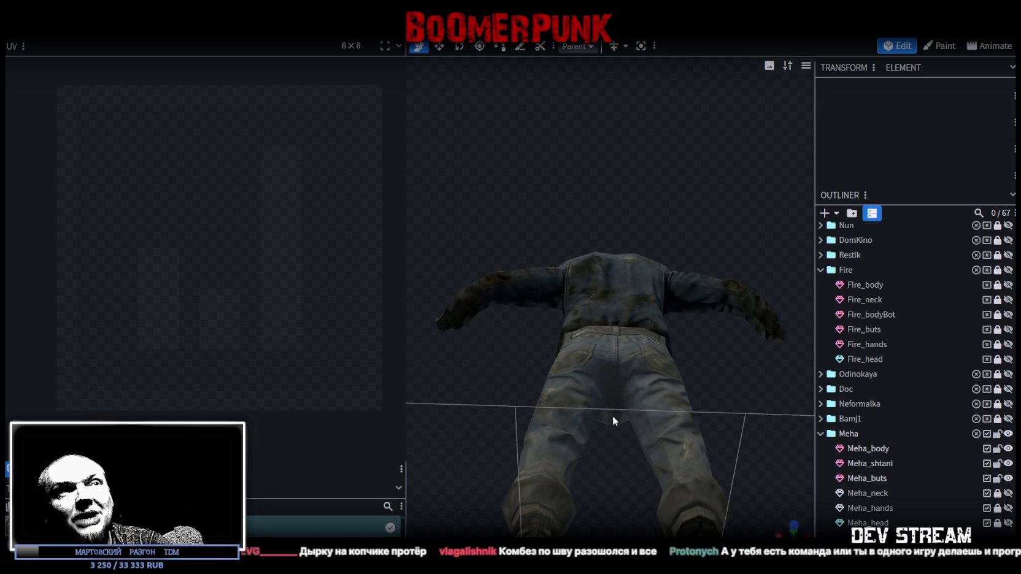
{"action": "left_click_drag", "start_coordinate": [497, 362], "coordinate": [763, 466]}
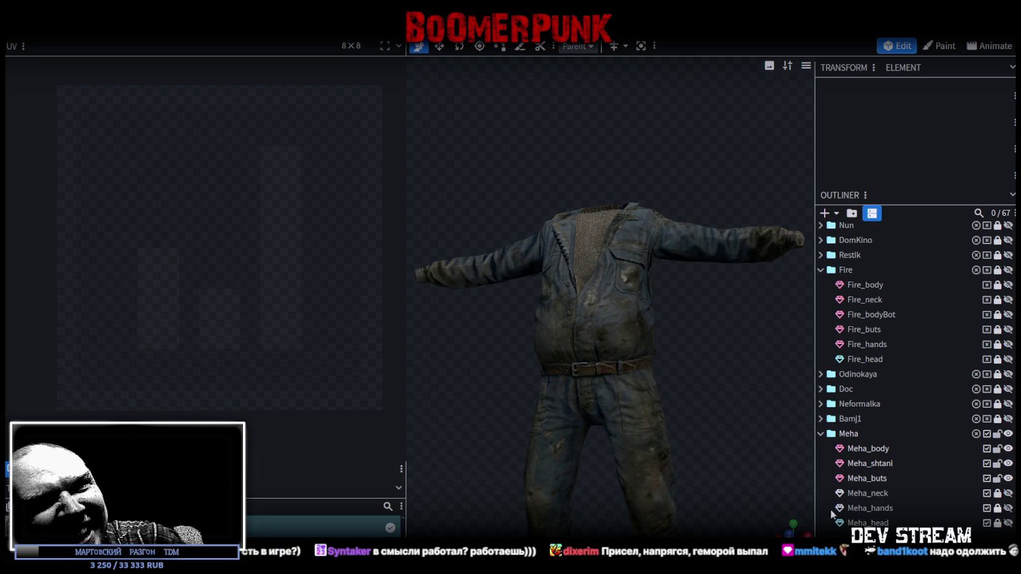
Step: Check the suit from behind and re-save the model as TDMchars2.bbmodel
{"action": "scroll", "coordinate": [722, 409], "scroll_direction": "down", "scroll_amount": 2}
{"action": "mouse_move", "coordinate": [721, 409]}
{"action": "left_mouse_down"}
{"action": "mouse_move", "coordinate": [543, 430]}
{"action": "mouse_move", "coordinate": [528, 420]}
{"action": "mouse_move", "coordinate": [411, 429]}
{"action": "mouse_move", "coordinate": [584, 405]}
{"action": "mouse_move", "coordinate": [763, 429]}
{"action": "left_mouse_up"}
{"action": "key", "text": "ctrl+s"}
{"action": "scroll", "coordinate": [729, 323], "scroll_direction": "up", "scroll_amount": 2}
Step: Look over the suit's torso and legs, then bring up the TDMMehaCloth.psd texture in Photoshop
{"action": "mouse_move", "coordinate": [729, 319]}
{"action": "left_mouse_down"}
{"action": "mouse_move", "coordinate": [682, 312]}
{"action": "mouse_move", "coordinate": [699, 306]}
{"action": "mouse_move", "coordinate": [707, 258]}
{"action": "left_mouse_up"}
{"action": "scroll", "coordinate": [631, 307], "scroll_direction": "up", "scroll_amount": 3}
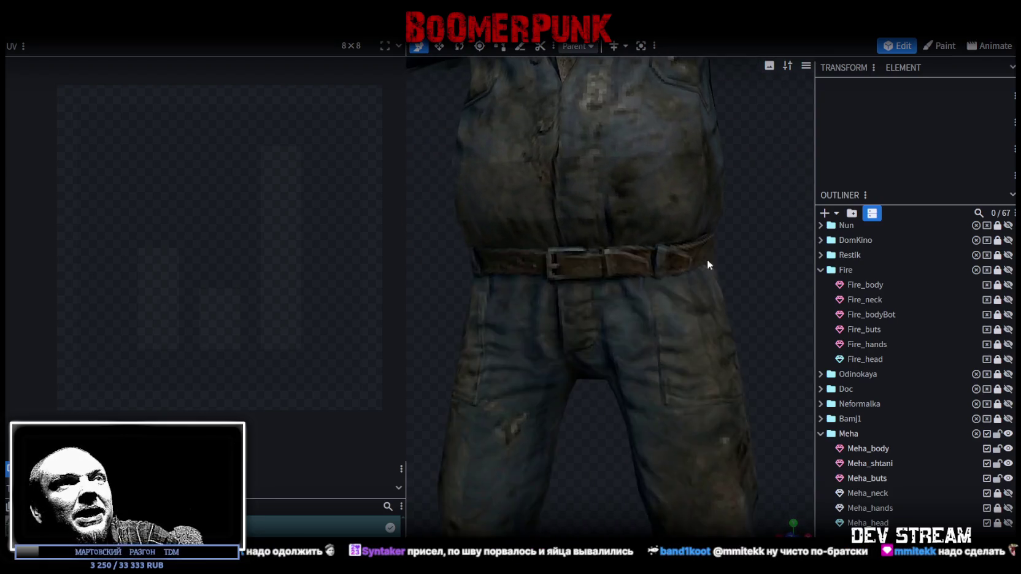
{"action": "scroll", "coordinate": [658, 248], "scroll_direction": "up", "scroll_amount": 2}
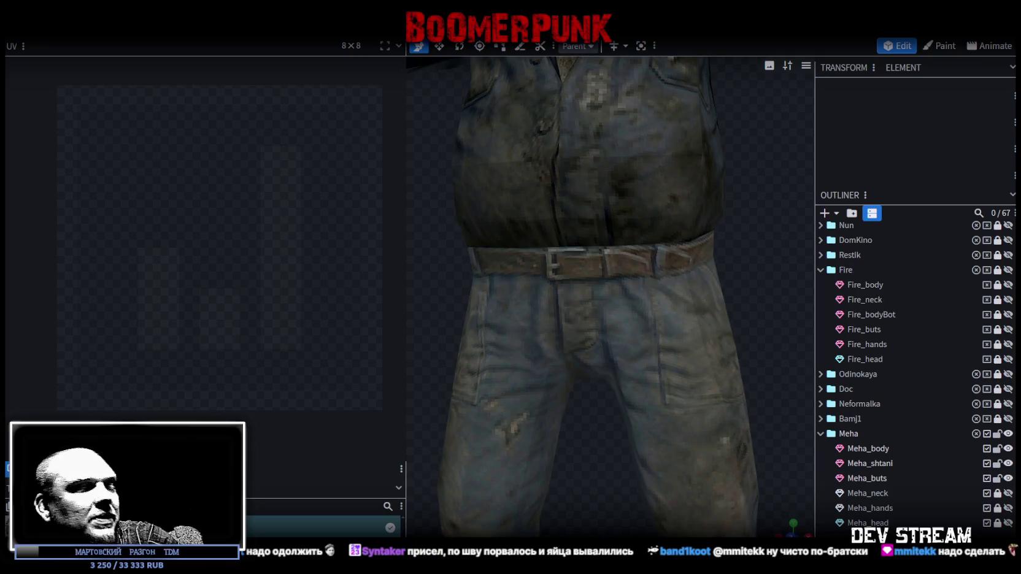
{"action": "key", "text": "alt+Tab"}
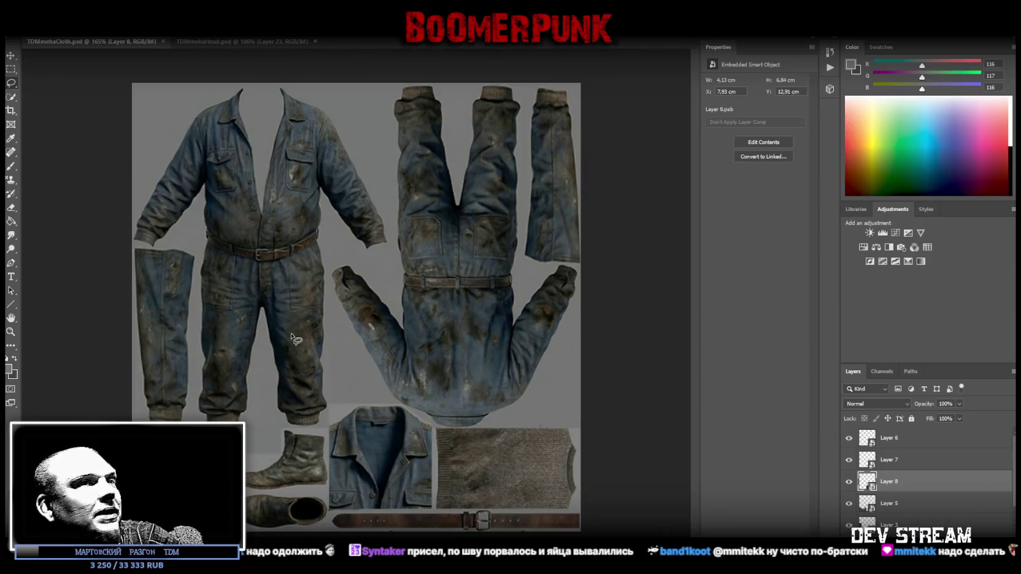
Step: Make Layer 1 active and open its smart object contents
{"action": "right_click", "coordinate": [233, 200]}
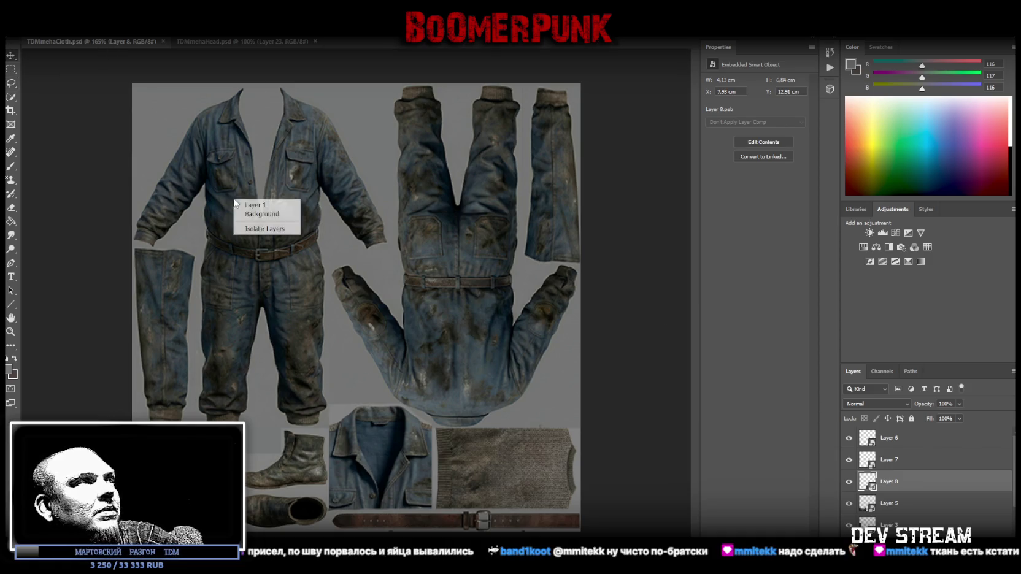
{"action": "left_click", "coordinate": [255, 205]}
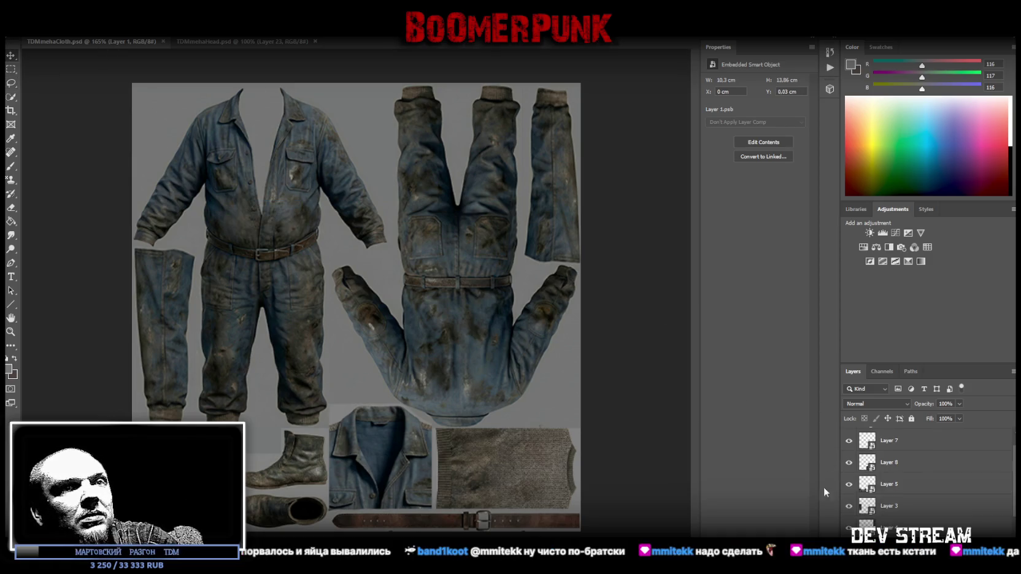
{"action": "key", "text": "i"}
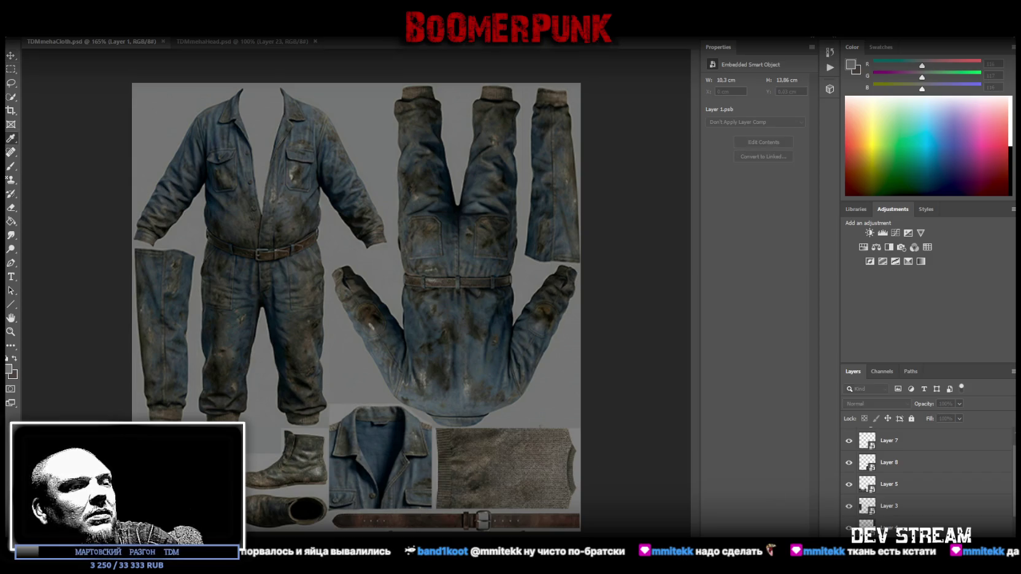
{"action": "left_click", "coordinate": [11, 332]}
Step: Sample the belt's brown as the paint colour, then zoom back out to the whole coverall
{"action": "left_click_drag", "start_coordinate": [398, 302], "coordinate": [468, 273]}
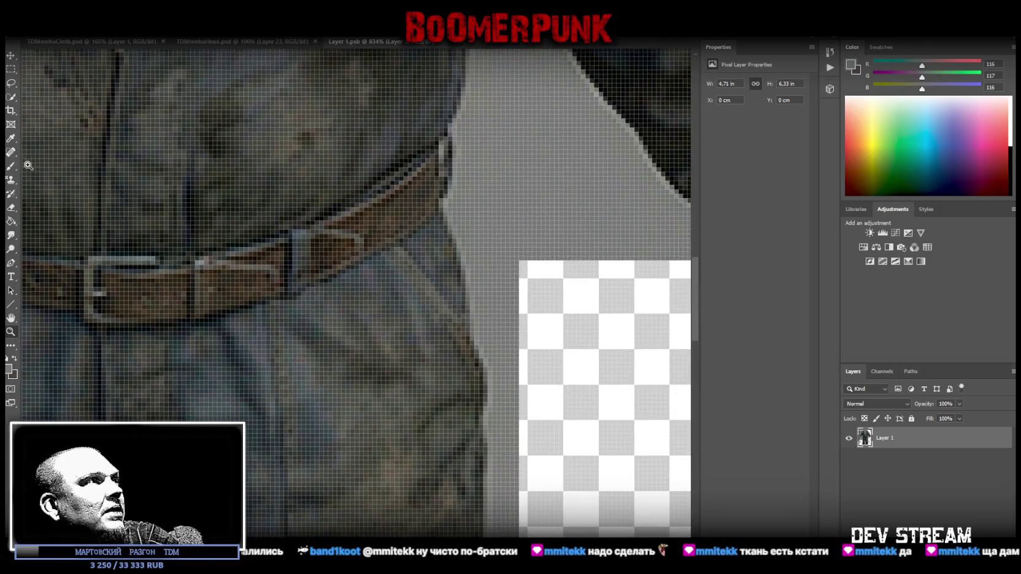
{"action": "left_click", "coordinate": [11, 151]}
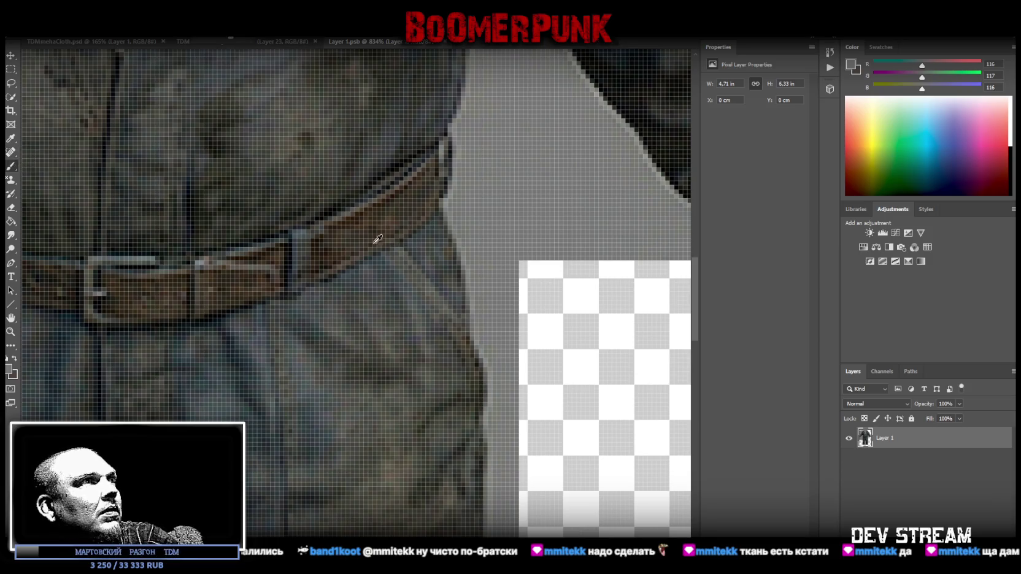
{"action": "left_click", "coordinate": [355, 221], "text": "alt"}
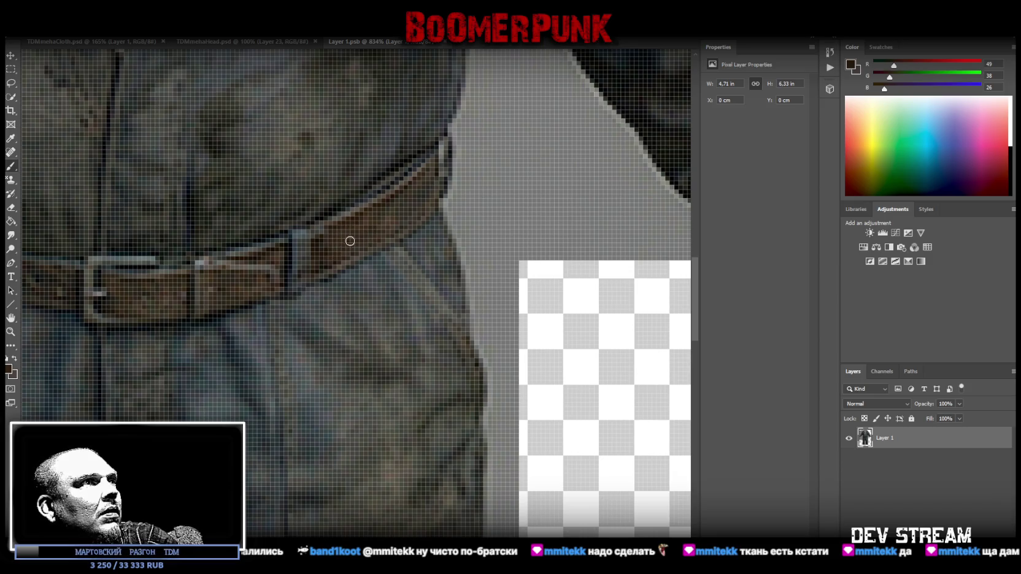
{"action": "left_click", "coordinate": [11, 333]}
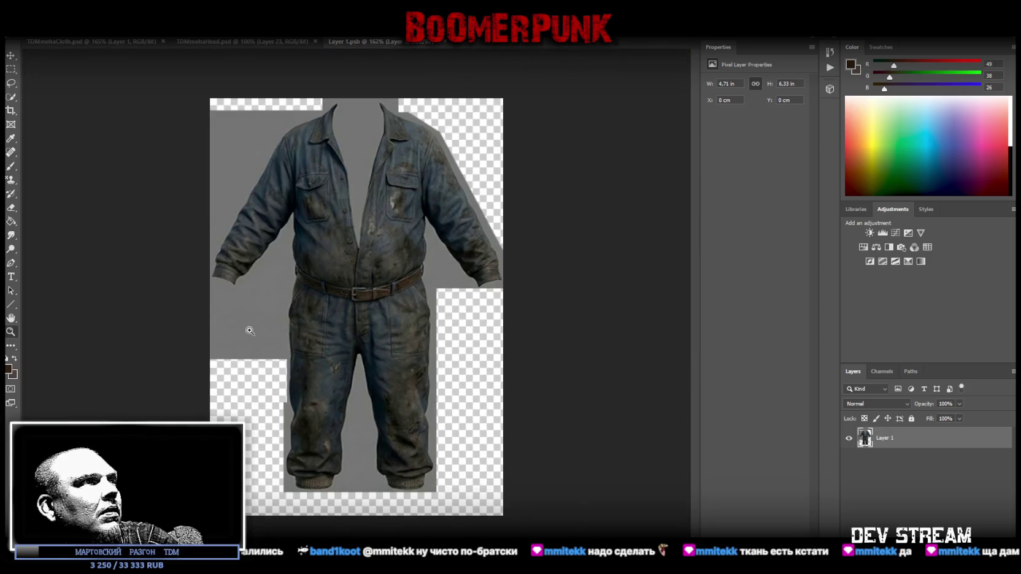
{"action": "left_click_drag", "start_coordinate": [227, 325], "coordinate": [372, 315], "text": "alt"}
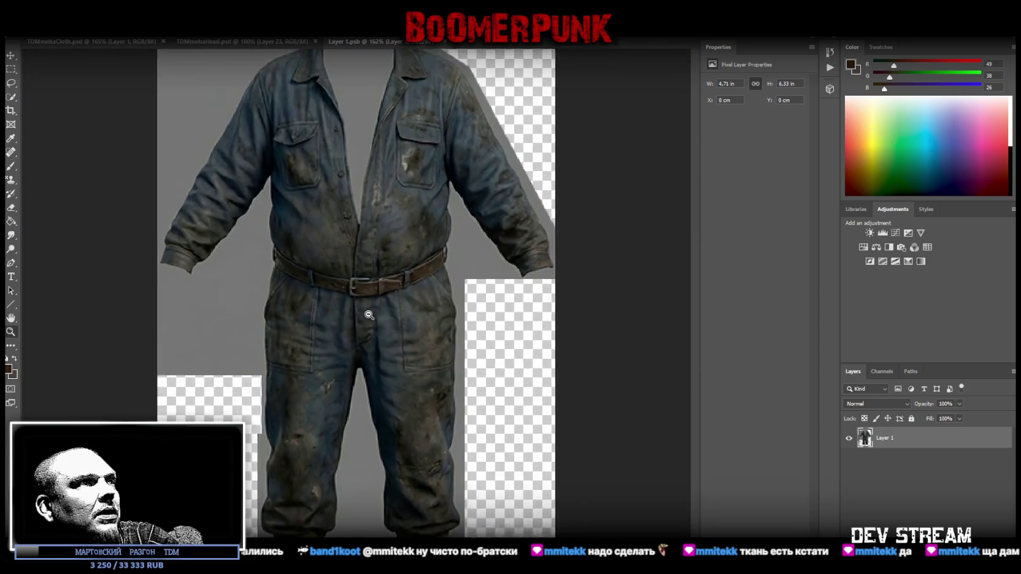
Step: Close the Layer 1.psb document, Save As the texture sheet, and return to Blockbench
{"action": "left_click", "coordinate": [24, 31]}
{"action": "left_click", "coordinate": [419, 49]}
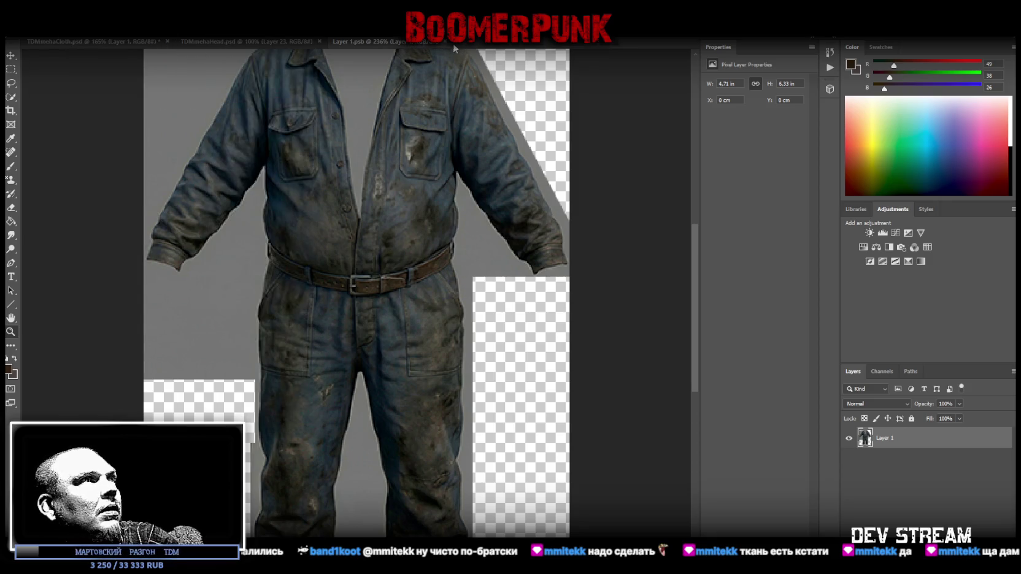
{"action": "left_click", "coordinate": [442, 42]}
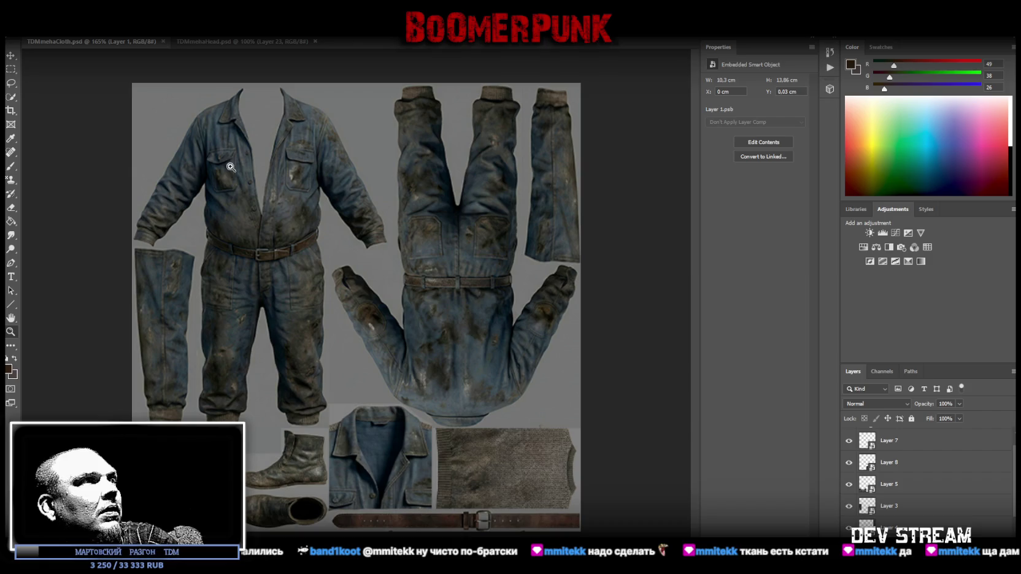
{"action": "left_click", "coordinate": [26, 29]}
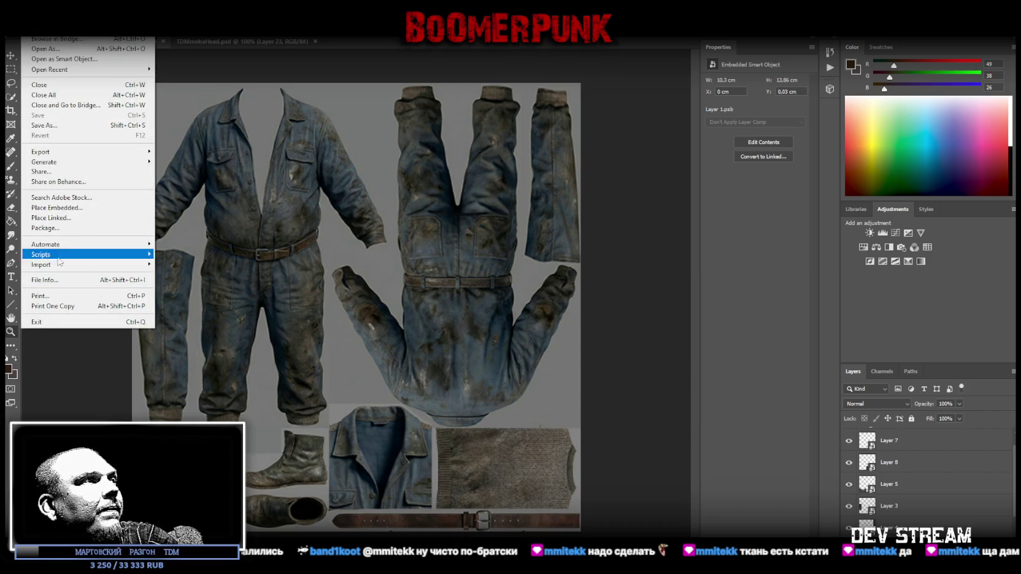
{"action": "left_click", "coordinate": [62, 125]}
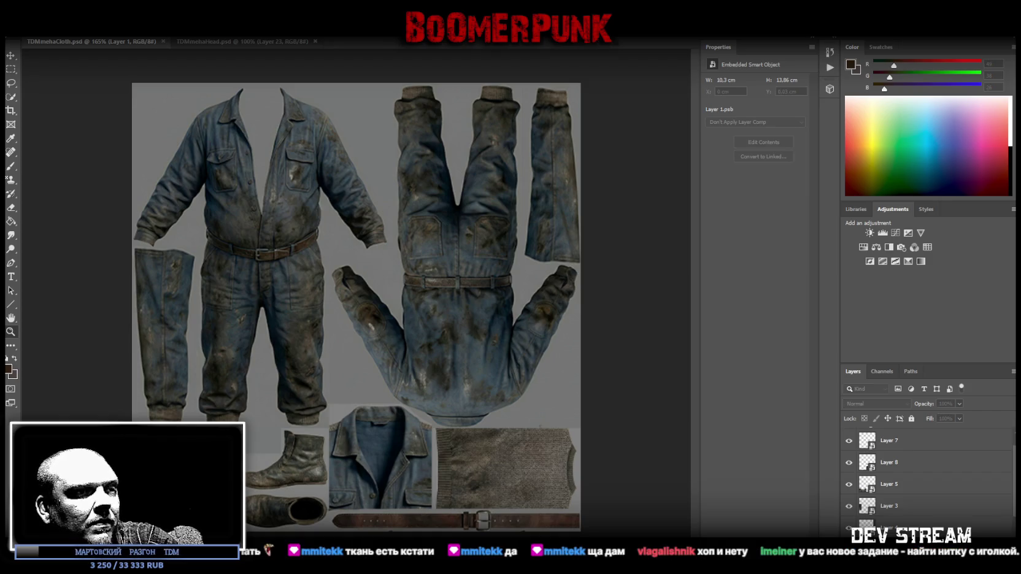
{"action": "key", "text": "alt+Tab"}
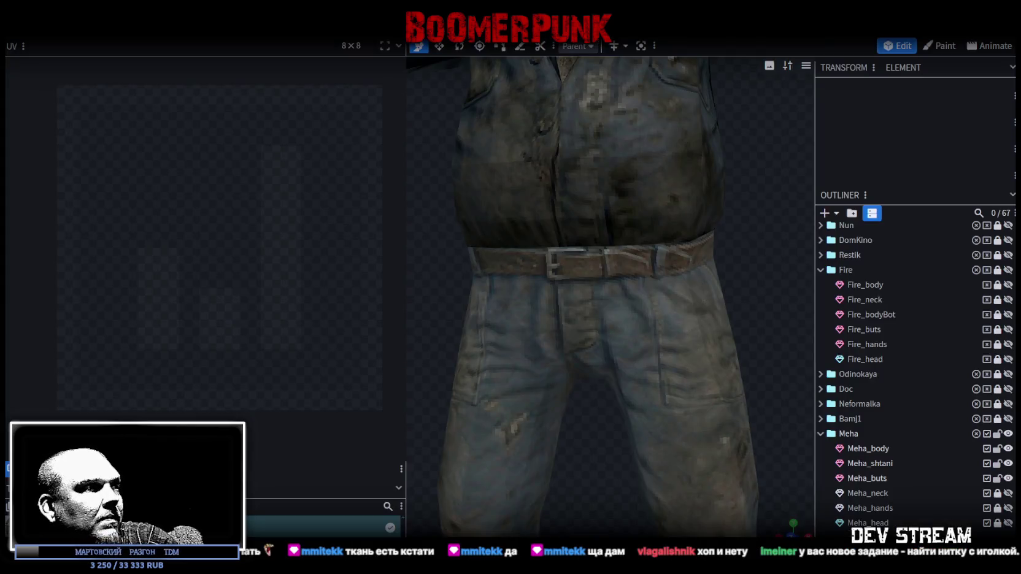
Step: Zoom out, orbit the outfit to a side view, and select the Meha_body jacket to show its UVs
{"action": "right_click", "coordinate": [58, 469]}
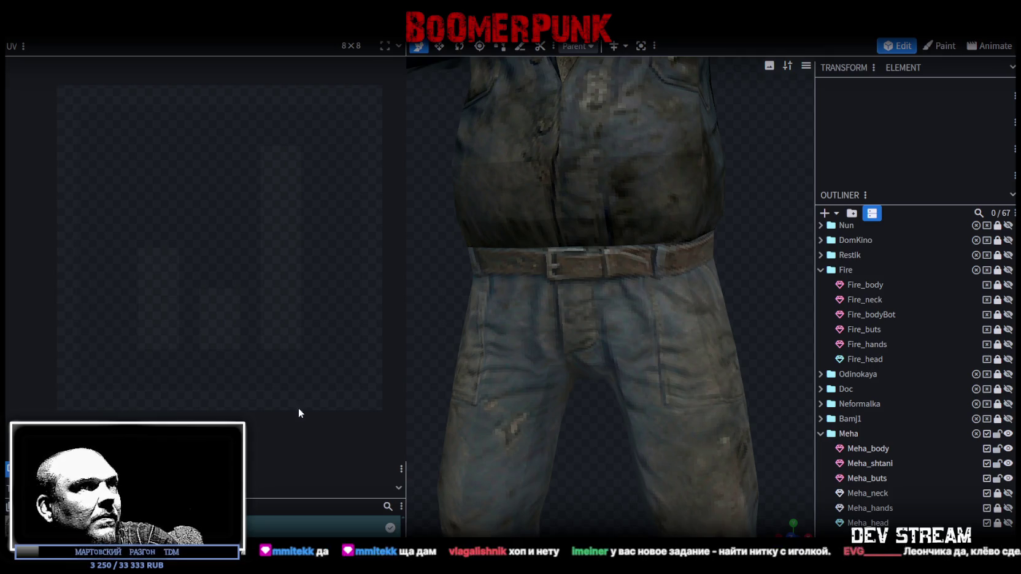
{"action": "scroll", "coordinate": [914, 369], "scroll_direction": "down", "scroll_amount": 2}
{"action": "scroll", "coordinate": [721, 359], "scroll_direction": "down", "scroll_amount": 2}
{"action": "scroll", "coordinate": [731, 323], "scroll_direction": "down", "scroll_amount": 2}
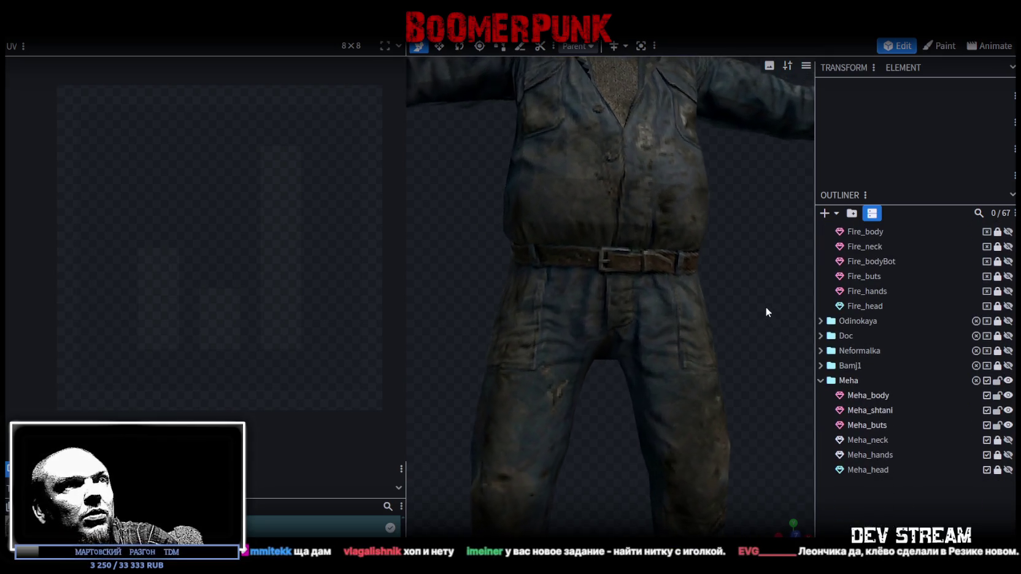
{"action": "scroll", "coordinate": [766, 307], "scroll_direction": "down", "scroll_amount": 1}
{"action": "scroll", "coordinate": [740, 304], "scroll_direction": "down", "scroll_amount": 2}
{"action": "scroll", "coordinate": [754, 313], "scroll_direction": "down", "scroll_amount": 1}
{"action": "mouse_move", "coordinate": [752, 328]}
{"action": "left_mouse_down"}
{"action": "mouse_move", "coordinate": [730, 328]}
{"action": "mouse_move", "coordinate": [741, 332]}
{"action": "left_mouse_up"}
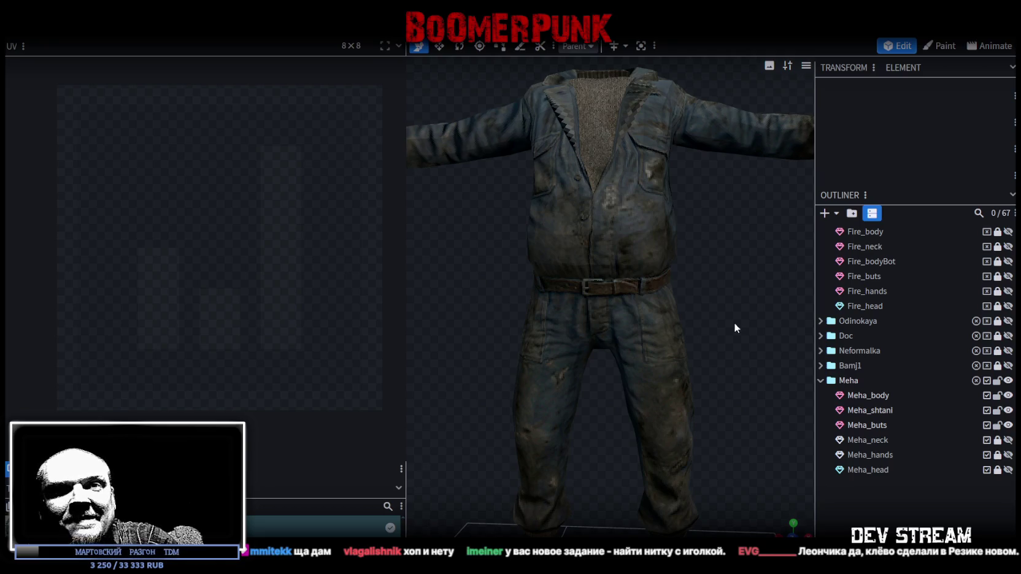
{"action": "mouse_move", "coordinate": [733, 321]}
{"action": "left_mouse_down"}
{"action": "mouse_move", "coordinate": [714, 339]}
{"action": "mouse_move", "coordinate": [670, 325]}
{"action": "mouse_move", "coordinate": [610, 338]}
{"action": "mouse_move", "coordinate": [574, 243]}
{"action": "left_mouse_up"}
{"action": "left_click", "coordinate": [575, 243]}
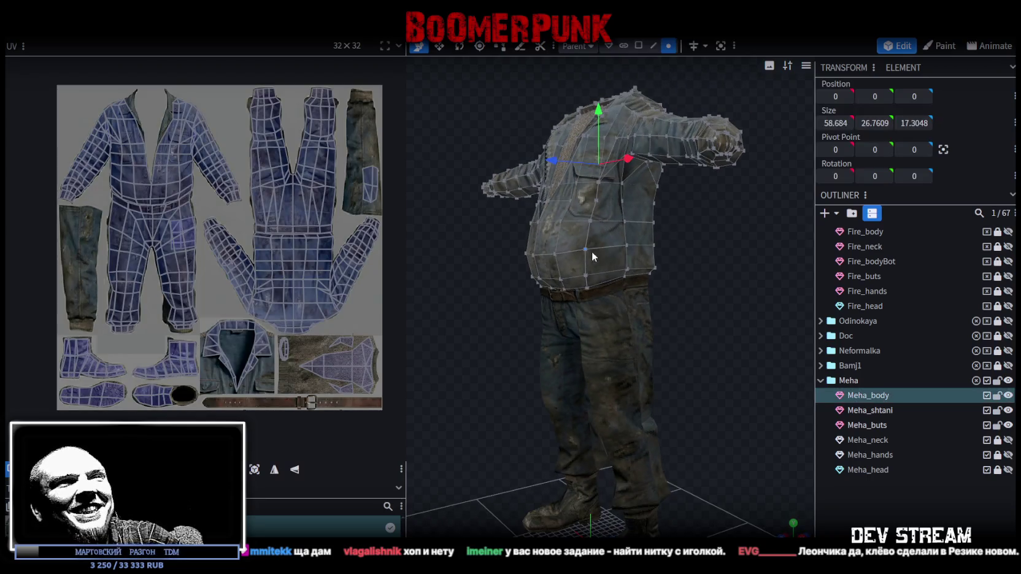
Step: Look over the jacket from a higher angle and save the project as TDMchars2.bbmodel
{"action": "mouse_move", "coordinate": [690, 283]}
{"action": "left_mouse_down"}
{"action": "mouse_move", "coordinate": [705, 270]}
{"action": "mouse_move", "coordinate": [629, 288]}
{"action": "mouse_move", "coordinate": [714, 305]}
{"action": "mouse_move", "coordinate": [728, 285]}
{"action": "mouse_move", "coordinate": [763, 291]}
{"action": "left_mouse_up"}
{"action": "scroll", "coordinate": [630, 260], "scroll_direction": "up", "scroll_amount": 2}
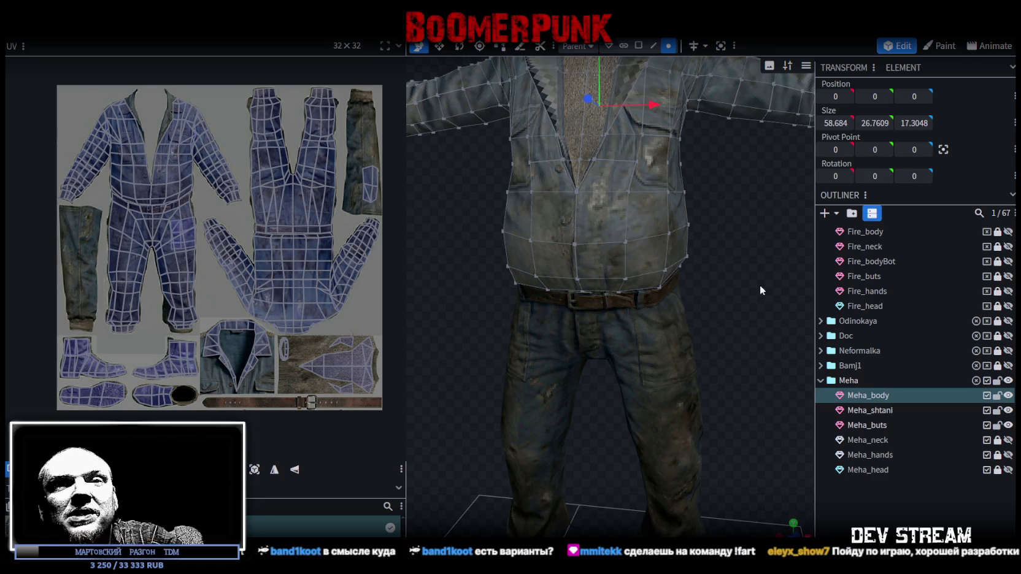
{"action": "scroll", "coordinate": [734, 276], "scroll_direction": "down", "scroll_amount": 3}
{"action": "left_click_drag", "start_coordinate": [733, 276], "coordinate": [679, 341]}
{"action": "scroll", "coordinate": [733, 357], "scroll_direction": "up", "scroll_amount": 4}
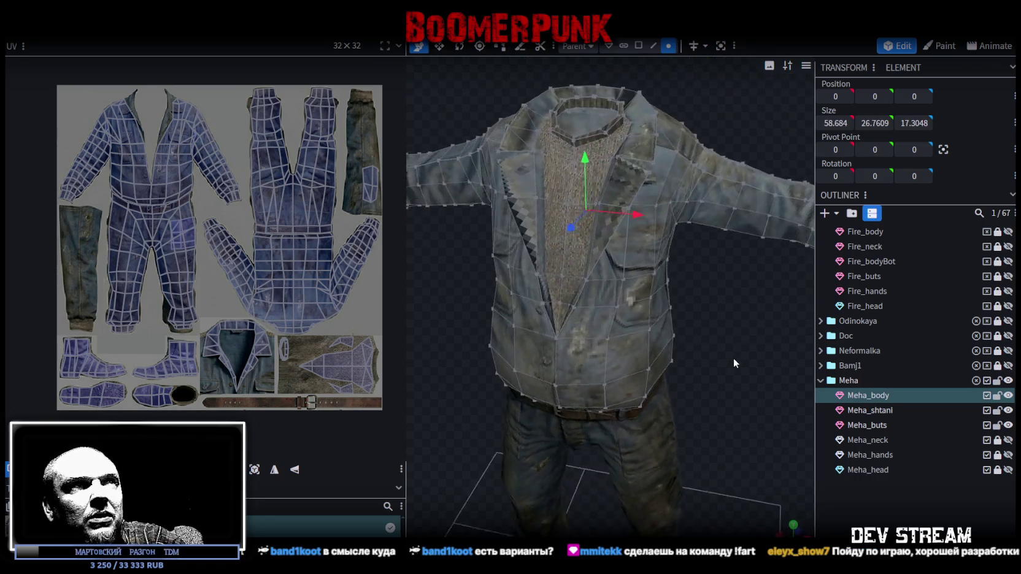
{"action": "key", "text": "ctrl+s"}
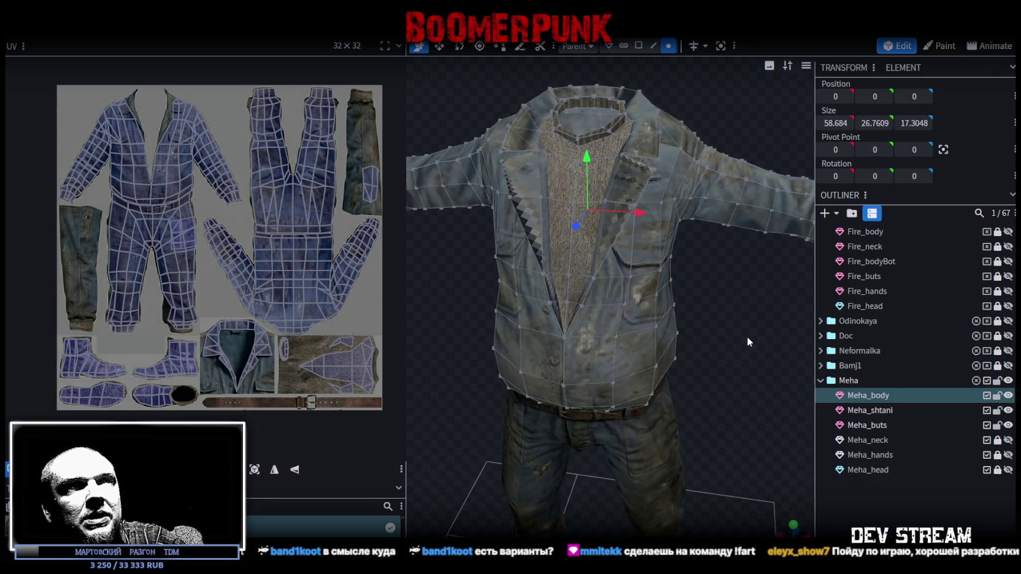
Step: Zoom out and turn the jacket to a side view
{"action": "mouse_move", "coordinate": [728, 327]}
{"action": "left_mouse_down"}
{"action": "mouse_move", "coordinate": [716, 327]}
{"action": "mouse_move", "coordinate": [746, 340]}
{"action": "left_mouse_up"}
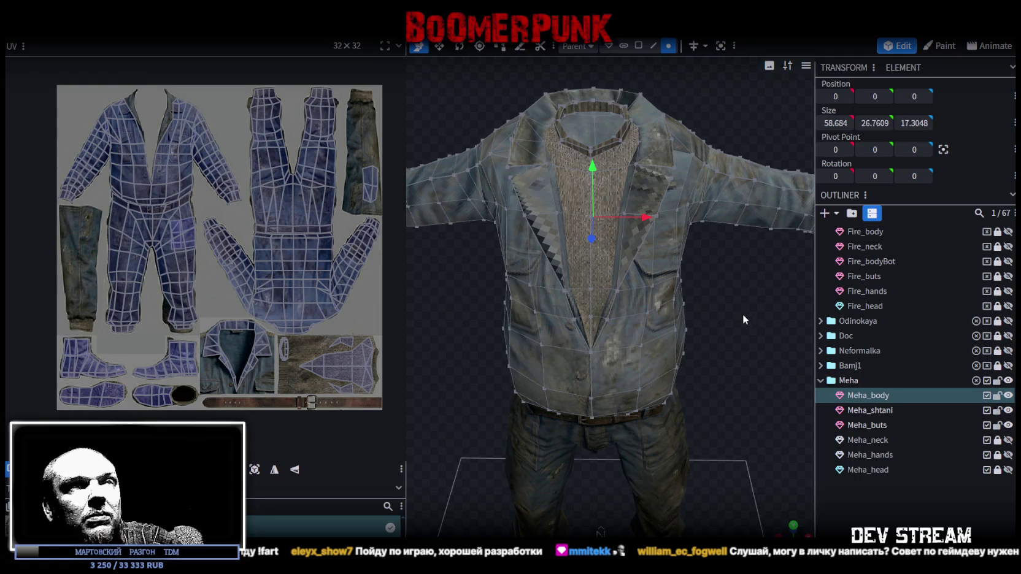
{"action": "scroll", "coordinate": [746, 325], "scroll_direction": "down", "scroll_amount": 2}
{"action": "scroll", "coordinate": [750, 313], "scroll_direction": "down", "scroll_amount": 1}
{"action": "mouse_move", "coordinate": [750, 319]}
{"action": "left_mouse_down"}
{"action": "mouse_move", "coordinate": [568, 284]}
{"action": "mouse_move", "coordinate": [582, 274]}
{"action": "left_mouse_up"}
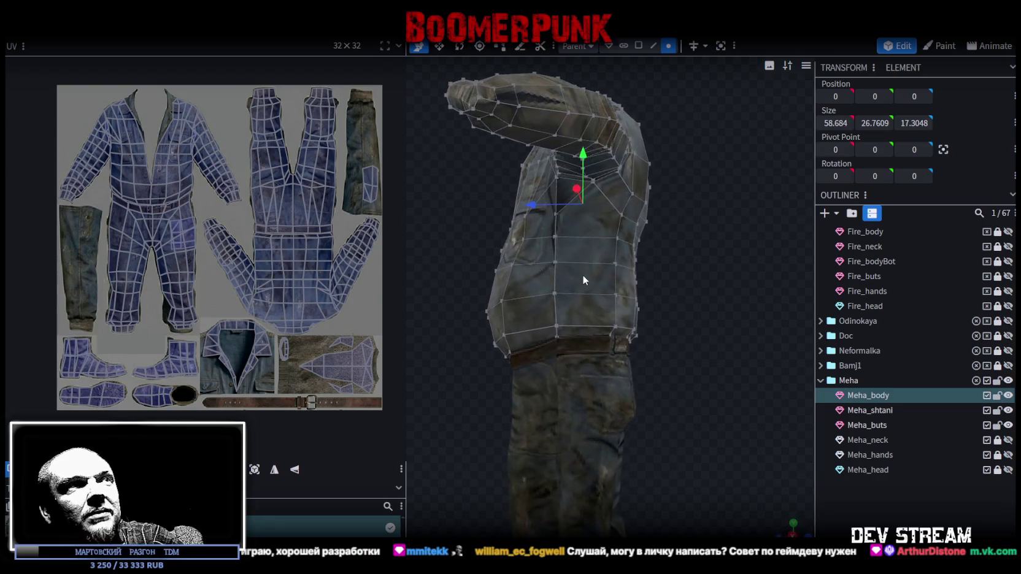
Step: Select a wide edge on the jacket's side and move it 0.7 along the depth axis
{"action": "scroll", "coordinate": [588, 276], "scroll_direction": "up", "scroll_amount": 2}
{"action": "left_click", "coordinate": [551, 199]}
{"action": "mouse_move", "coordinate": [434, 268]}
{"action": "left_mouse_down"}
{"action": "mouse_move", "coordinate": [421, 265]}
{"action": "mouse_move", "coordinate": [696, 279]}
{"action": "mouse_move", "coordinate": [688, 249]}
{"action": "left_mouse_up"}
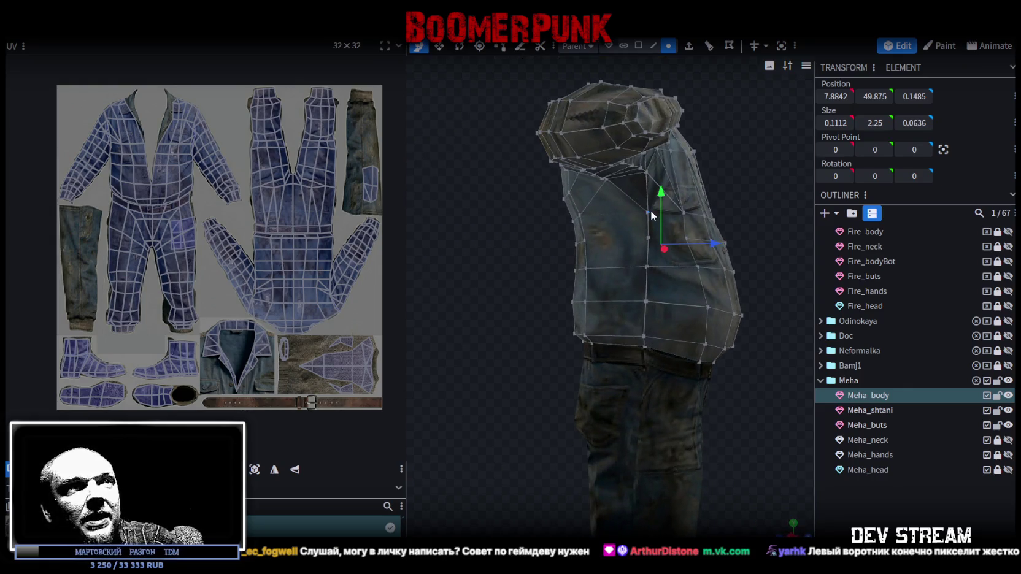
{"action": "left_click", "coordinate": [649, 238]}
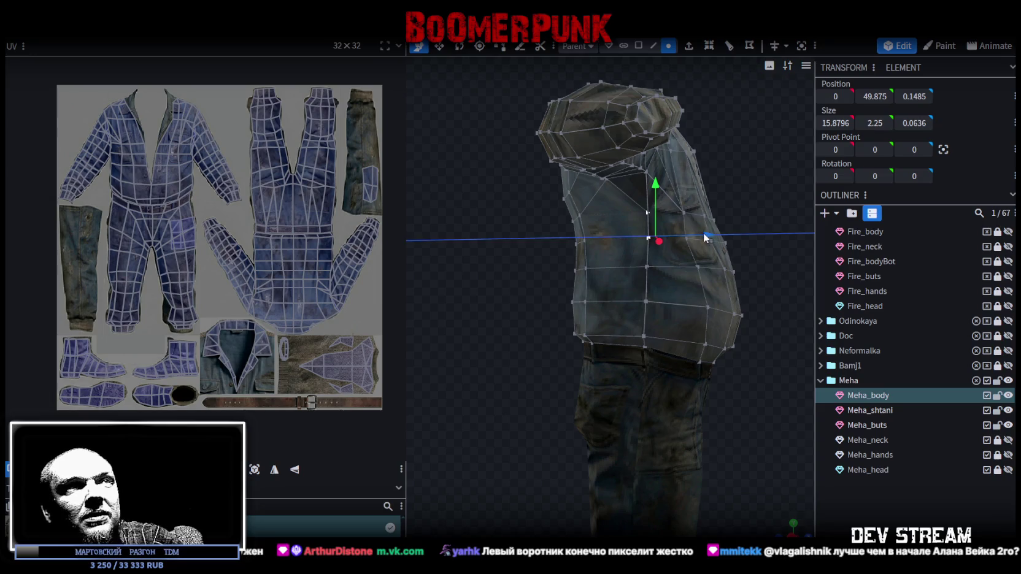
{"action": "left_click_drag", "start_coordinate": [704, 234], "coordinate": [698, 234]}
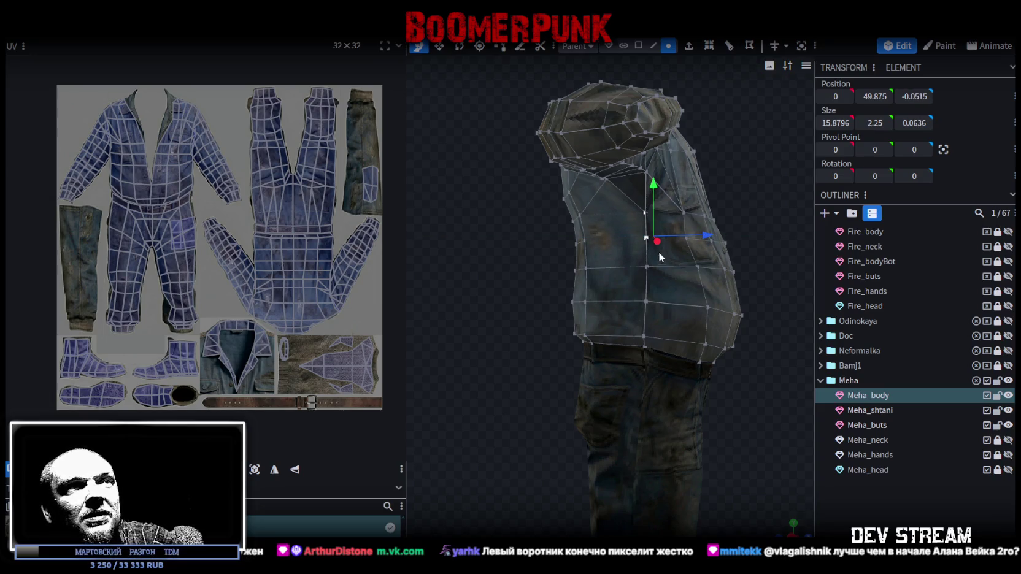
Step: Push other side vertices further along depth, pick a single vertex, then switch to the browser
{"action": "mouse_move", "coordinate": [712, 267]}
{"action": "middle_mouse_down"}
{"action": "mouse_move", "coordinate": [543, 223]}
{"action": "mouse_move", "coordinate": [618, 218]}
{"action": "middle_mouse_up"}
{"action": "left_click", "coordinate": [586, 220]}
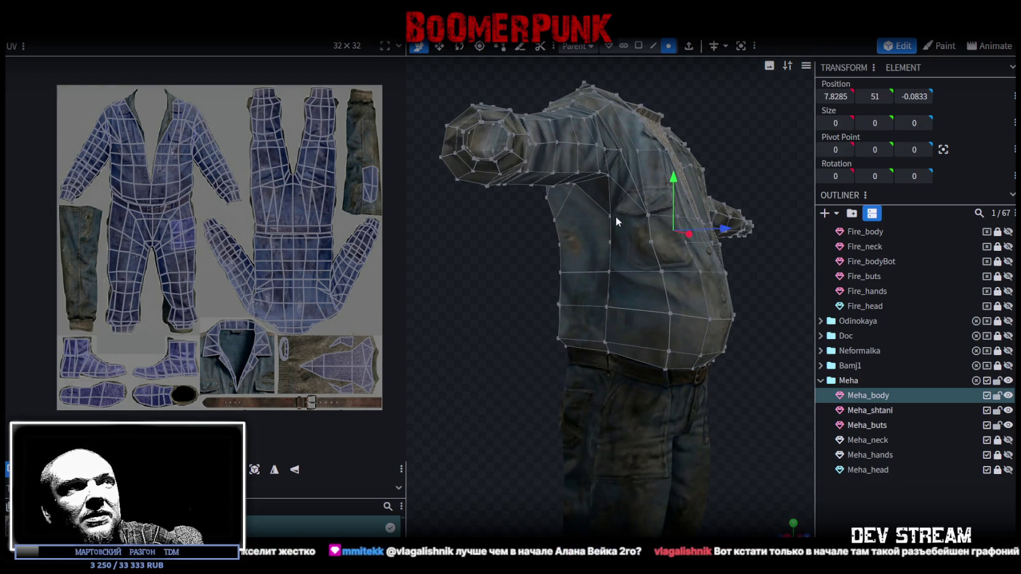
{"action": "left_click_drag", "start_coordinate": [692, 226], "coordinate": [694, 227]}
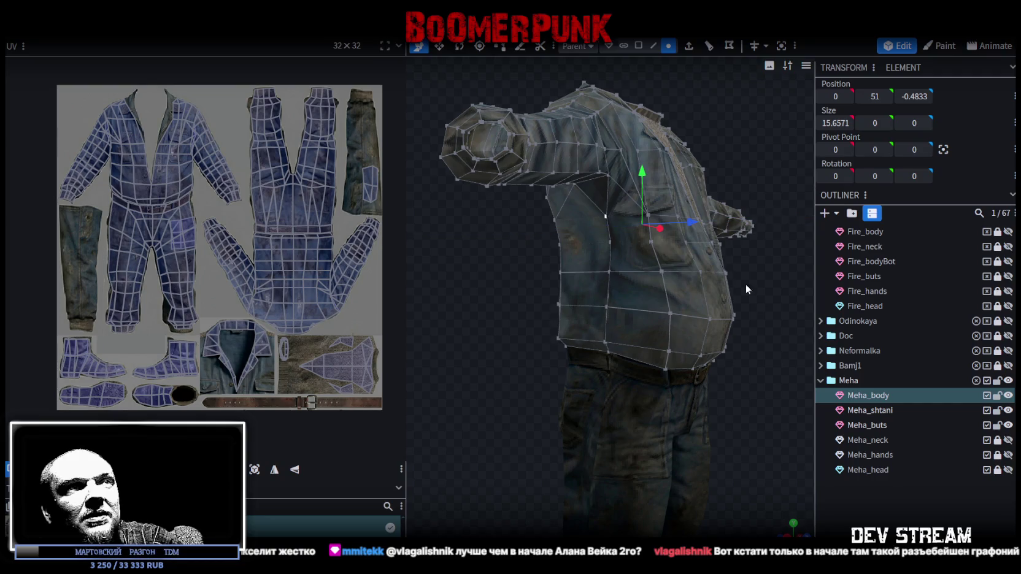
{"action": "middle_click_drag", "start_coordinate": [731, 270], "coordinate": [780, 360]}
{"action": "left_click", "coordinate": [645, 284]}
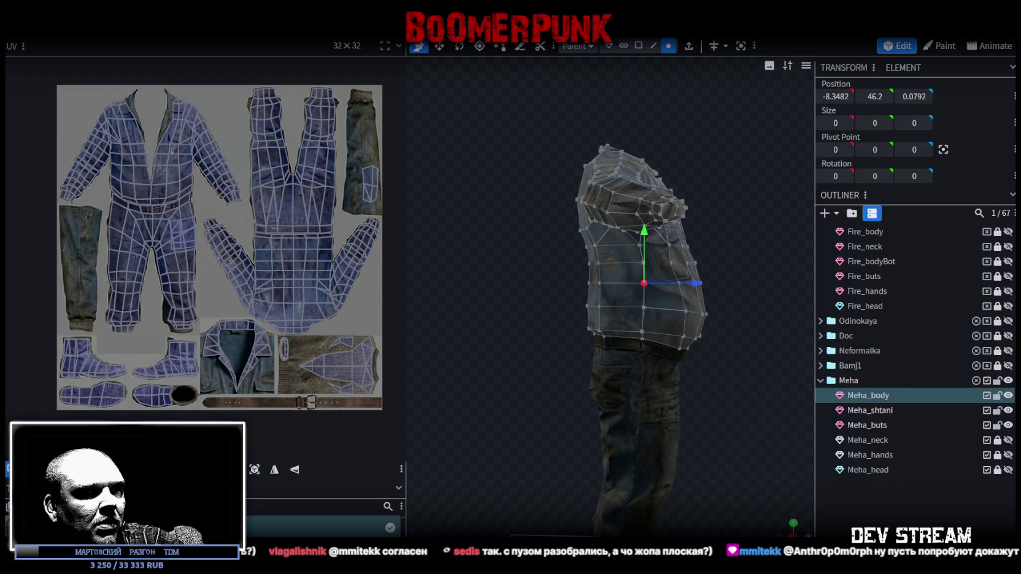
{"action": "key", "text": "alt+Tab"}
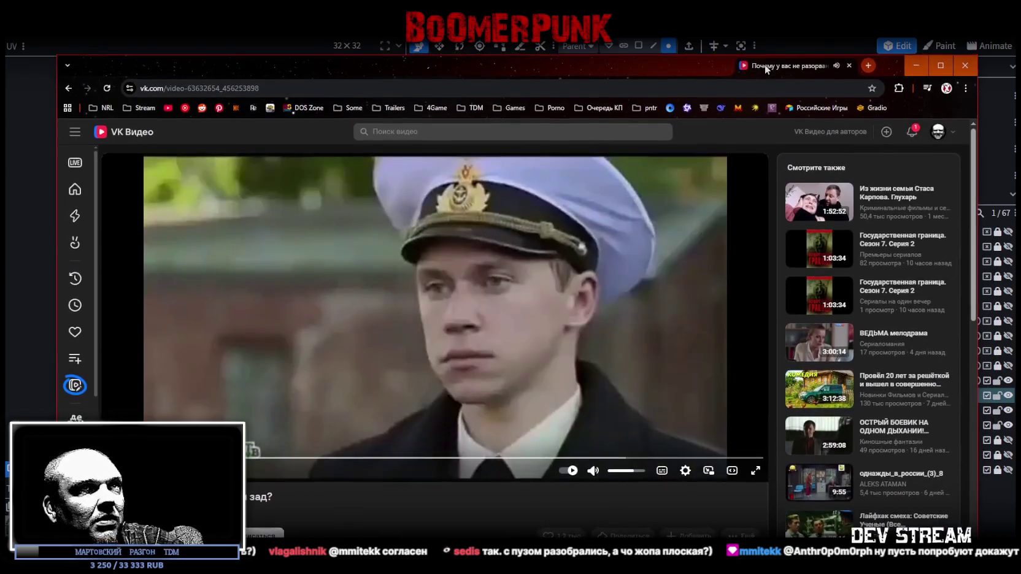
{"action": "left_click_drag", "start_coordinate": [766, 66], "coordinate": [770, 70]}
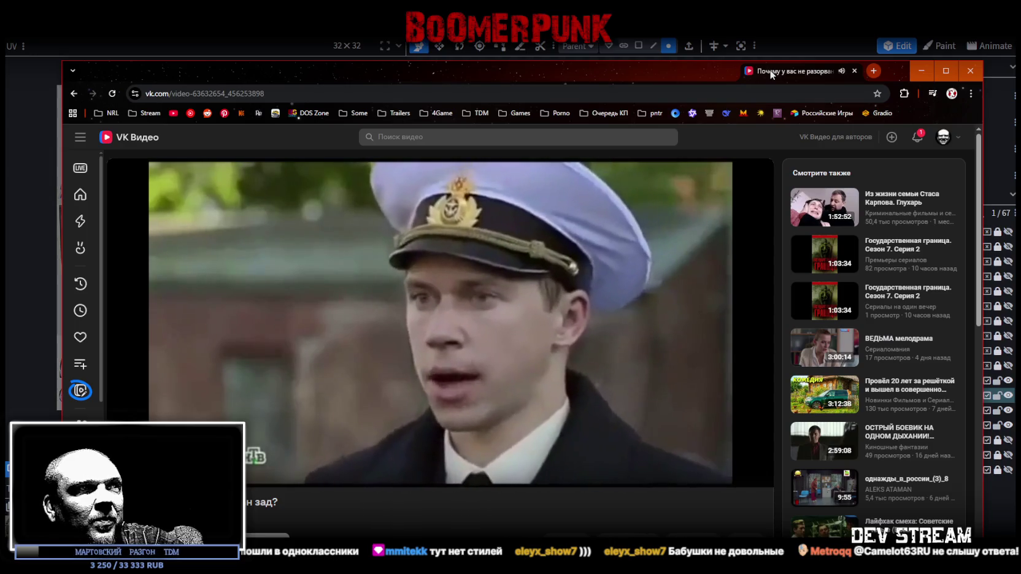
{"action": "left_click_drag", "start_coordinate": [771, 70], "coordinate": [772, 71]}
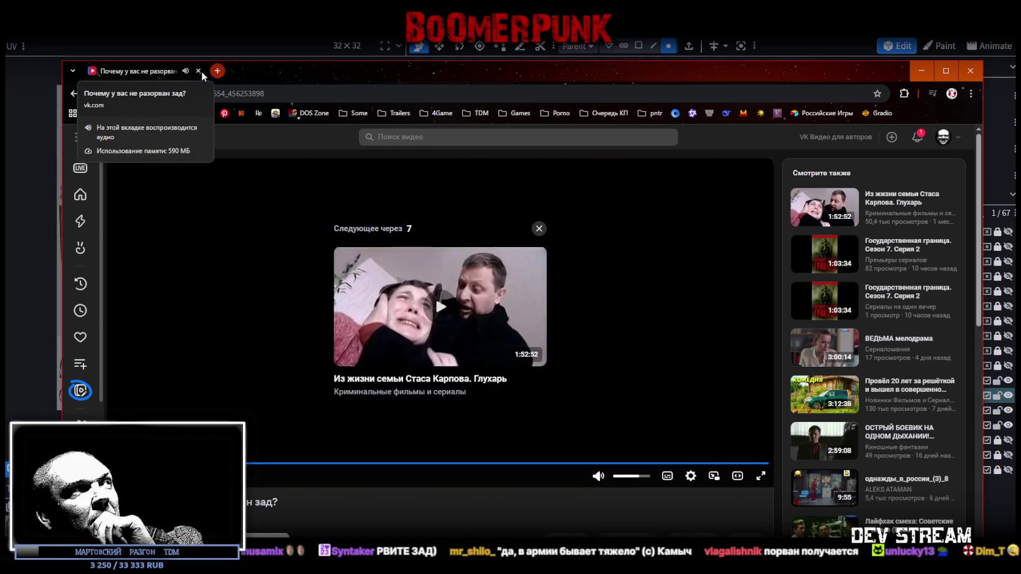
{"action": "left_click", "coordinate": [202, 71]}
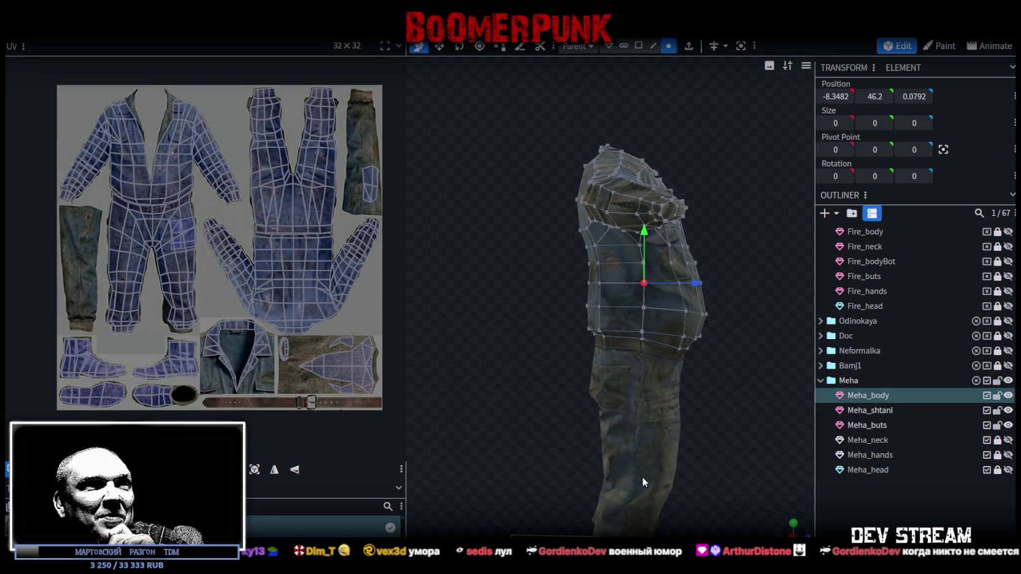
Step: Box-select the jacket's lower-left hem vertices and raise them by 0.4
{"action": "scroll", "coordinate": [642, 477], "scroll_direction": "up", "scroll_amount": 3}
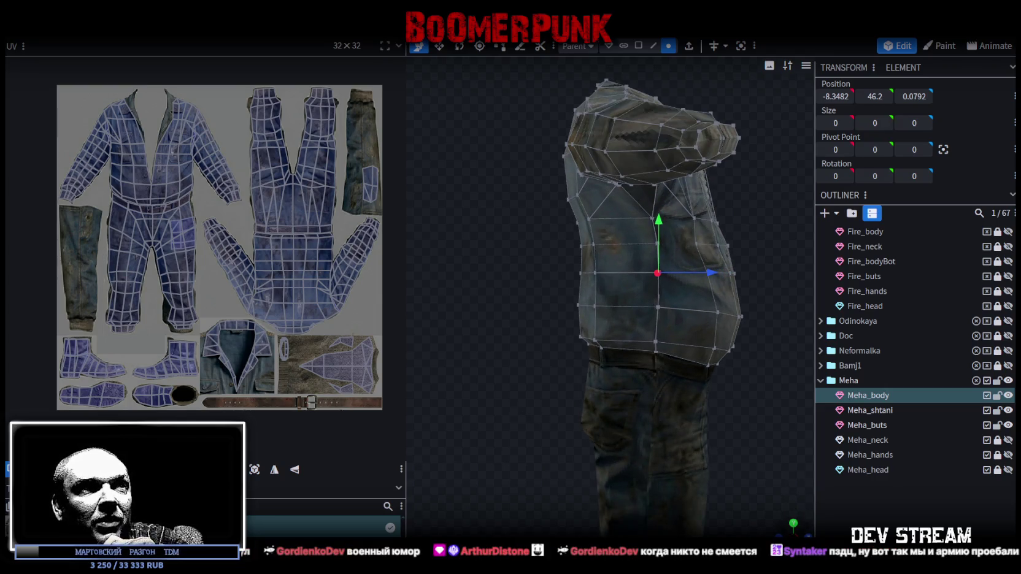
{"action": "scroll", "coordinate": [633, 407], "scroll_direction": "up", "scroll_amount": 5}
{"action": "scroll", "coordinate": [556, 389], "scroll_direction": "down", "scroll_amount": 2}
{"action": "scroll", "coordinate": [557, 385], "scroll_direction": "up", "scroll_amount": 3}
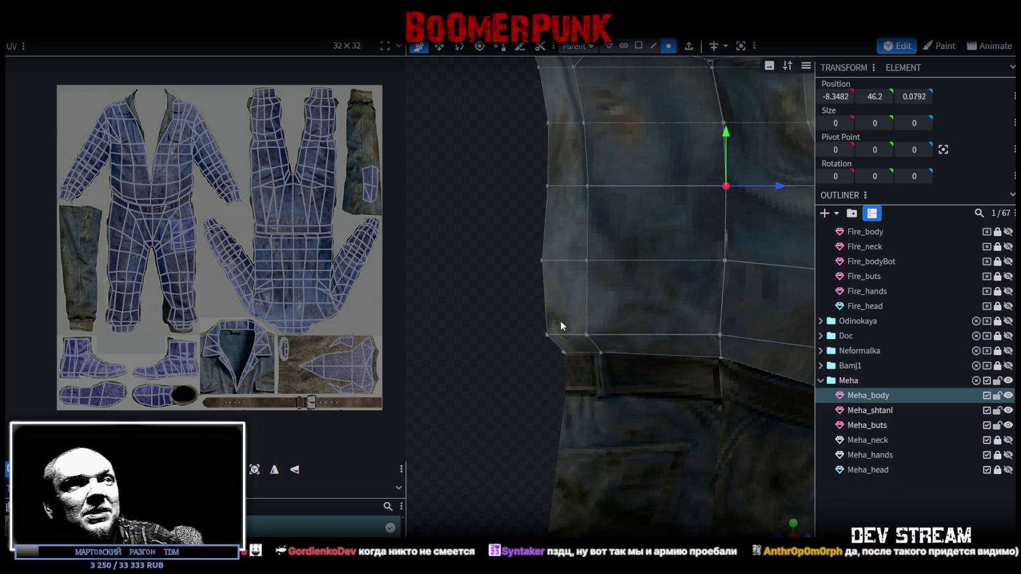
{"action": "left_click_drag", "start_coordinate": [518, 300], "coordinate": [633, 345]}
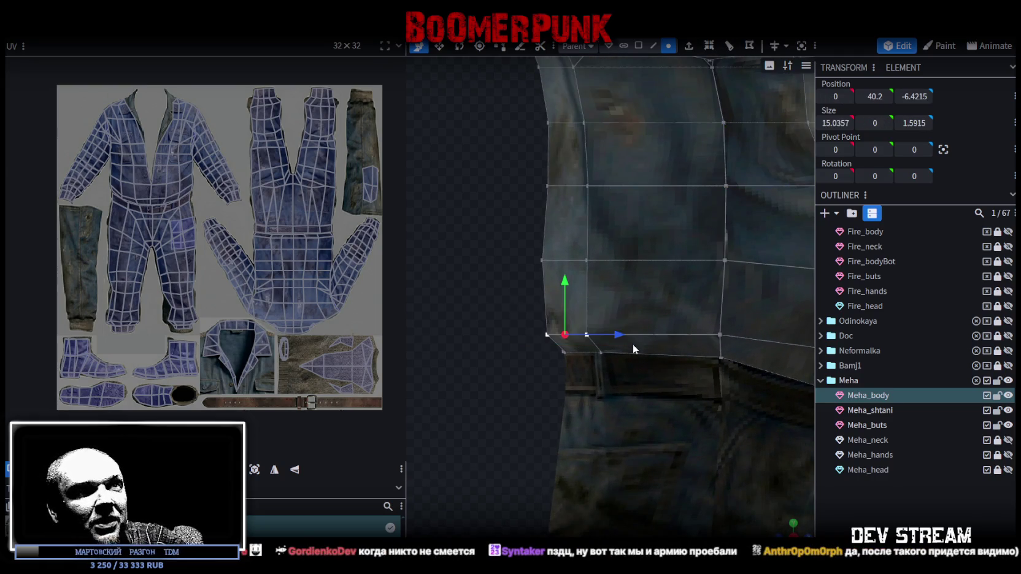
{"action": "left_click_drag", "start_coordinate": [563, 285], "coordinate": [565, 276]}
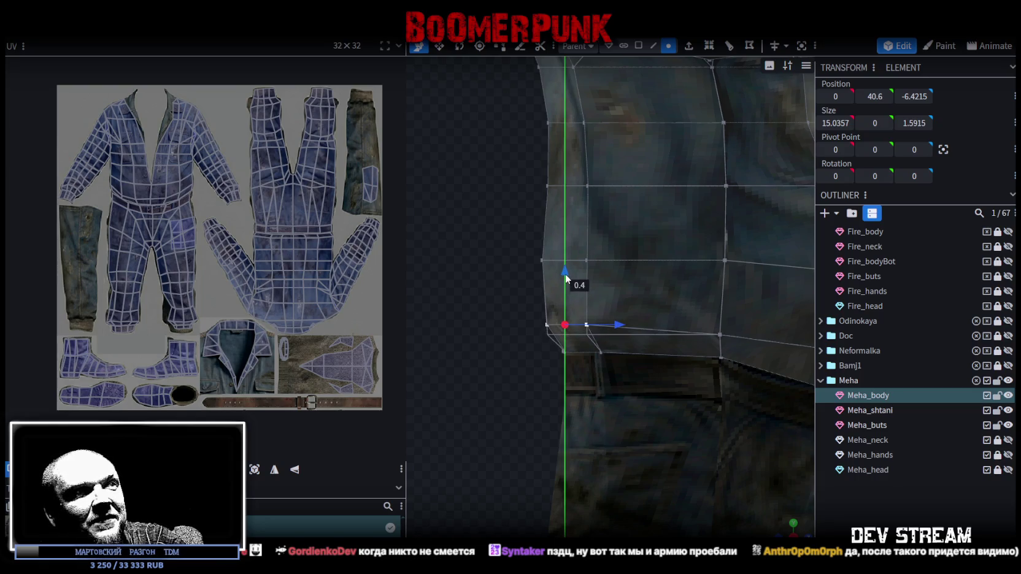
Step: Check the hem from the side and front, re-save TDMchars2.bbmodel, and lock Meha_body
{"action": "scroll", "coordinate": [733, 489], "scroll_direction": "down", "scroll_amount": 5}
{"action": "scroll", "coordinate": [774, 518], "scroll_direction": "up", "scroll_amount": 4}
{"action": "right_click_drag", "start_coordinate": [737, 325], "coordinate": [547, 331]}
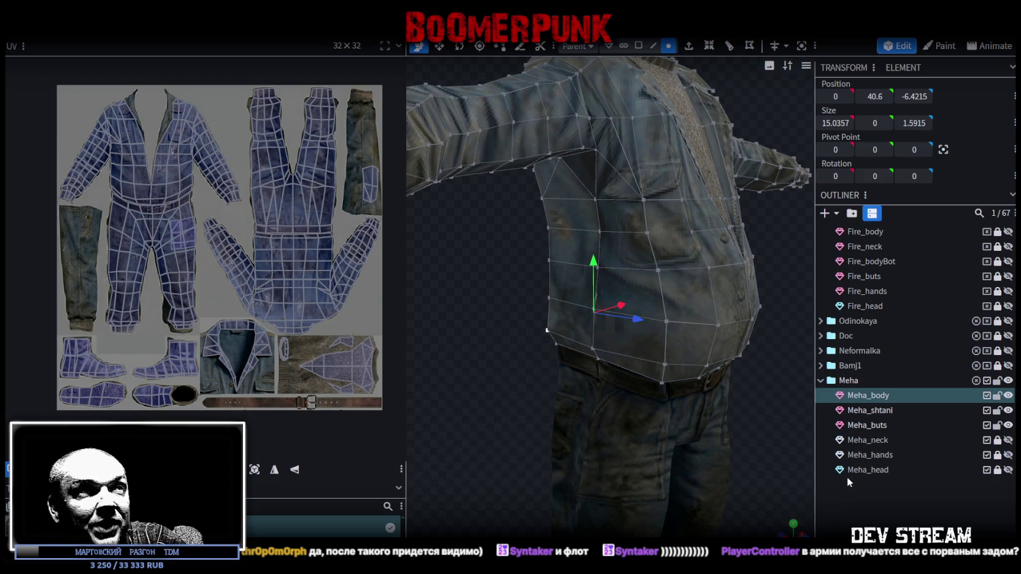
{"action": "scroll", "coordinate": [682, 382], "scroll_direction": "down", "scroll_amount": 3}
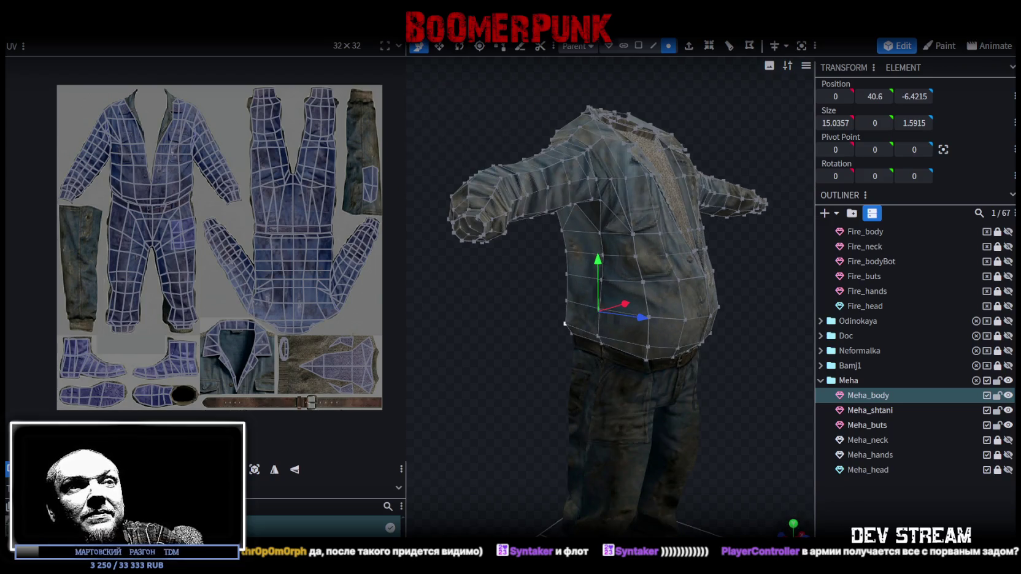
{"action": "key", "text": "KP_3"}
{"action": "scroll", "coordinate": [746, 413], "scroll_direction": "down", "scroll_amount": 1}
{"action": "scroll", "coordinate": [765, 418], "scroll_direction": "down", "scroll_amount": 1}
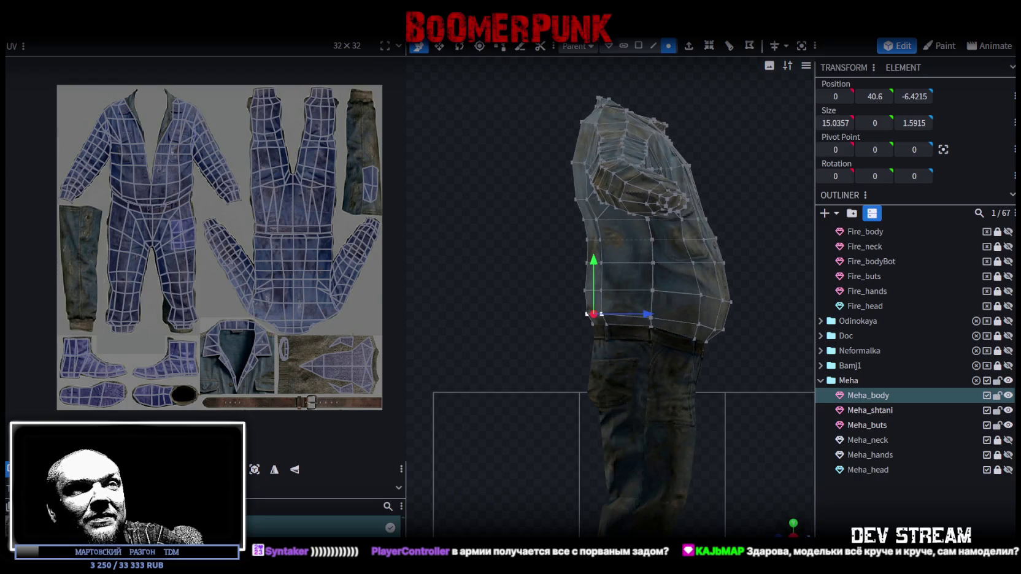
{"action": "mouse_move", "coordinate": [790, 533]}
{"action": "left_mouse_down"}
{"action": "mouse_move", "coordinate": [764, 519]}
{"action": "mouse_move", "coordinate": [748, 445]}
{"action": "mouse_move", "coordinate": [657, 449]}
{"action": "mouse_move", "coordinate": [711, 448]}
{"action": "mouse_move", "coordinate": [730, 411]}
{"action": "mouse_move", "coordinate": [608, 401]}
{"action": "mouse_move", "coordinate": [683, 435]}
{"action": "mouse_move", "coordinate": [800, 410]}
{"action": "left_mouse_up"}
{"action": "key", "text": "ctrl+s"}
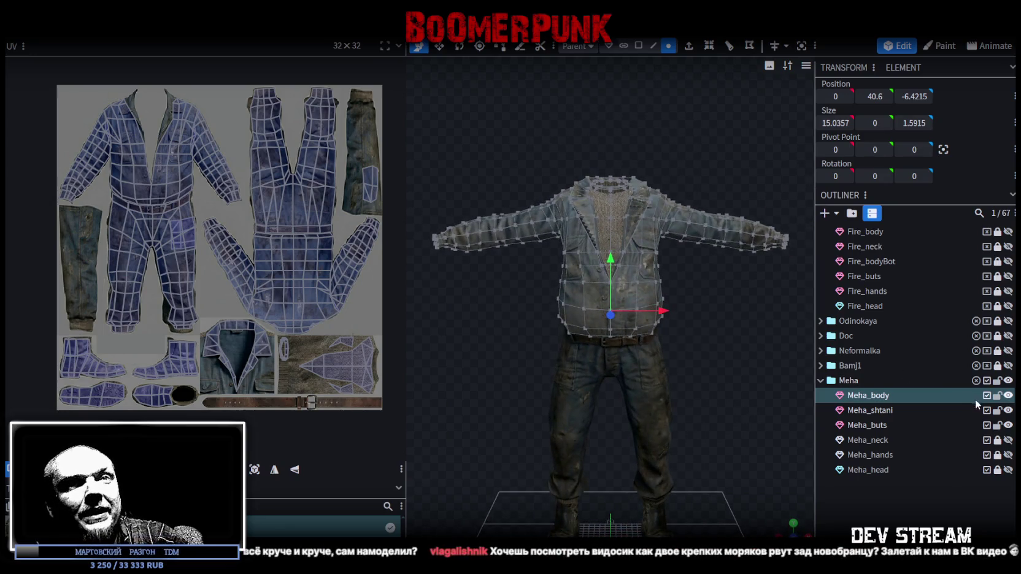
{"action": "left_click", "coordinate": [997, 395]}
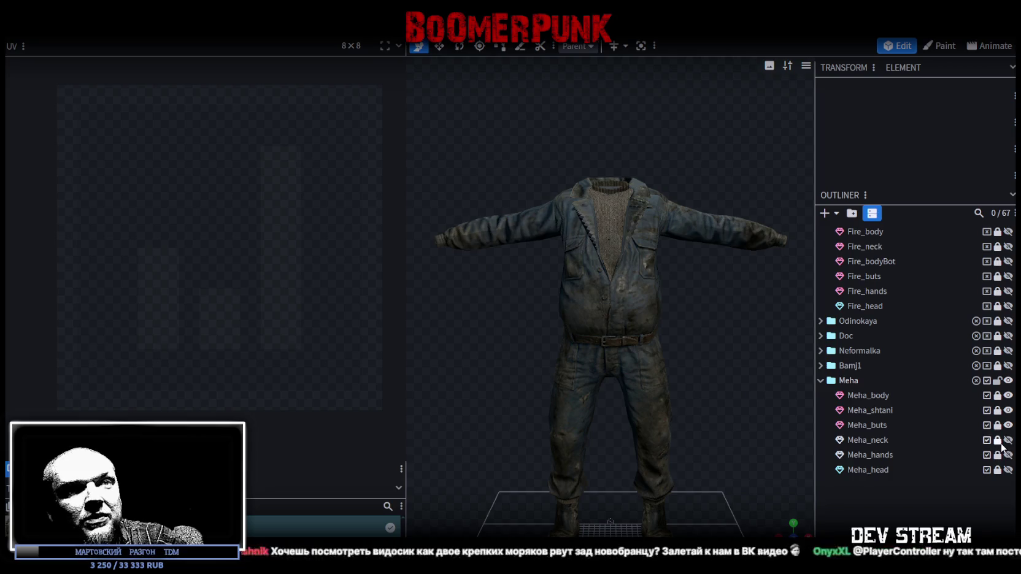
Step: Reproject Meha_neck's UVs from view and move the island beside the swirl patch
{"action": "left_click", "coordinate": [945, 439]}
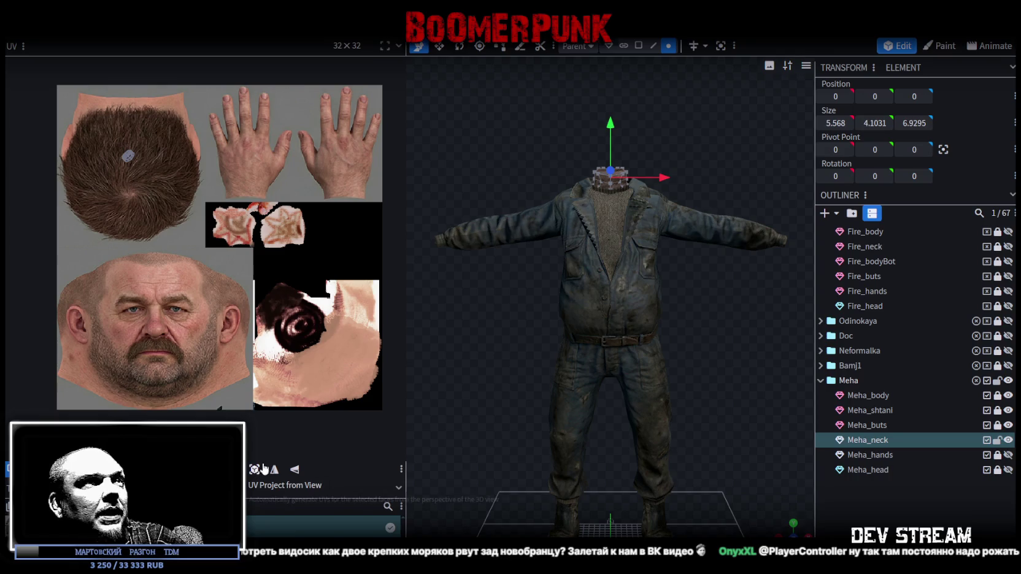
{"action": "key", "text": "ctrl+a"}
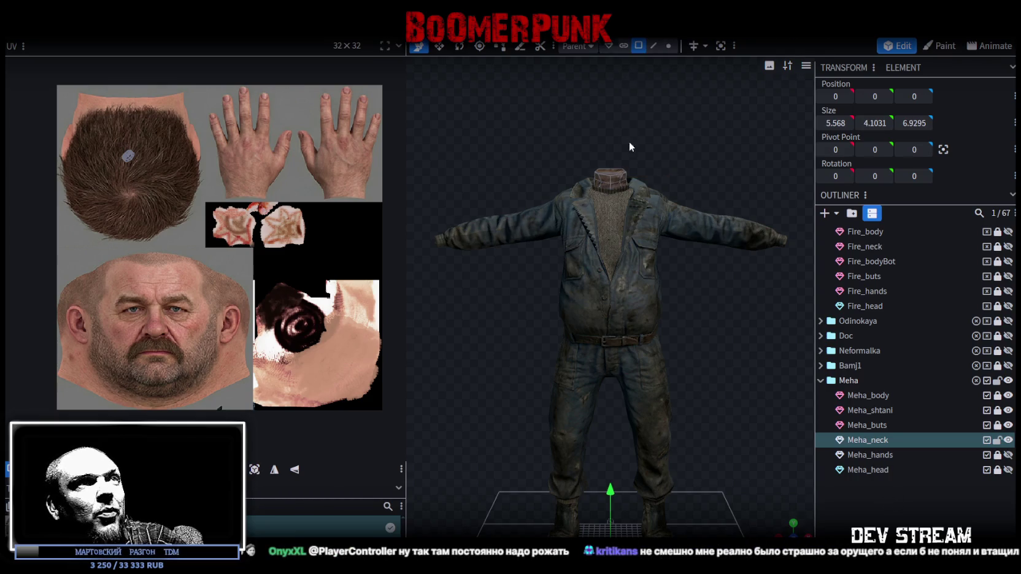
{"action": "scroll", "coordinate": [619, 315], "scroll_direction": "up", "scroll_amount": 3}
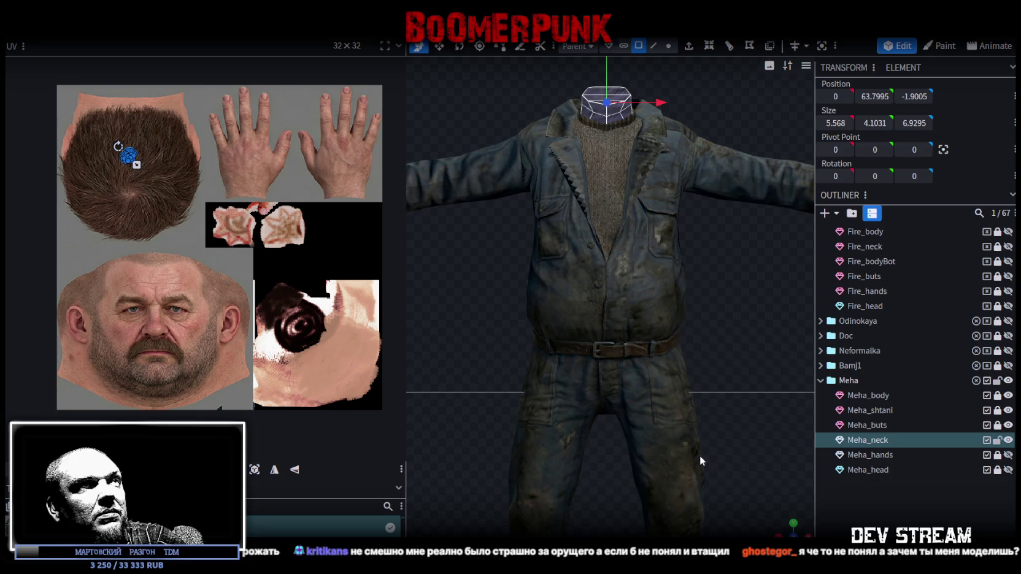
{"action": "left_click", "coordinate": [255, 469]}
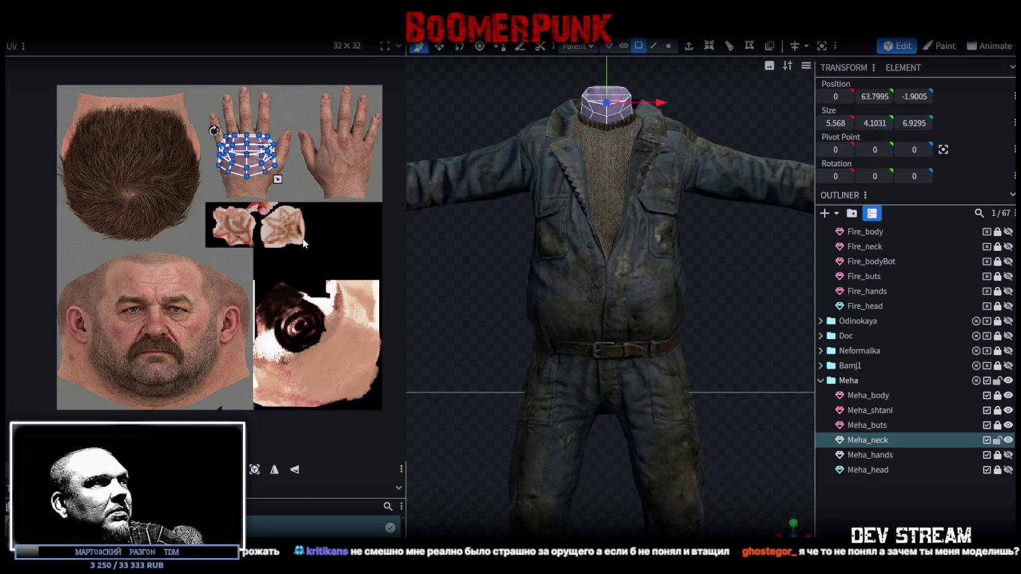
{"action": "left_click_drag", "start_coordinate": [256, 177], "coordinate": [350, 287]}
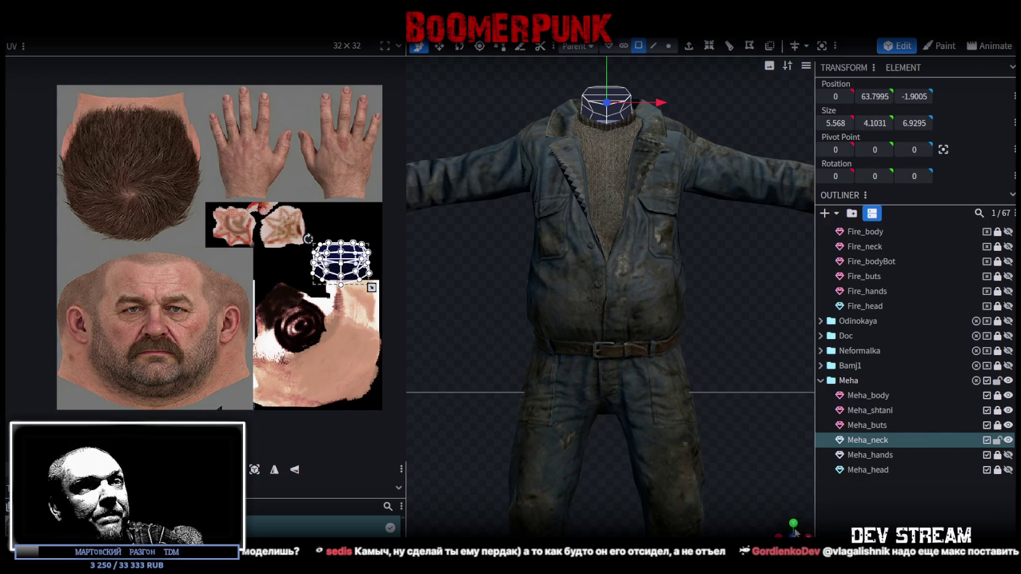
Step: Add a Loop Cut edge loop around the neck mesh
{"action": "left_click_drag", "start_coordinate": [687, 393], "coordinate": [761, 452]}
{"action": "scroll", "coordinate": [745, 405], "scroll_direction": "up", "scroll_amount": 5}
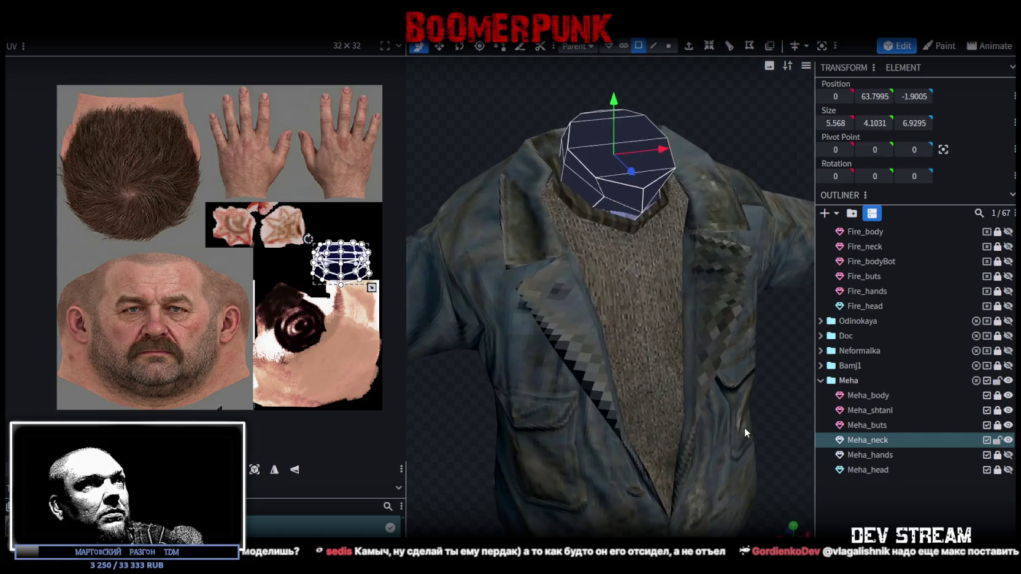
{"action": "left_click_drag", "start_coordinate": [747, 163], "coordinate": [683, 90]}
{"action": "left_click", "coordinate": [654, 44]}
{"action": "left_click", "coordinate": [609, 221]}
{"action": "left_click", "coordinate": [709, 46]}
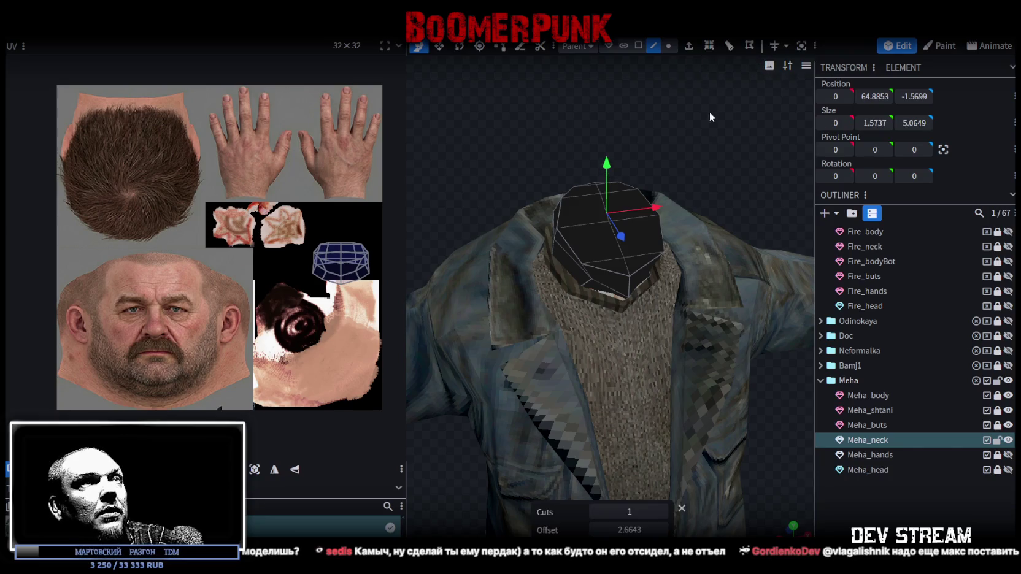
Step: Merge the neck's top vertex ring into one point and raise it 0.4 into a peak
{"action": "left_click", "coordinate": [669, 46]}
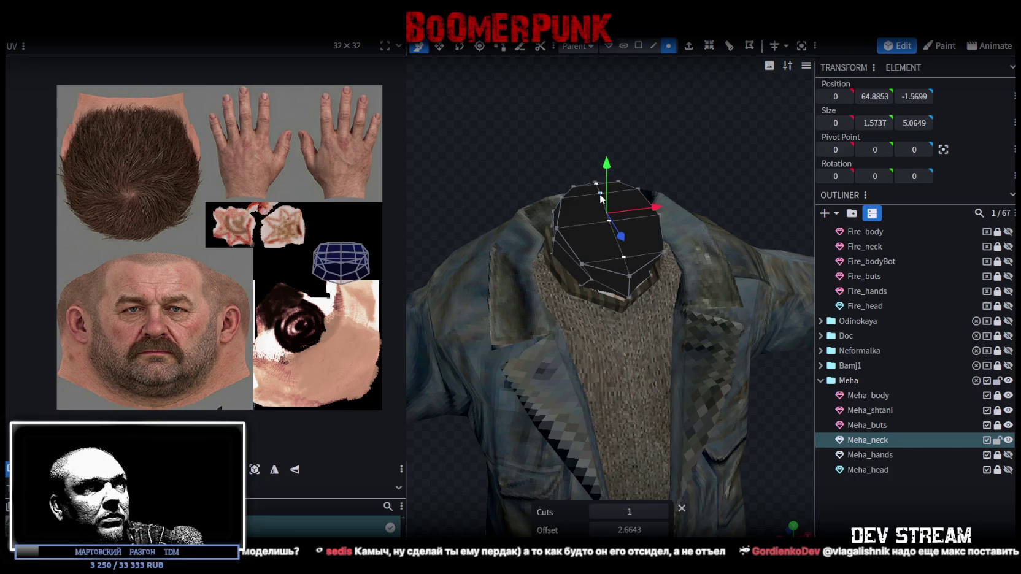
{"action": "right_click", "coordinate": [600, 194]}
{"action": "left_click", "coordinate": [775, 296]}
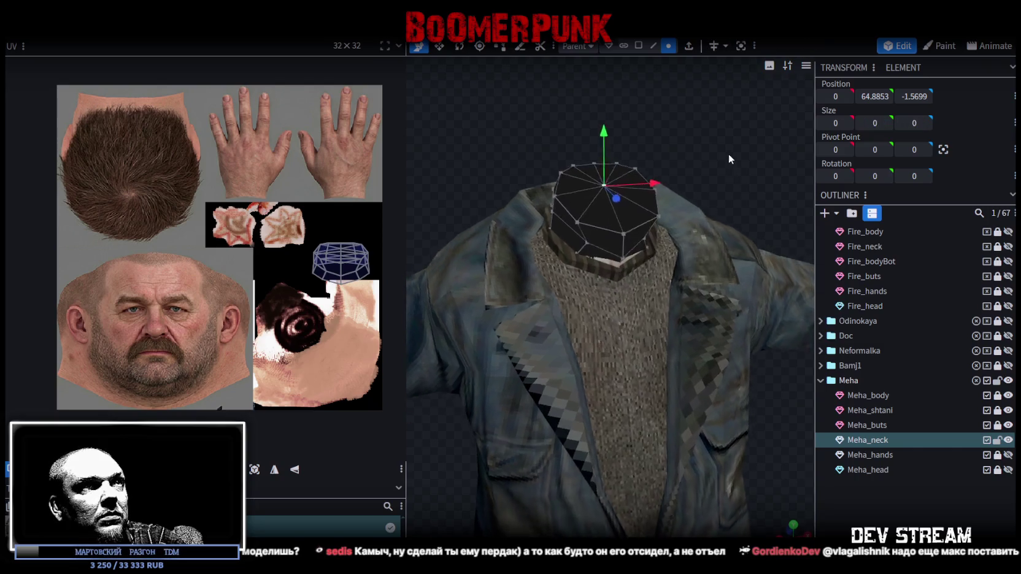
{"action": "left_click_drag", "start_coordinate": [592, 116], "coordinate": [594, 83]}
{"action": "mouse_move", "coordinate": [675, 178]}
{"action": "left_mouse_down"}
{"action": "mouse_move", "coordinate": [562, 174]}
{"action": "mouse_move", "coordinate": [724, 144]}
{"action": "left_mouse_up"}
{"action": "left_click", "coordinate": [638, 45]}
{"action": "left_click", "coordinate": [574, 130]}
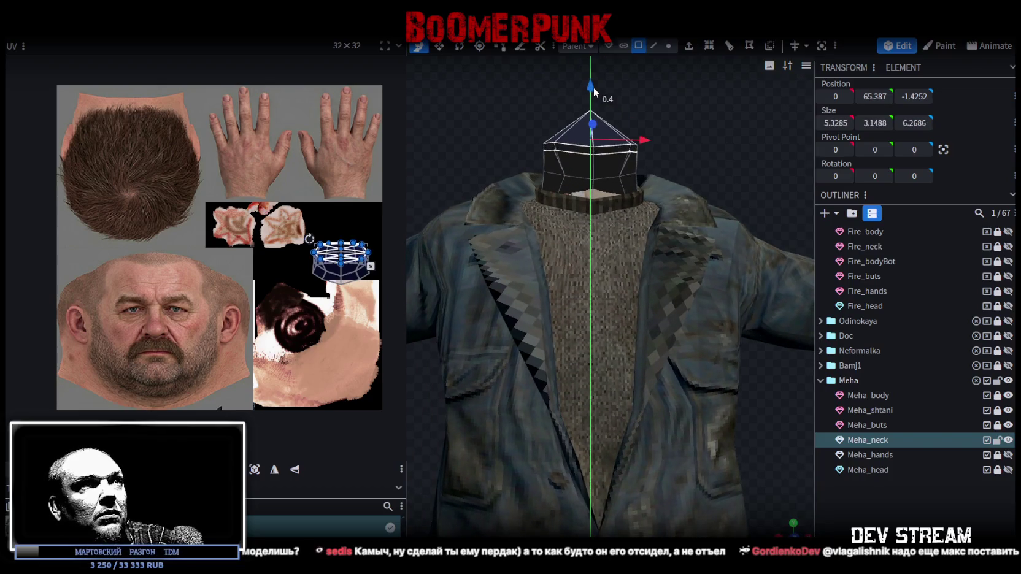
Step: Widen the neck's lower ring by scaling its left and right vertices sideways
{"action": "left_click", "coordinate": [668, 45]}
{"action": "left_click", "coordinate": [565, 176]}
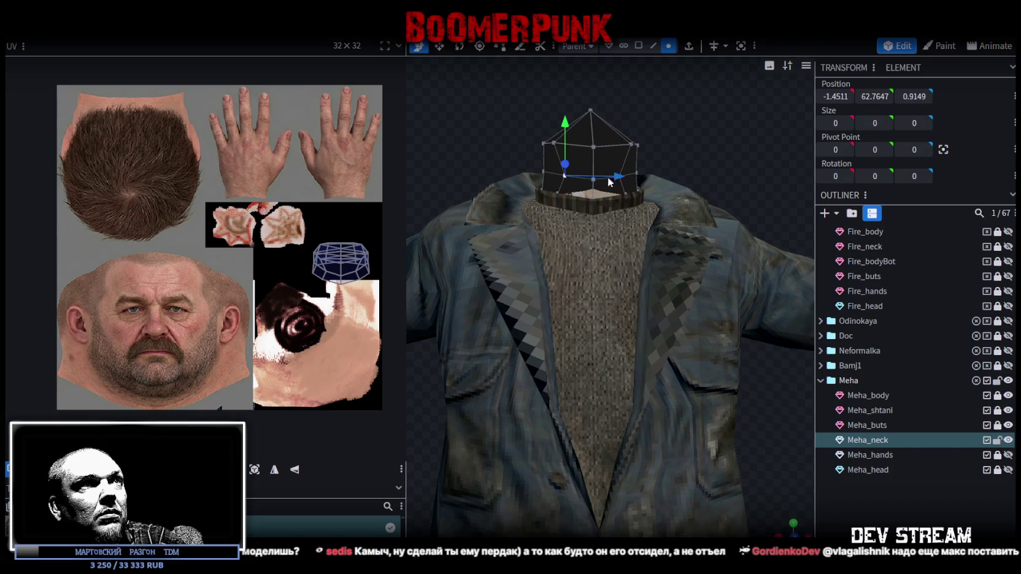
{"action": "scroll", "coordinate": [730, 125], "scroll_direction": "up", "scroll_amount": 3}
{"action": "left_click", "coordinate": [591, 177], "text": "shift"}
{"action": "key", "text": "s"}
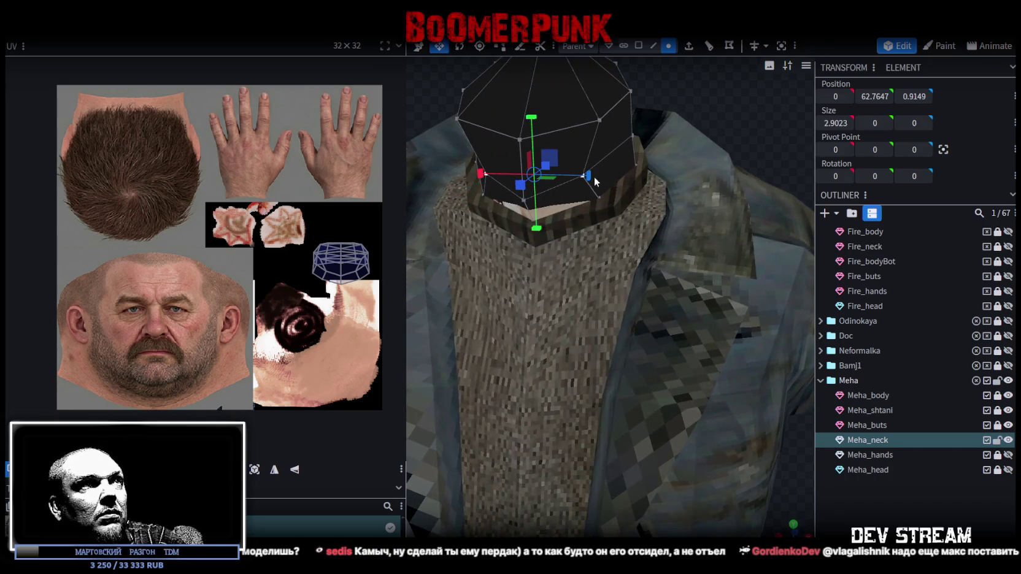
{"action": "mouse_move", "coordinate": [608, 172]}
{"action": "left_mouse_down"}
{"action": "mouse_move", "coordinate": [750, 77]}
{"action": "mouse_move", "coordinate": [753, 137]}
{"action": "mouse_move", "coordinate": [594, 172]}
{"action": "mouse_move", "coordinate": [687, 165]}
{"action": "left_mouse_up"}
Step: Switch to solid shading and select the red face inside the neck opening
{"action": "key", "text": "z"}
{"action": "key", "text": "z"}
{"action": "key", "text": "z"}
{"action": "left_click_drag", "start_coordinate": [634, 143], "coordinate": [710, 184]}
{"action": "left_click", "coordinate": [638, 46]}
{"action": "left_click", "coordinate": [613, 328]}
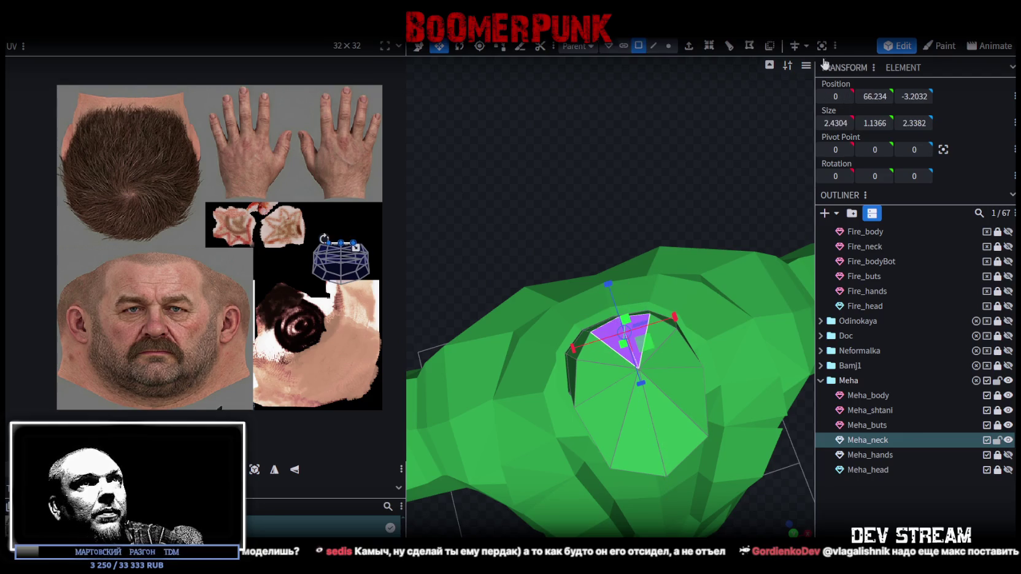
Step: From a front view, select the whole neck and move its dome UV island onto the swirl area
{"action": "key", "text": "KP_1"}
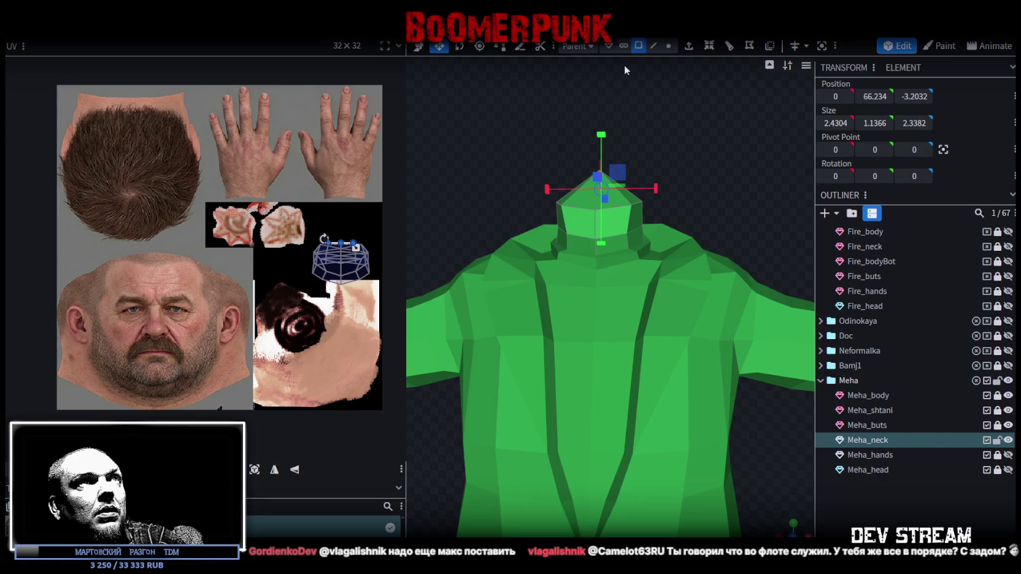
{"action": "key", "text": "ctrl+a"}
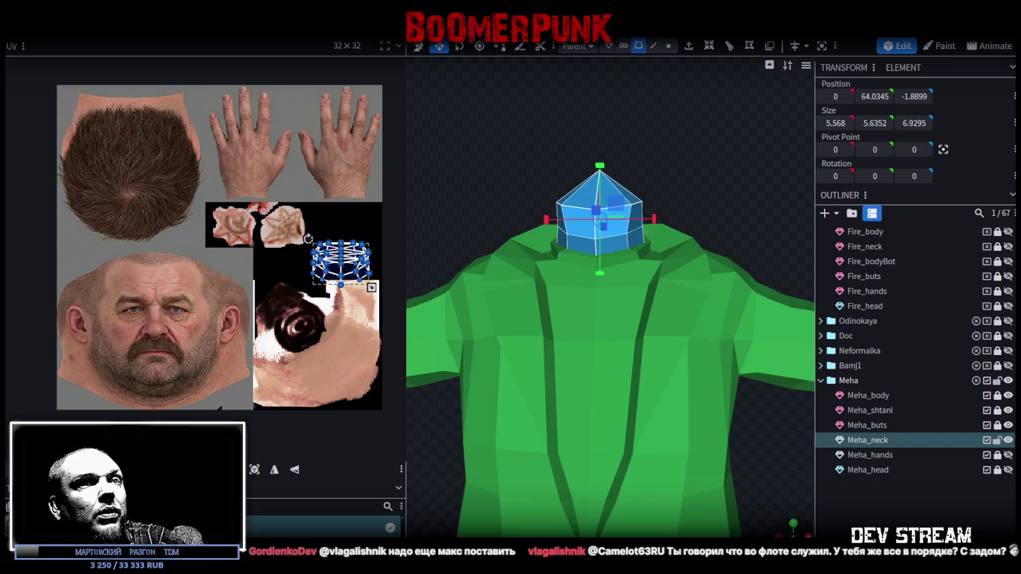
{"action": "scroll", "coordinate": [610, 297], "scroll_direction": "down", "scroll_amount": 3}
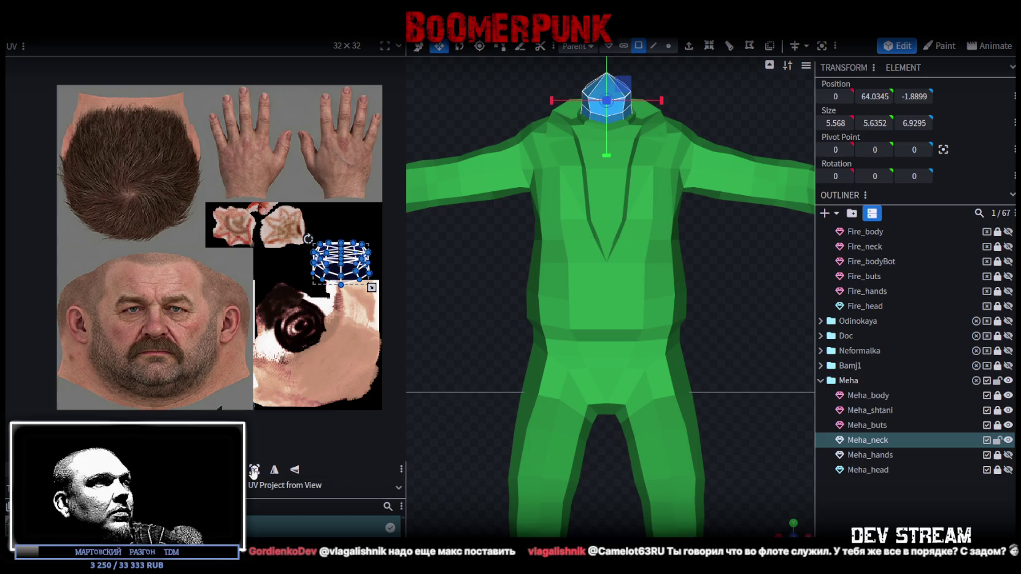
{"action": "scroll", "coordinate": [325, 302], "scroll_direction": "up", "scroll_amount": 3}
{"action": "middle_click_drag", "start_coordinate": [324, 303], "coordinate": [257, 241]}
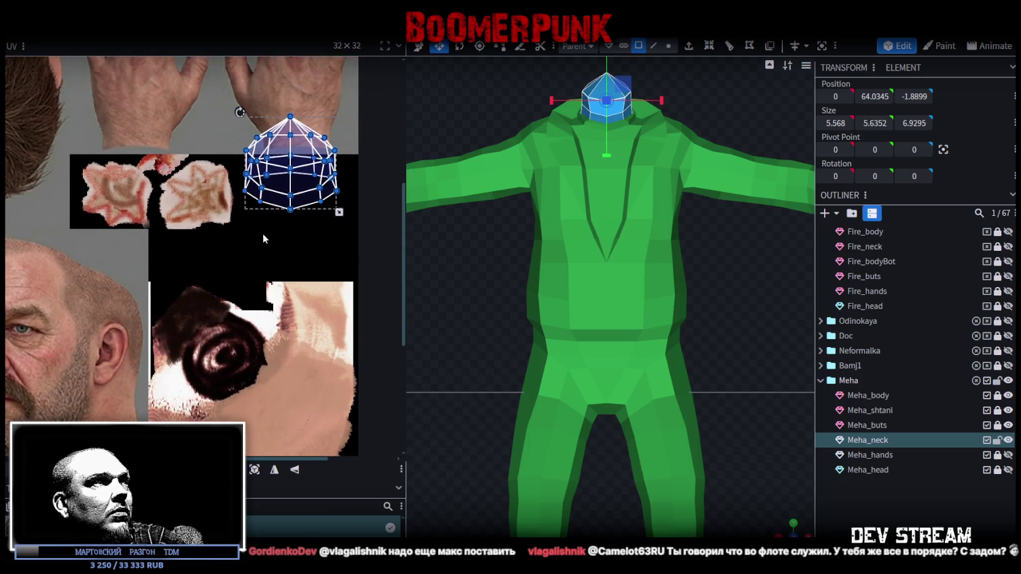
{"action": "left_click_drag", "start_coordinate": [296, 195], "coordinate": [278, 286]}
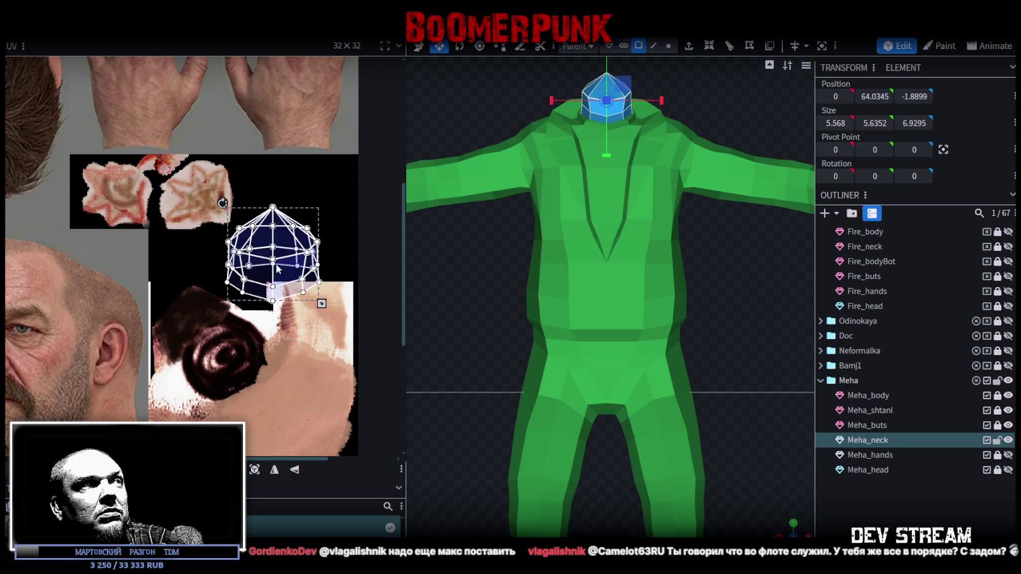
Step: Delete unwanted neck geometry and shift the dome UV island up and left
{"action": "scroll", "coordinate": [286, 263], "scroll_direction": "down", "scroll_amount": 1}
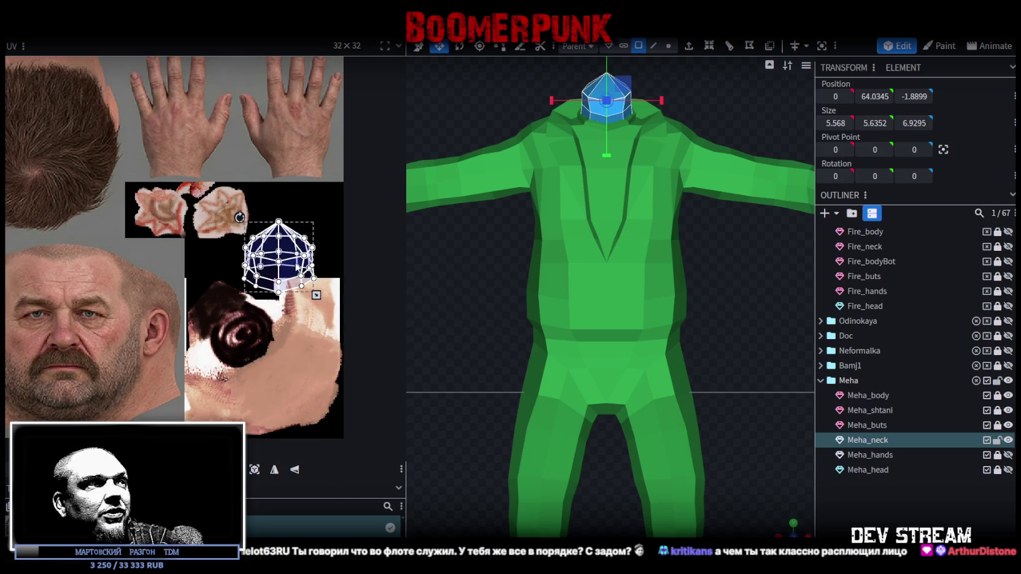
{"action": "mouse_move", "coordinate": [798, 518]}
{"action": "left_mouse_down"}
{"action": "mouse_move", "coordinate": [730, 420]}
{"action": "mouse_move", "coordinate": [740, 427]}
{"action": "mouse_move", "coordinate": [551, 420]}
{"action": "mouse_move", "coordinate": [696, 387]}
{"action": "left_mouse_up"}
{"action": "mouse_move", "coordinate": [574, 247]}
{"action": "left_mouse_down"}
{"action": "mouse_move", "coordinate": [619, 184]}
{"action": "mouse_move", "coordinate": [584, 159]}
{"action": "mouse_move", "coordinate": [482, 276]}
{"action": "mouse_move", "coordinate": [423, 258]}
{"action": "mouse_move", "coordinate": [478, 314]}
{"action": "mouse_move", "coordinate": [695, 416]}
{"action": "mouse_move", "coordinate": [380, 262]}
{"action": "left_mouse_up"}
{"action": "key", "text": "Delete"}
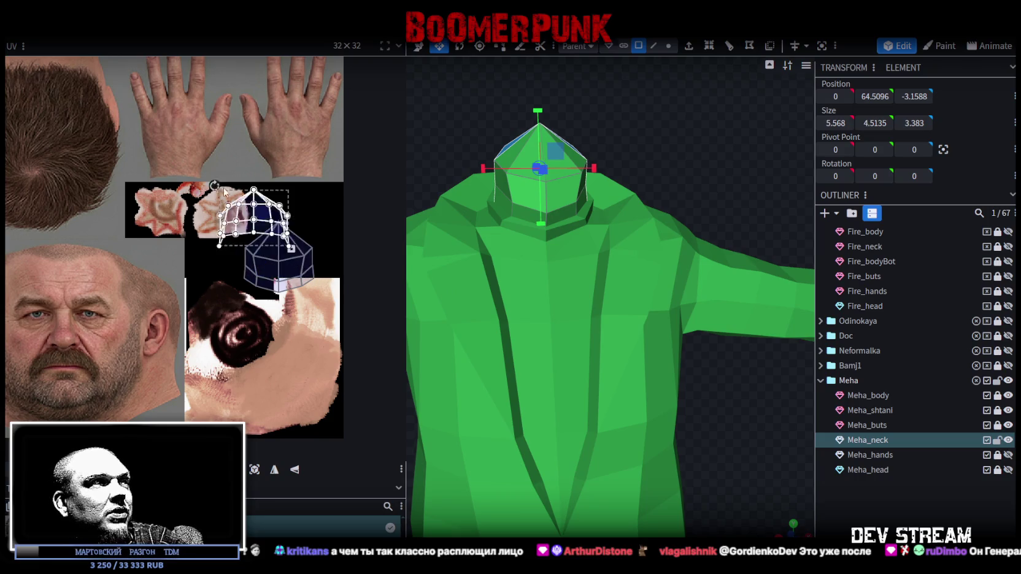
{"action": "left_click_drag", "start_coordinate": [289, 245], "coordinate": [176, 180]}
Step: Move the top pyramid faces' UV island onto the hand skin texture
{"action": "key", "text": "ctrl+a"}
{"action": "scroll", "coordinate": [297, 363], "scroll_direction": "up", "scroll_amount": 2}
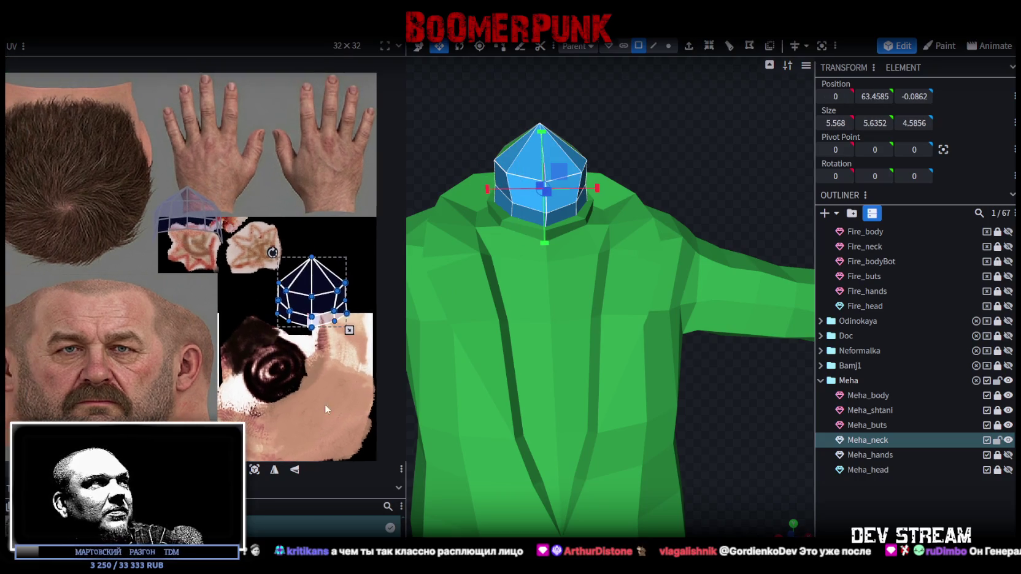
{"action": "left_click", "coordinate": [320, 193]}
{"action": "left_click_drag", "start_coordinate": [320, 195], "coordinate": [316, 149]}
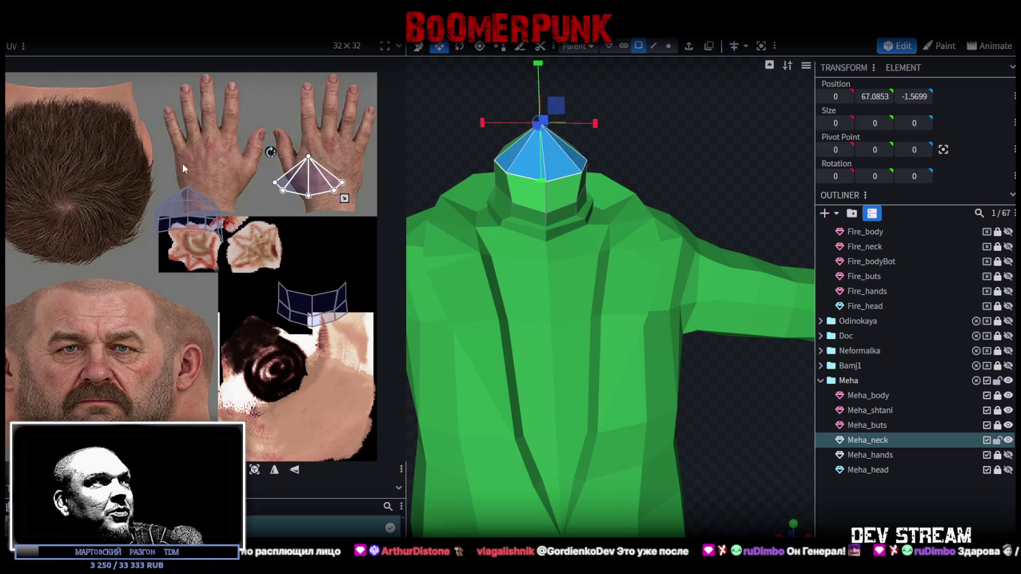
Step: Box-select the neck-ring faces of Meha_neck in the UV editor
{"action": "left_click", "coordinate": [148, 177]}
{"action": "left_click", "coordinate": [241, 161]}
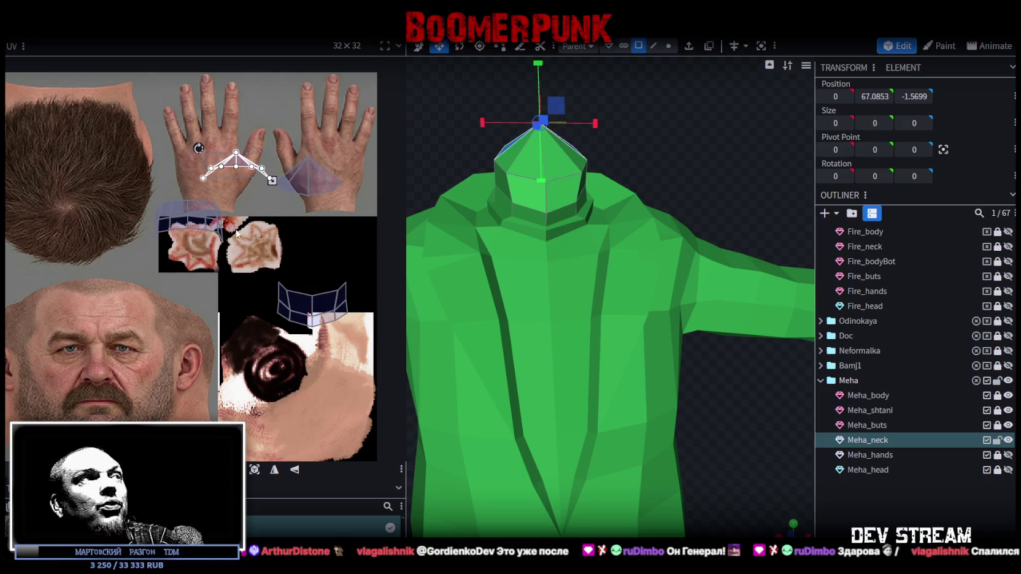
{"action": "middle_click_drag", "start_coordinate": [258, 300], "coordinate": [299, 260]}
{"action": "left_click", "coordinate": [362, 263]}
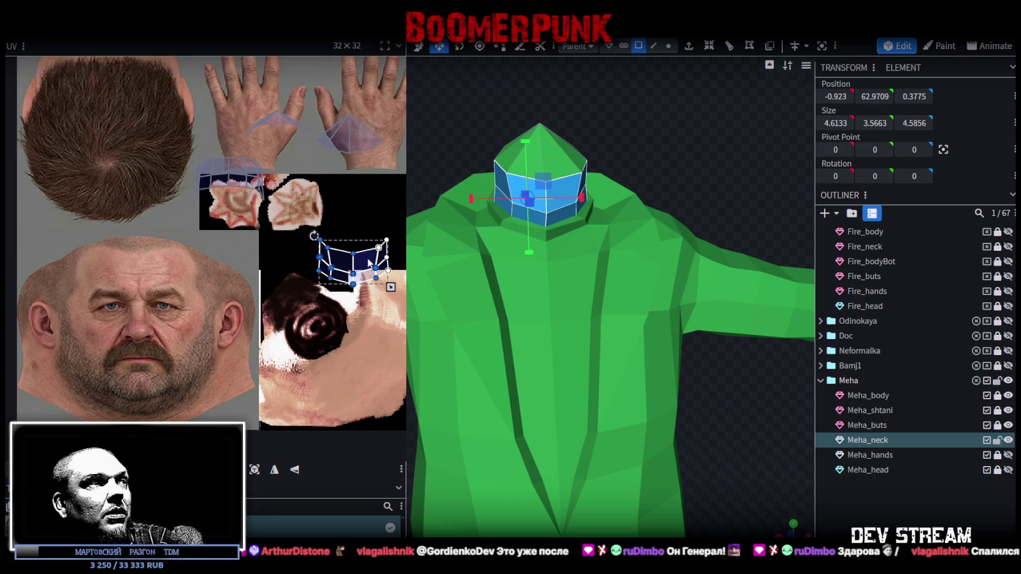
Step: Move the neck-ring UV island onto the chin of the face texture and resize it to fit
{"action": "left_click_drag", "start_coordinate": [366, 268], "coordinate": [141, 410]}
{"action": "scroll", "coordinate": [141, 409], "scroll_direction": "up", "scroll_amount": 3}
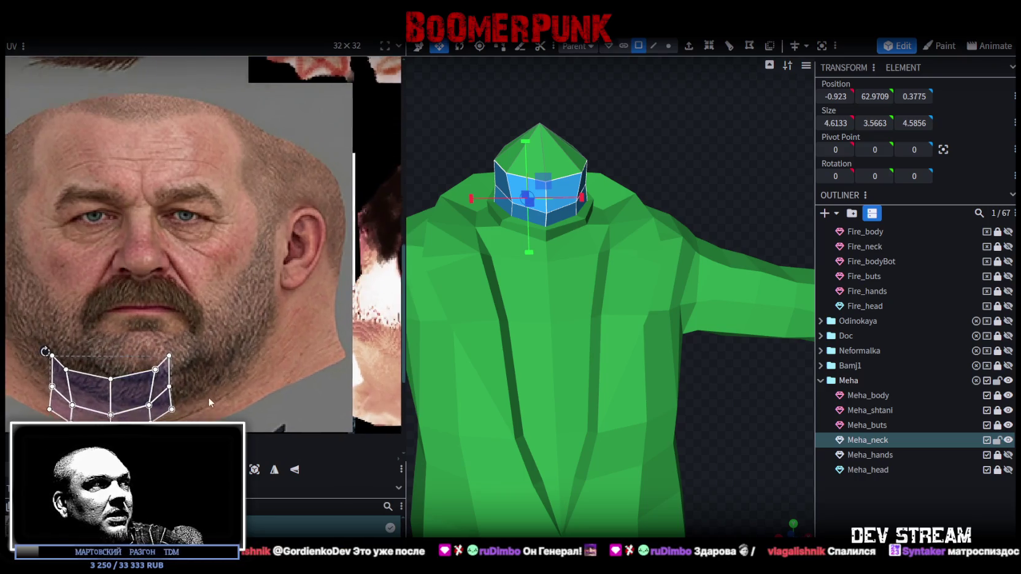
{"action": "scroll", "coordinate": [141, 410], "scroll_direction": "up", "scroll_amount": 2}
{"action": "mouse_move", "coordinate": [178, 354]}
{"action": "left_mouse_down"}
{"action": "mouse_move", "coordinate": [206, 331]}
{"action": "mouse_move", "coordinate": [245, 331]}
{"action": "mouse_move", "coordinate": [187, 333]}
{"action": "left_mouse_up"}
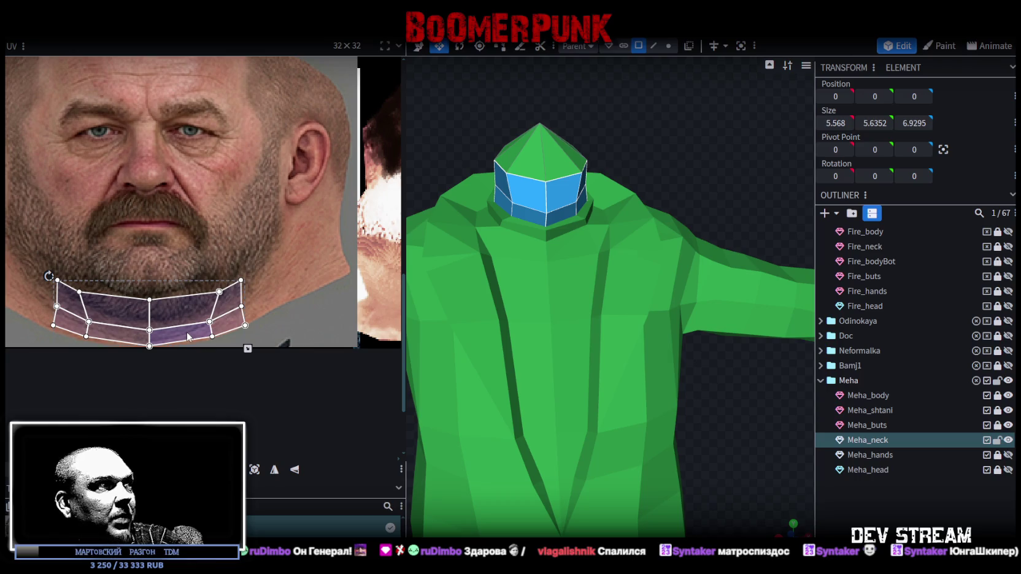
{"action": "left_click_drag", "start_coordinate": [247, 349], "coordinate": [246, 336]}
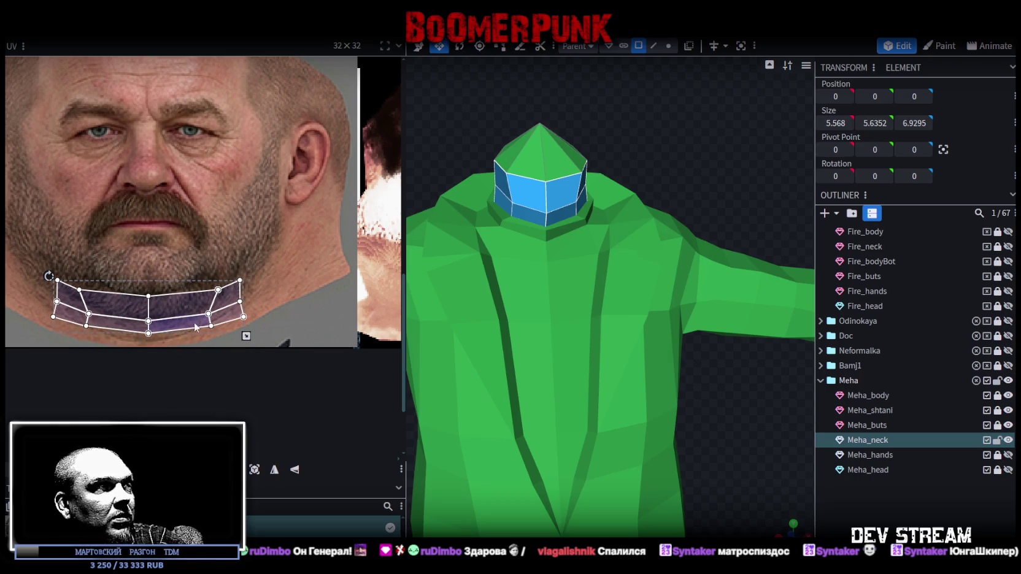
{"action": "left_click_drag", "start_coordinate": [172, 327], "coordinate": [167, 337]}
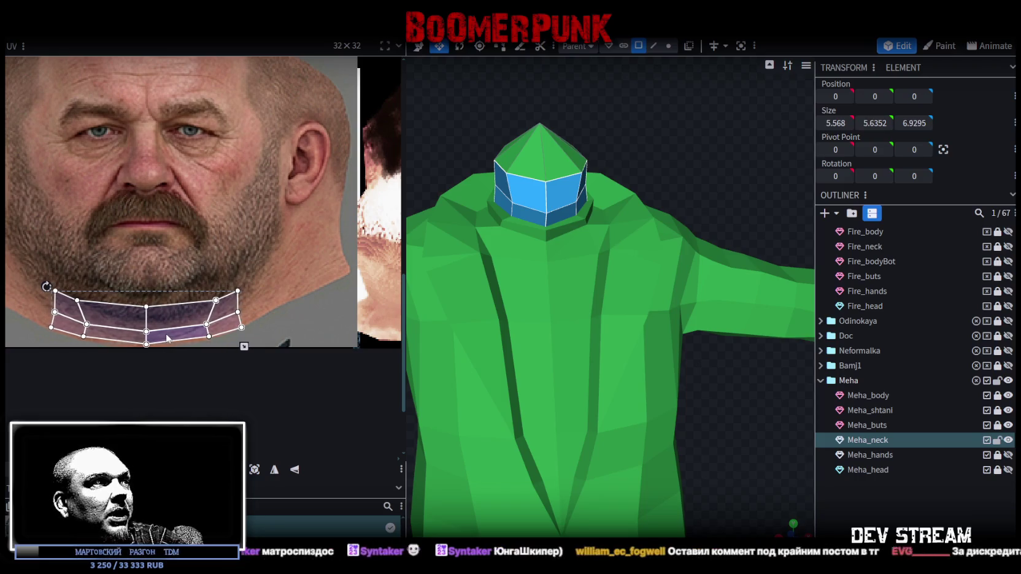
Step: Nudge the four central neck faces' UVs down, then view the model textured
{"action": "scroll", "coordinate": [167, 337], "scroll_direction": "up", "scroll_amount": 2}
{"action": "scroll", "coordinate": [194, 328], "scroll_direction": "up", "scroll_amount": 2}
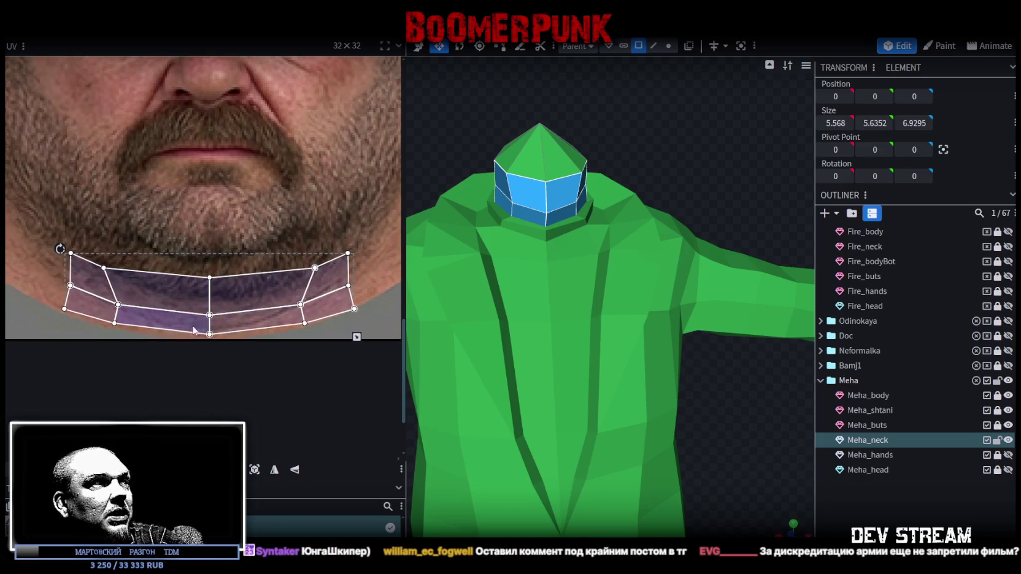
{"action": "left_click_drag", "start_coordinate": [92, 258], "coordinate": [319, 339]}
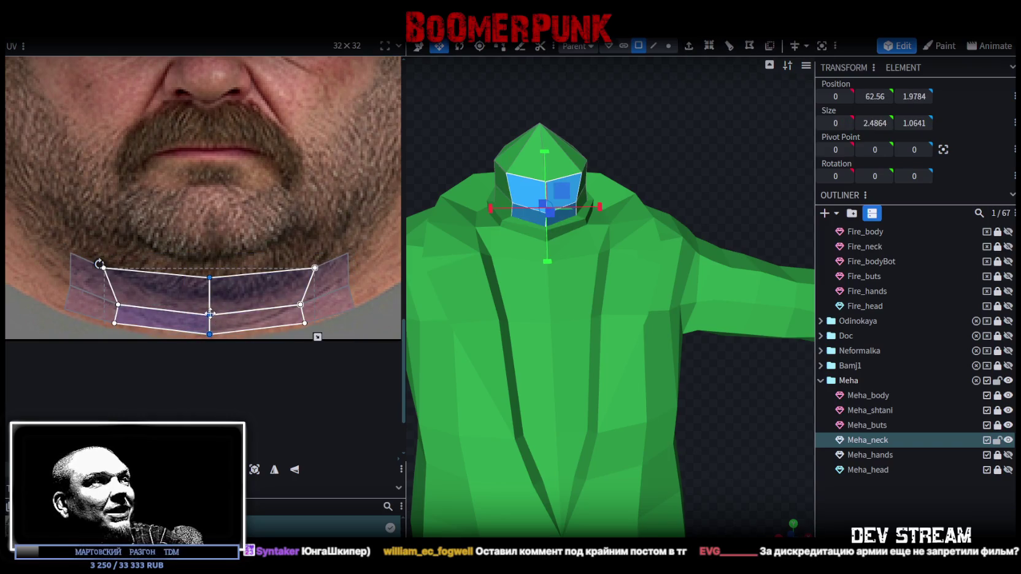
{"action": "left_click_drag", "start_coordinate": [210, 313], "coordinate": [210, 317]}
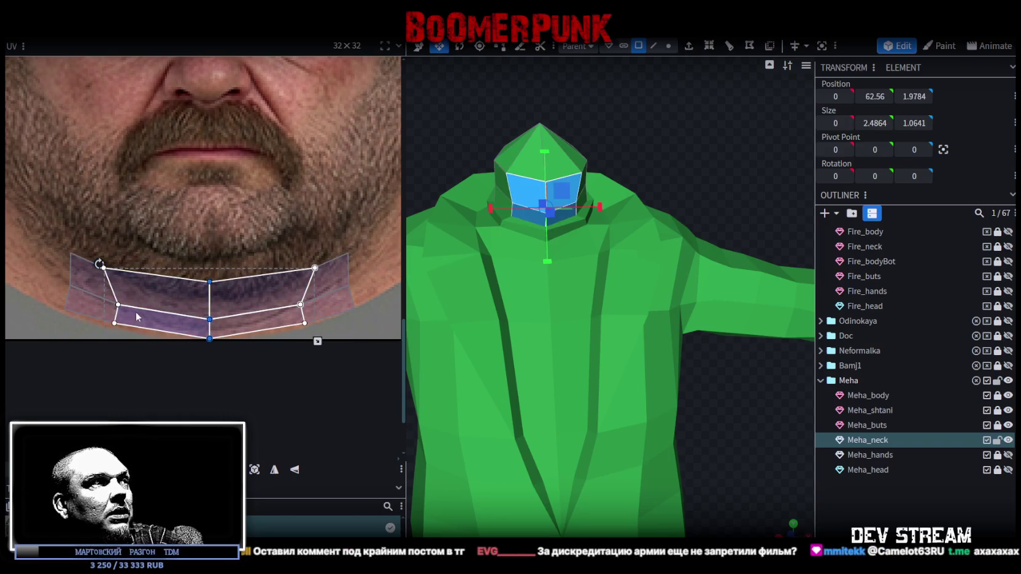
{"action": "scroll", "coordinate": [111, 322], "scroll_direction": "down", "scroll_amount": 1}
{"action": "scroll", "coordinate": [111, 326], "scroll_direction": "up", "scroll_amount": 1}
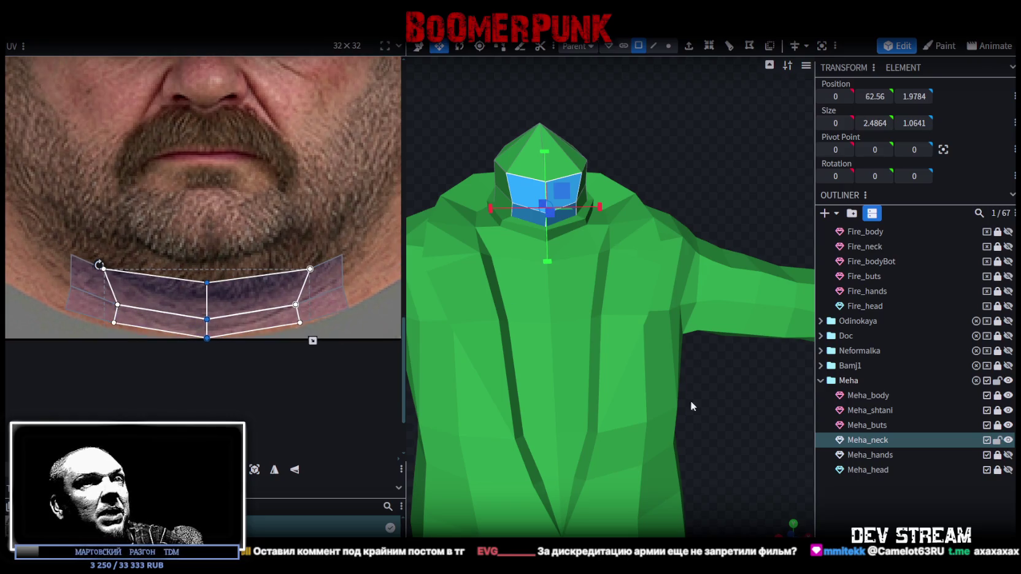
{"action": "left_click_drag", "start_coordinate": [793, 525], "coordinate": [780, 527]}
{"action": "key", "text": "z"}
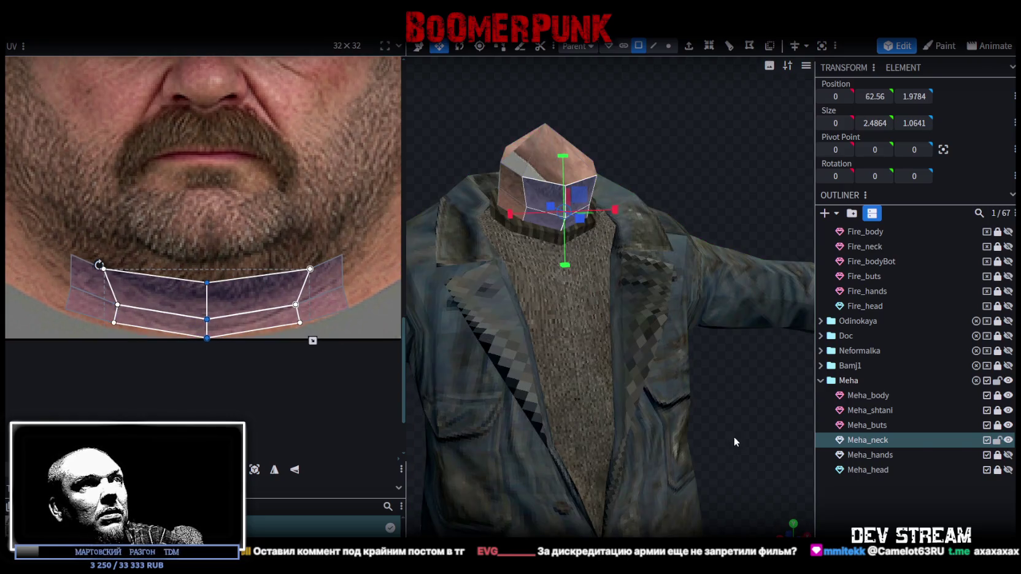
Step: Select the neck strip's UV faces to shape them along the jawline
{"action": "left_click", "coordinate": [119, 274]}
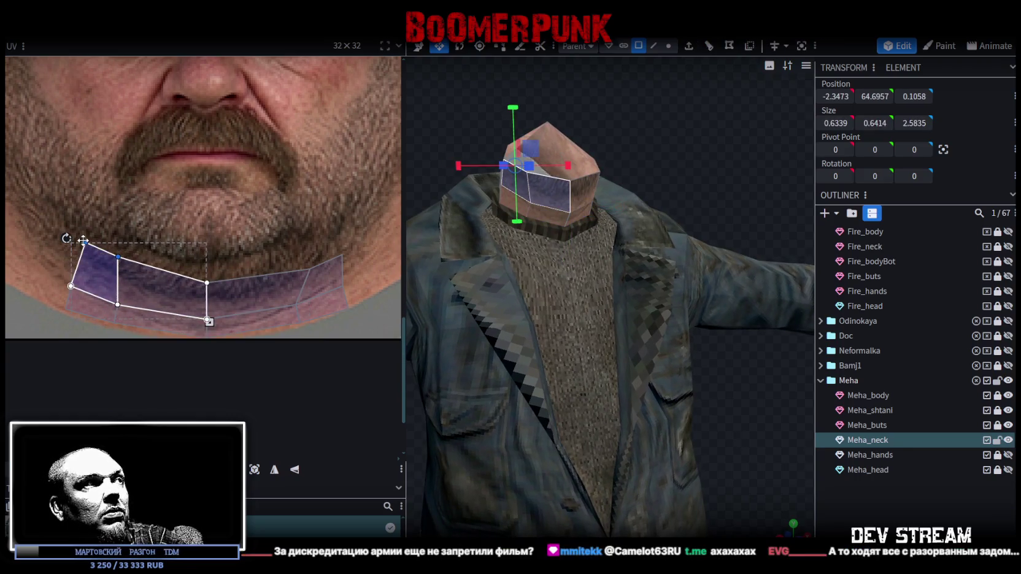
{"action": "left_click", "coordinate": [321, 264]}
{"action": "mouse_move", "coordinate": [37, 224]}
{"action": "left_mouse_down"}
{"action": "mouse_move", "coordinate": [366, 260]}
{"action": "mouse_move", "coordinate": [310, 257]}
{"action": "left_mouse_up"}
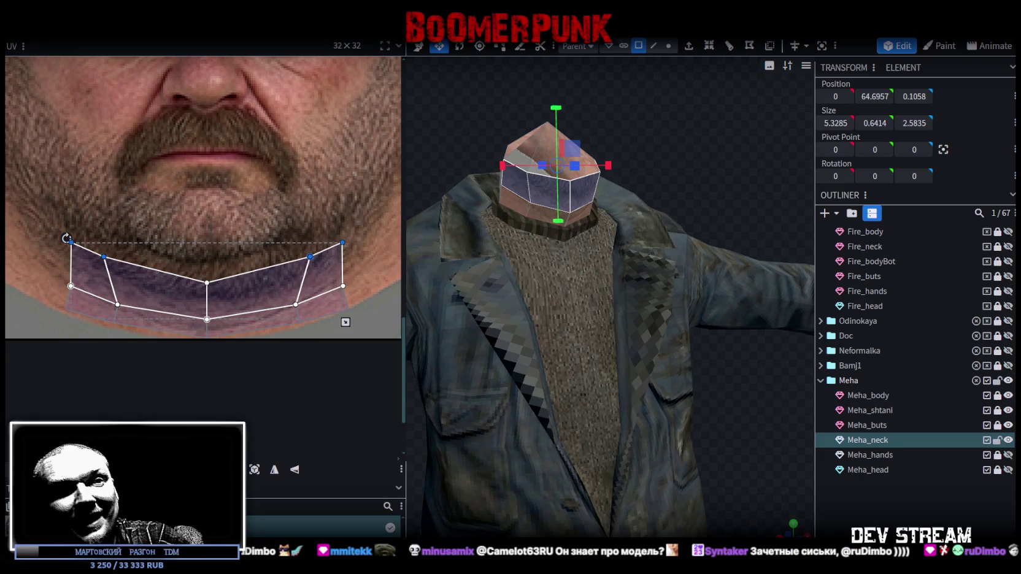
Step: Orbit back to a front view of the coat, then switch to the TDM folder window
{"action": "scroll", "coordinate": [475, 134], "scroll_direction": "down", "scroll_amount": 5}
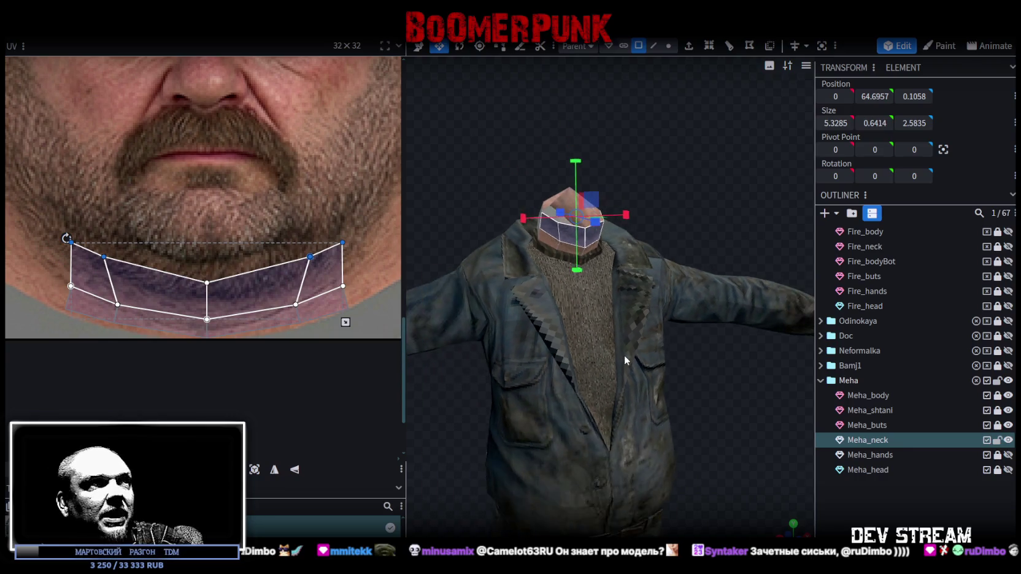
{"action": "left_click_drag", "start_coordinate": [475, 133], "coordinate": [791, 211]}
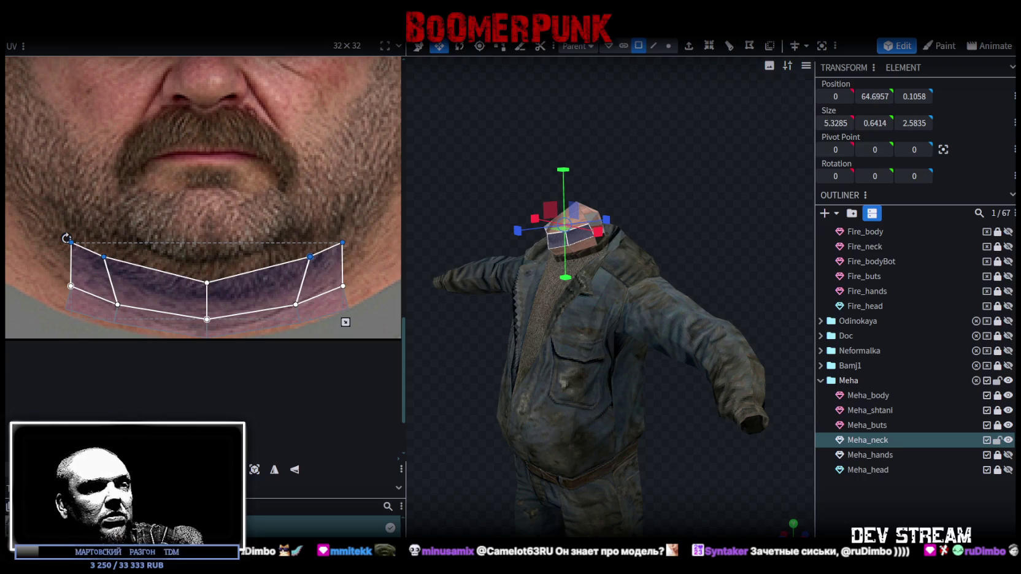
{"action": "key", "text": "alt+Tab"}
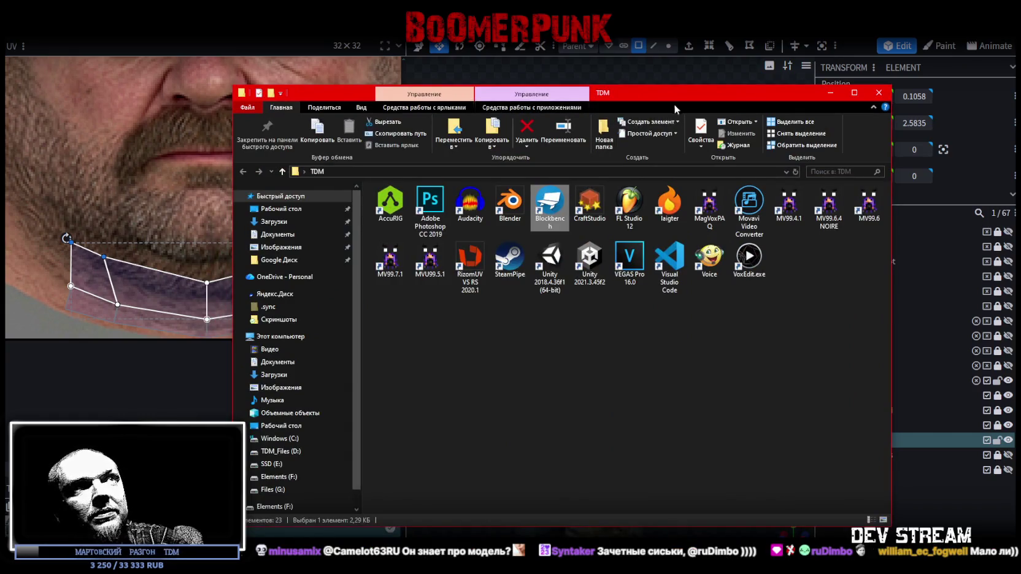
Step: Move the TDM folder window aside and return to Blockbench
{"action": "left_click_drag", "start_coordinate": [705, 99], "coordinate": [690, 75]}
{"action": "key", "text": "alt+Tab"}
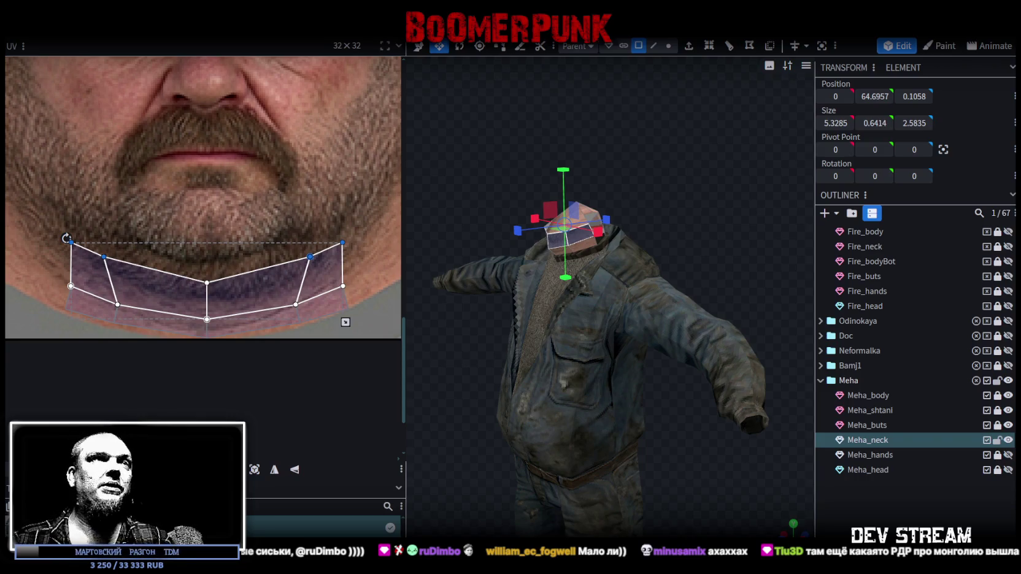
Step: Turn the character to its back, select the back neck faces and stretch their UV island wider
{"action": "mouse_move", "coordinate": [664, 266]}
{"action": "left_mouse_down"}
{"action": "mouse_move", "coordinate": [686, 207]}
{"action": "mouse_move", "coordinate": [619, 222]}
{"action": "left_mouse_up"}
{"action": "left_click", "coordinate": [276, 241]}
{"action": "scroll", "coordinate": [276, 241], "scroll_direction": "down", "scroll_amount": 5}
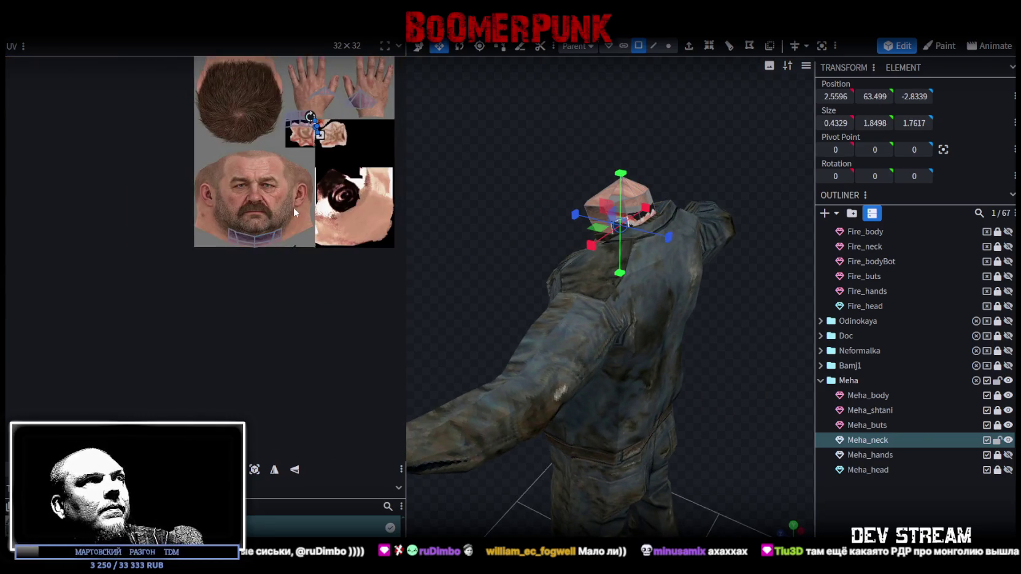
{"action": "scroll", "coordinate": [234, 270], "scroll_direction": "up", "scroll_amount": 5}
{"action": "left_click", "coordinate": [208, 198]}
{"action": "left_click", "coordinate": [209, 198]}
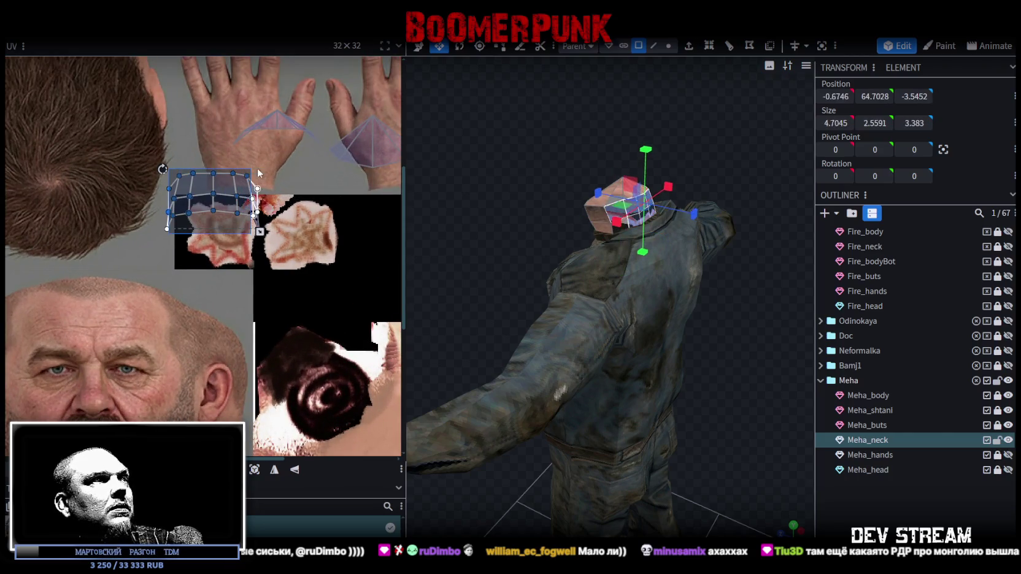
{"action": "scroll", "coordinate": [274, 238], "scroll_direction": "down", "scroll_amount": 4}
{"action": "scroll", "coordinate": [269, 237], "scroll_direction": "up", "scroll_amount": 2}
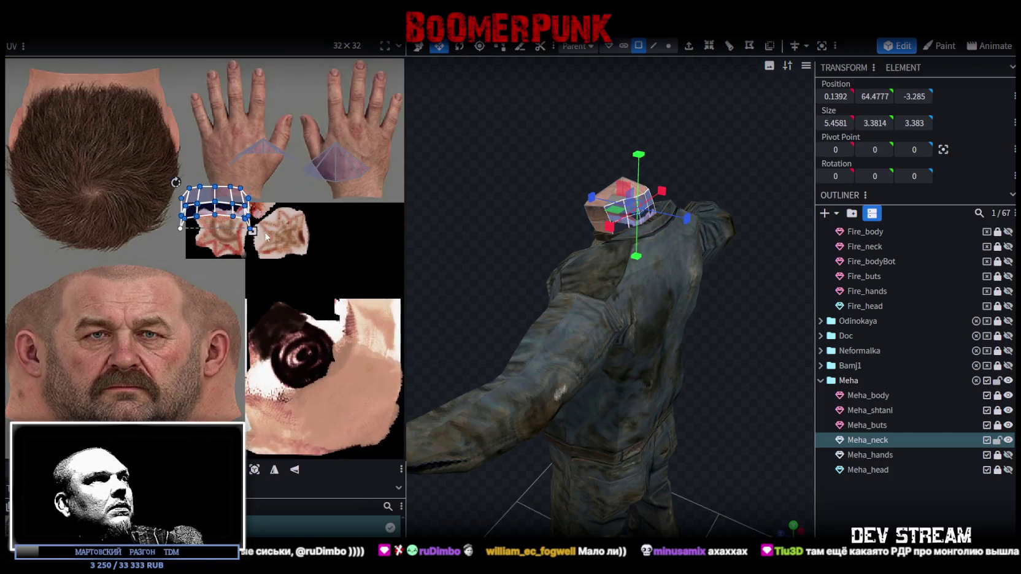
{"action": "left_click_drag", "start_coordinate": [252, 231], "coordinate": [307, 209]}
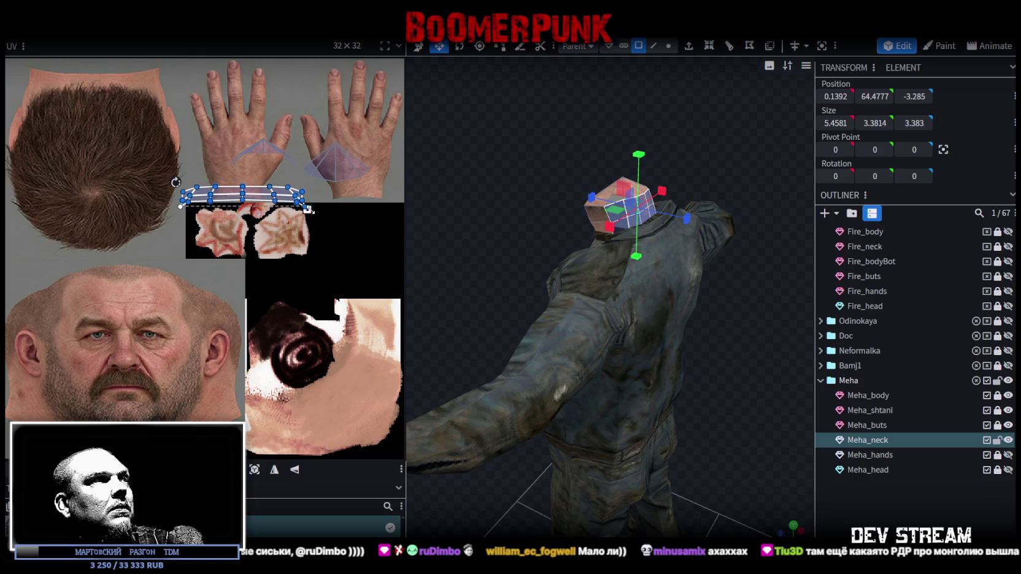
Step: Mirror the neck UV island and fit it onto the skin band at the top of the hair texture
{"action": "left_click", "coordinate": [295, 470]}
{"action": "middle_click_drag", "start_coordinate": [245, 220], "coordinate": [300, 294]}
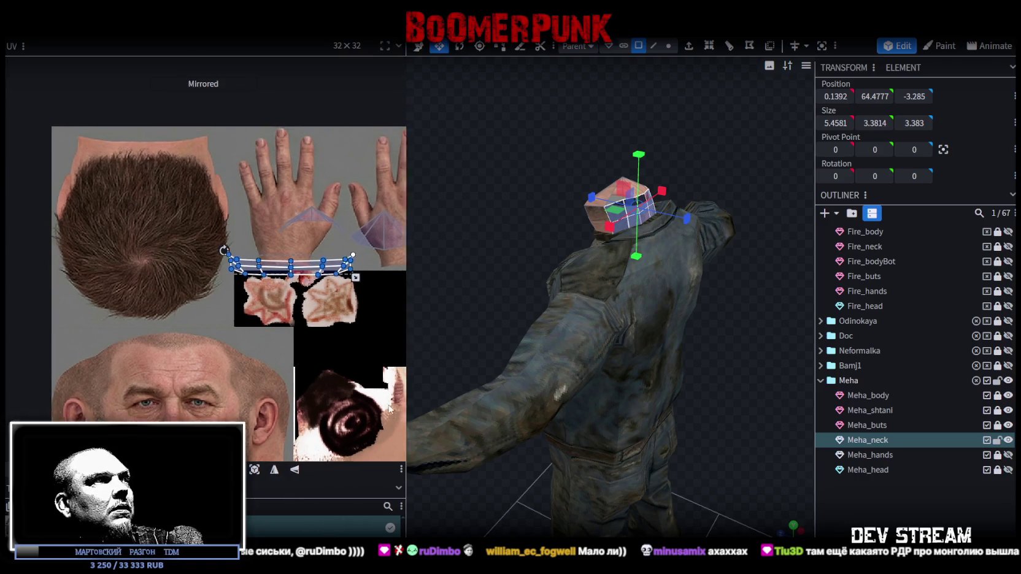
{"action": "left_click_drag", "start_coordinate": [285, 279], "coordinate": [138, 167]}
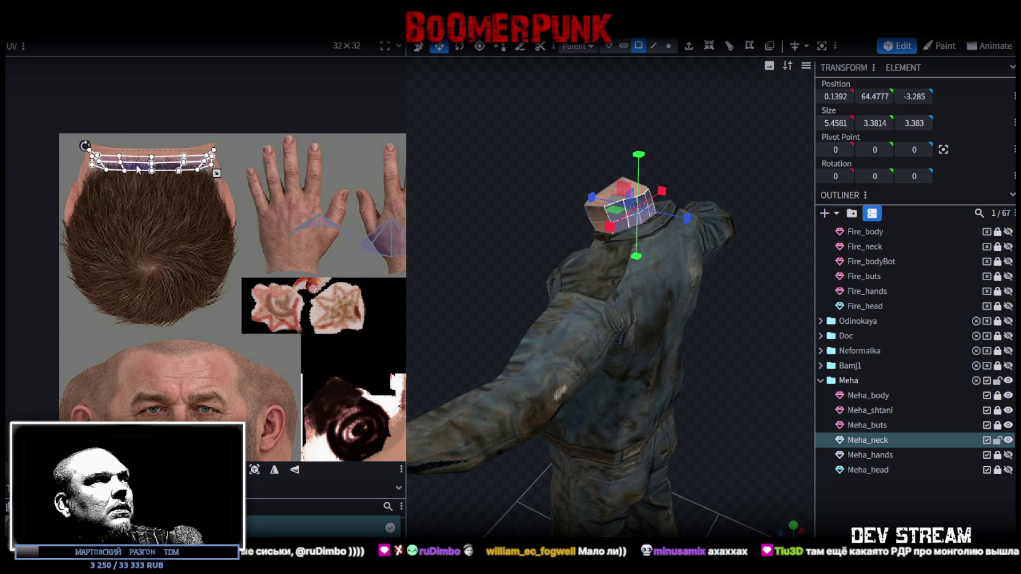
{"action": "scroll", "coordinate": [125, 158], "scroll_direction": "up", "scroll_amount": 2}
{"action": "scroll", "coordinate": [111, 162], "scroll_direction": "up", "scroll_amount": 2}
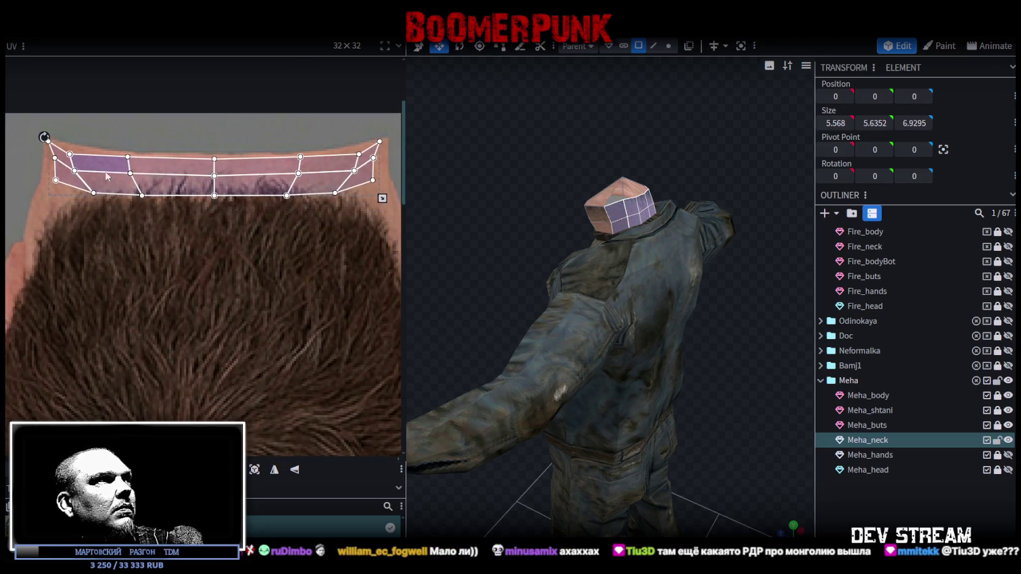
{"action": "scroll", "coordinate": [185, 234], "scroll_direction": "up", "scroll_amount": 1}
{"action": "left_click_drag", "start_coordinate": [339, 198], "coordinate": [348, 205]}
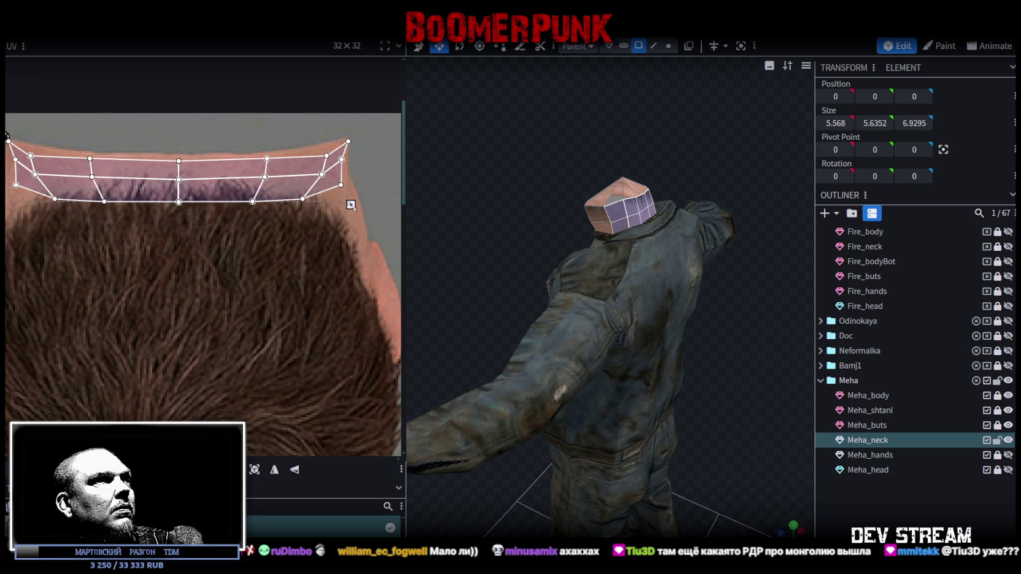
{"action": "left_click_drag", "start_coordinate": [210, 171], "coordinate": [209, 170]}
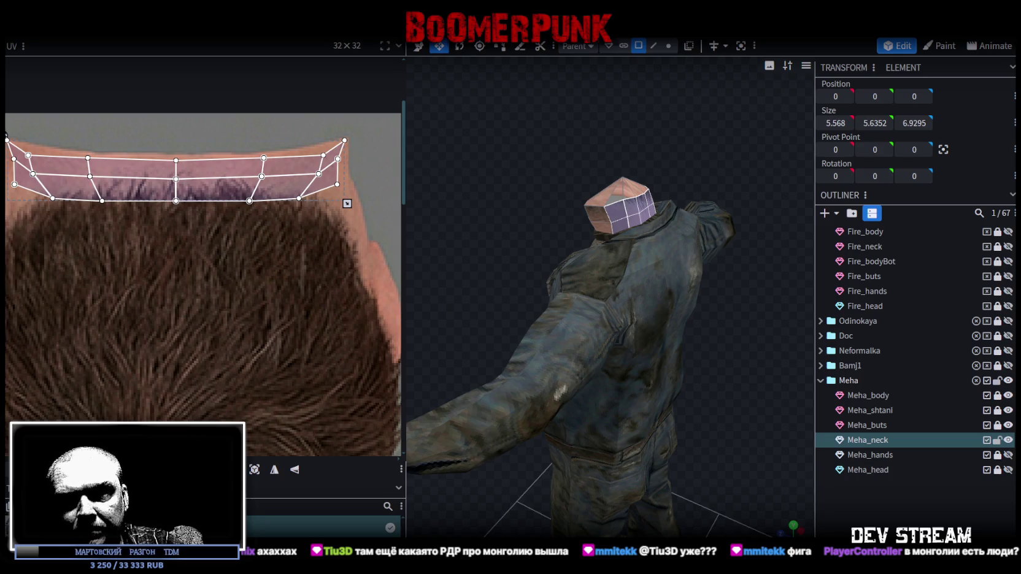